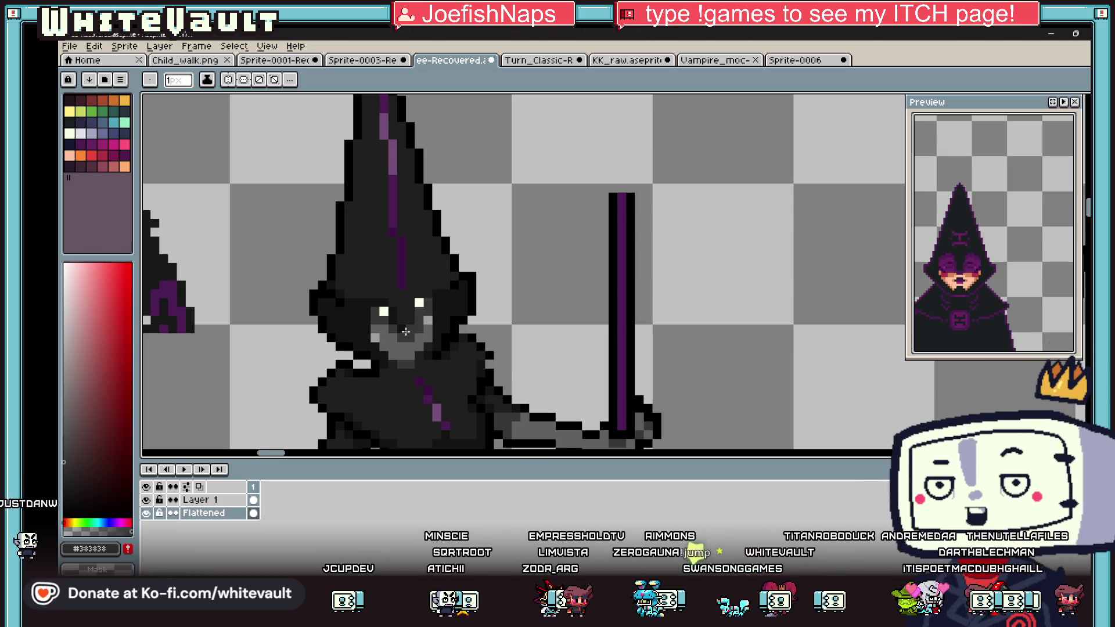
Step: Sample the witch's dark-grey face pixels as the foreground colour, ending on the Pencil
key(i)
scroll(681, 220, down, 2)
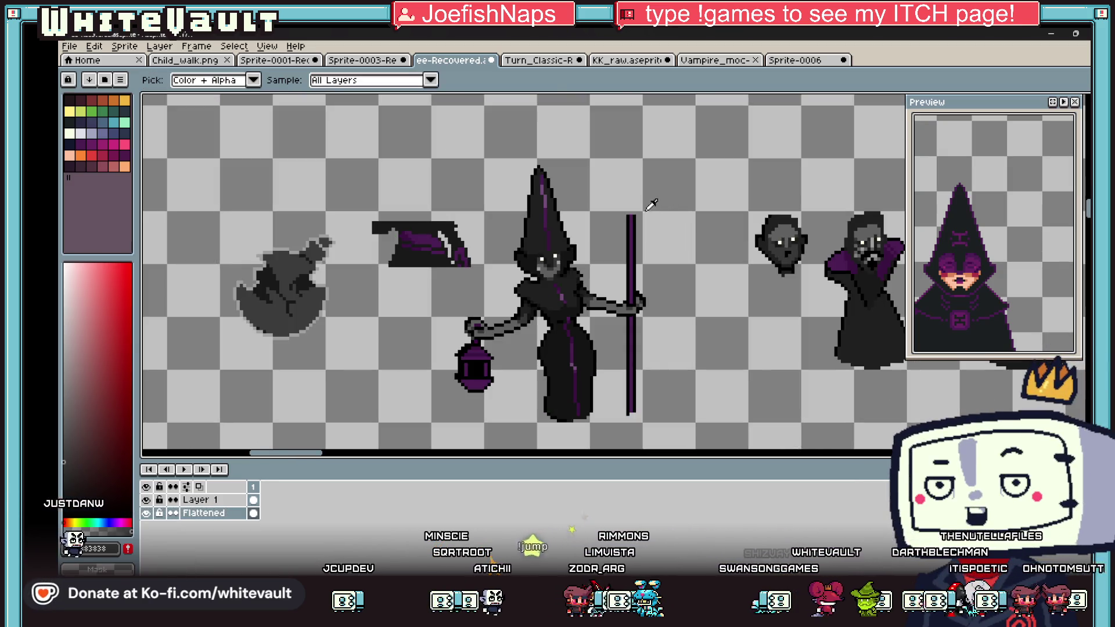
scroll(632, 216, up, 1)
scroll(634, 213, down, 2)
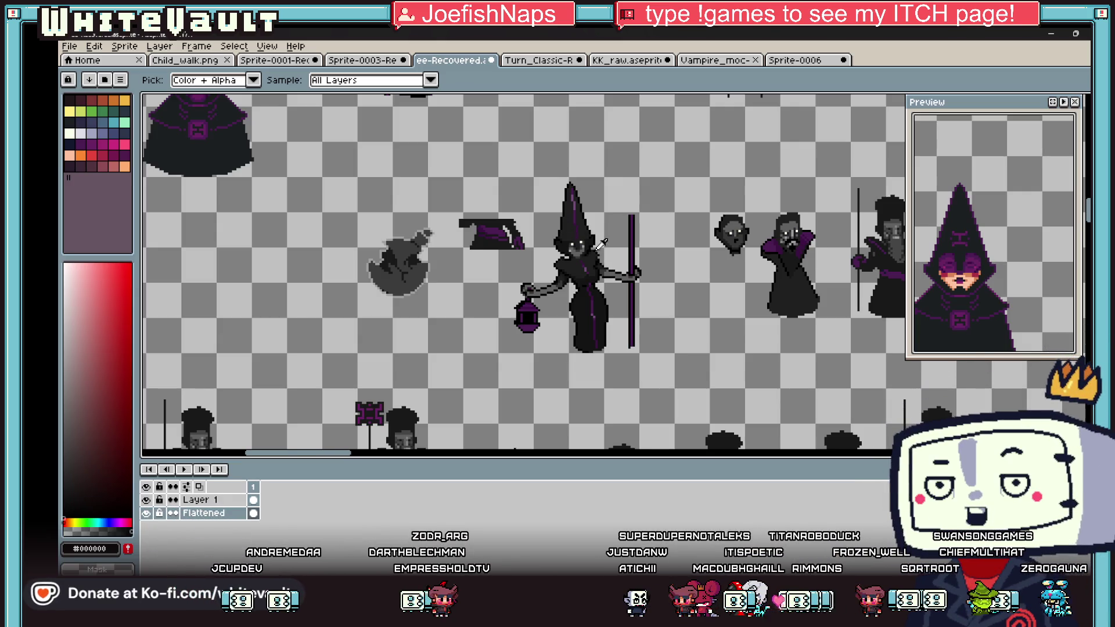
scroll(603, 243, down, 1)
scroll(616, 247, up, 1)
scroll(623, 249, up, 1)
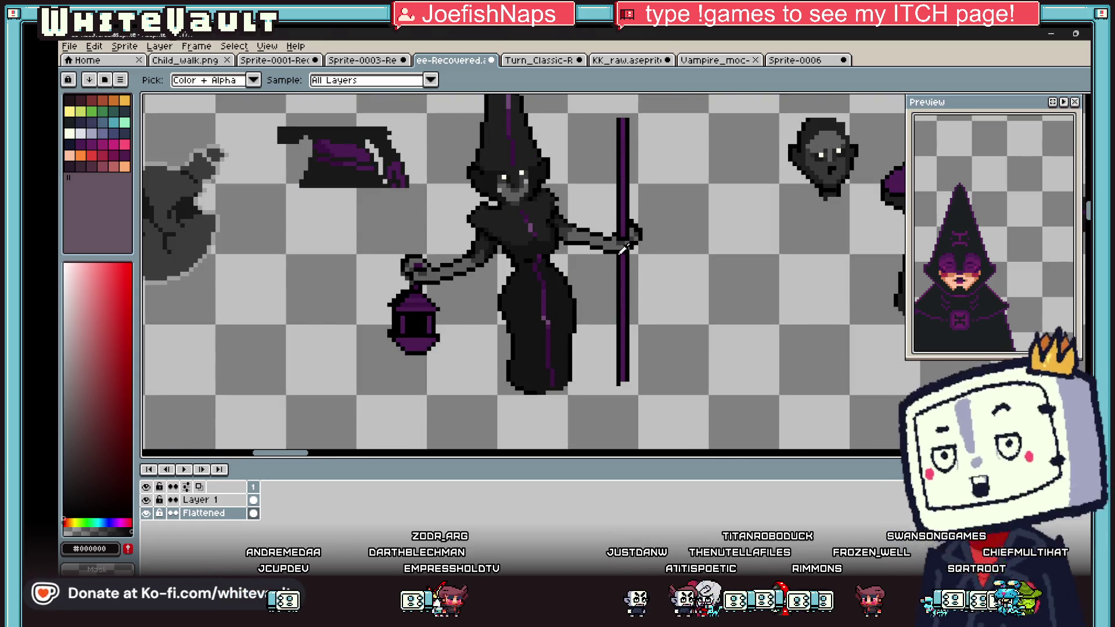
scroll(622, 248, down, 2)
scroll(601, 187, up, 1)
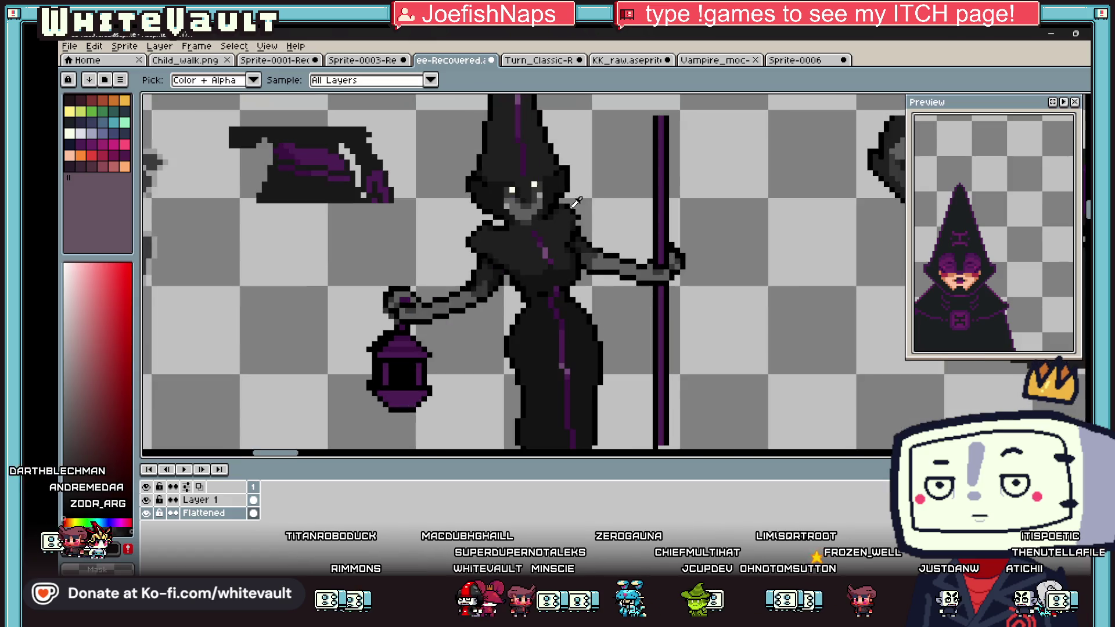
scroll(582, 199, up, 2)
key(b)
scroll(548, 266, down, 4)
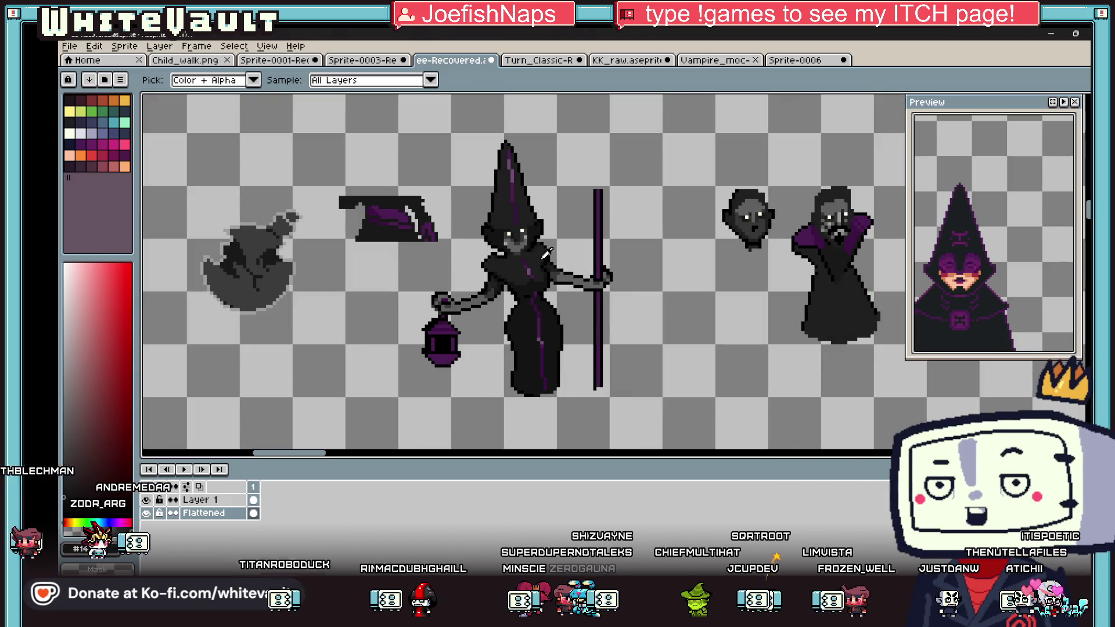
scroll(461, 253, up, 6)
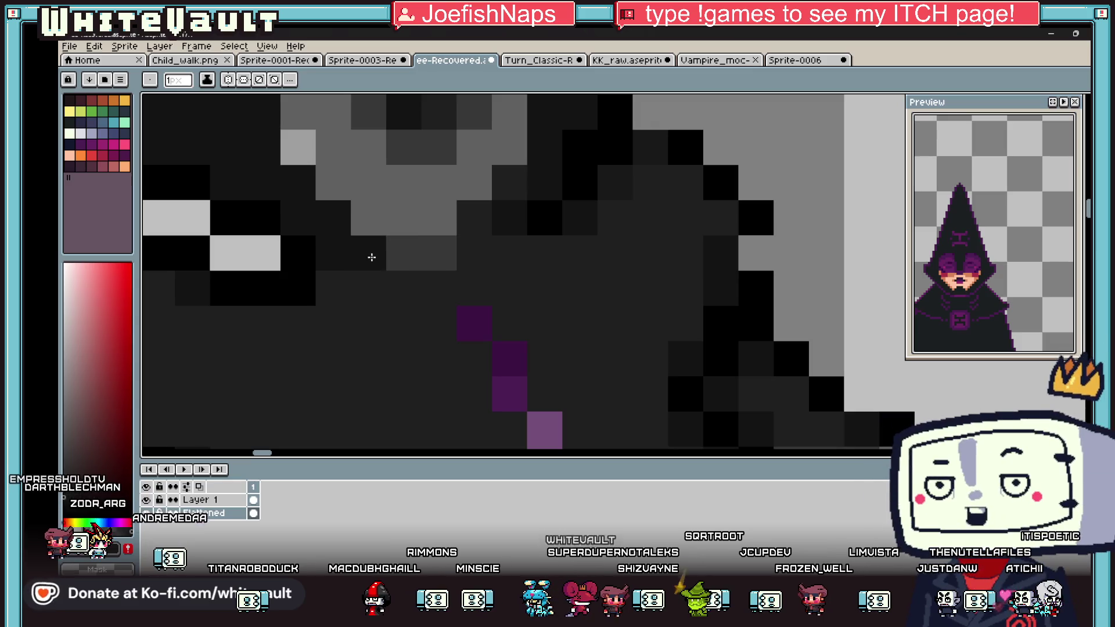
scroll(473, 252, down, 4)
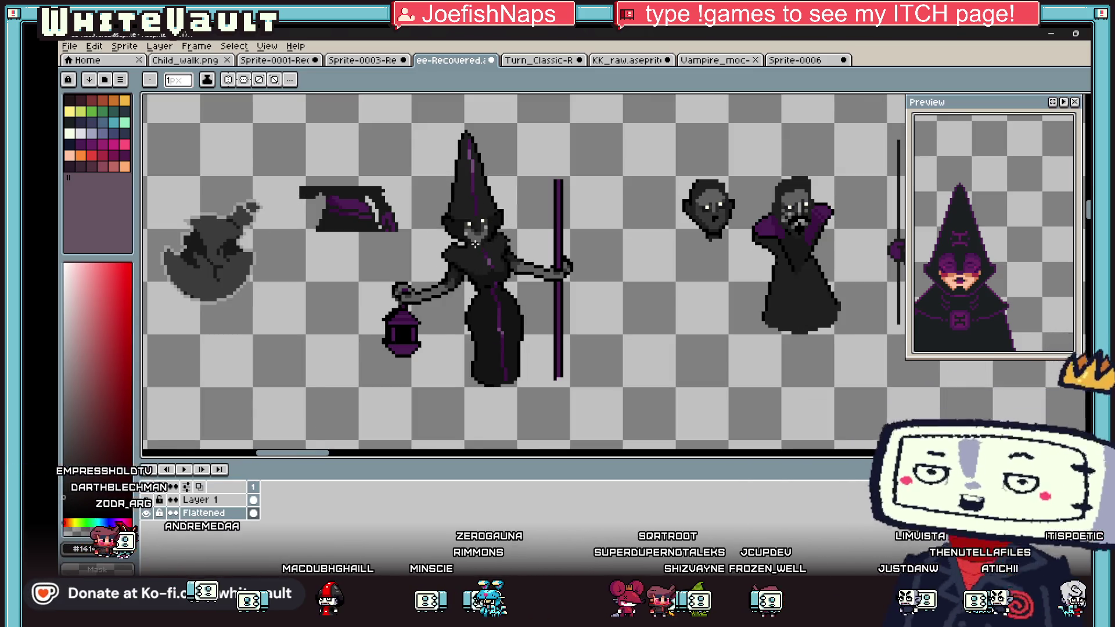
scroll(485, 241, up, 4)
alt+click(491, 228)
scroll(491, 228, down, 4)
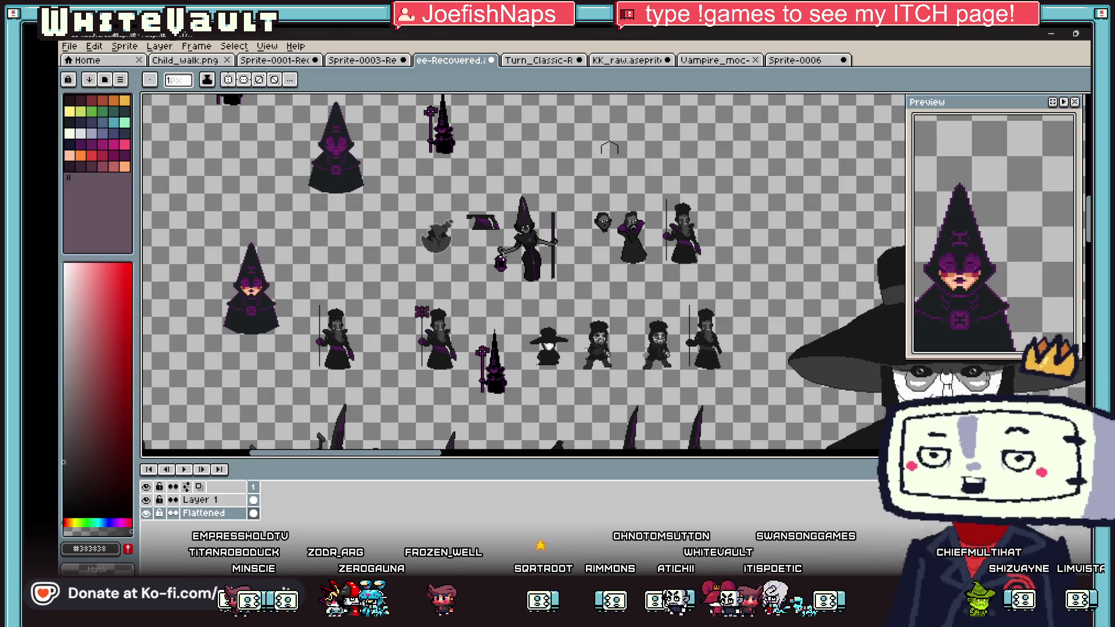
scroll(530, 251, up, 1)
key(i)
scroll(537, 214, up, 1)
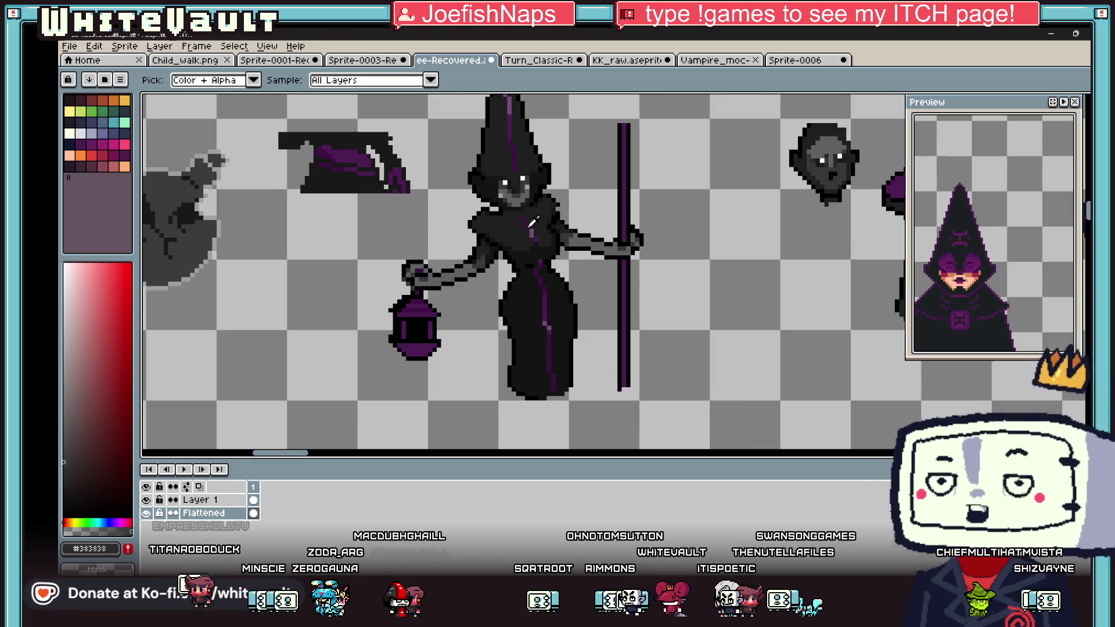
scroll(579, 225, up, 1)
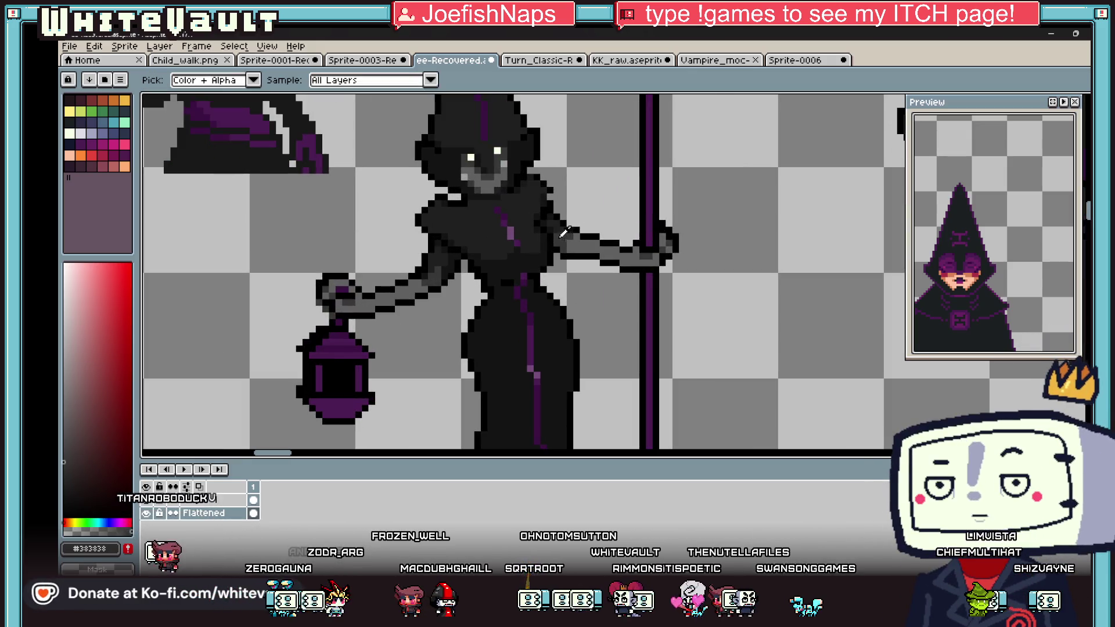
scroll(484, 251, down, 2)
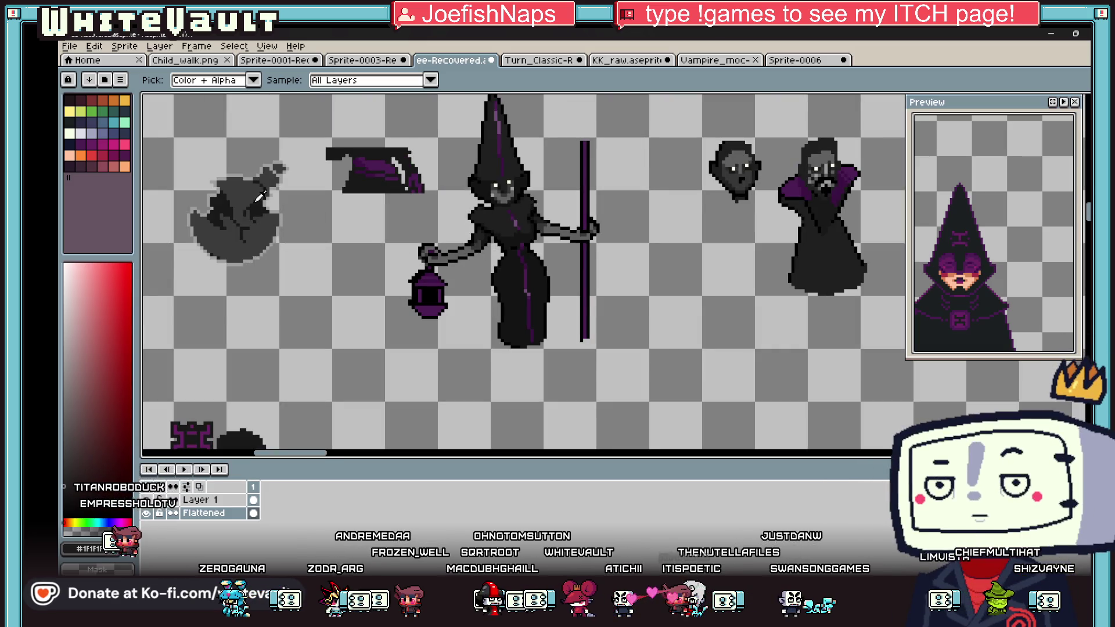
key(b)
scroll(525, 203, up, 3)
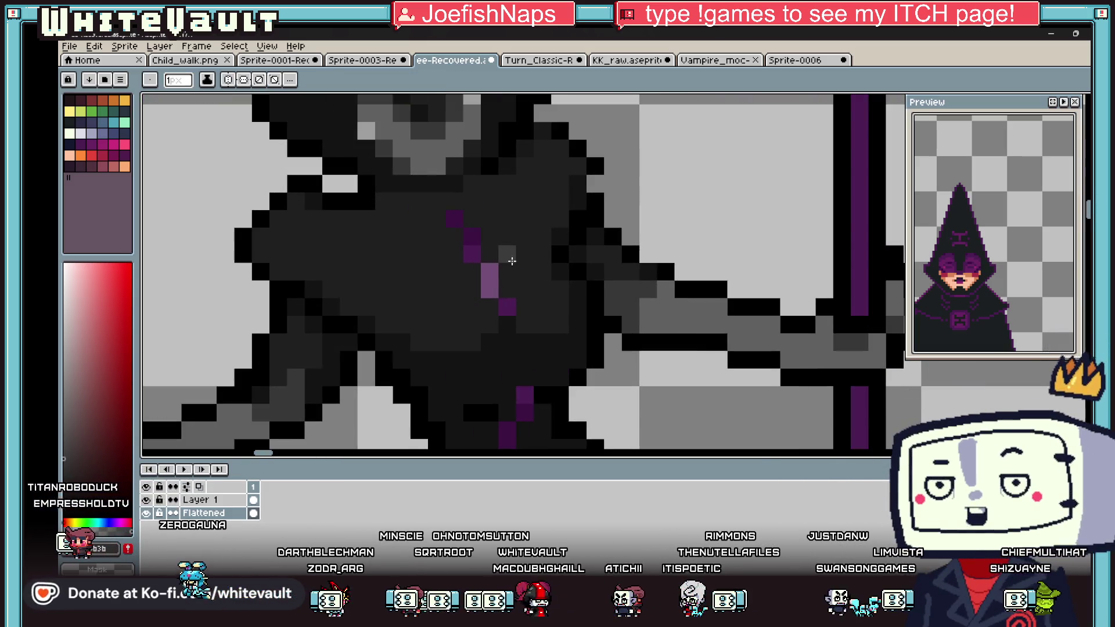
Step: Pencil a few lighter grey pixels across the witch's chest
drag(507, 290, 524, 289)
click(535, 273)
drag(454, 305, 465, 301)
click(428, 299)
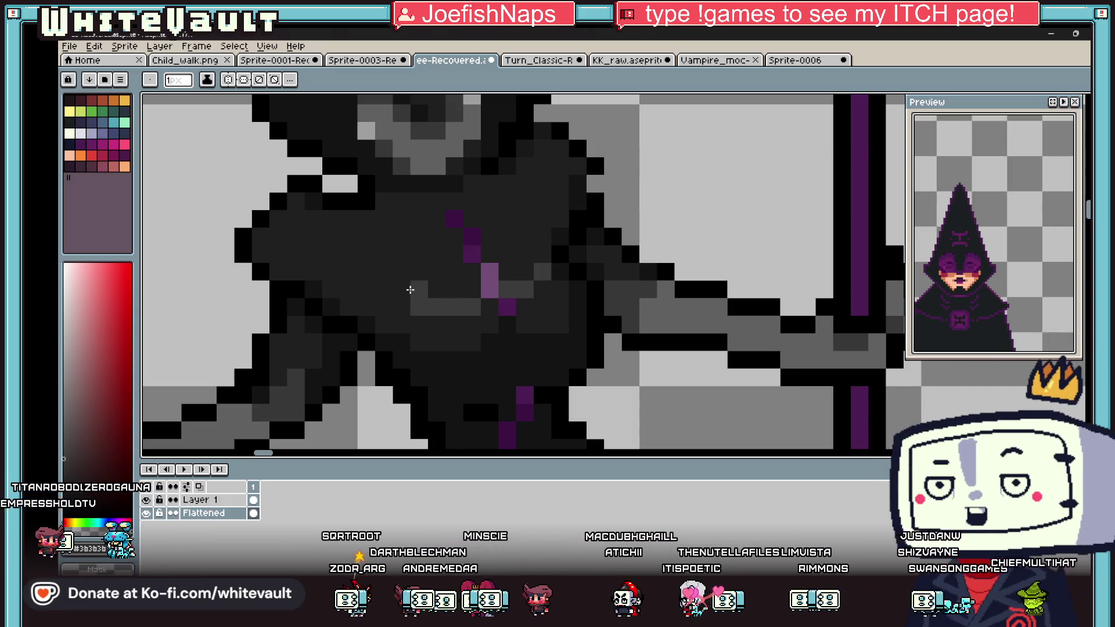
Step: Undo an oversized grey fill, then refill a smaller chest region with Contiguous enabled
key(g)
click(417, 327)
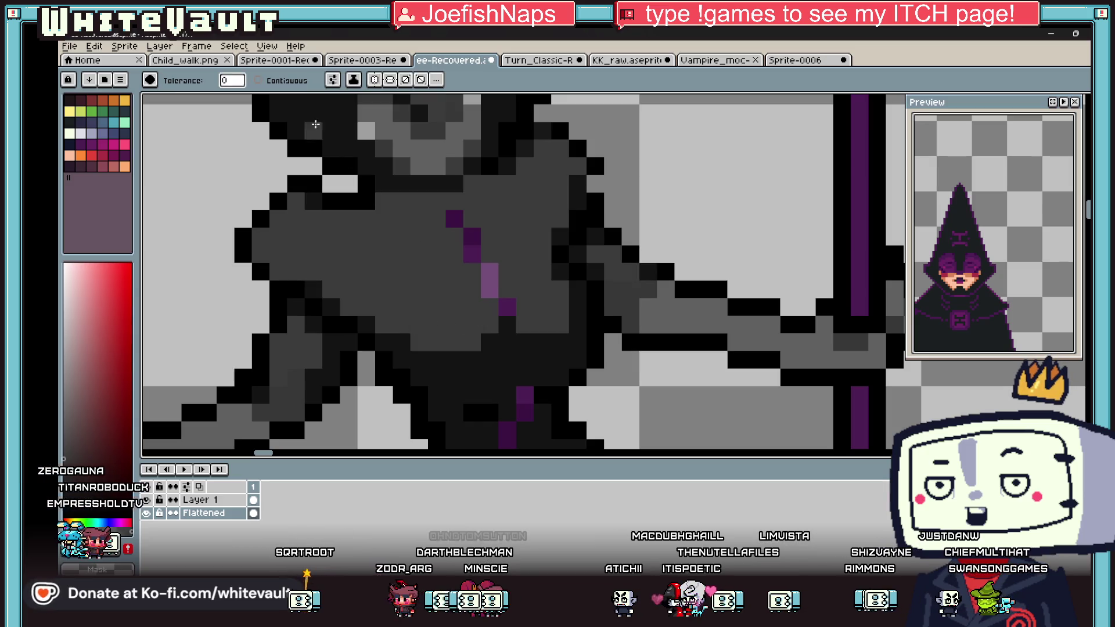
key(ctrl+z)
click(297, 90)
click(468, 327)
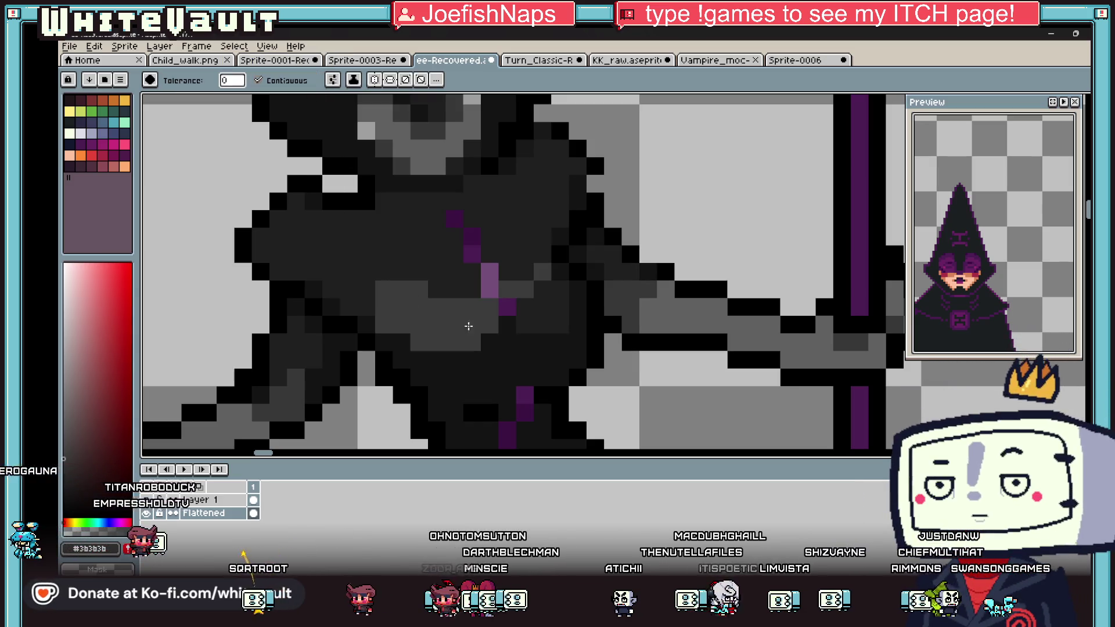
scroll(539, 309, down, 5)
key(v)
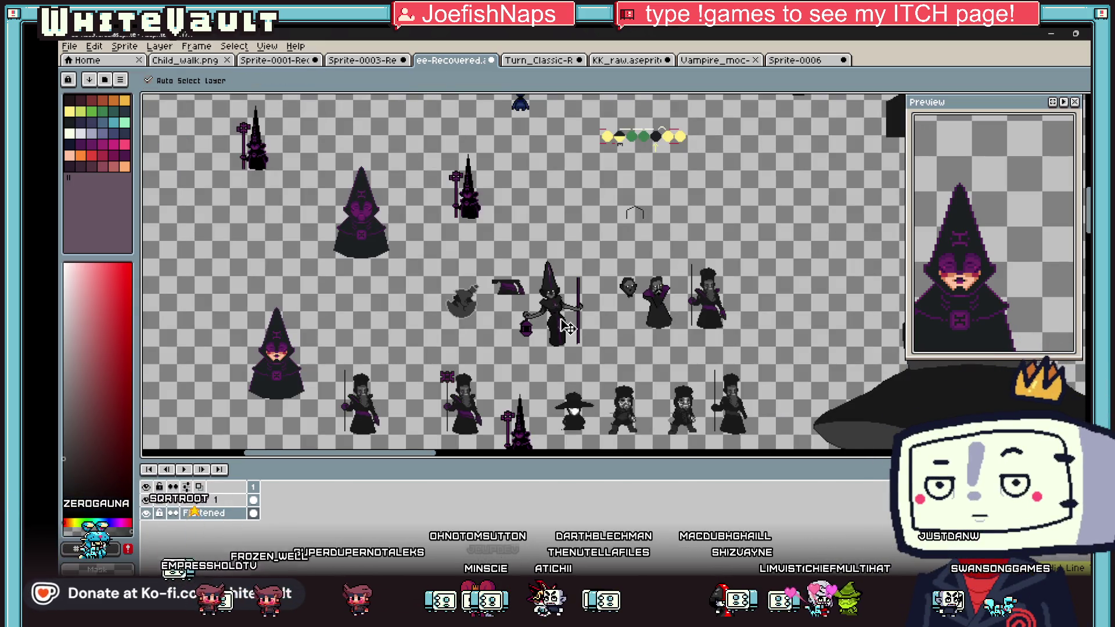
key(b)
scroll(569, 316, up, 6)
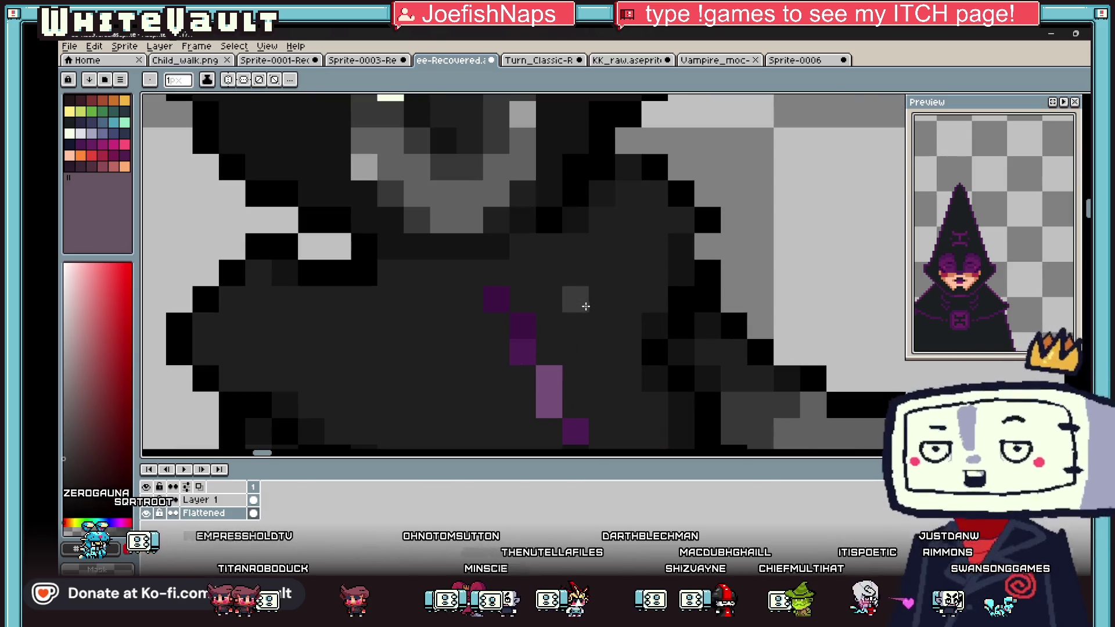
scroll(452, 340, down, 6)
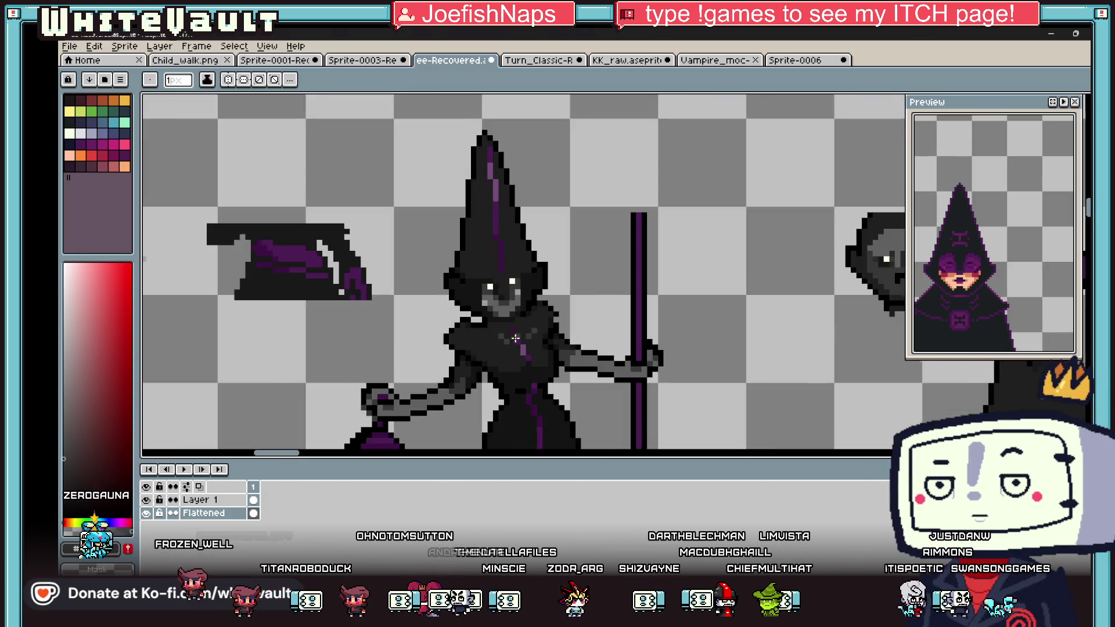
key(v)
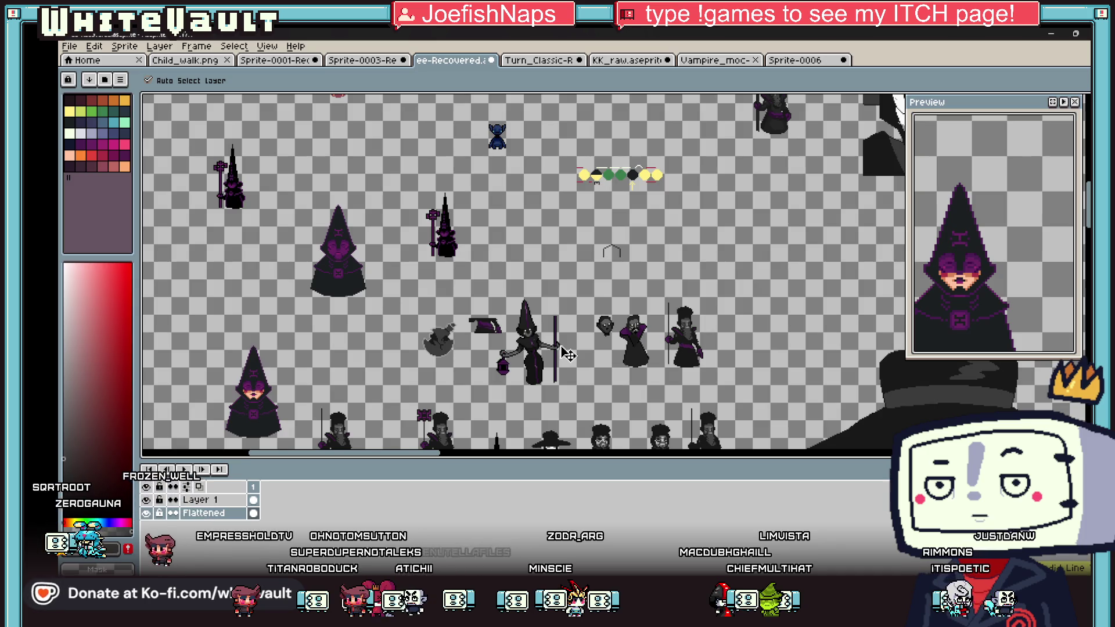
key(b)
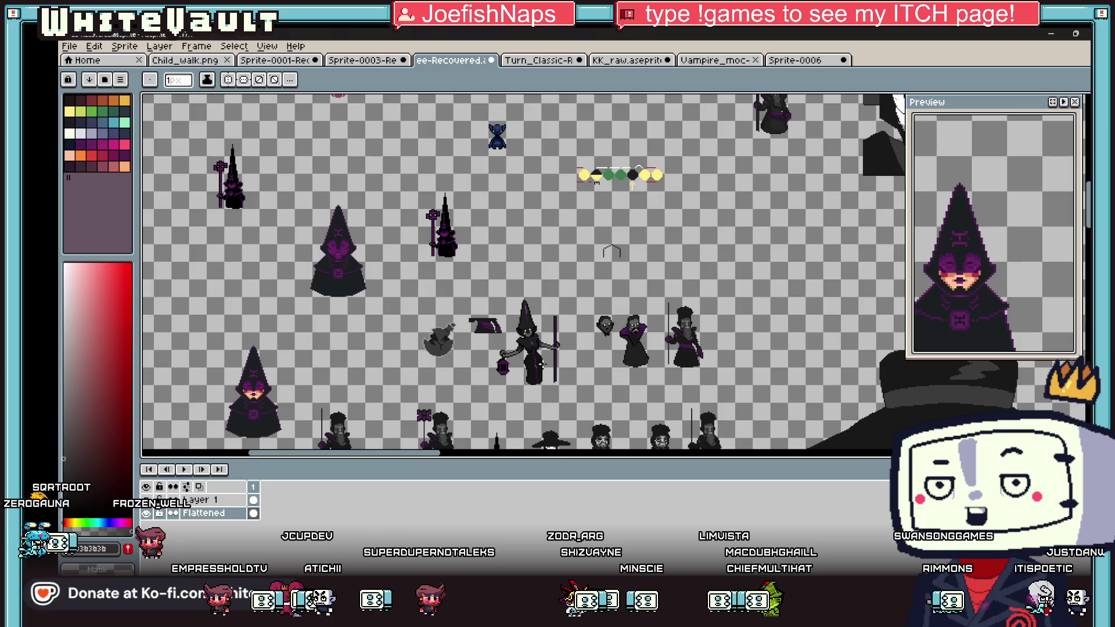
Step: Sample purple from the witch's hat and add a purple pixel beside the hat mark
scroll(540, 363, down, 2)
scroll(518, 322, up, 2)
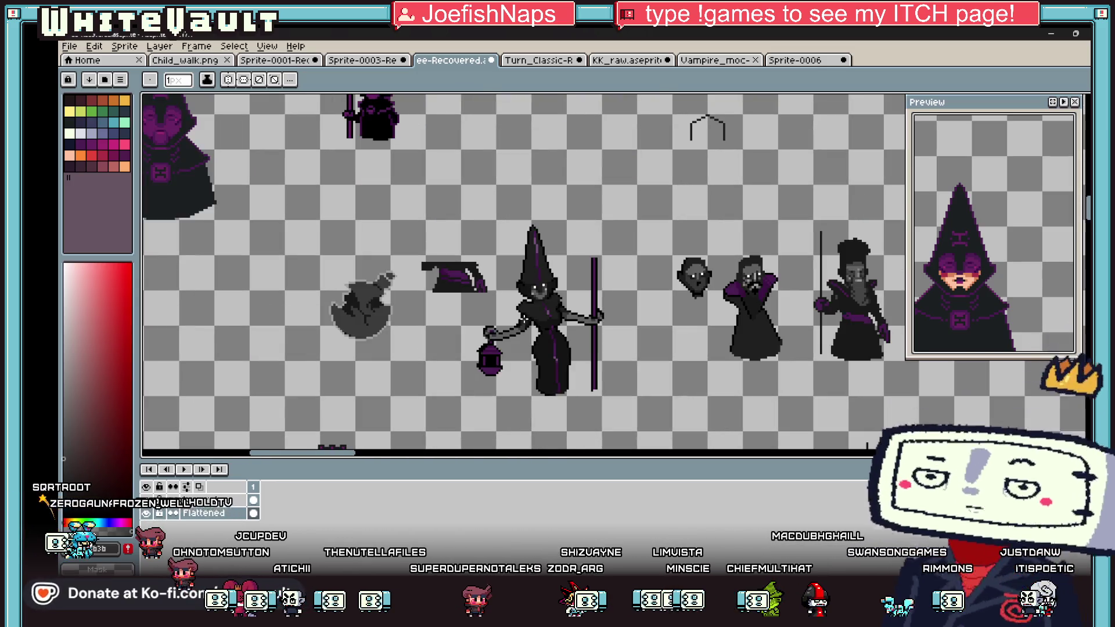
key(i)
scroll(558, 262, up, 2)
click(523, 211)
key(b)
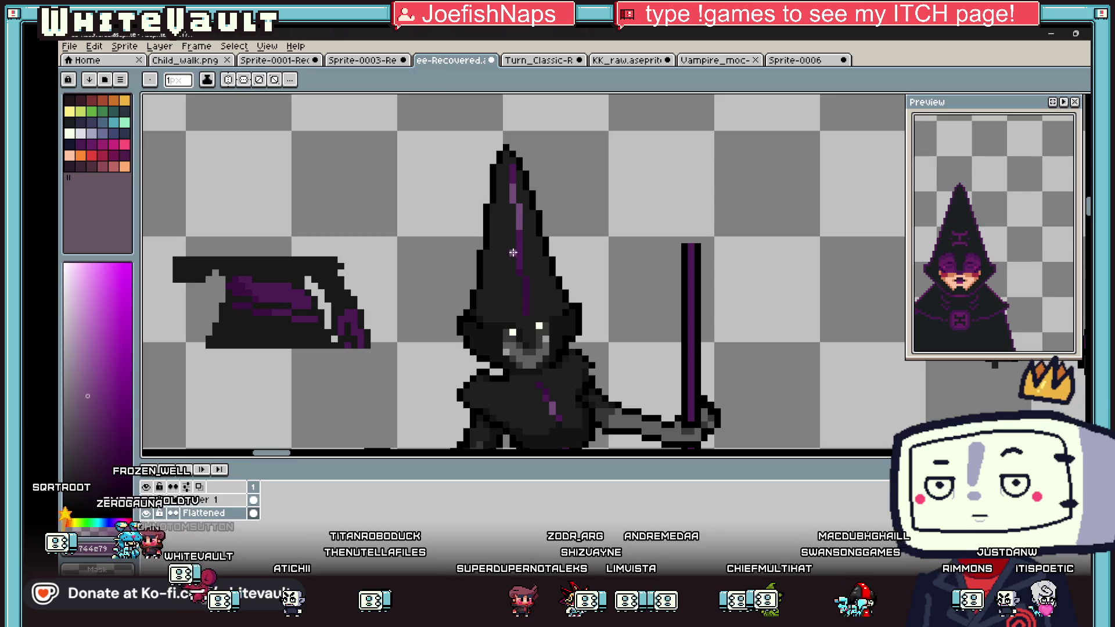
scroll(500, 269, up, 2)
drag(500, 269, 521, 270)
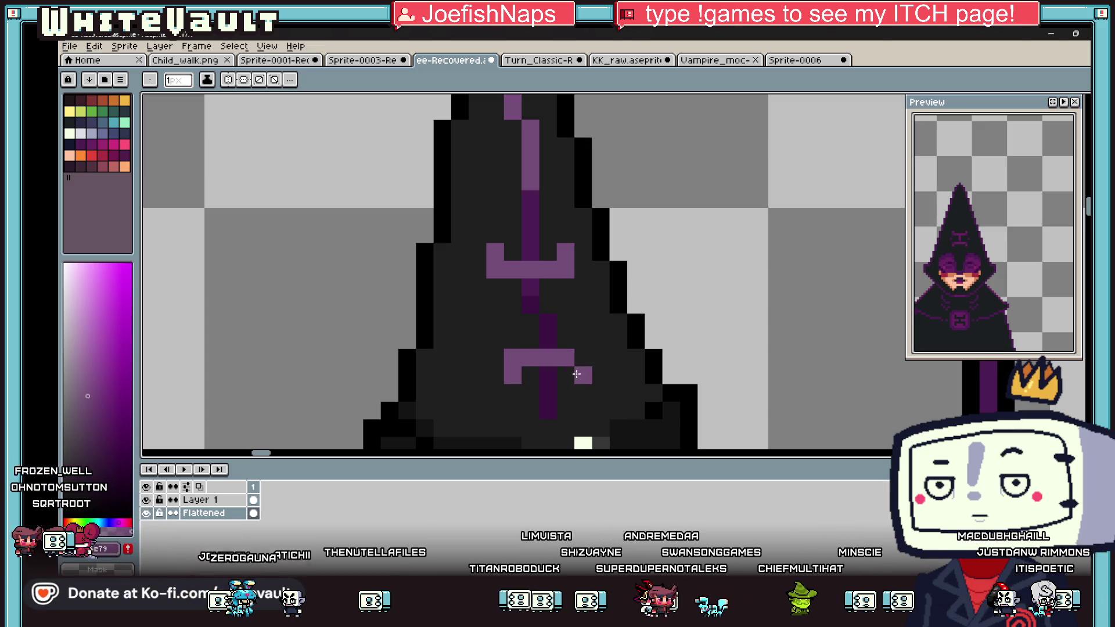
Step: Sample the dark stripe purple and repaint the upper and lower crosses with it
key(i)
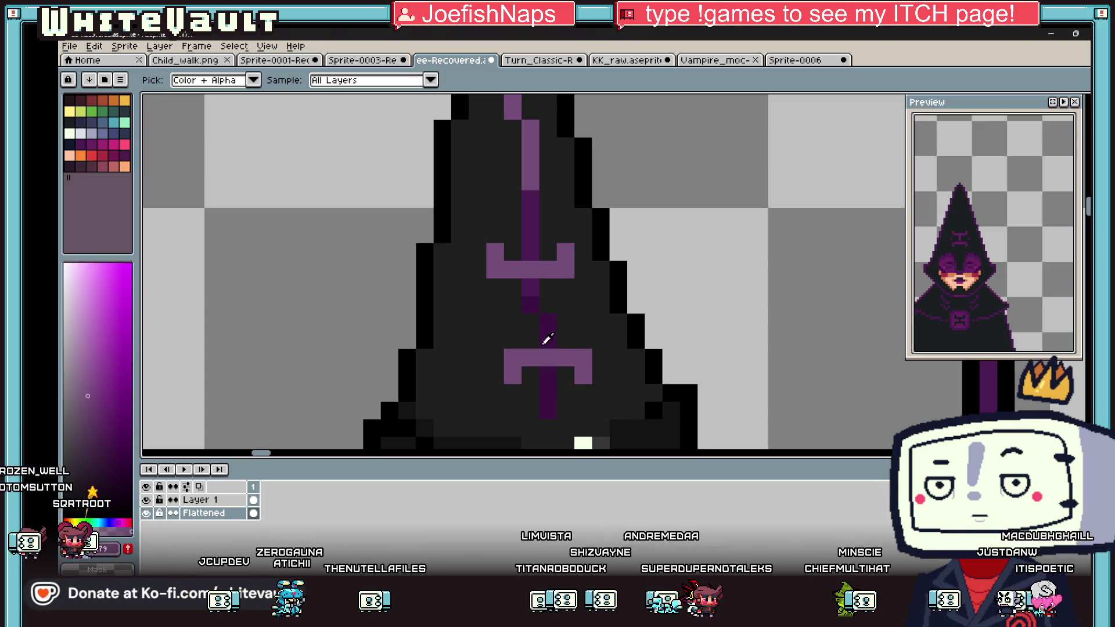
click(550, 342)
key(b)
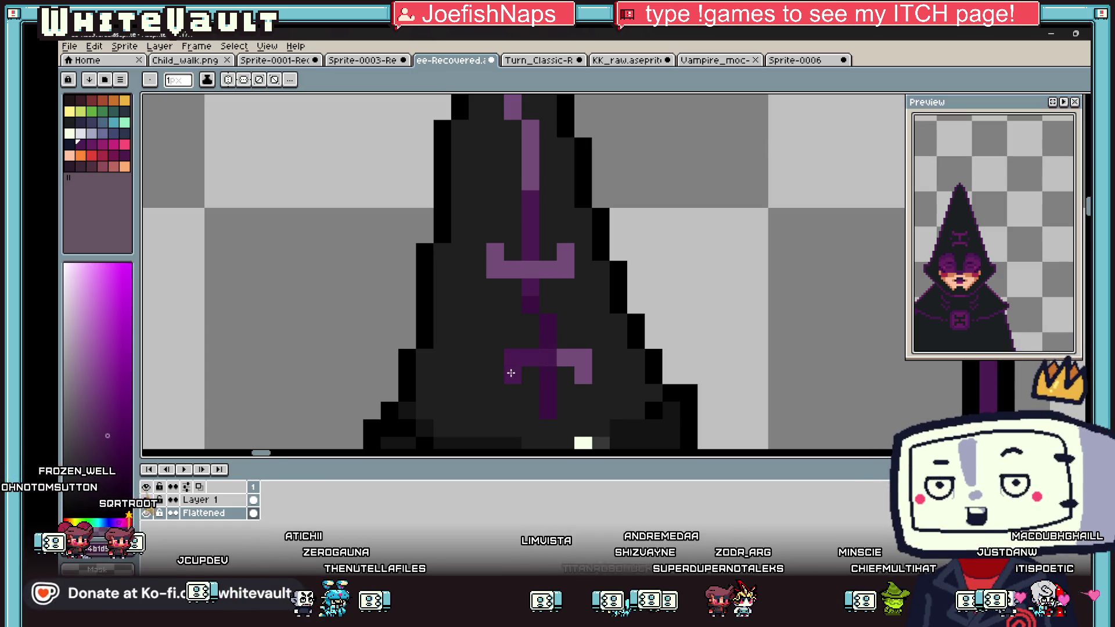
drag(583, 357, 582, 375)
drag(566, 251, 504, 267)
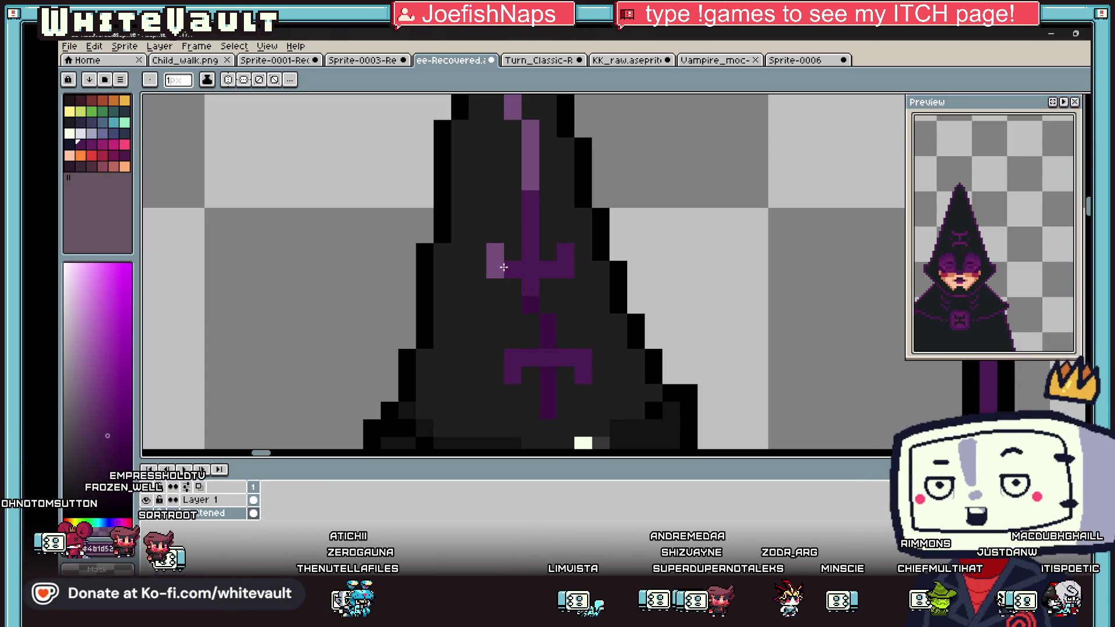
scroll(496, 252, down, 2)
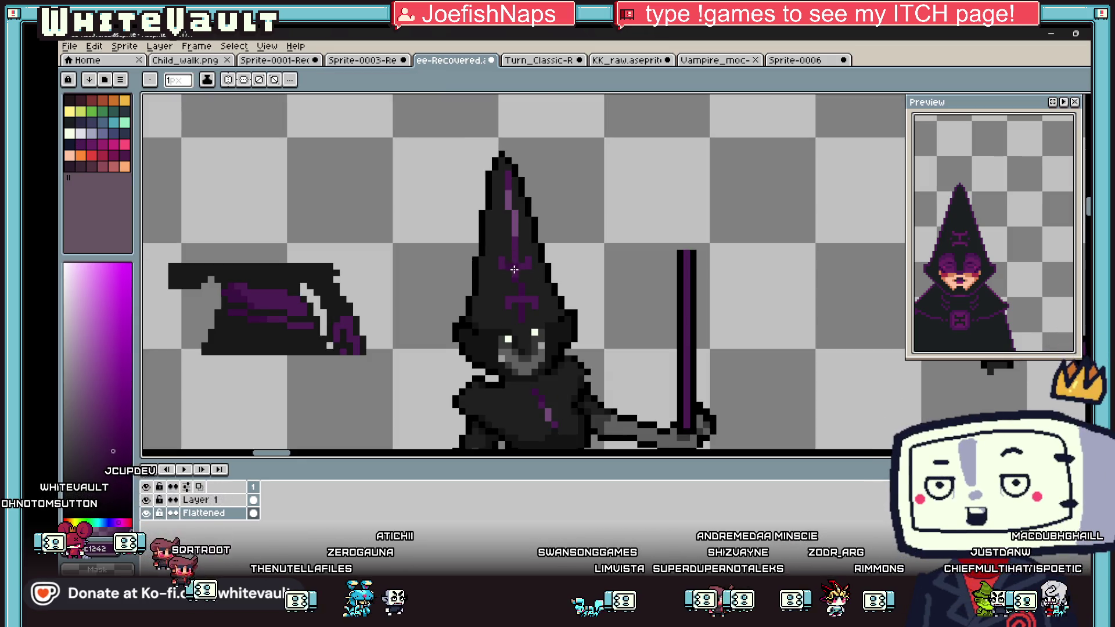
scroll(515, 271, up, 3)
key(i)
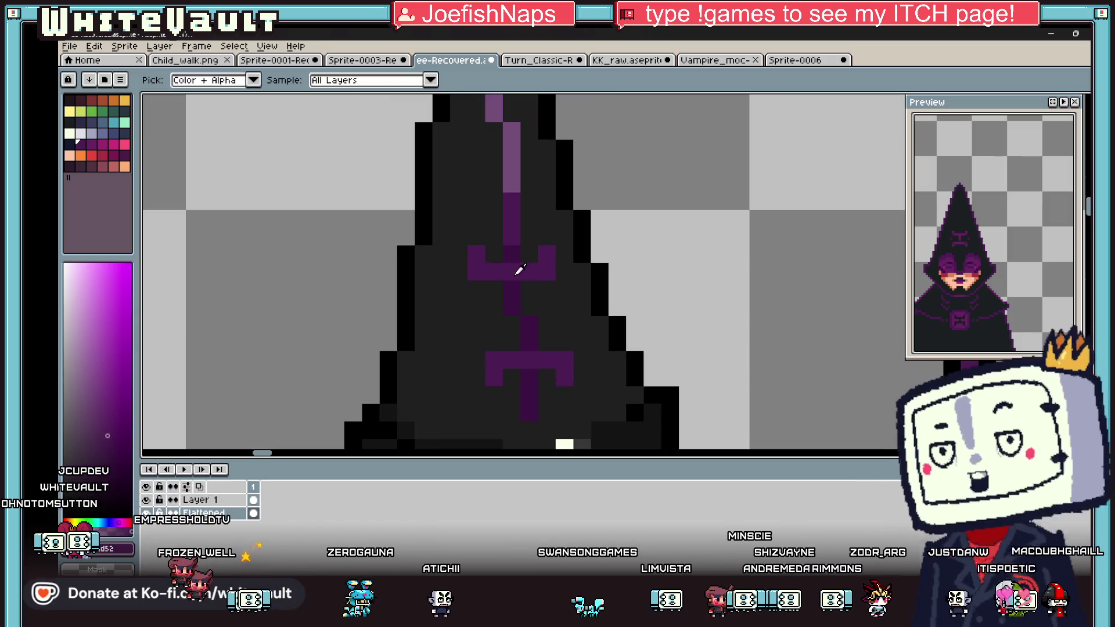
scroll(523, 290, down, 4)
scroll(525, 287, up, 2)
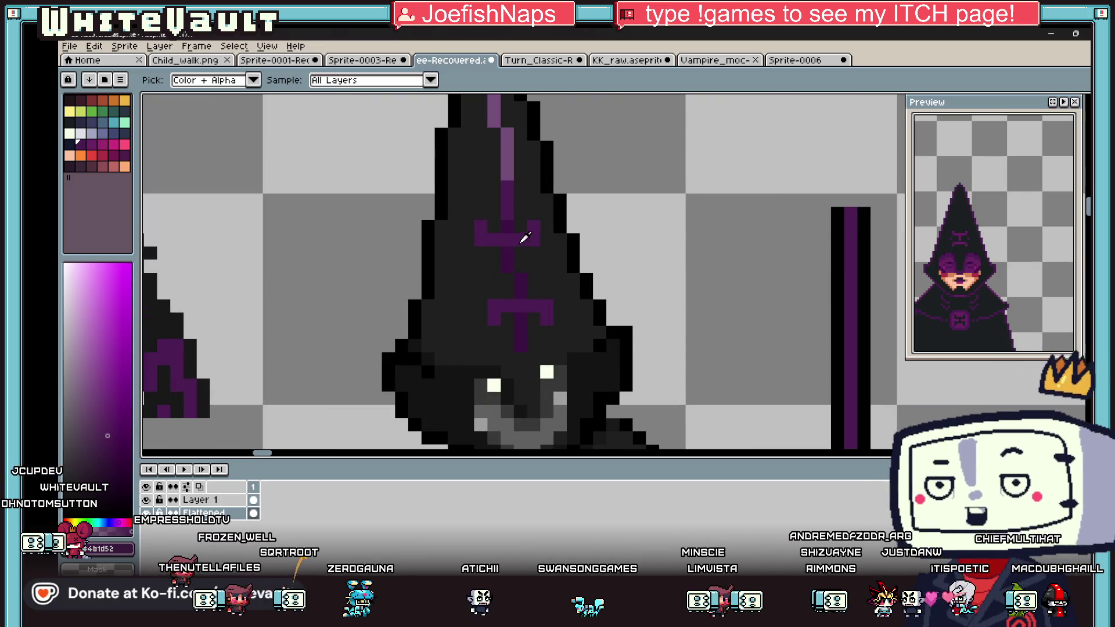
key(b)
click(483, 276)
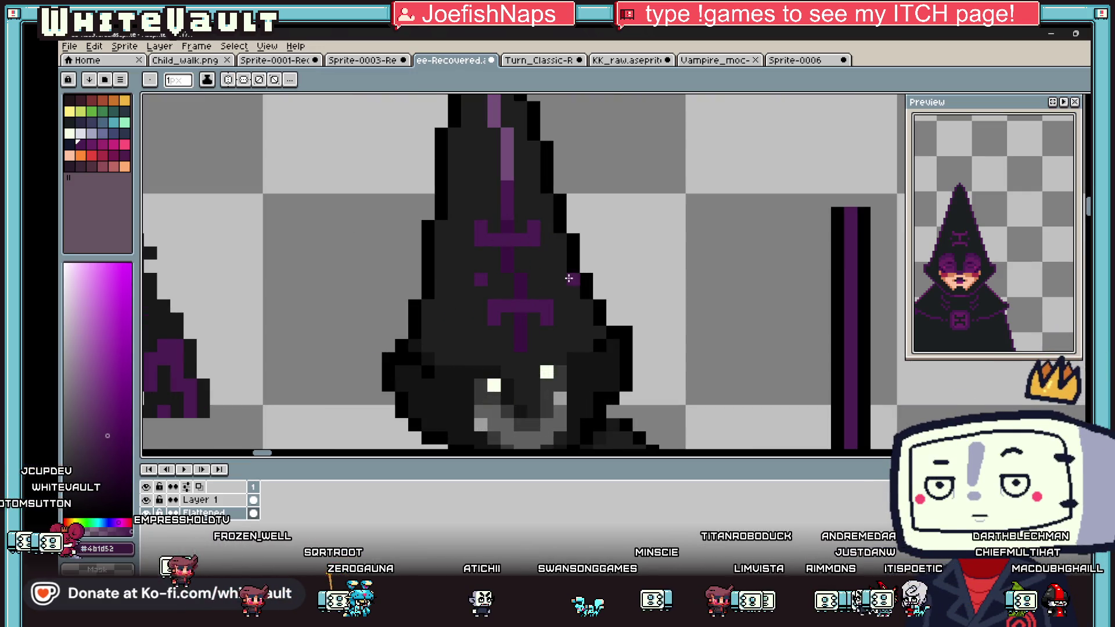
scroll(549, 277, down, 5)
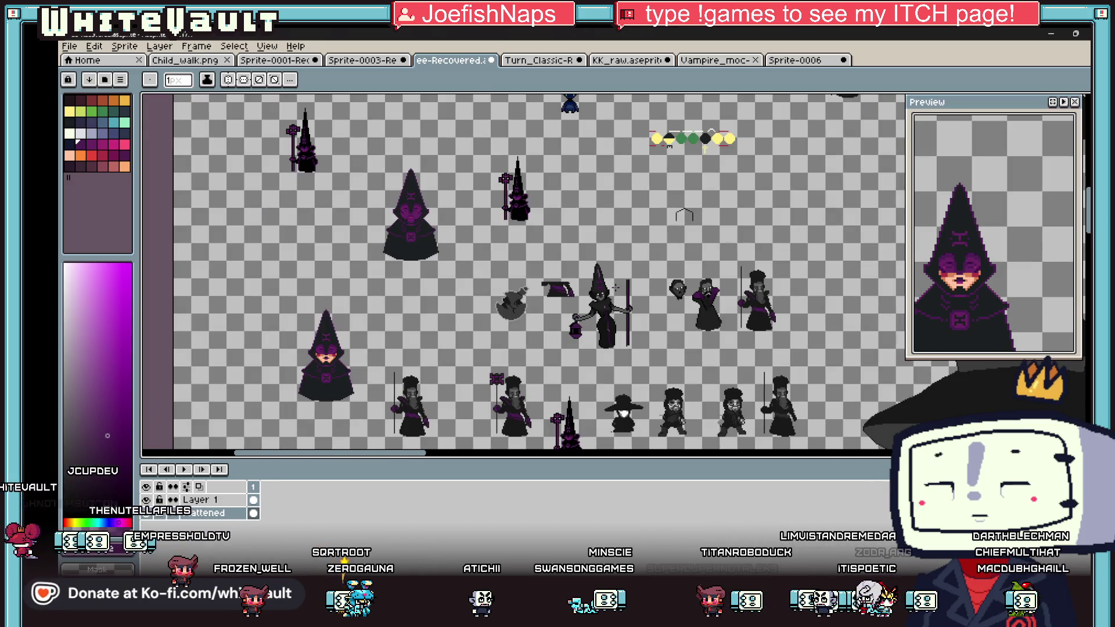
scroll(616, 286, up, 7)
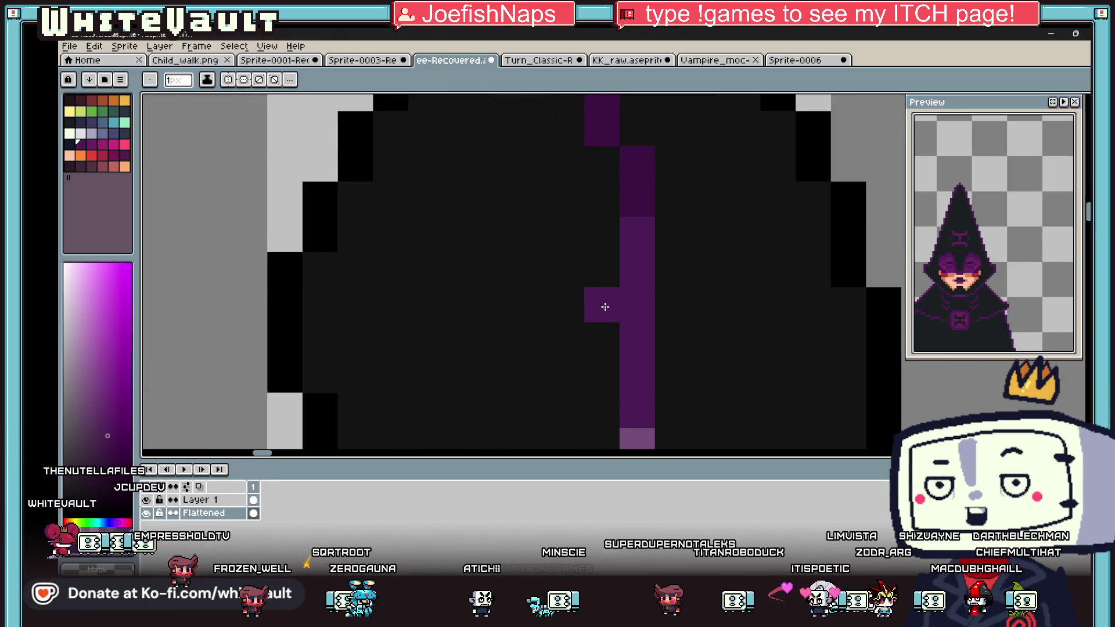
Step: Add the robe cross's left and right arms and two accent pixels, redrawing one lower
drag(605, 306, 580, 304)
click(665, 307)
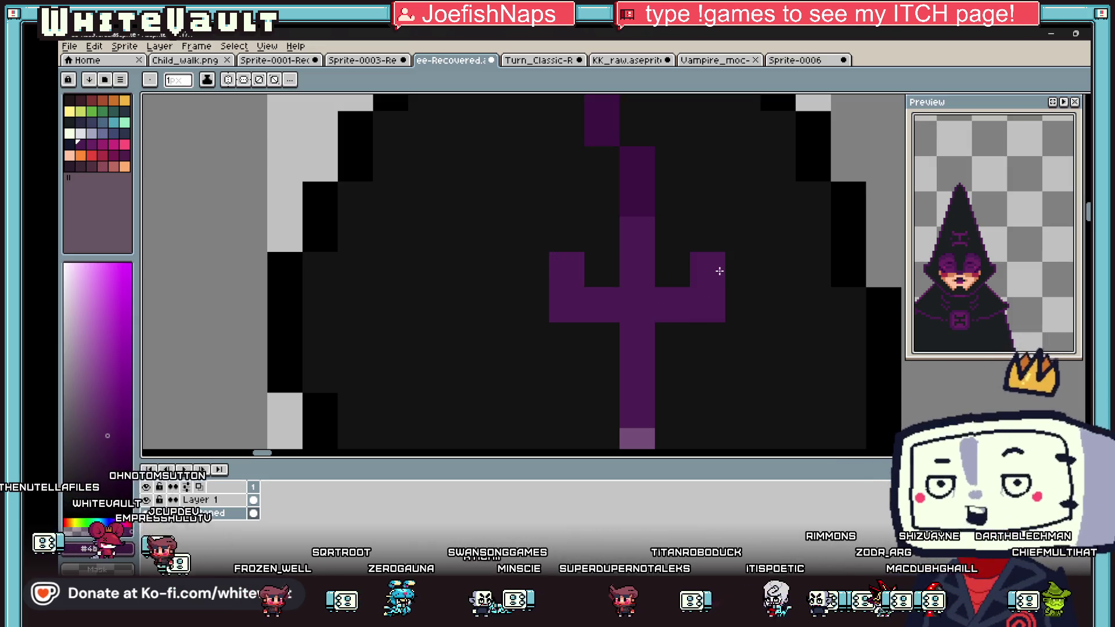
scroll(718, 292, down, 3)
scroll(718, 292, up, 3)
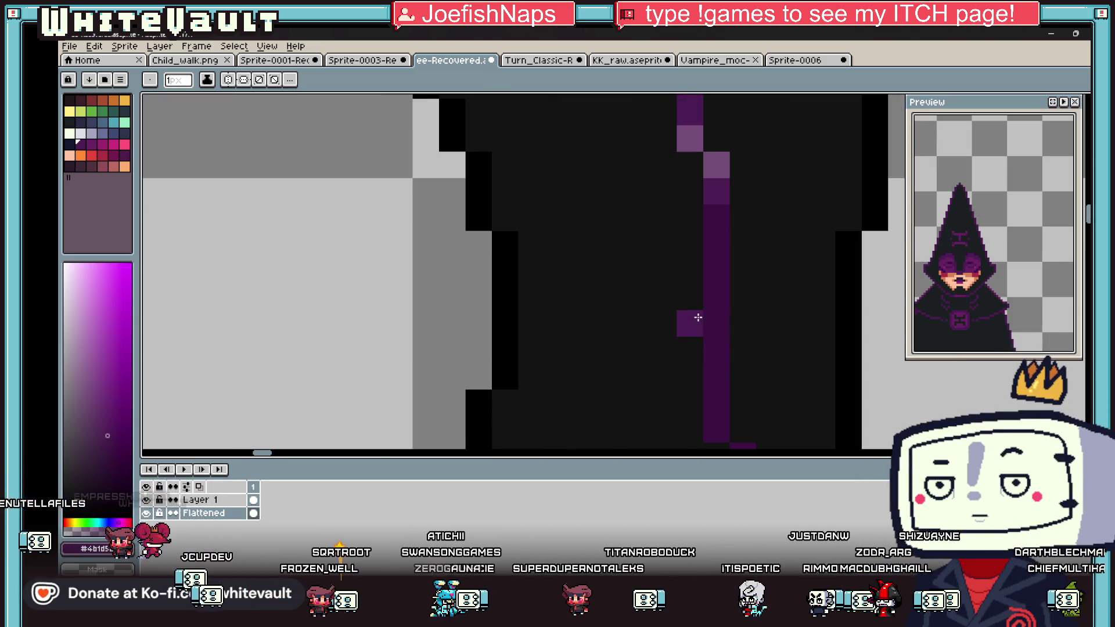
click(743, 324)
click(769, 348)
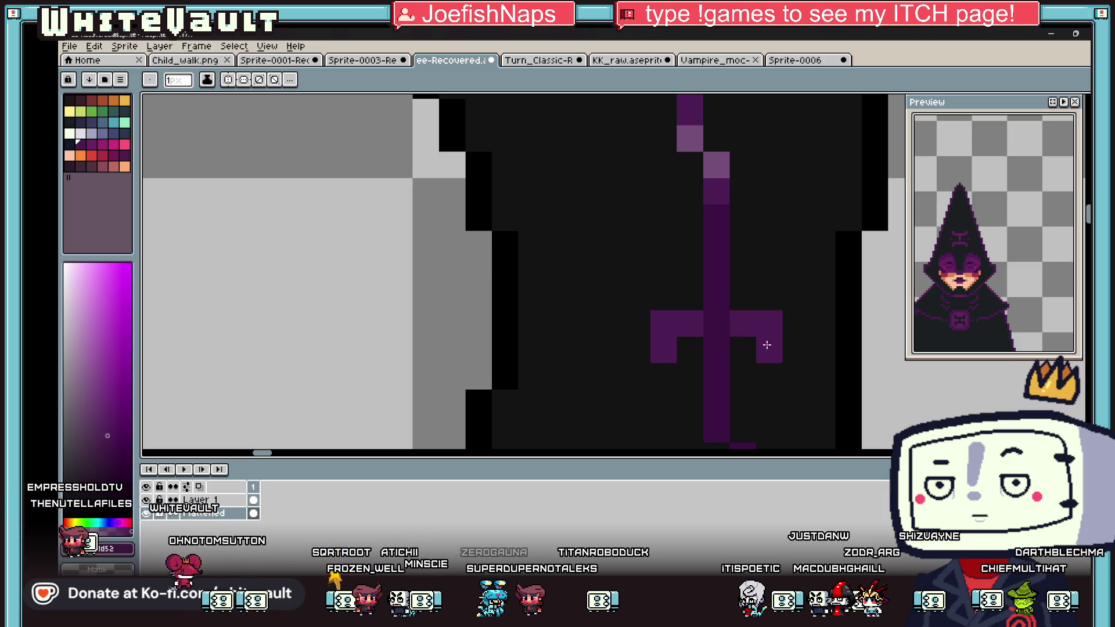
click(769, 217)
click(665, 218)
key(ctrl+z)
click(653, 240)
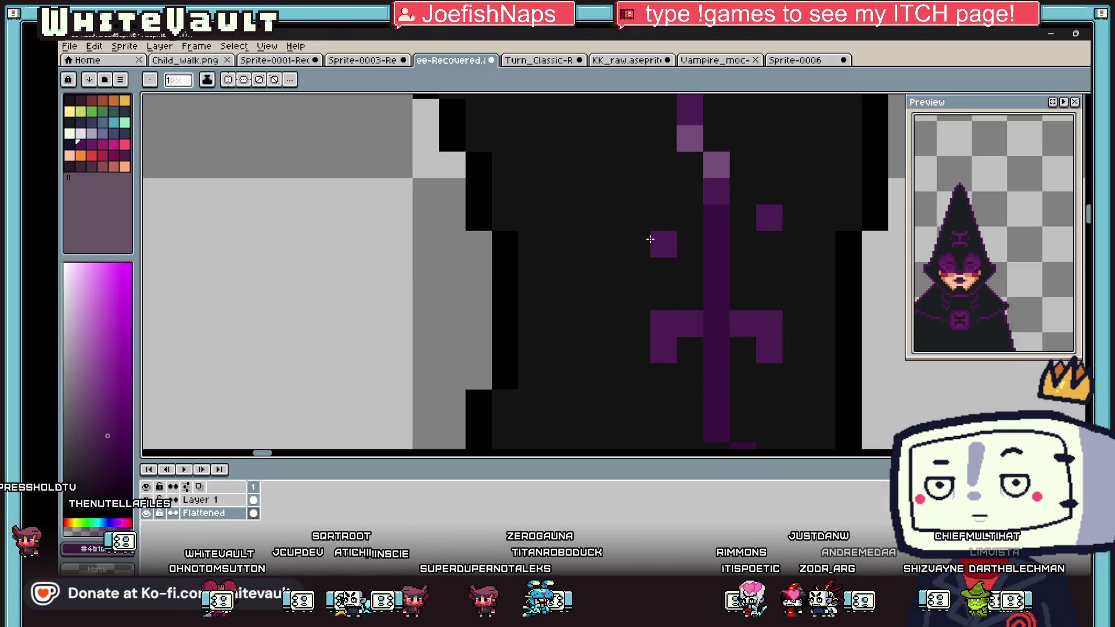
scroll(731, 299, down, 5)
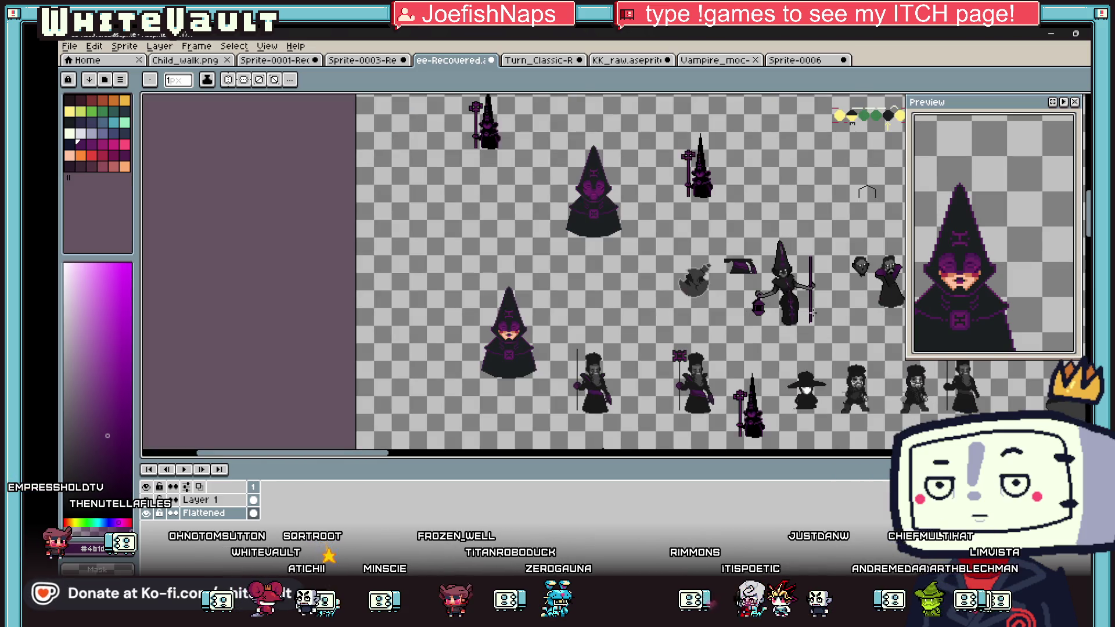
Step: Sample dark purple #3c1242 from the robe and draw a collar row across the neckline
scroll(814, 303, up, 5)
key(i)
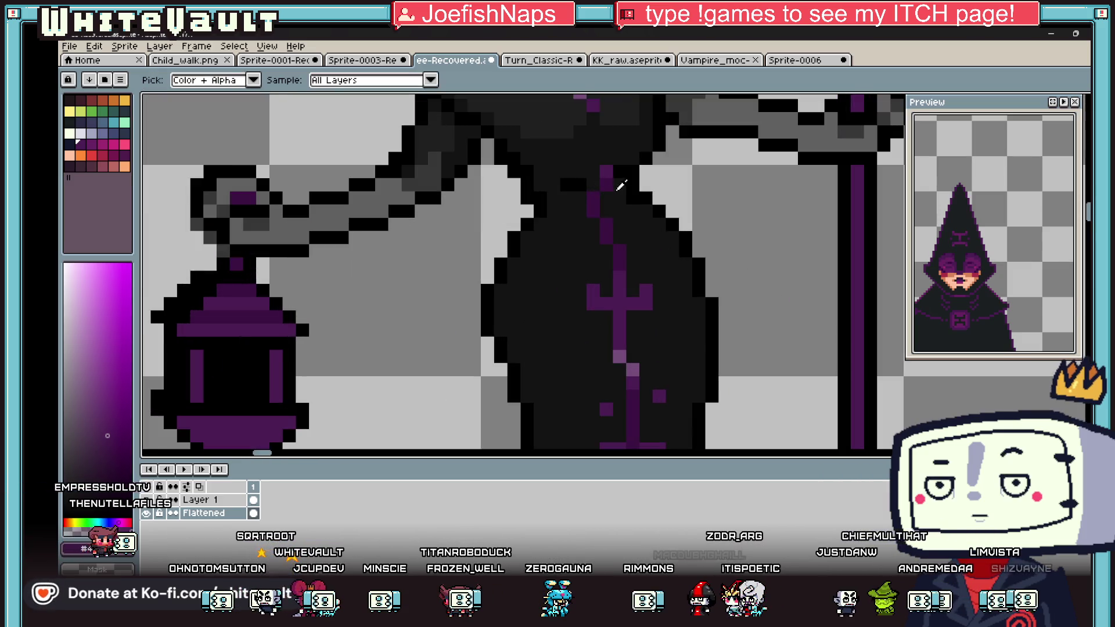
alt+click(609, 191)
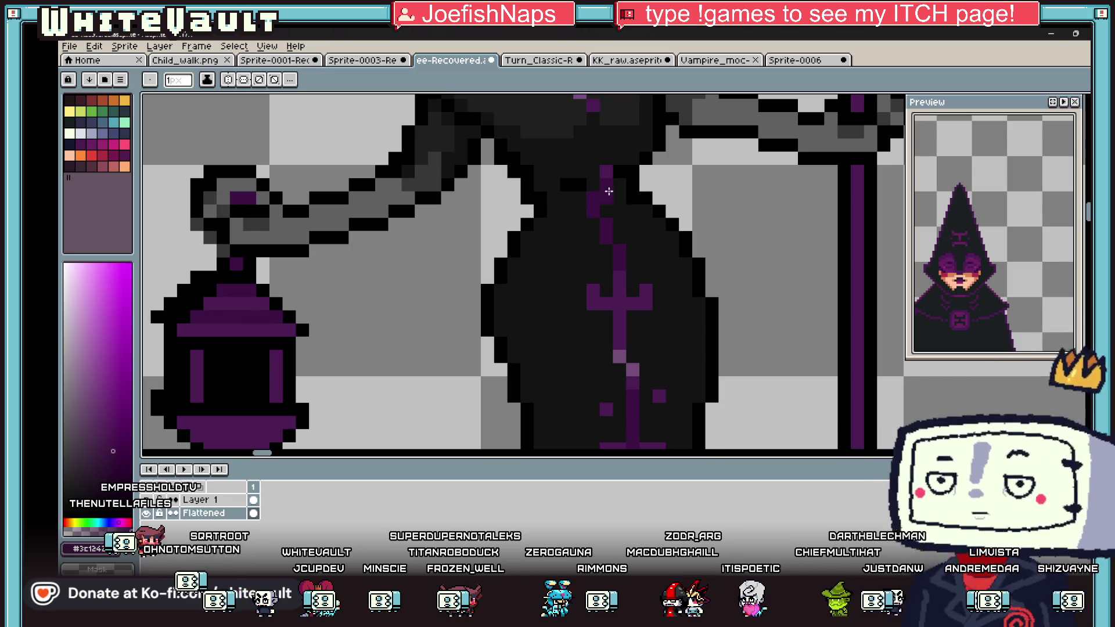
drag(608, 191, 551, 208)
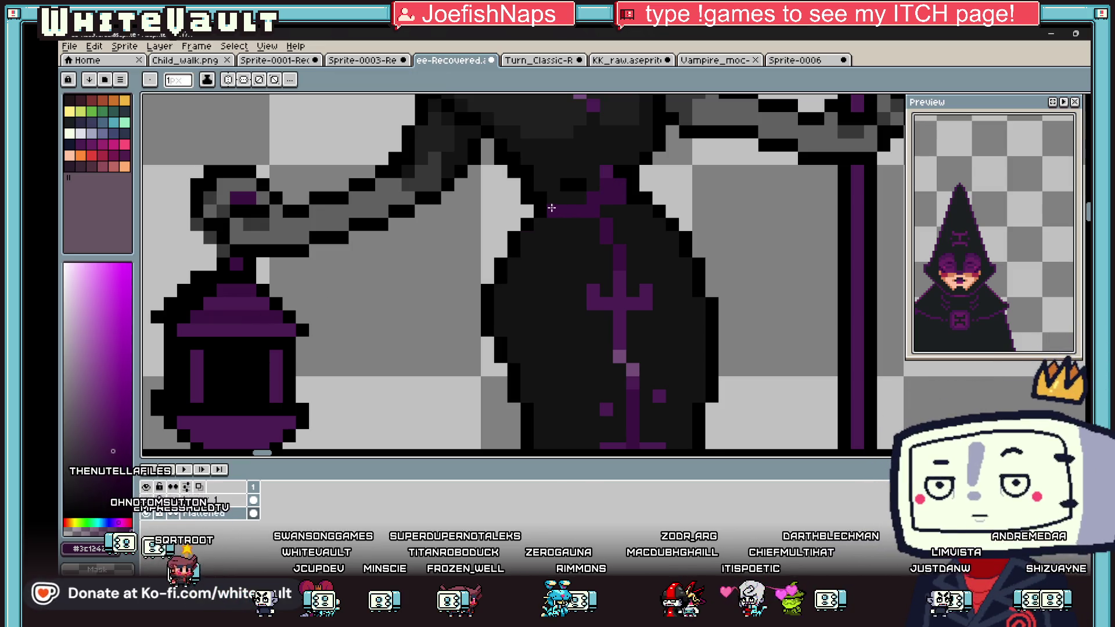
key(i)
scroll(551, 208, down, 5)
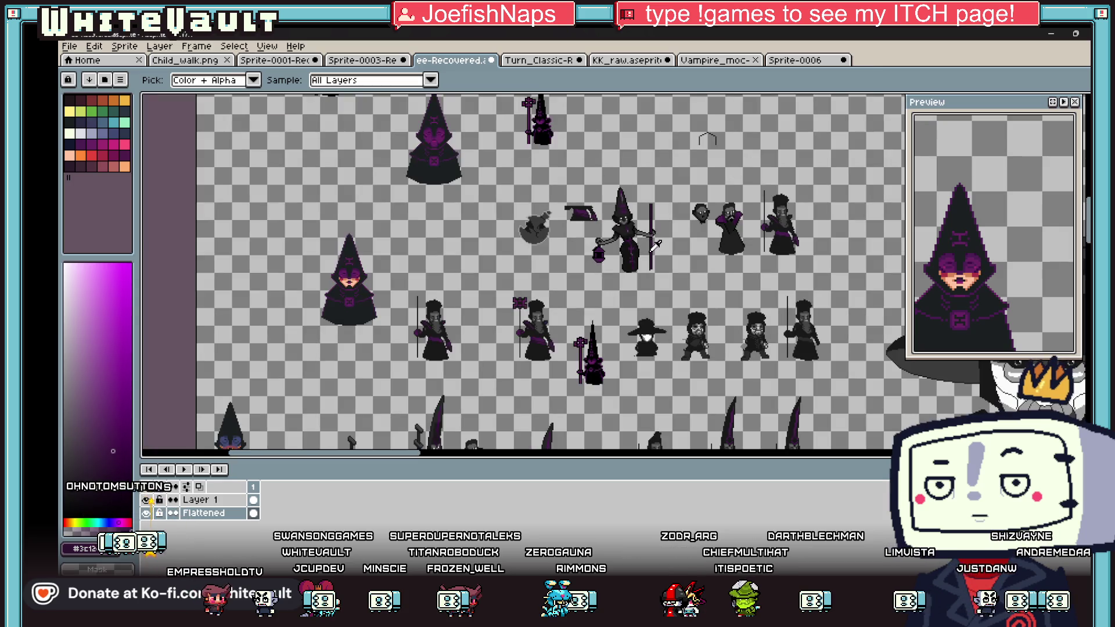
key(v)
key(i)
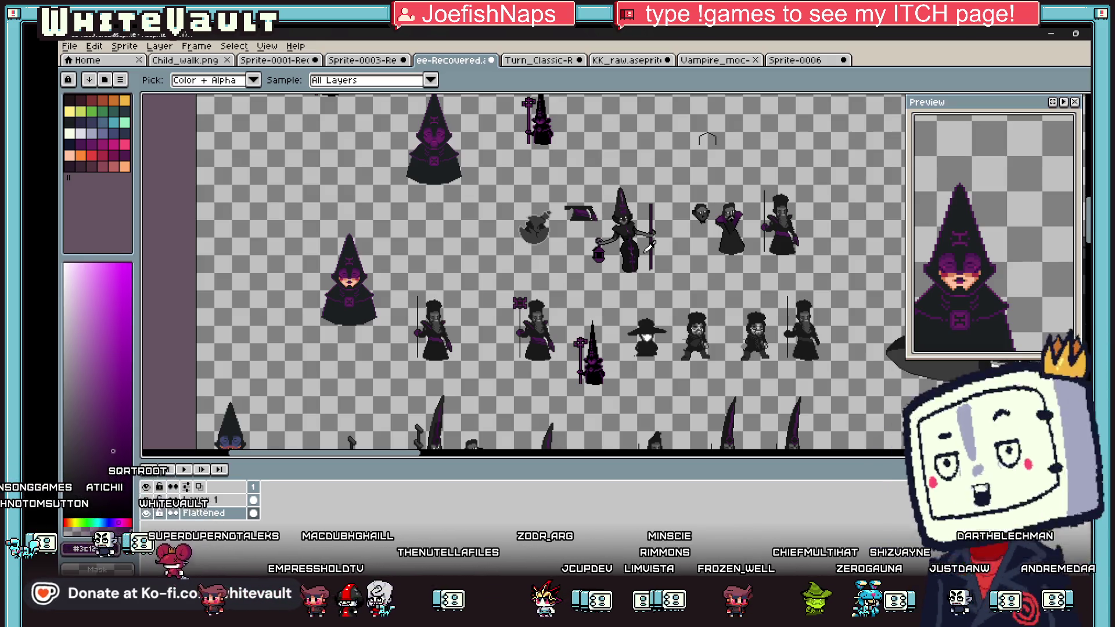
scroll(788, 218, up, 1)
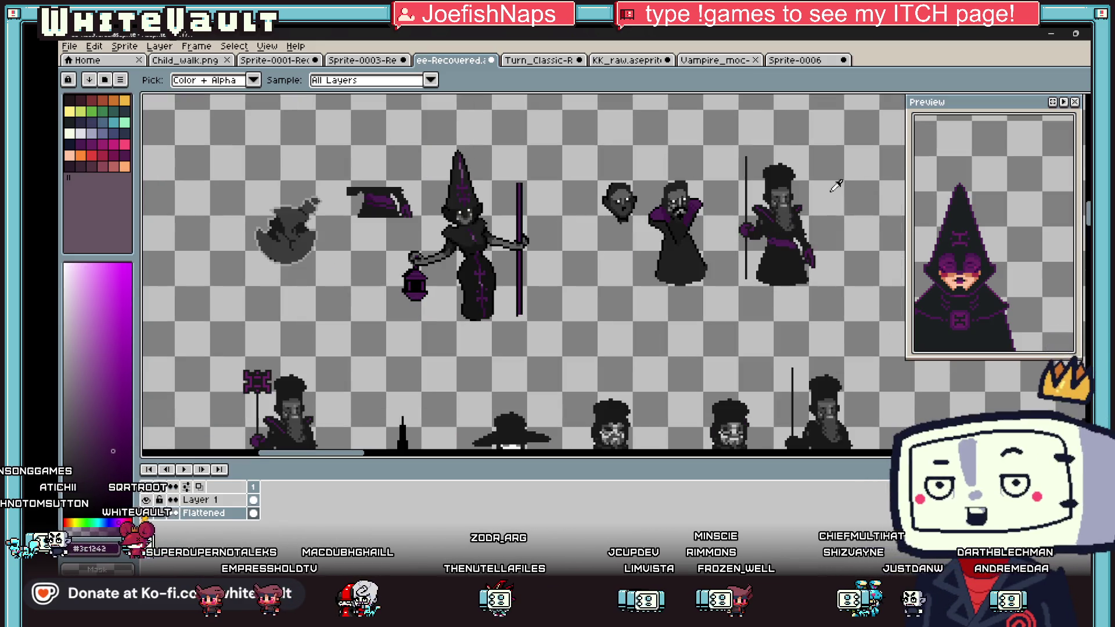
key(w)
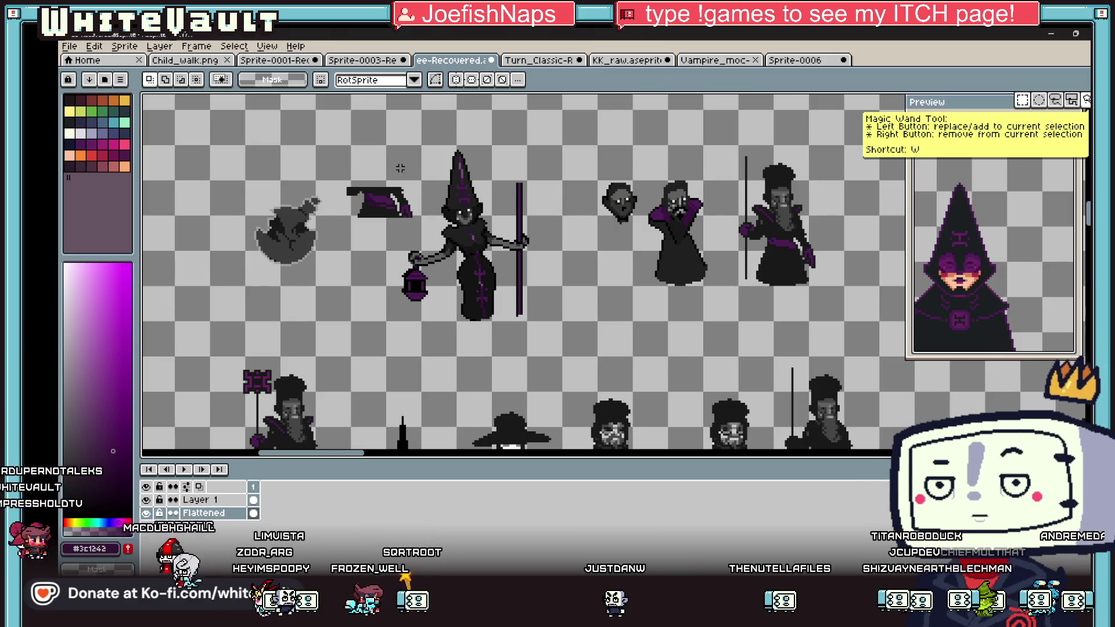
Step: Zoom onto the staff top and sample black from the staff outline
scroll(400, 171, down, 2)
scroll(415, 178, up, 2)
scroll(415, 178, up, 1)
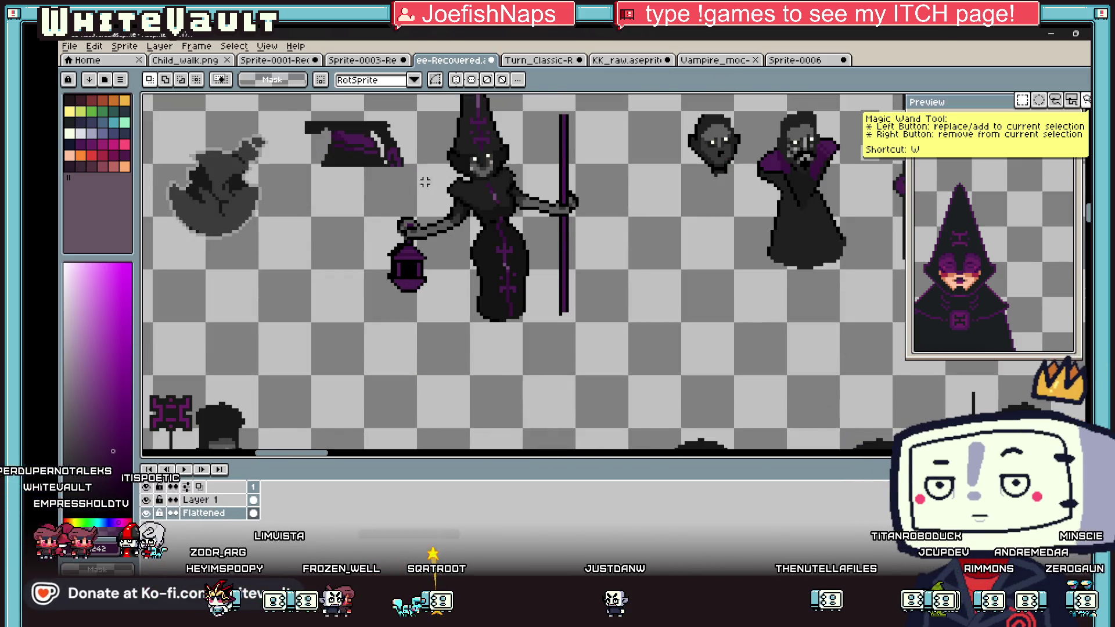
scroll(425, 182, down, 2)
scroll(389, 163, up, 1)
scroll(394, 247, down, 2)
scroll(492, 205, up, 2)
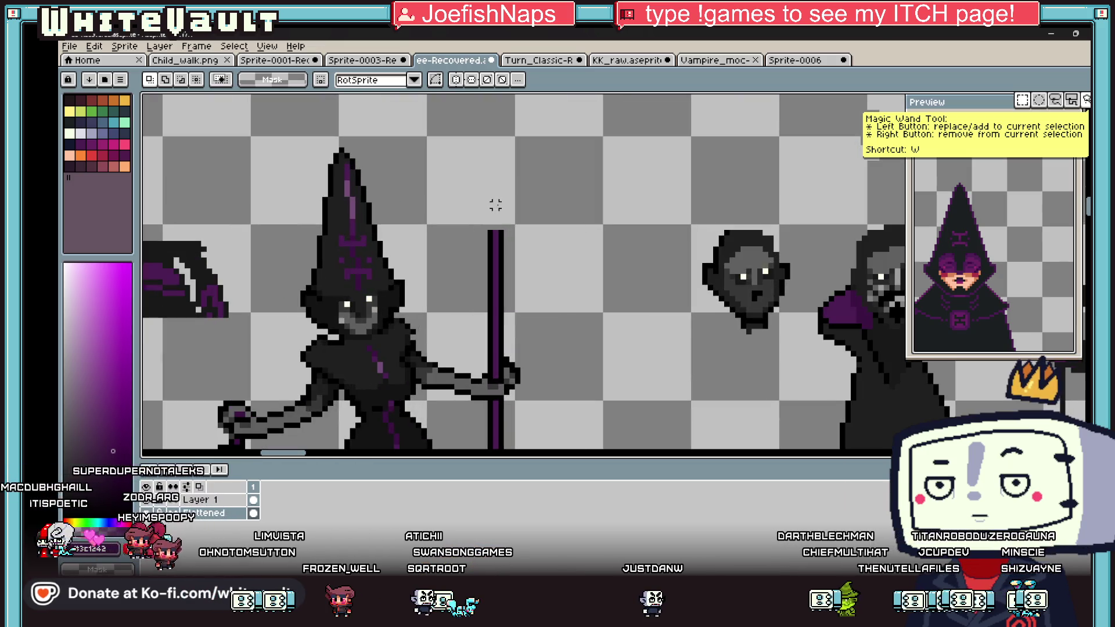
key(i)
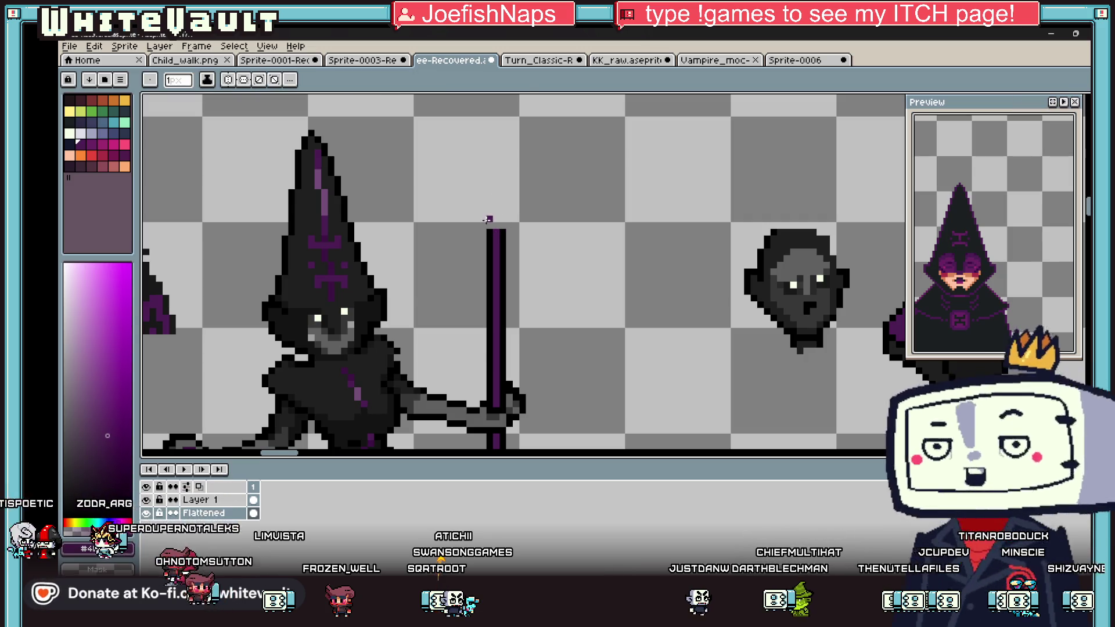
scroll(493, 226, up, 2)
click(497, 252)
key(b)
Step: Draw a hollow black box outline on top of the staff
click(462, 246)
mouse_move(445, 245)
mouse_down()
mouse_move(443, 124)
mouse_move(580, 128)
mouse_move(582, 270)
mouse_move(555, 270)
mouse_up()
scroll(578, 239, down, 3)
key(i)
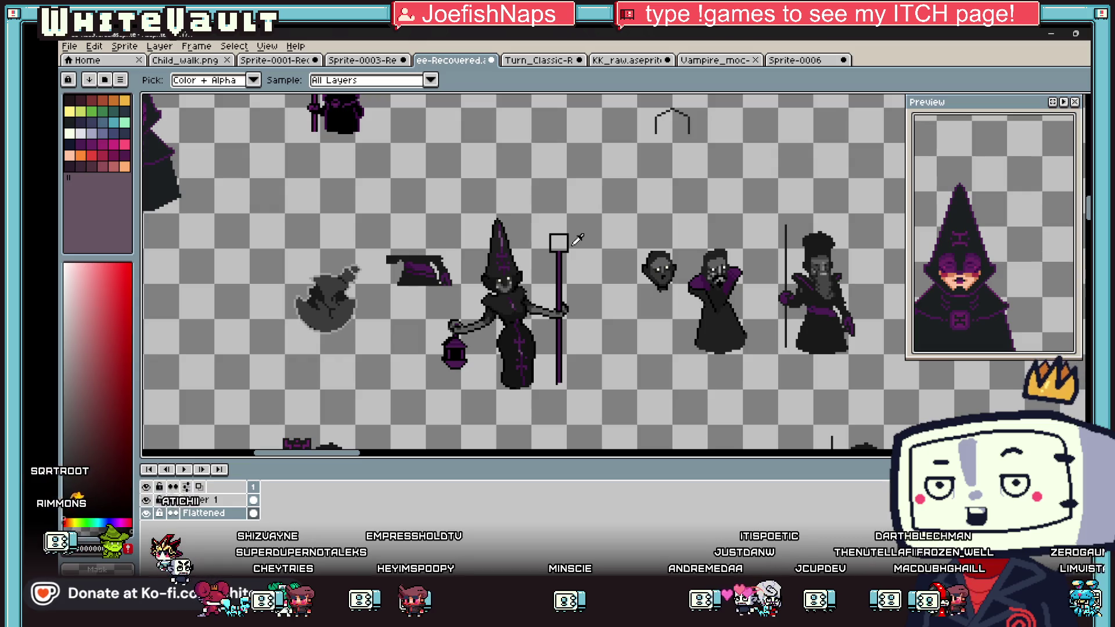
Step: Sample the staff's purple and pencil the first pixels of a loop beside the square top
scroll(552, 223, down, 2)
scroll(555, 220, up, 3)
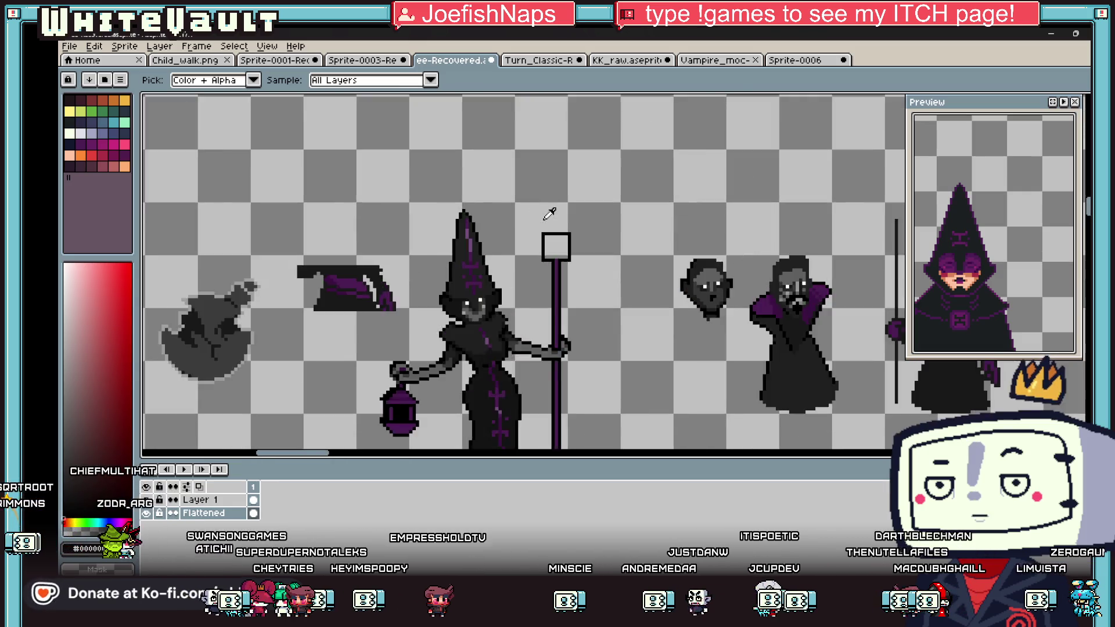
scroll(557, 216, up, 2)
alt+click(574, 302)
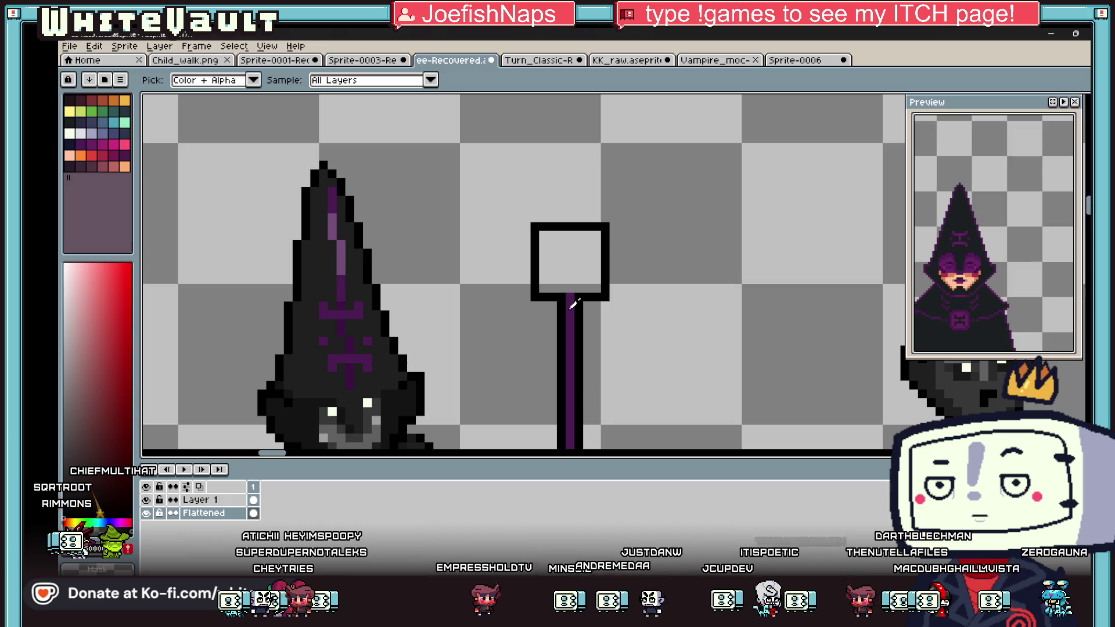
click(529, 265)
scroll(523, 246, up, 1)
click(504, 214)
drag(530, 214, 478, 214)
Step: Finish the purple loop's top edge and right side, then marquee-select it
scroll(475, 206, down, 3)
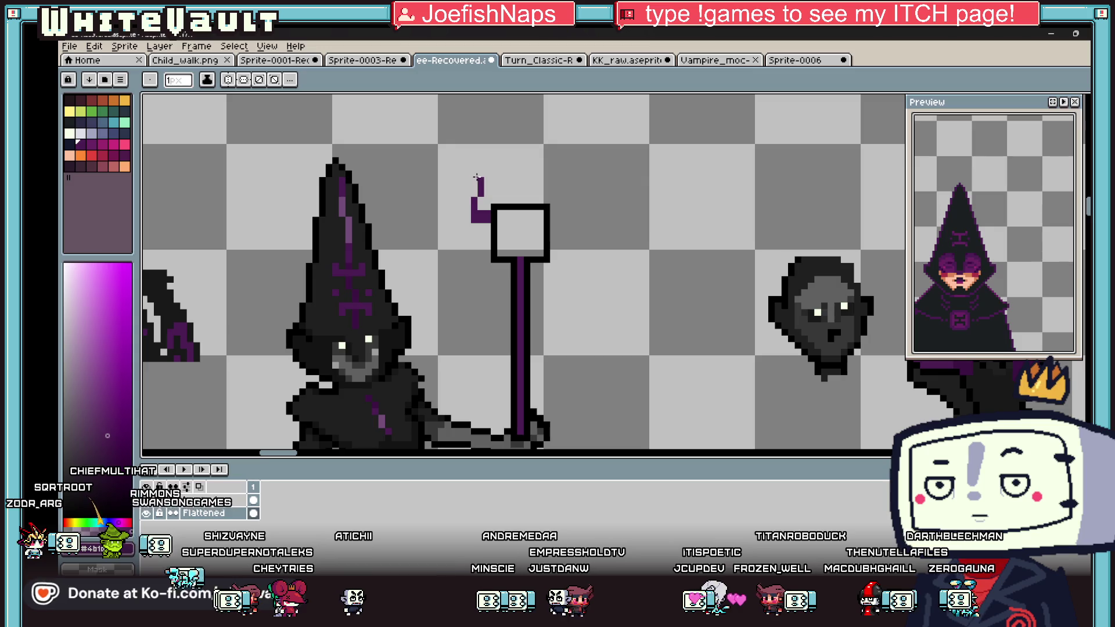
scroll(481, 179, up, 2)
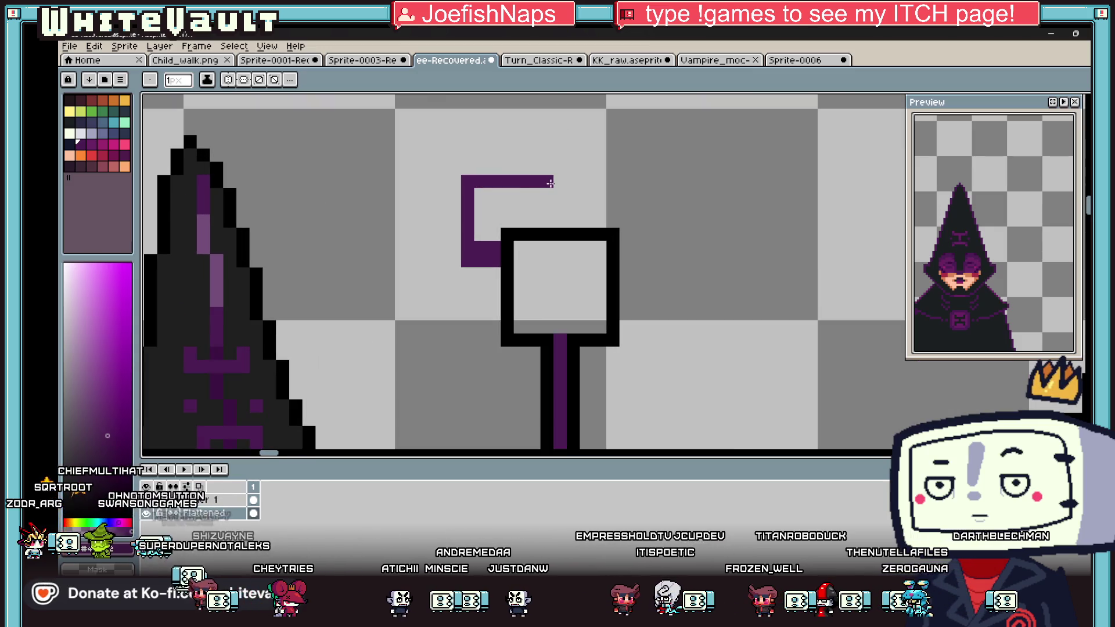
mouse_move(530, 196)
mouse_down()
mouse_move(469, 194)
mouse_move(455, 264)
mouse_up()
scroll(459, 256, down, 3)
scroll(521, 237, up, 3)
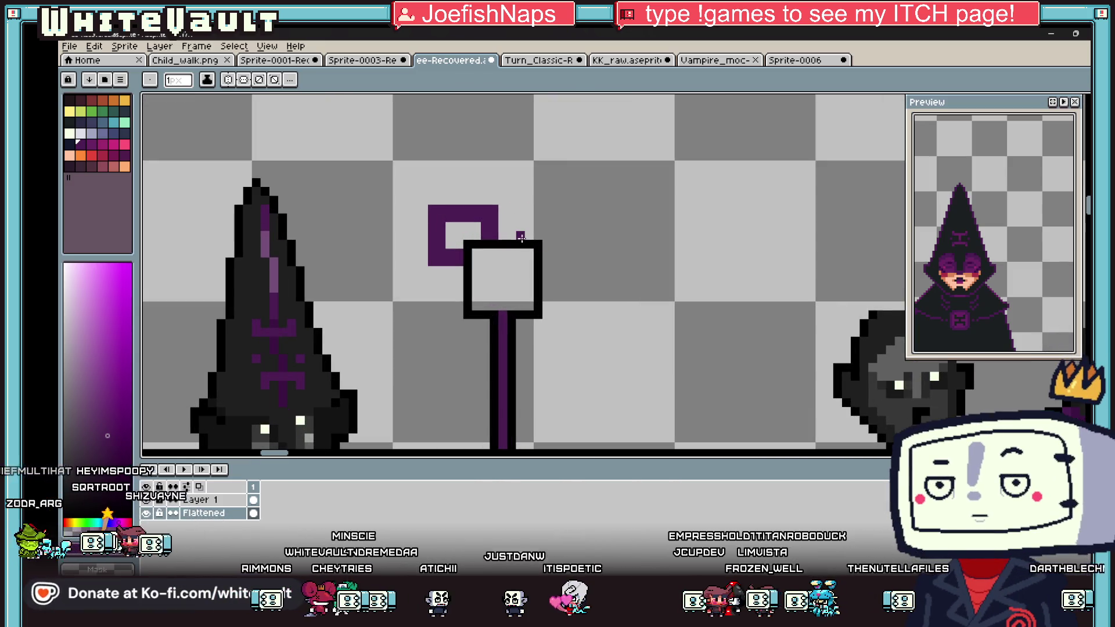
drag(526, 207, 528, 243)
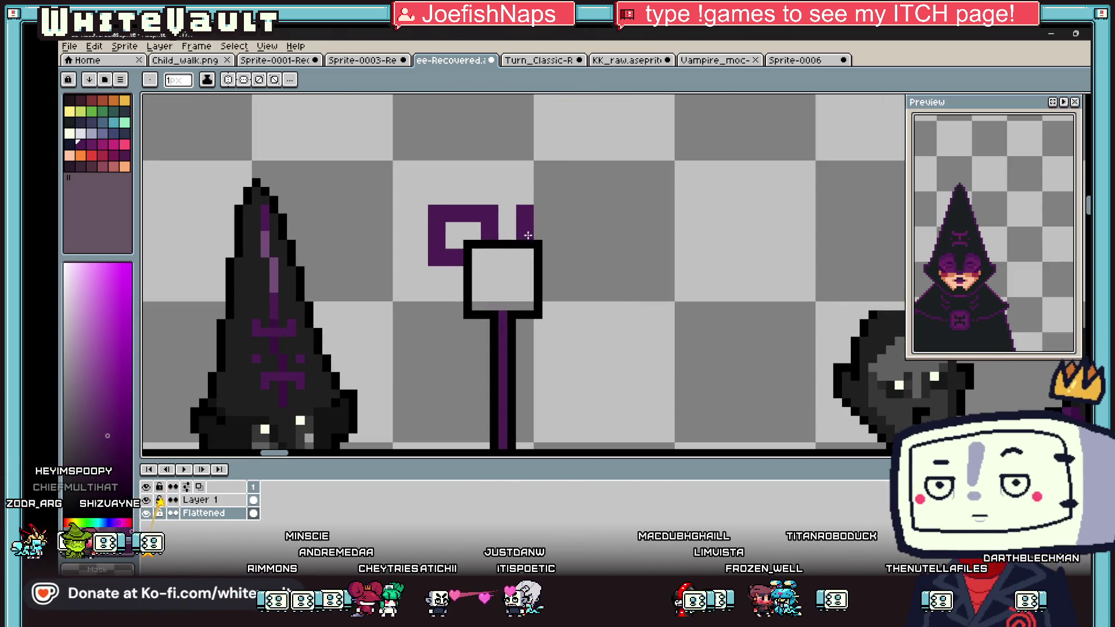
key(m)
mouse_move(408, 176)
mouse_down()
mouse_move(500, 277)
mouse_move(486, 249)
mouse_move(588, 248)
mouse_up()
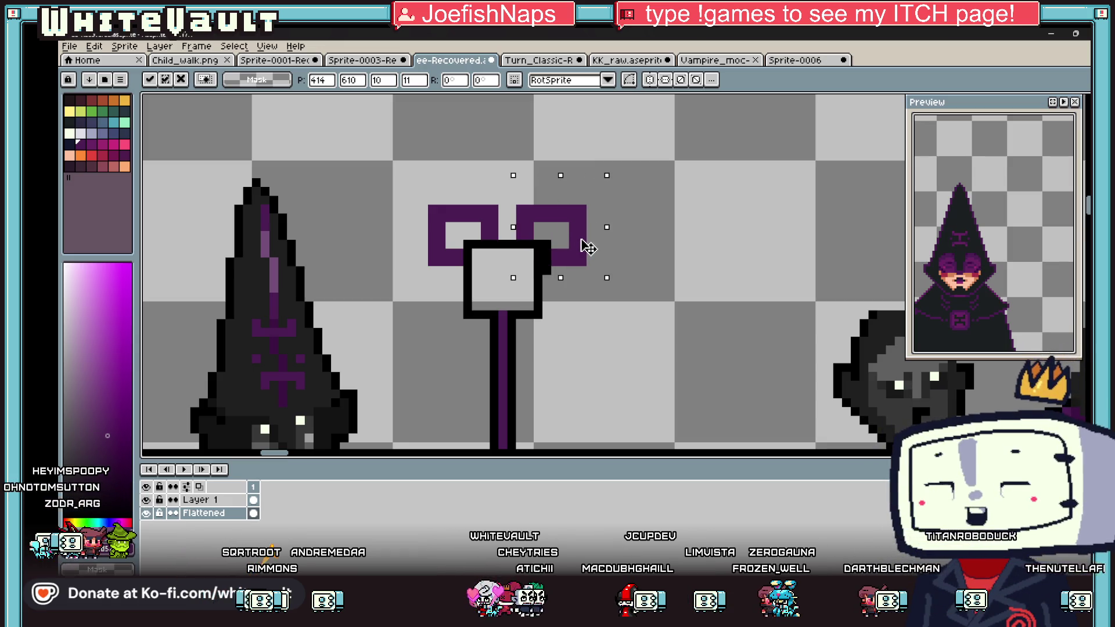
Step: Erase the square's inner black column and extend its right border downward
key(ctrl+d)
scroll(562, 249, up, 1)
key(i)
key(e)
drag(527, 244, 527, 347)
key(b)
drag(540, 283, 540, 319)
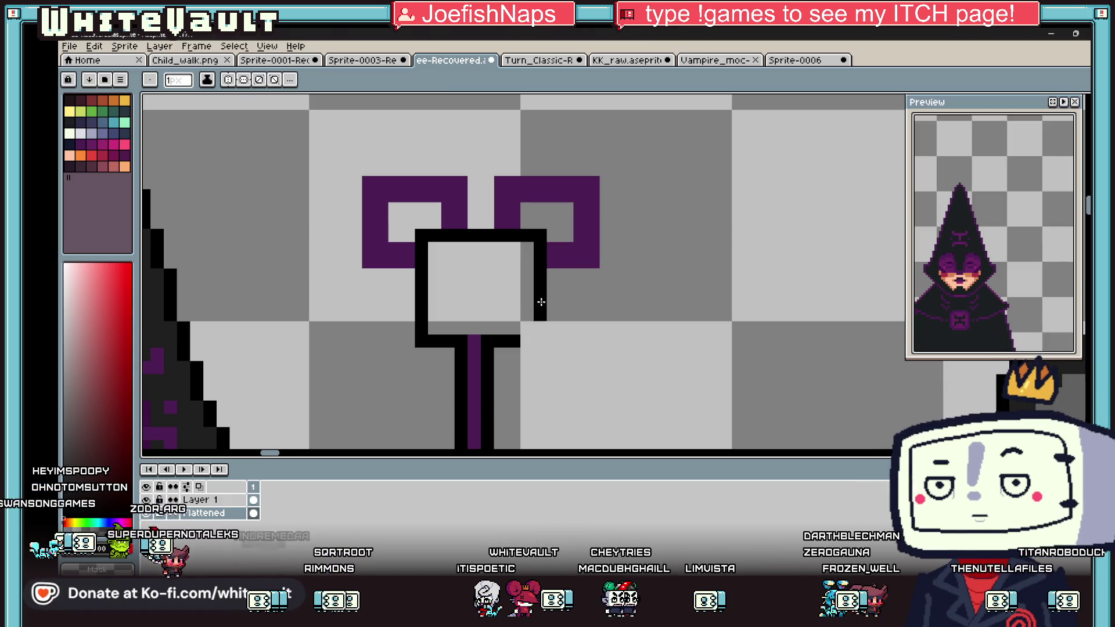
scroll(528, 319, down, 2)
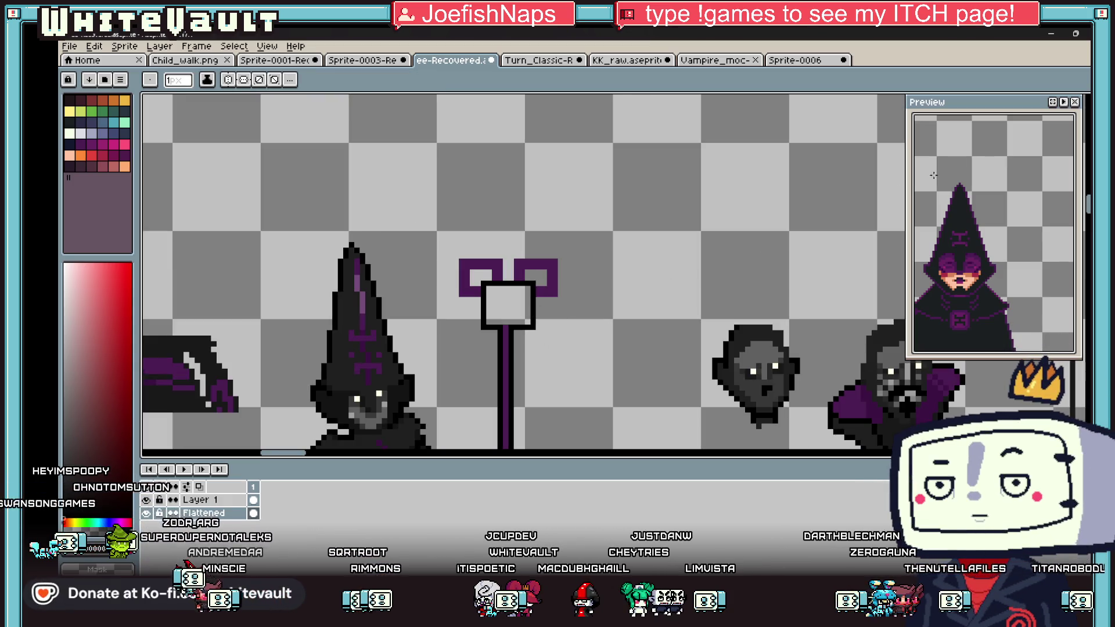
Step: Select the whole purple-topped ornament, move it into place and commit
key(m)
mouse_move(430, 219)
mouse_down()
mouse_move(488, 232)
mouse_move(598, 327)
mouse_move(566, 343)
mouse_move(492, 346)
mouse_move(540, 330)
mouse_up()
key(ctrl+z)
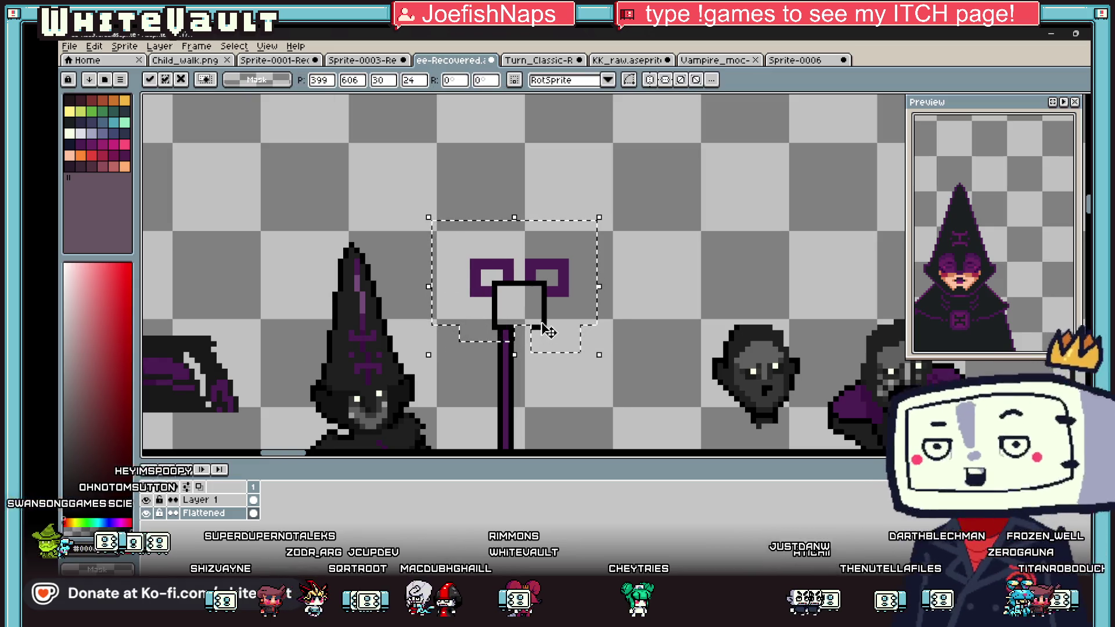
scroll(563, 328, down, 3)
key(Return)
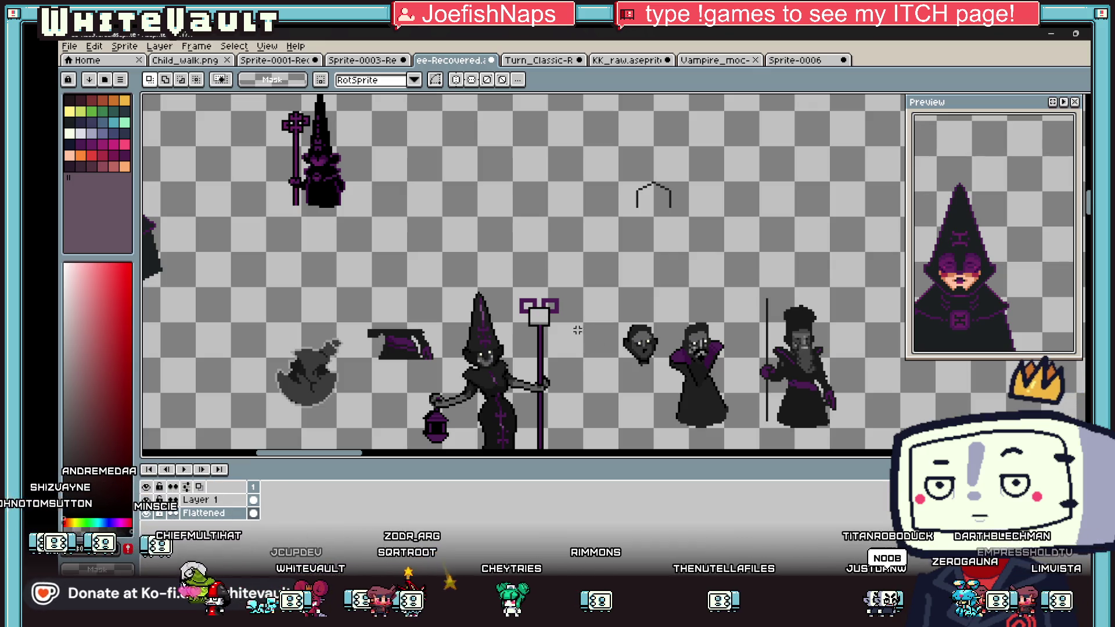
Step: Draw black lines along the top edges of both purple squares
key(i)
scroll(535, 308, up, 3)
key(b)
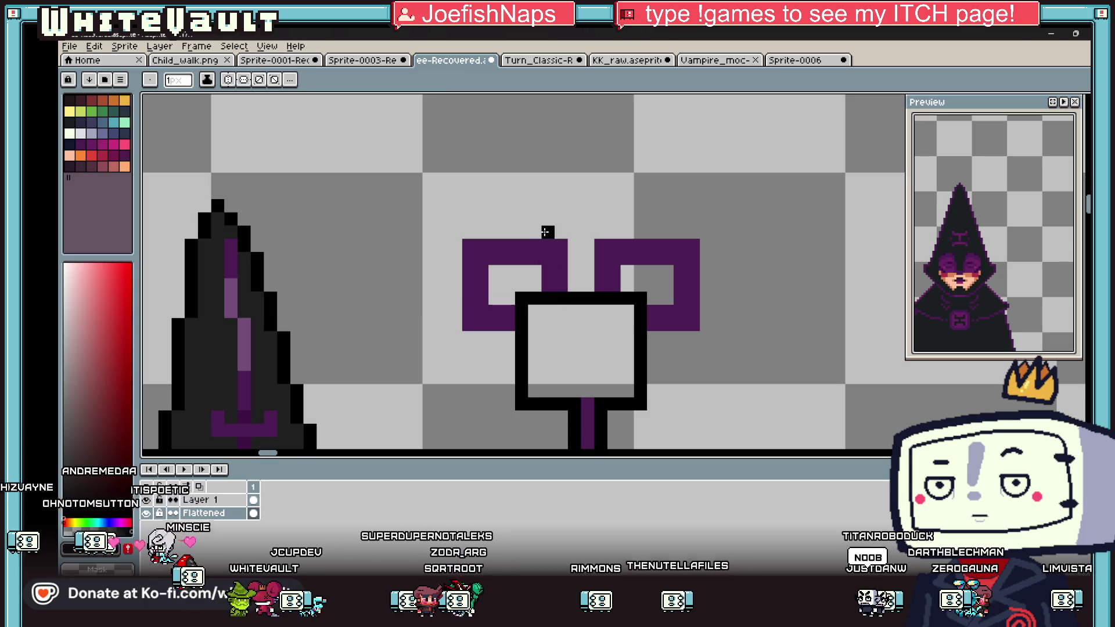
mouse_move(552, 233)
mouse_down()
mouse_move(453, 232)
mouse_move(455, 312)
mouse_up()
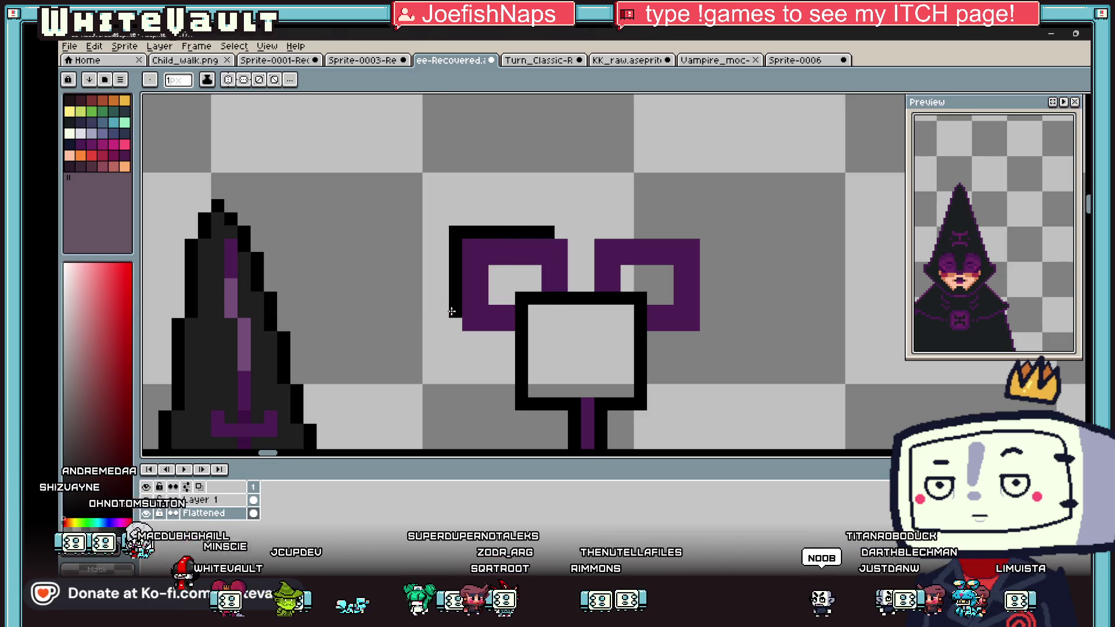
mouse_move(680, 232)
mouse_down()
mouse_move(593, 238)
mouse_move(588, 290)
mouse_up()
Step: Paint light-purple highlights along the top and left edges of both purple squares
key(i)
scroll(590, 272, down, 3)
scroll(587, 323, up, 1)
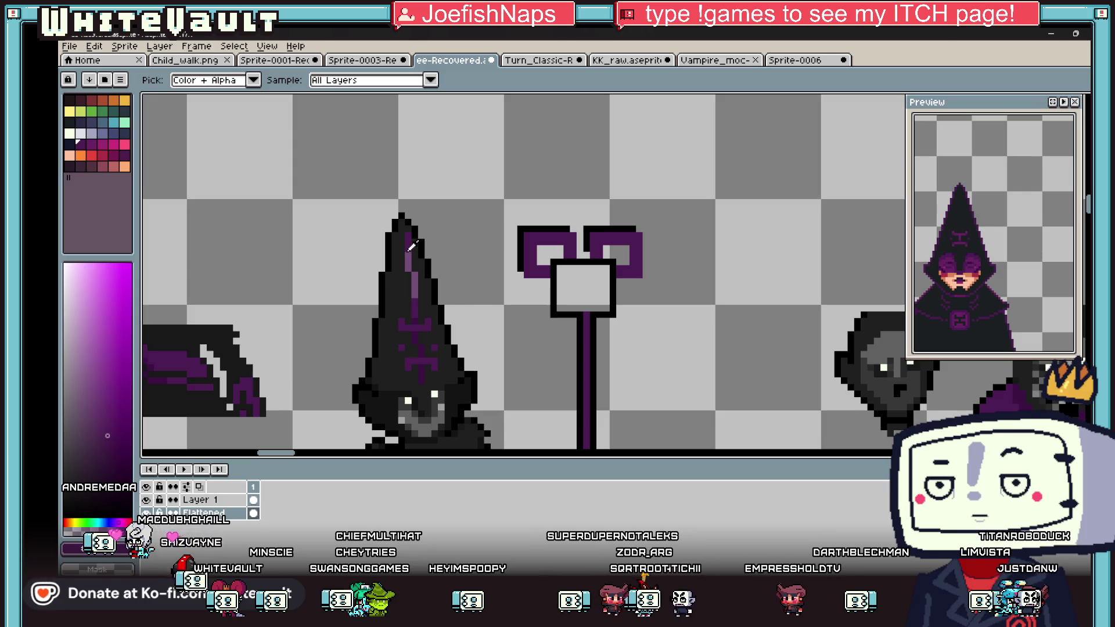
click(425, 313)
key(g)
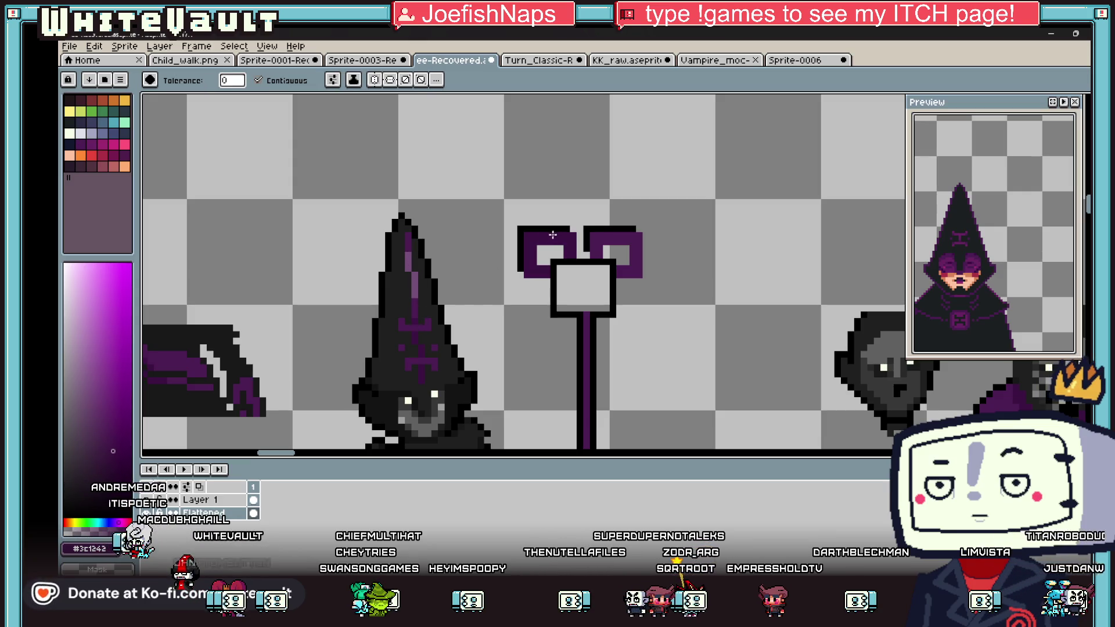
key(b)
alt+click(561, 230)
scroll(561, 230, up, 3)
mouse_move(578, 228)
mouse_down()
mouse_move(448, 228)
mouse_move(450, 336)
mouse_up()
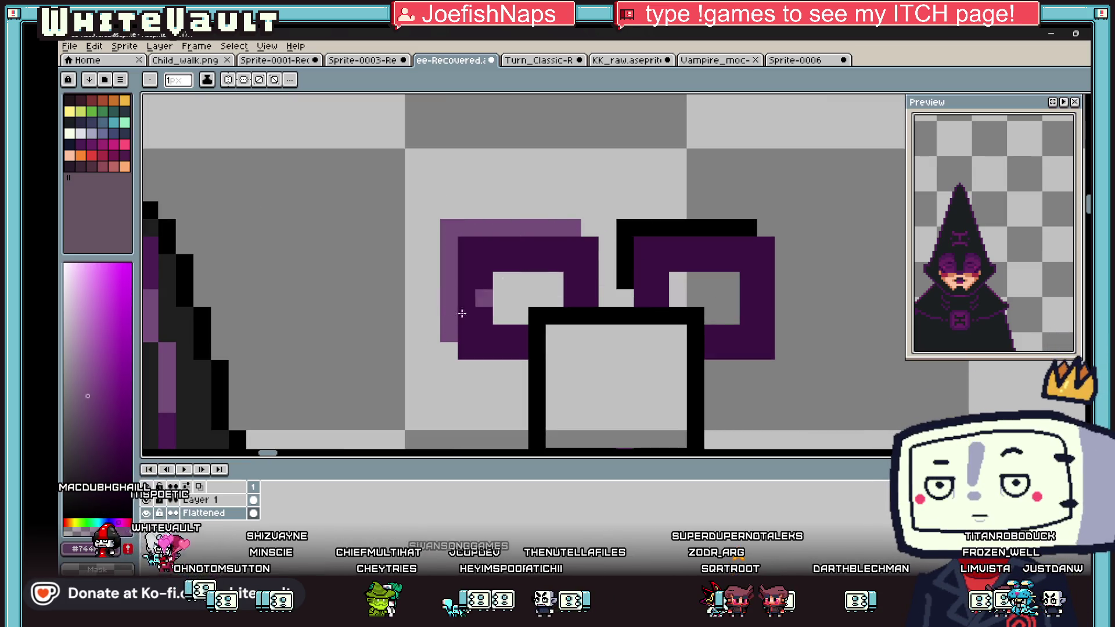
mouse_move(748, 228)
mouse_down()
mouse_move(625, 228)
mouse_move(624, 284)
mouse_up()
scroll(639, 273, down, 4)
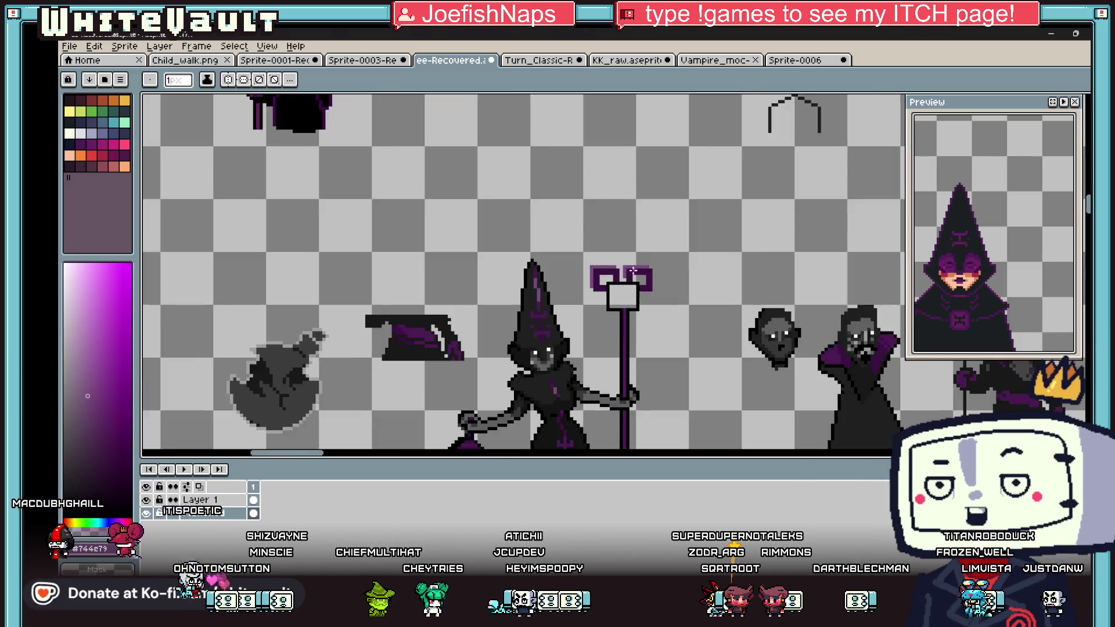
scroll(621, 285, up, 3)
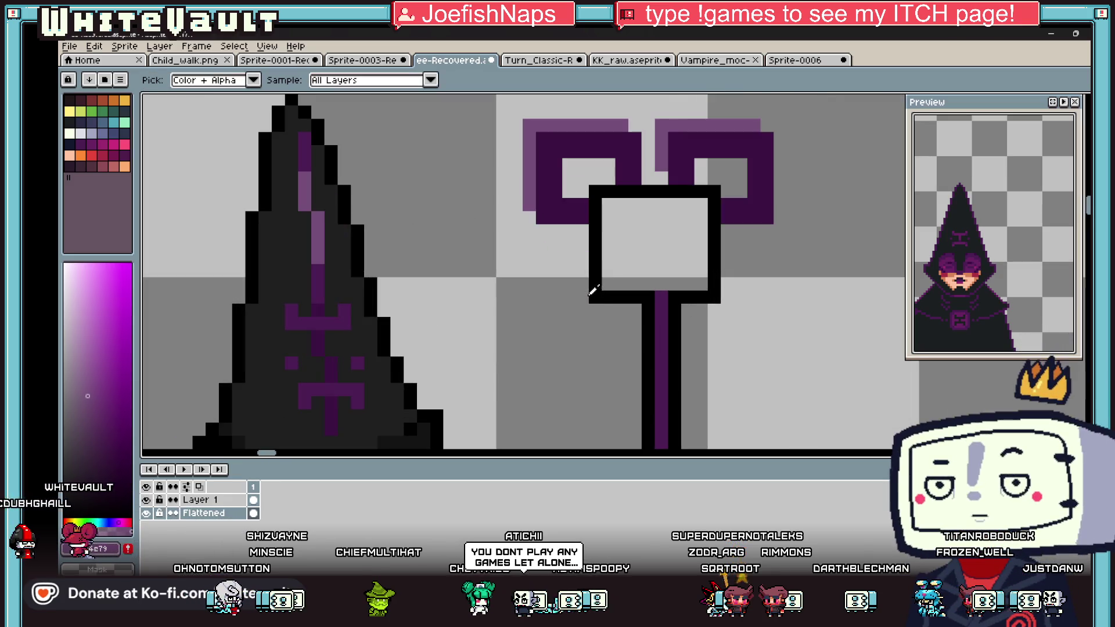
click(584, 271)
Step: Marquee-select both purple squares above the white box
key(i)
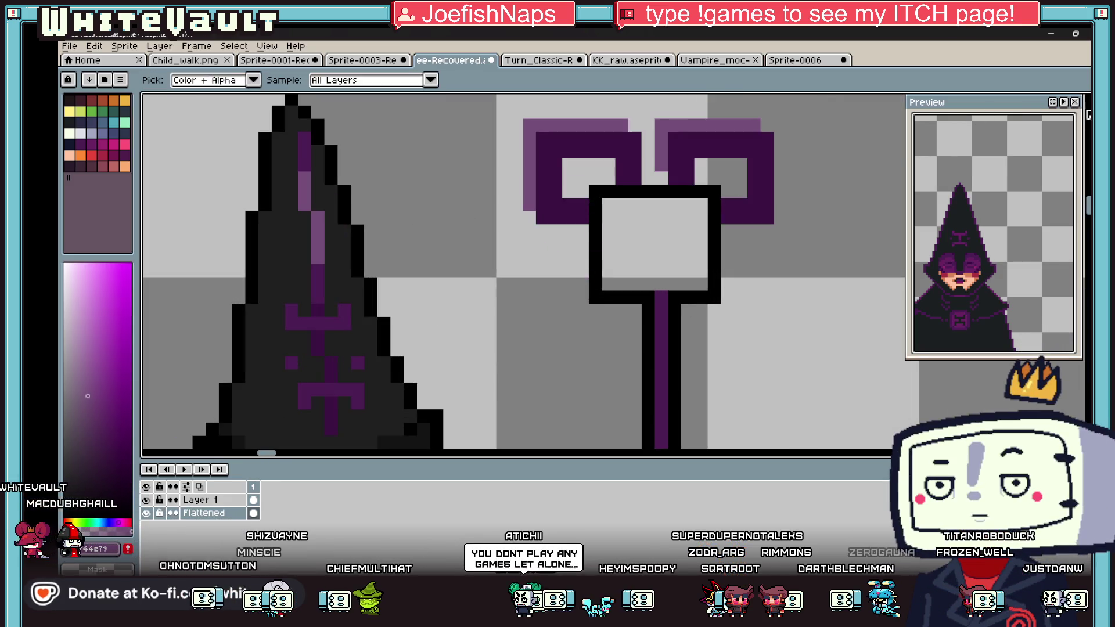
click(1087, 114)
mouse_move(536, 133)
mouse_down()
mouse_move(604, 213)
mouse_move(641, 224)
mouse_up()
mouse_move(667, 132)
mouse_down()
mouse_move(744, 221)
mouse_move(776, 226)
mouse_up()
Step: Try flipping the selected squares vertically and moving them down, then cancel the change
key(shift+v)
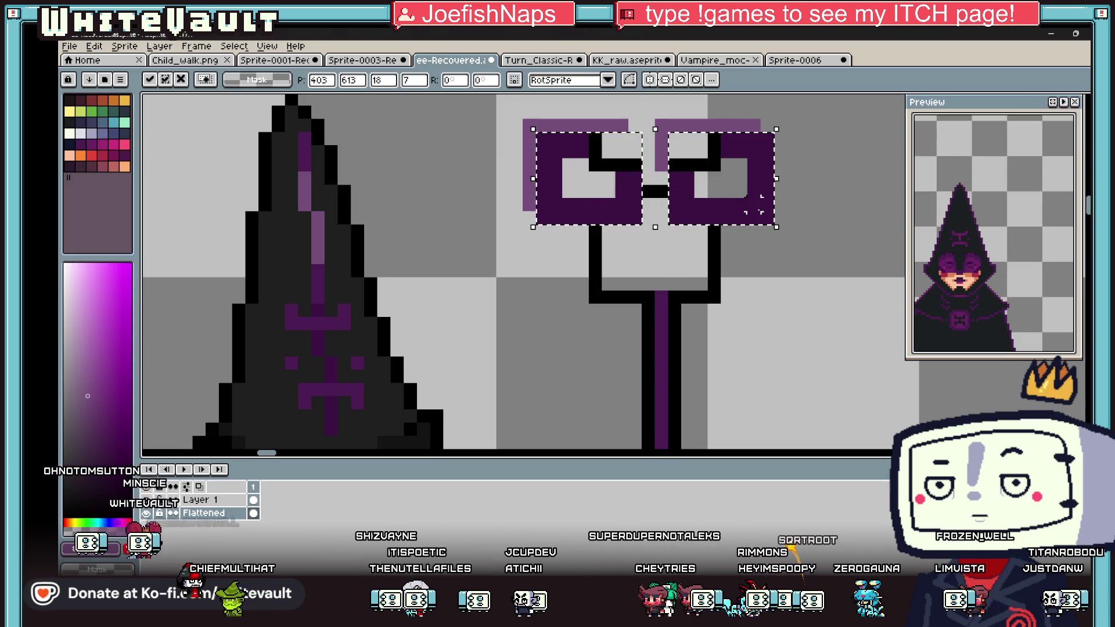
mouse_move(755, 205)
mouse_down()
mouse_move(741, 217)
mouse_move(747, 311)
mouse_up()
key(Escape)
key(shift+v)
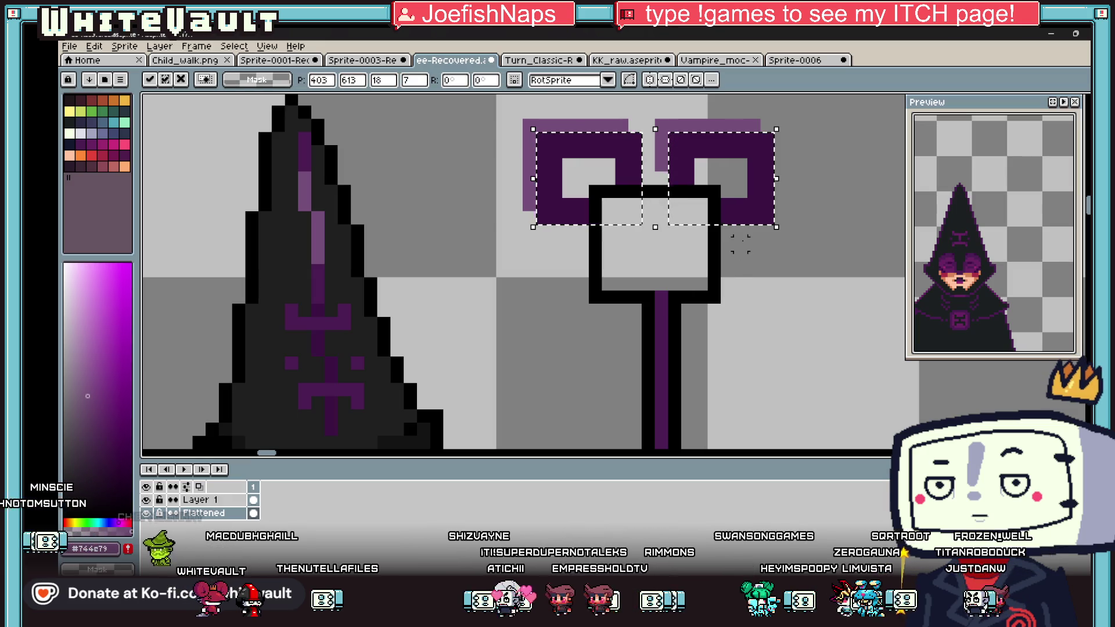
drag(754, 199, 759, 323)
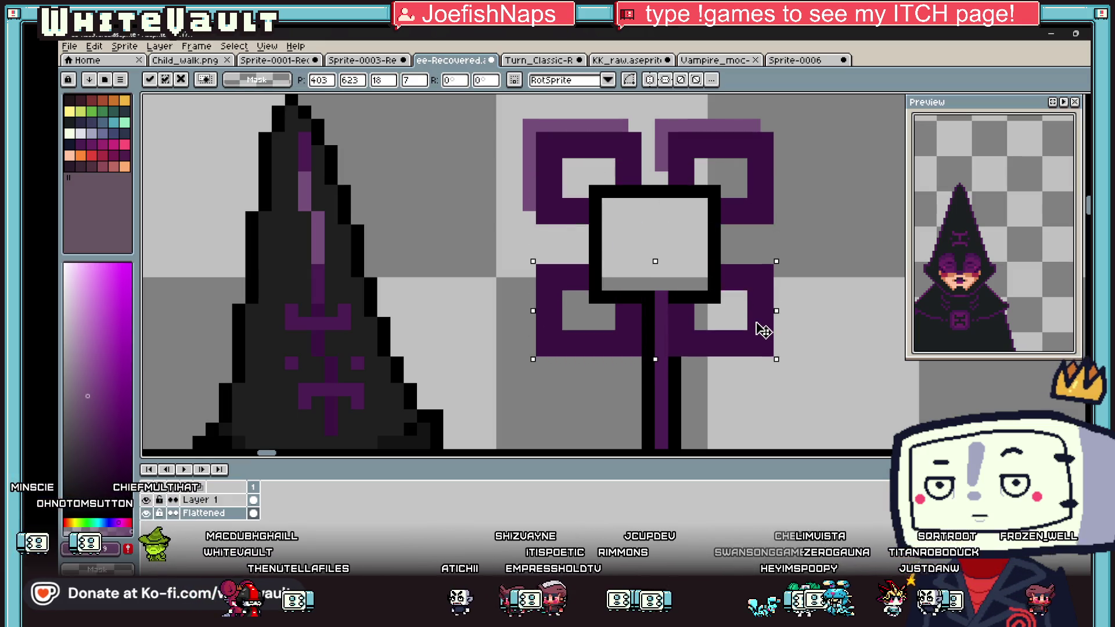
key(Right)
key(Down)
key(Down)
key(Down)
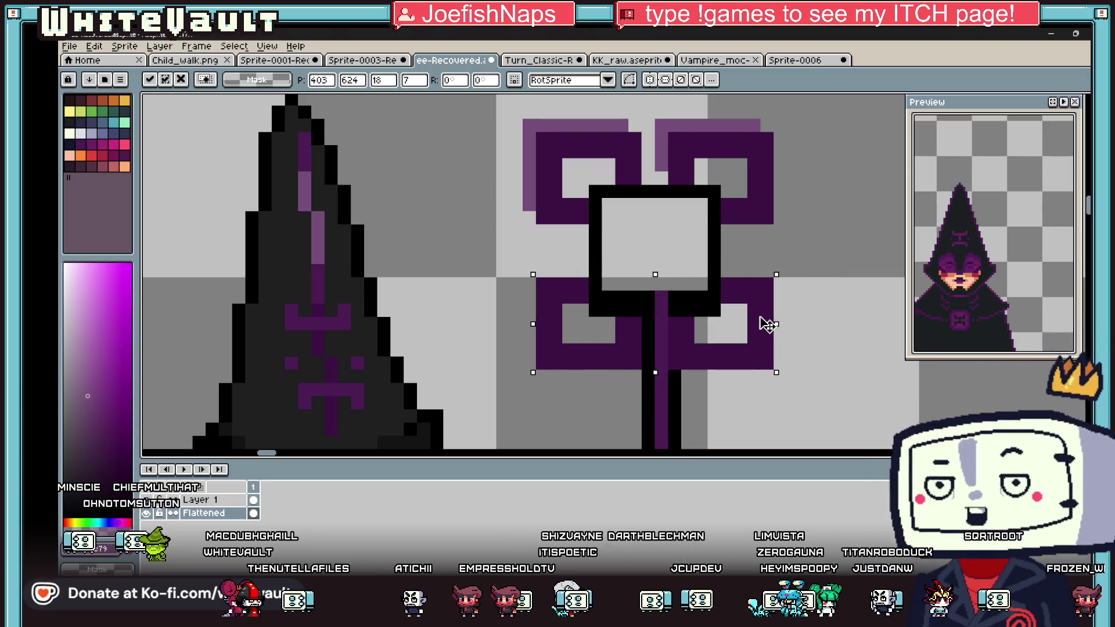
key(Escape)
Step: Select the right purple square, nudge it one pixel right and deselect
scroll(756, 288, down, 1)
scroll(776, 241, up, 1)
mouse_move(811, 161)
mouse_down()
mouse_move(681, 263)
mouse_move(775, 334)
mouse_move(763, 322)
mouse_up()
key(Right)
key(Return)
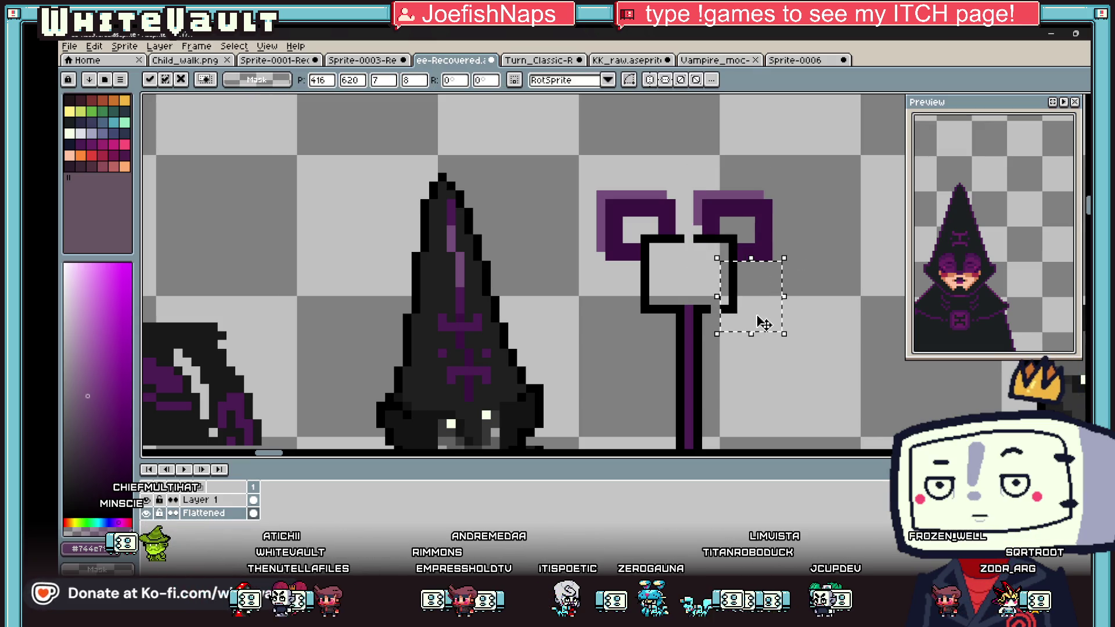
key(ctrl+d)
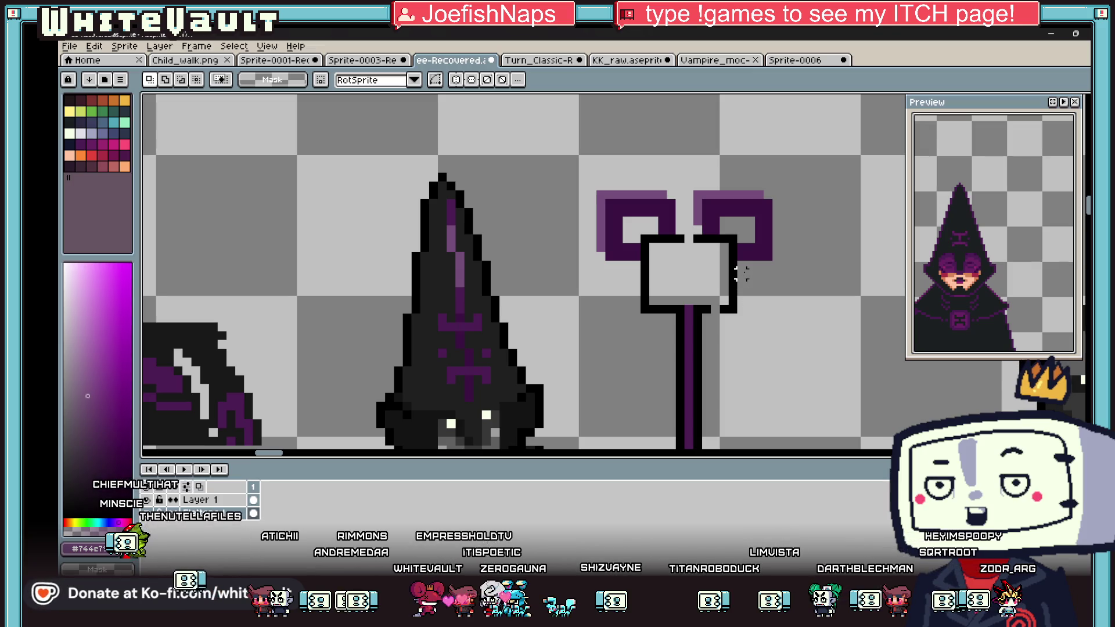
Step: Sample a canvas colour, then switch to the pencil and polygonal selection tools
key(i)
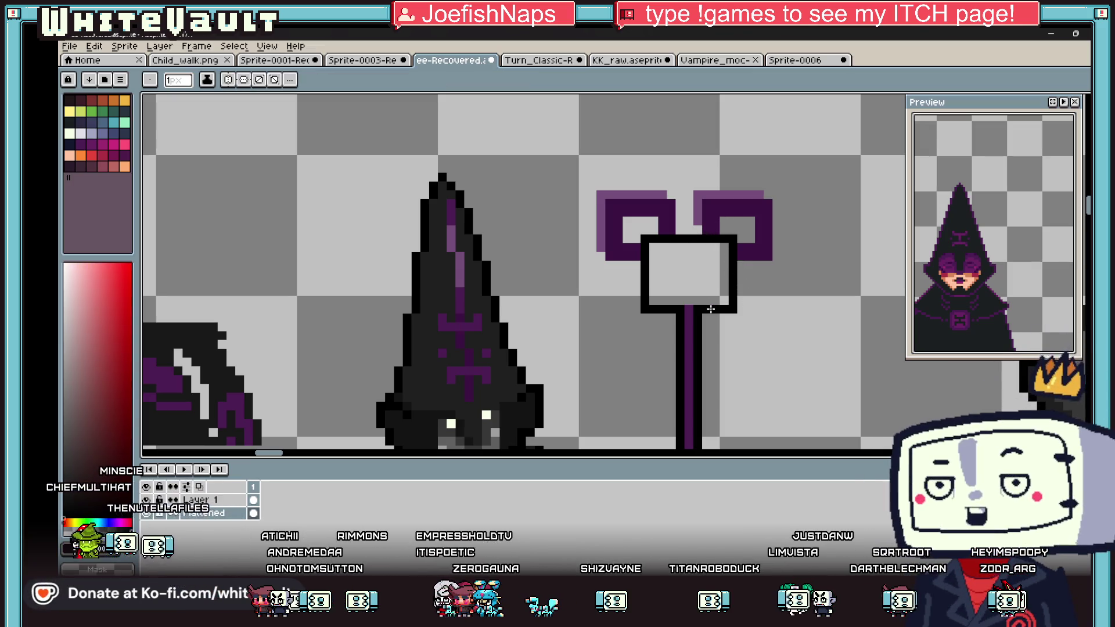
scroll(711, 238, down, 2)
scroll(726, 247, up, 1)
key(b)
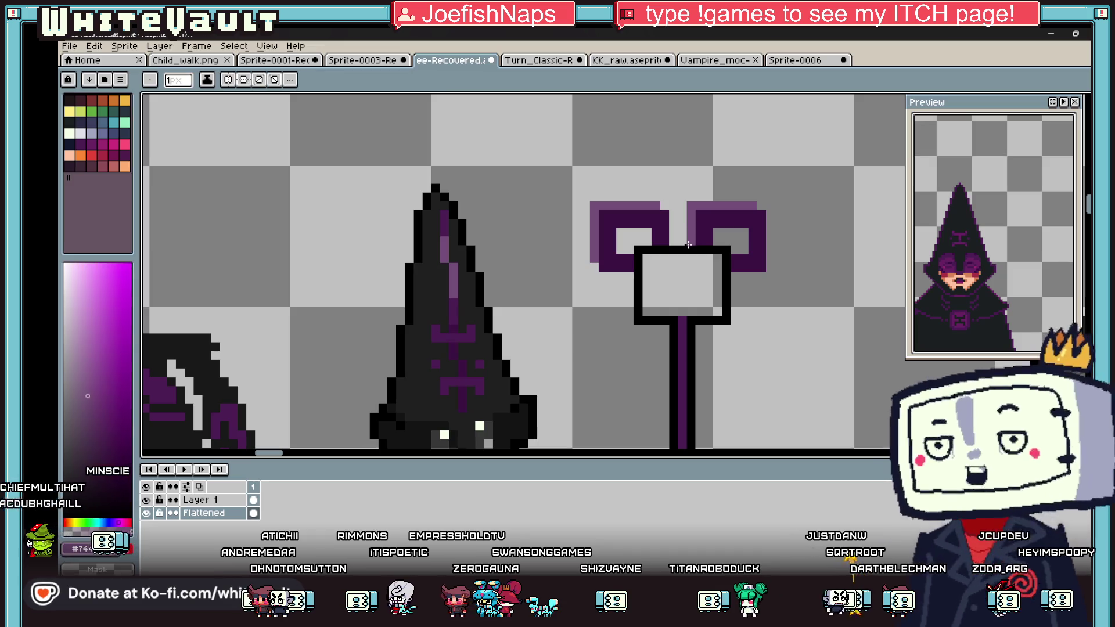
scroll(737, 238, down, 2)
key(shift+q)
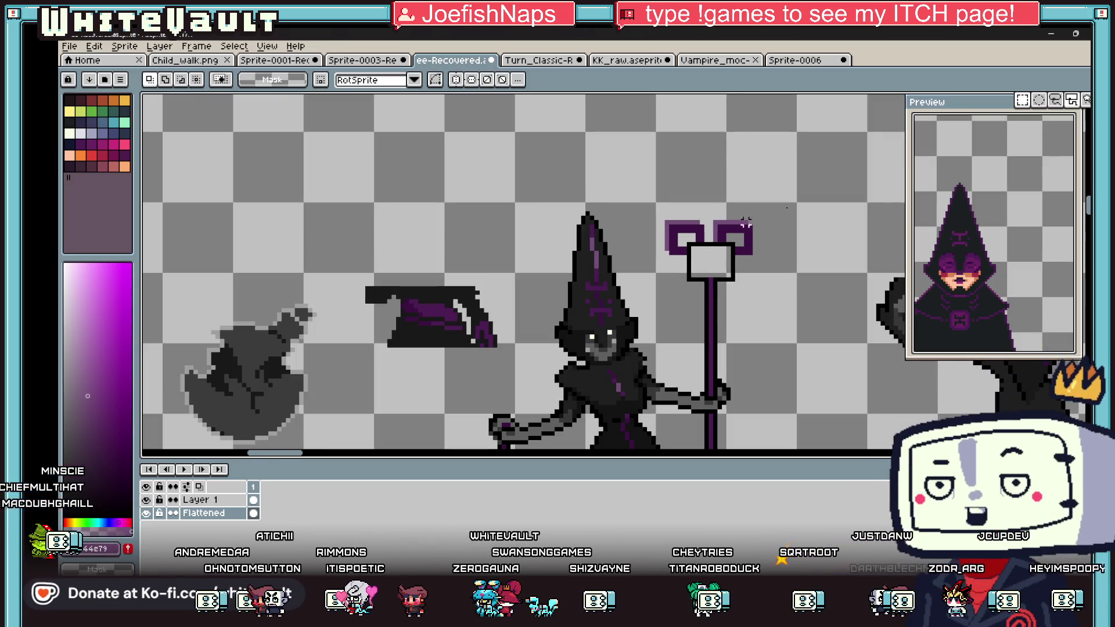
Step: Select both purple squares and place a copy of them below the white box
scroll(673, 227, up, 3)
drag(755, 298, 785, 317)
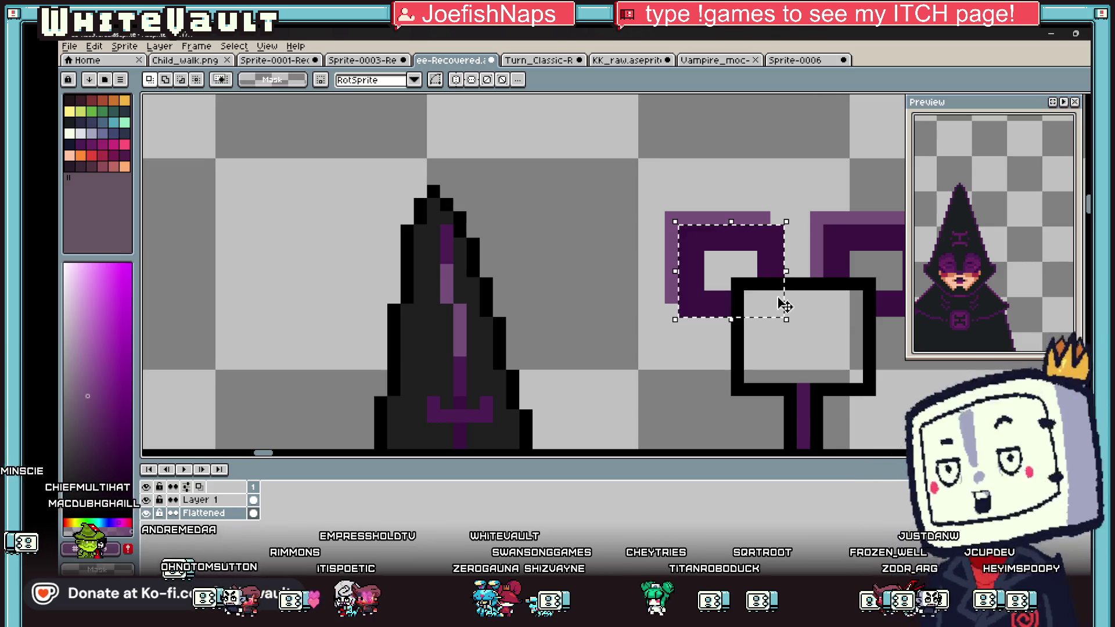
drag(768, 244, 869, 331)
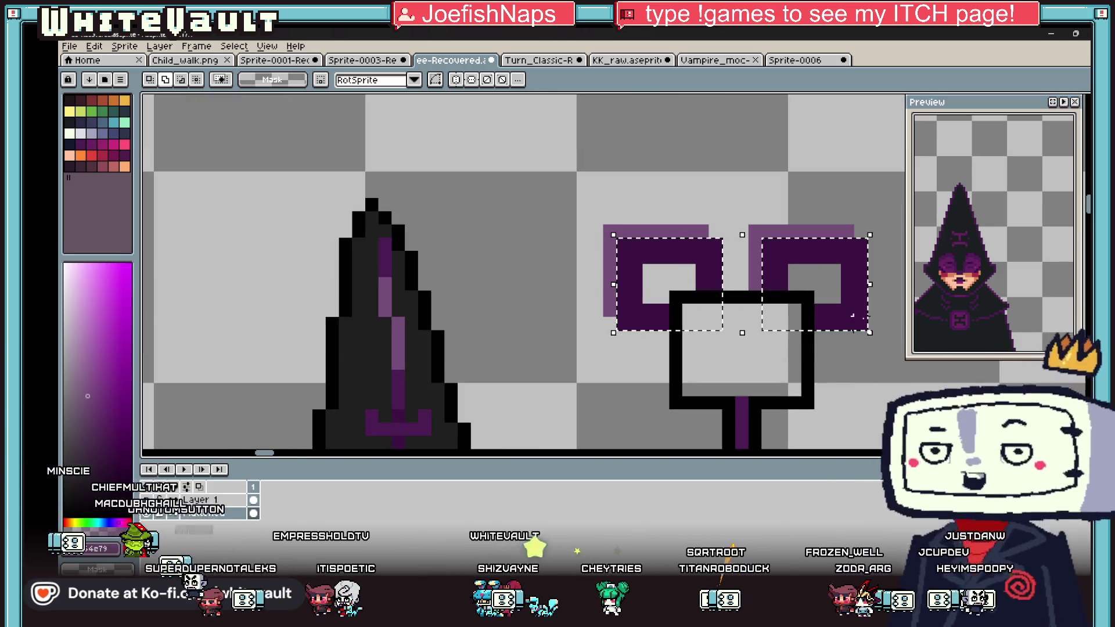
click(865, 324)
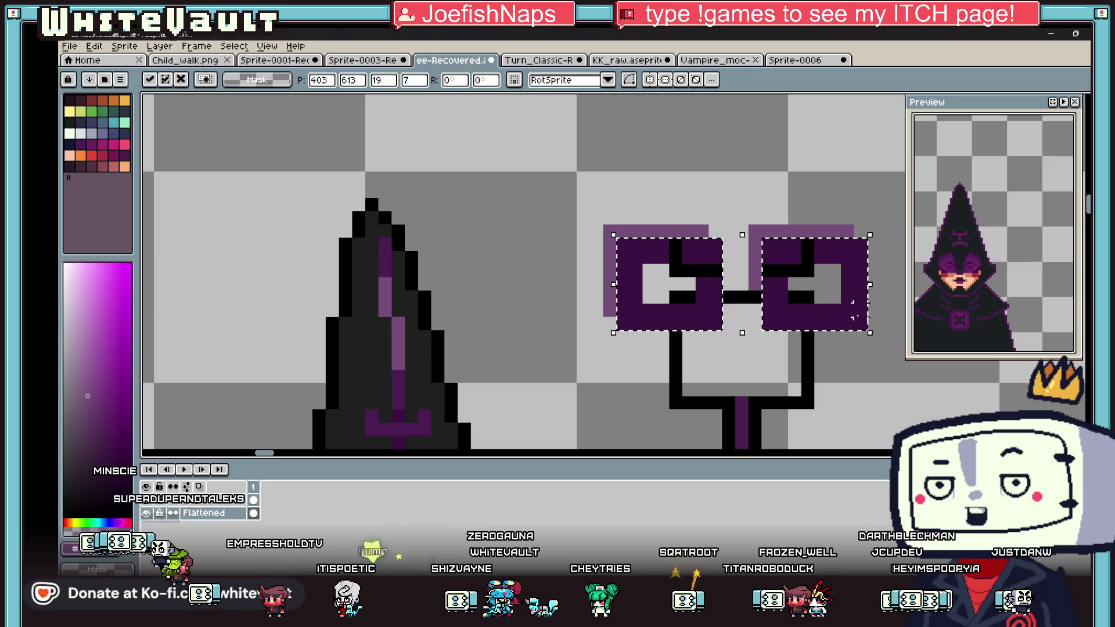
drag(842, 281, 842, 392)
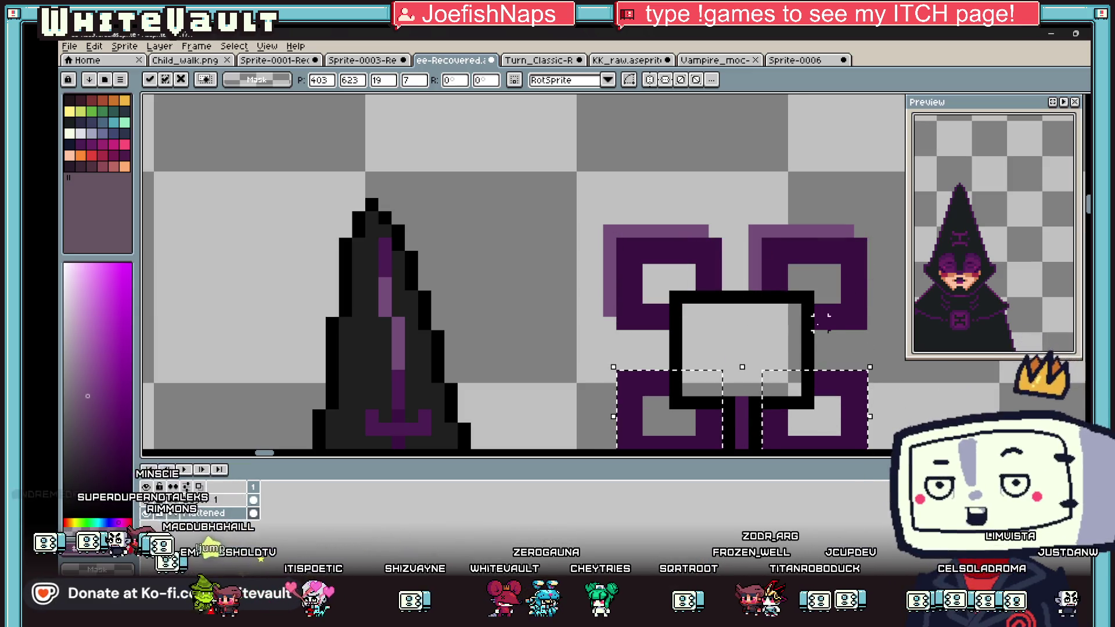
scroll(853, 393, down, 3)
key(Return)
scroll(790, 328, up, 2)
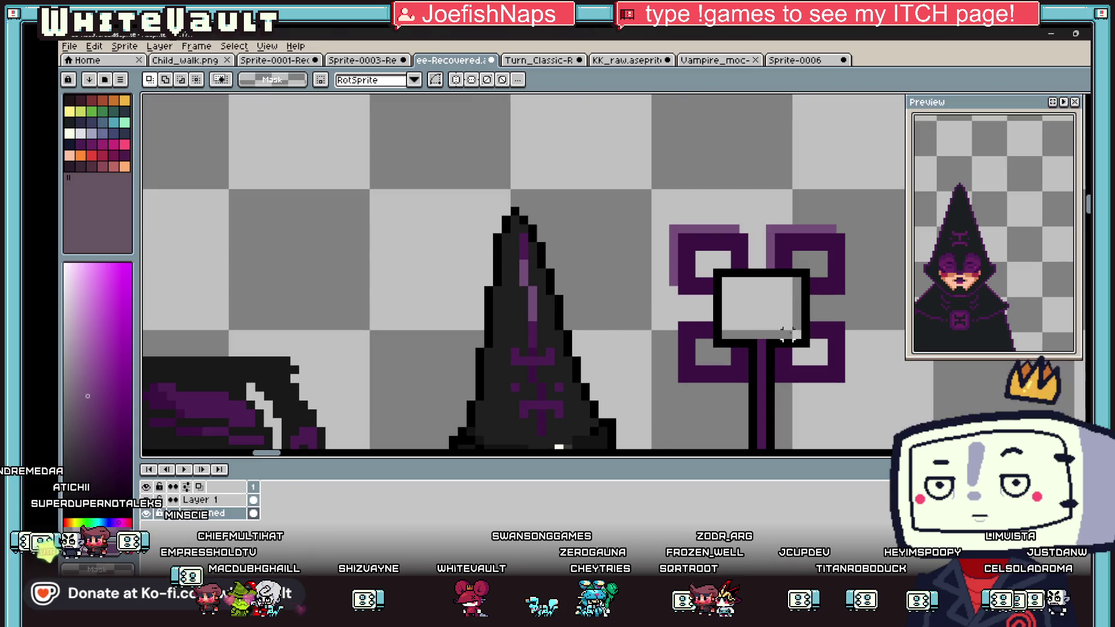
Step: Paint a light-purple edge on the lower-left copied square
key(i)
key(b)
scroll(720, 317, up, 2)
mouse_move(720, 316)
mouse_down()
mouse_move(604, 316)
mouse_move(613, 413)
mouse_up()
scroll(618, 325, down, 1)
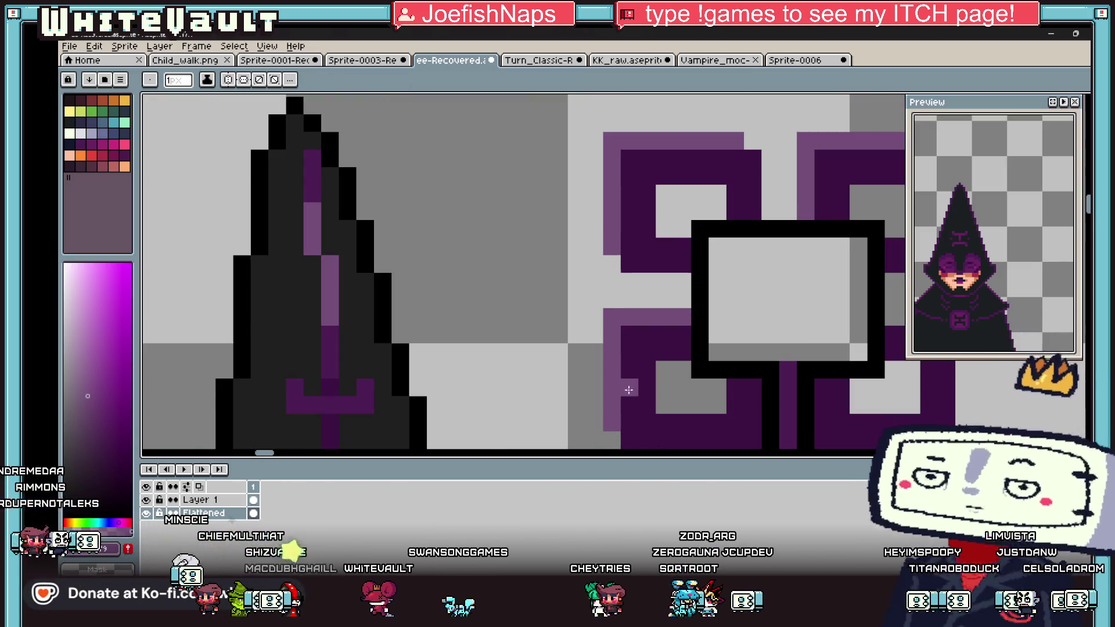
scroll(756, 329, down, 3)
scroll(755, 332, up, 3)
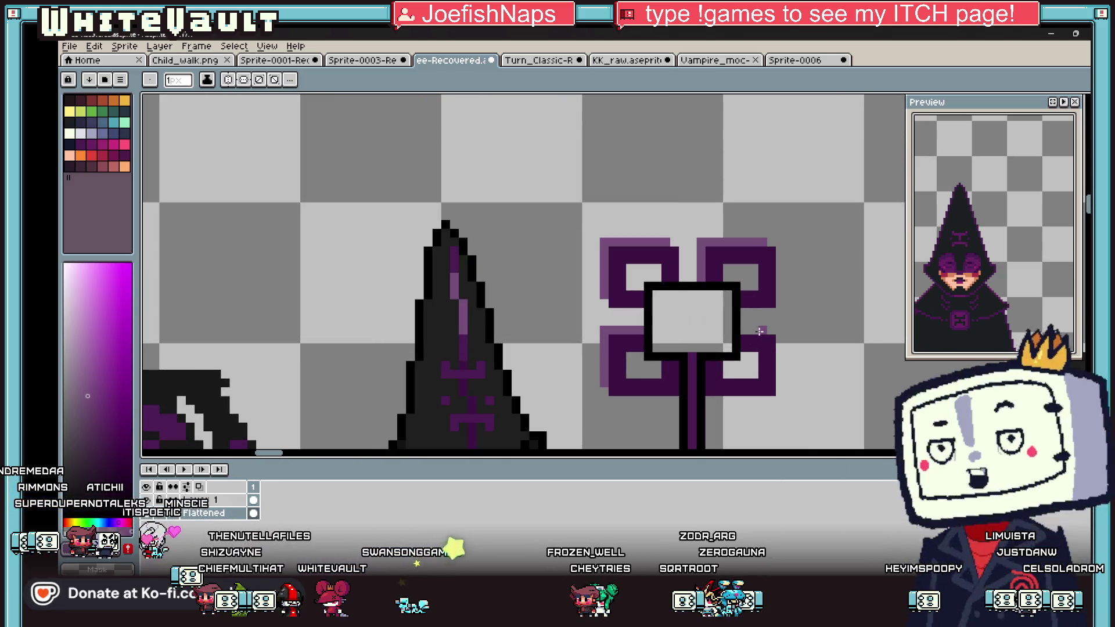
scroll(746, 338, down, 3)
scroll(746, 345, up, 4)
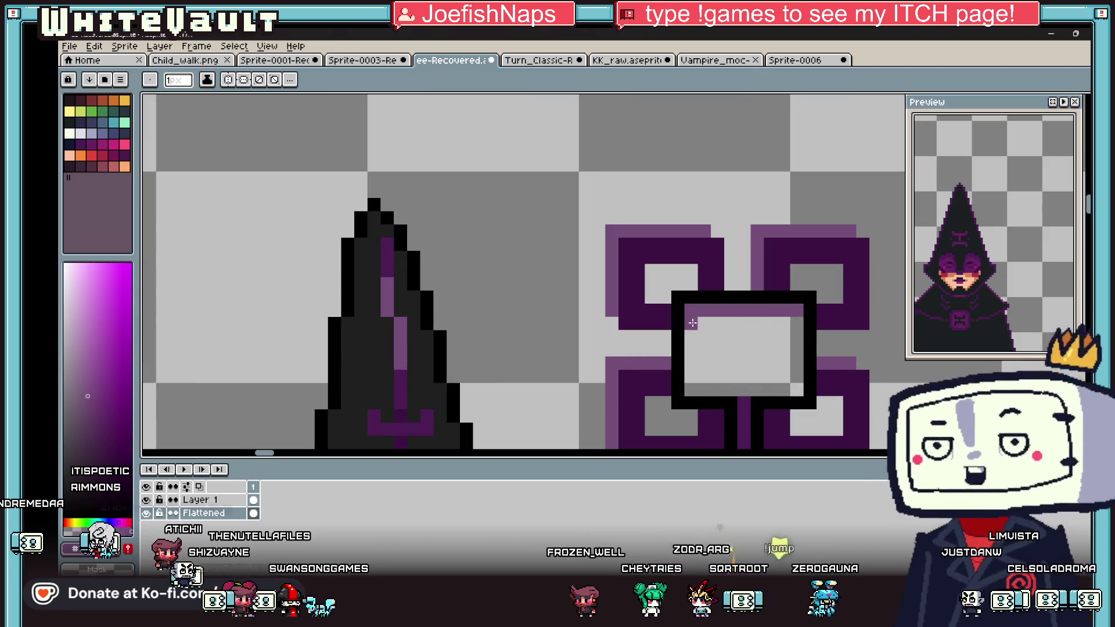
Step: Sample a dark colour from the sprite and bucket-fill the box's pale inner square
scroll(694, 382, down, 3)
key(i)
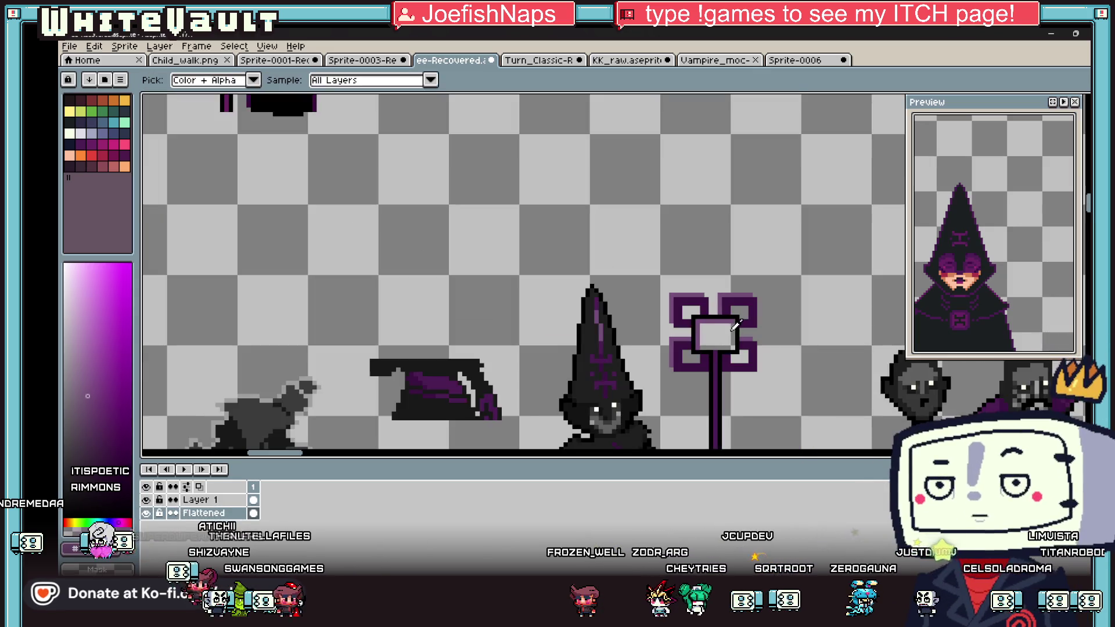
scroll(756, 348, up, 2)
alt+click(730, 295)
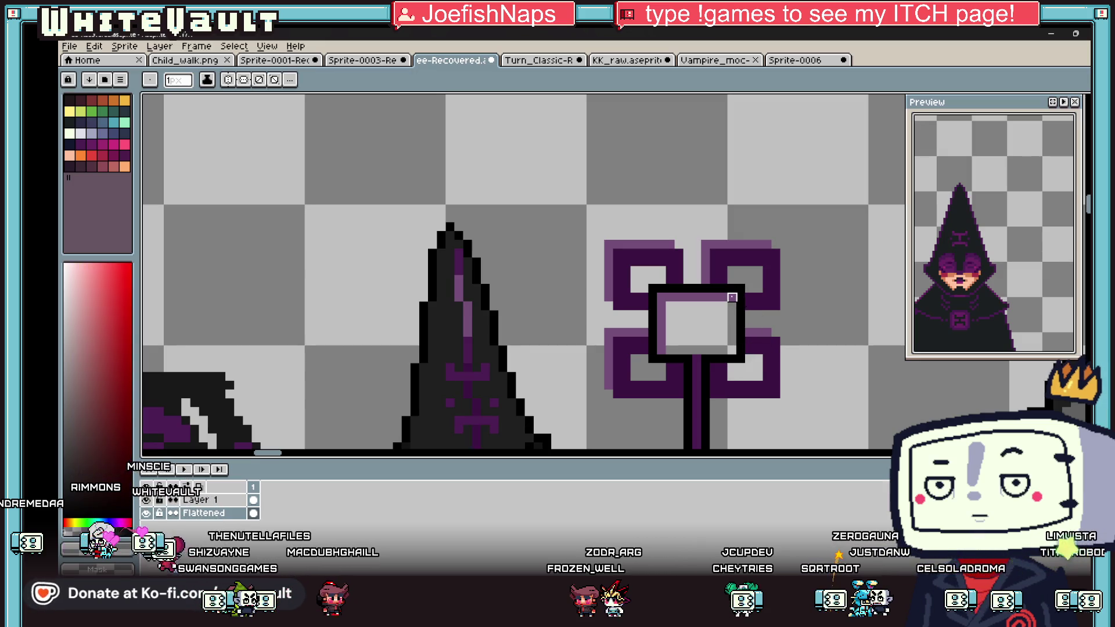
key(alt)
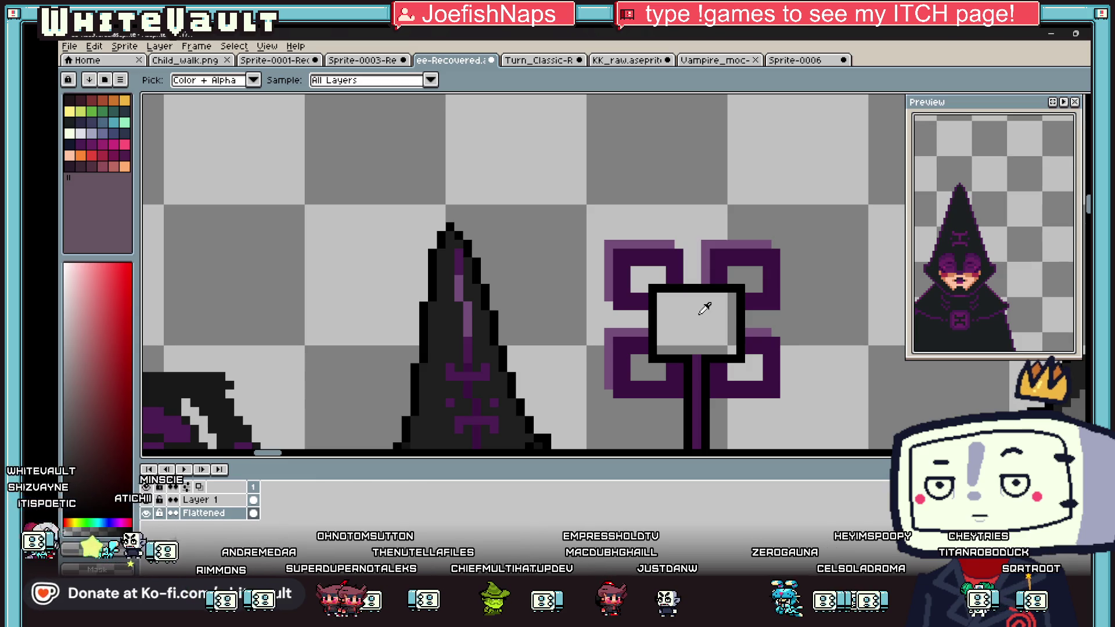
scroll(717, 309, down, 2)
scroll(723, 311, up, 2)
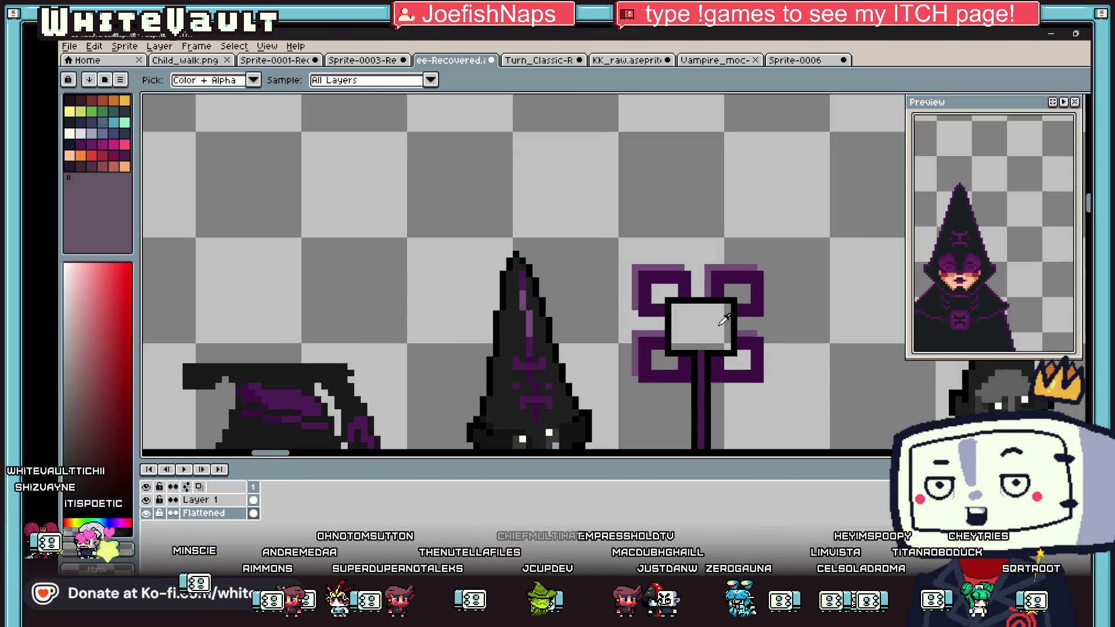
scroll(732, 313, down, 1)
scroll(738, 317, down, 1)
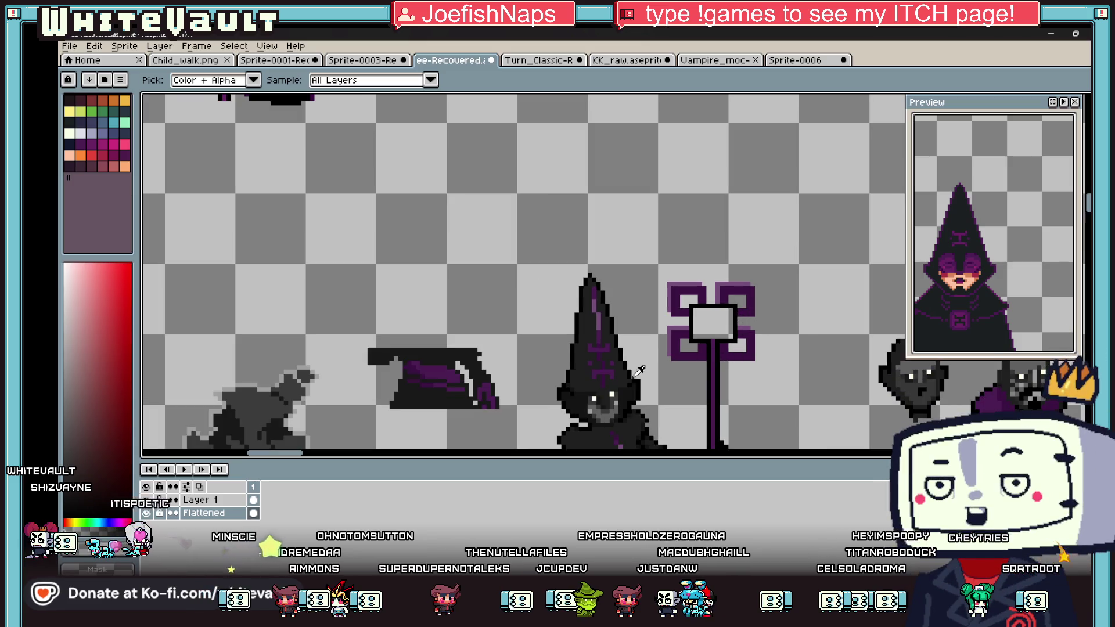
click(712, 323)
scroll(709, 342, up, 2)
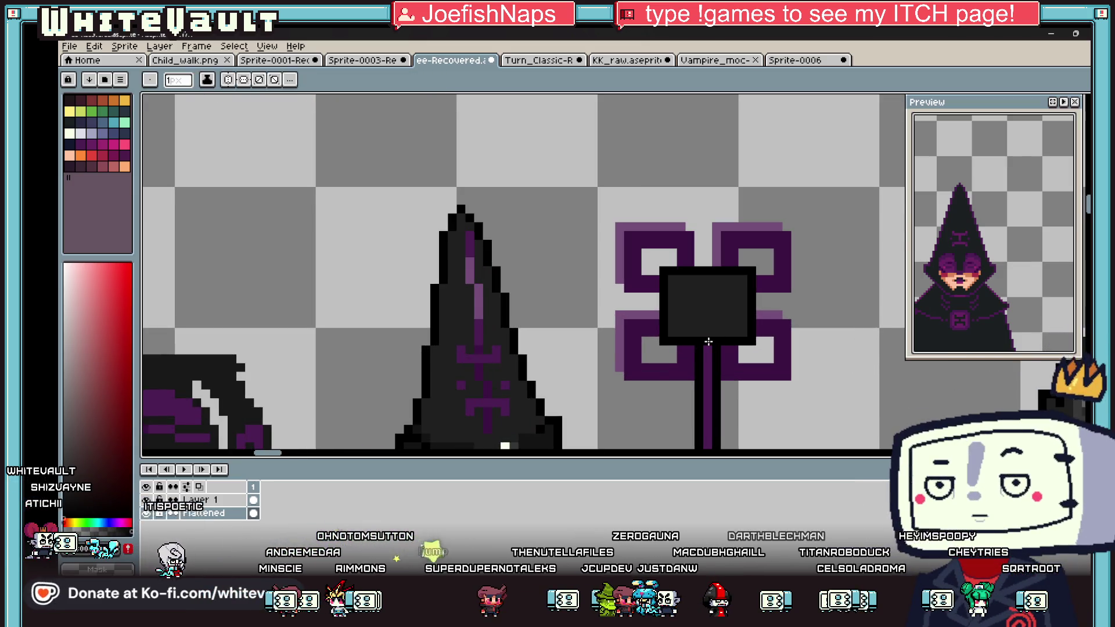
Step: Draw a black line across the staff's square head and add a single black pixel
scroll(709, 342, down, 2)
key(i)
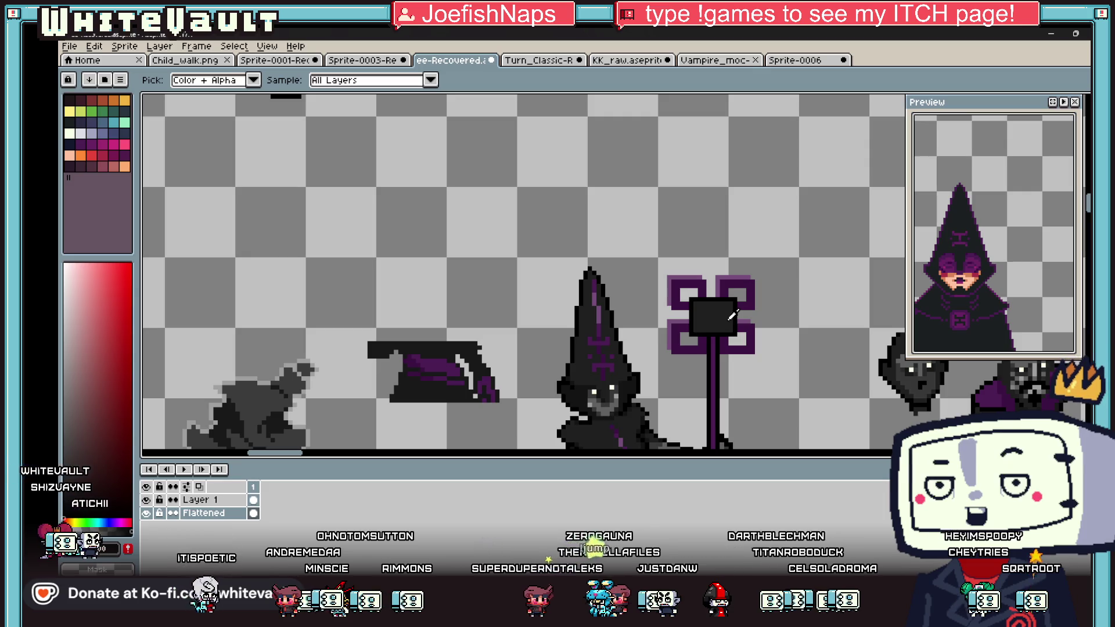
scroll(732, 315, up, 1)
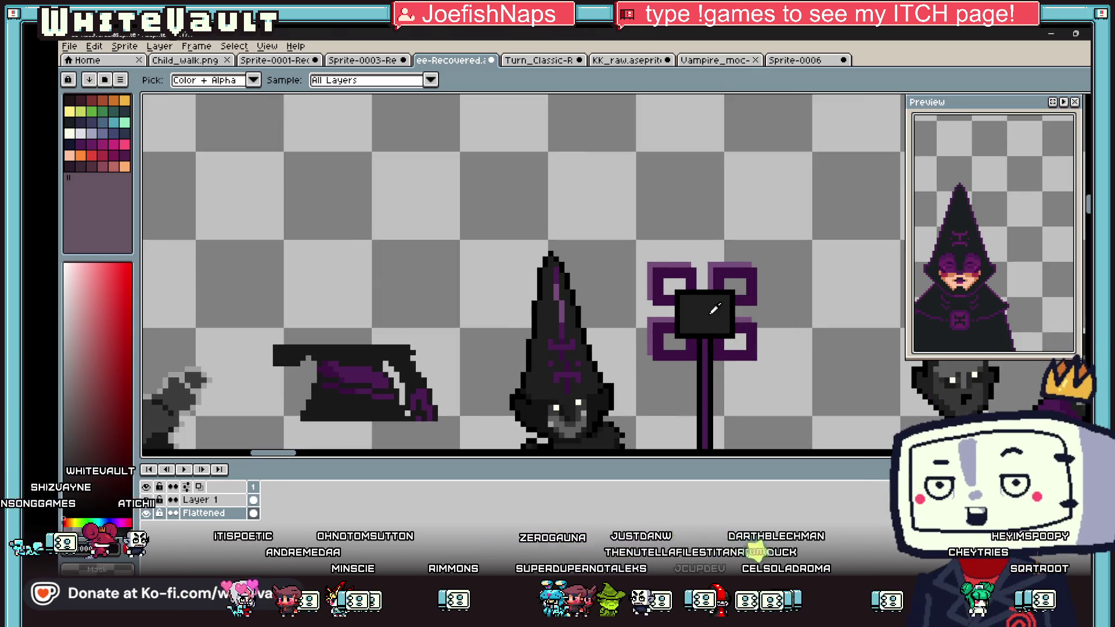
scroll(714, 288, up, 1)
key(b)
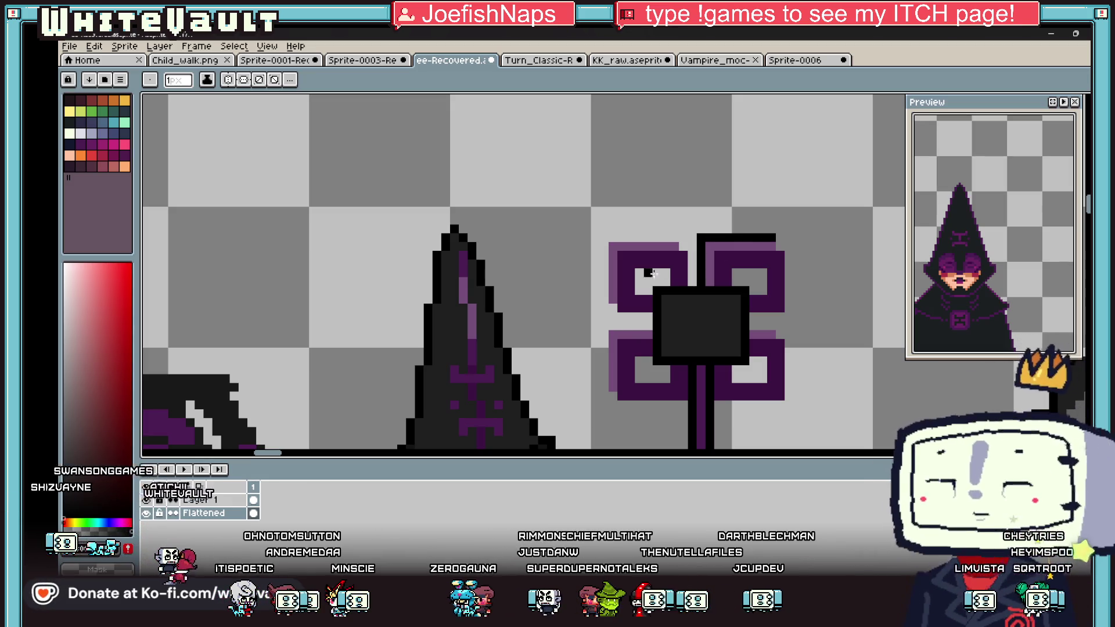
scroll(715, 320, down, 3)
key(v)
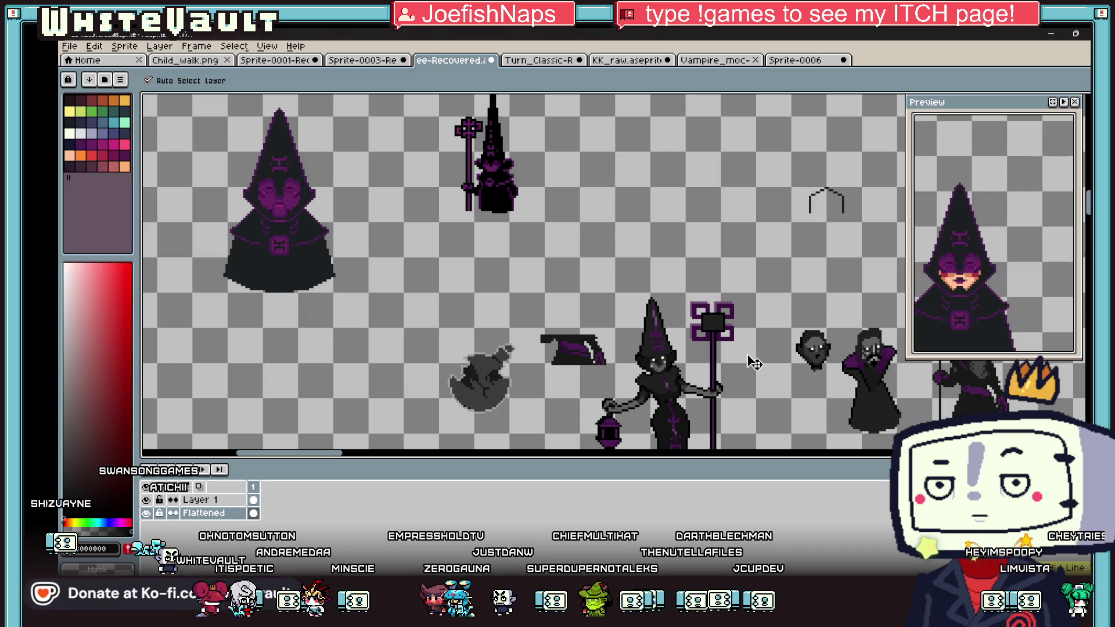
key(b)
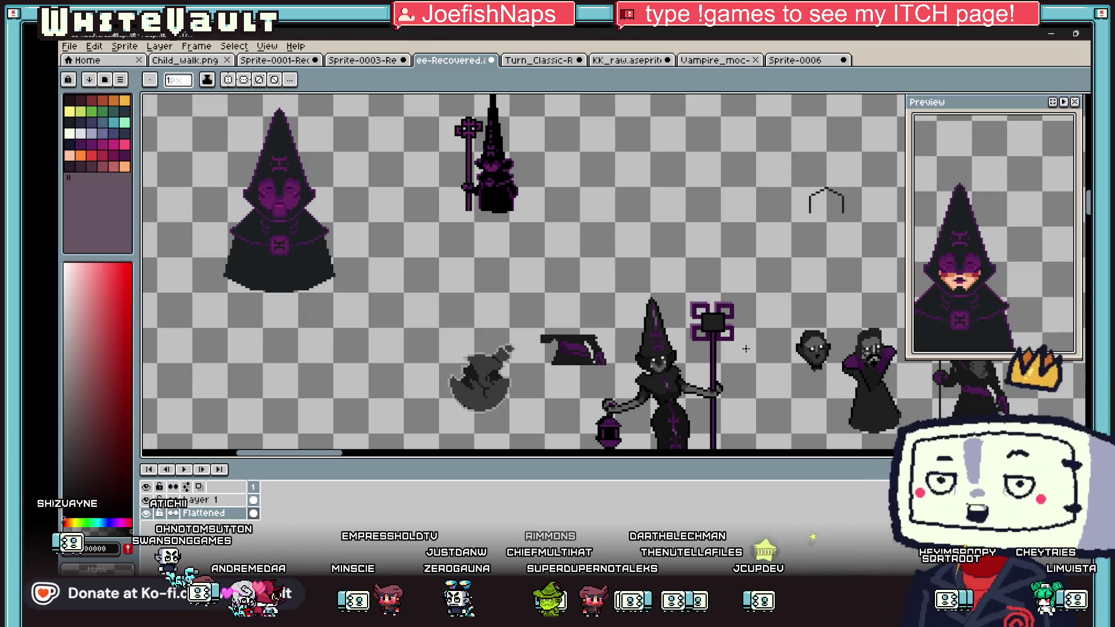
key(i)
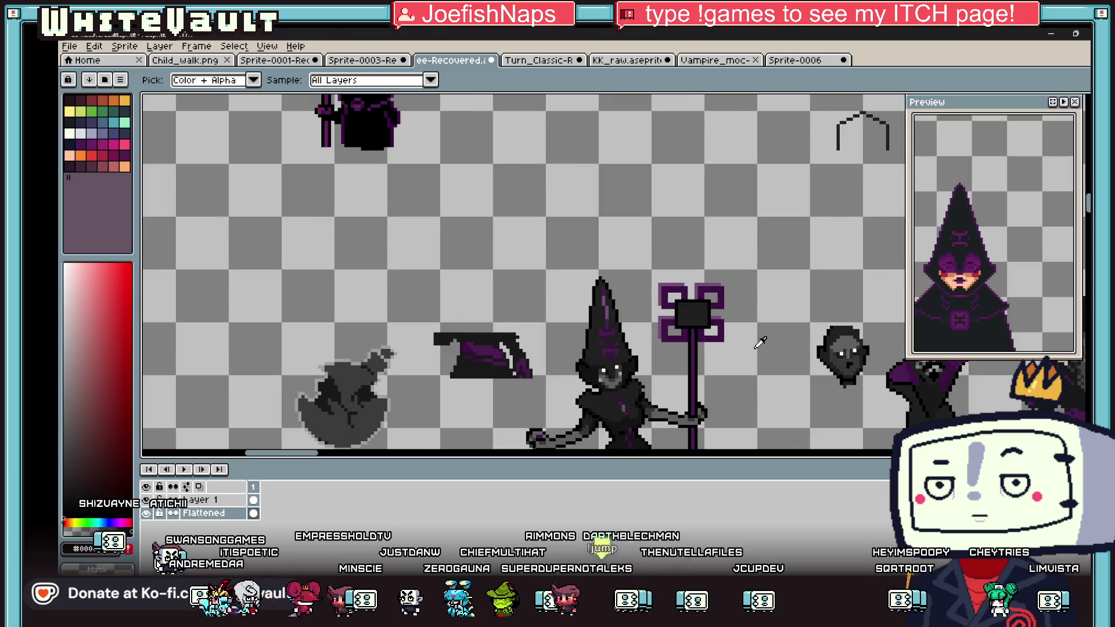
scroll(754, 342, up, 2)
scroll(684, 303, up, 4)
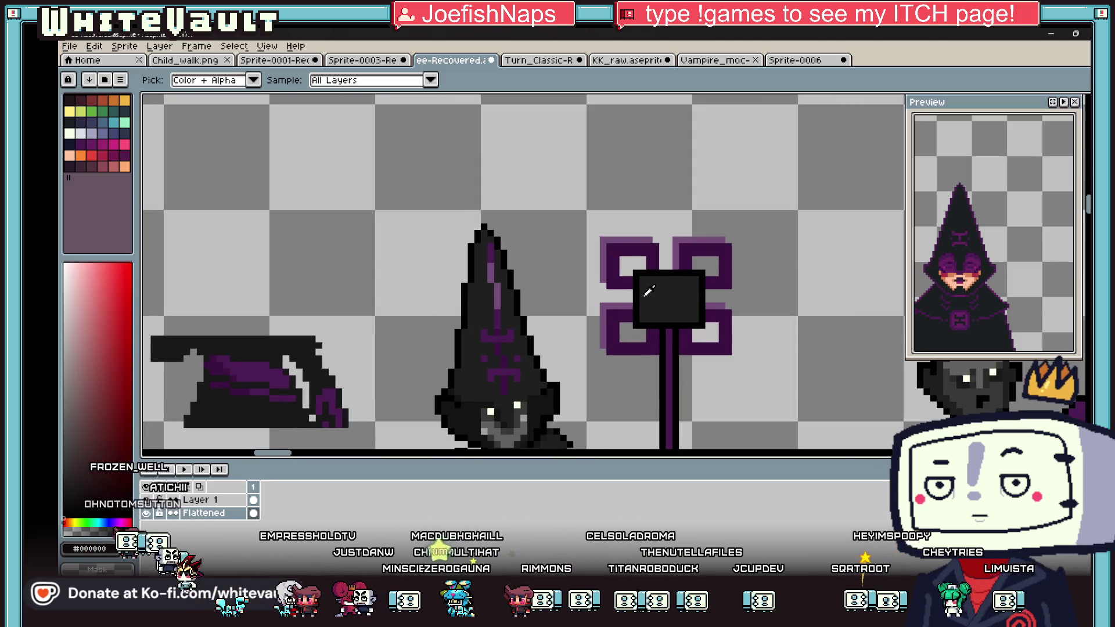
key(b)
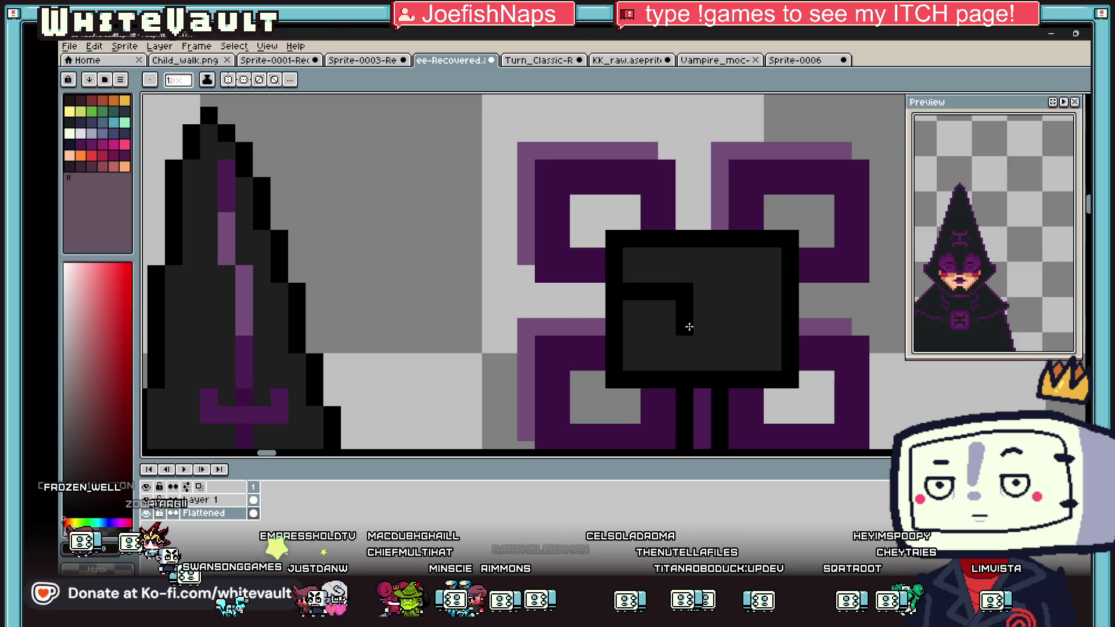
drag(727, 299, 772, 291)
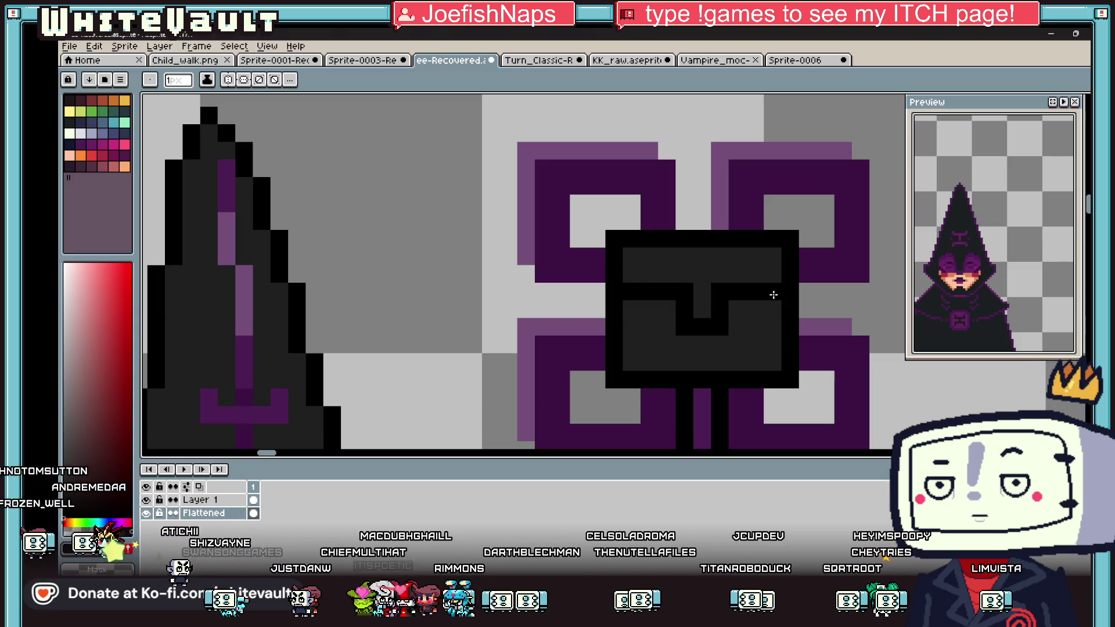
click(650, 309)
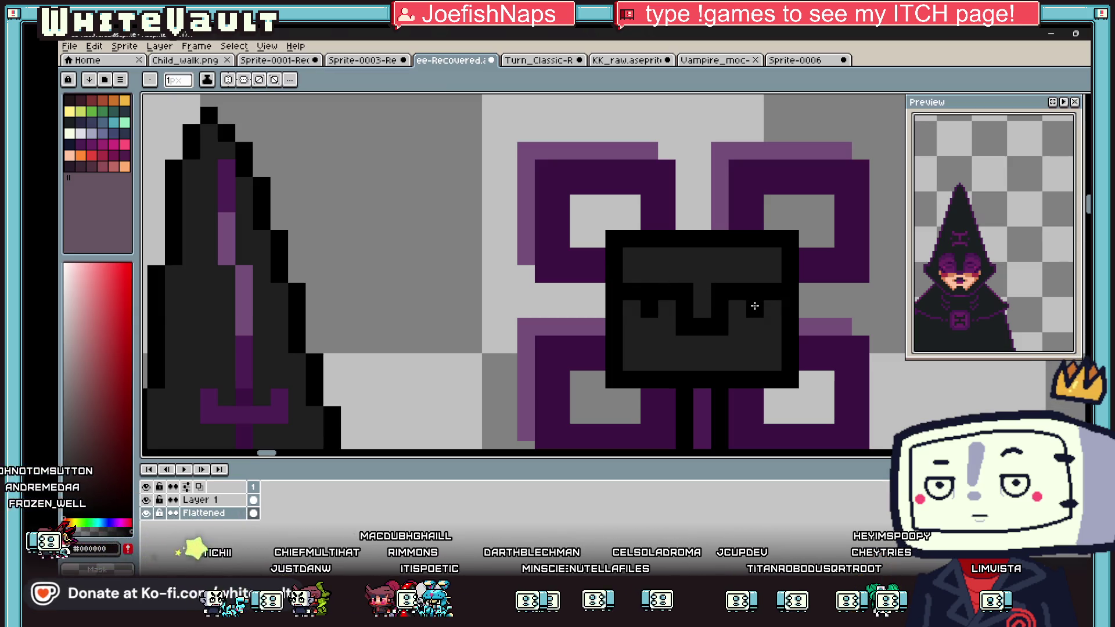
Step: Inspect the staff head while switching between eyedropper, fill and pencil tools
key(i)
scroll(699, 344, down, 3)
scroll(699, 344, up, 1)
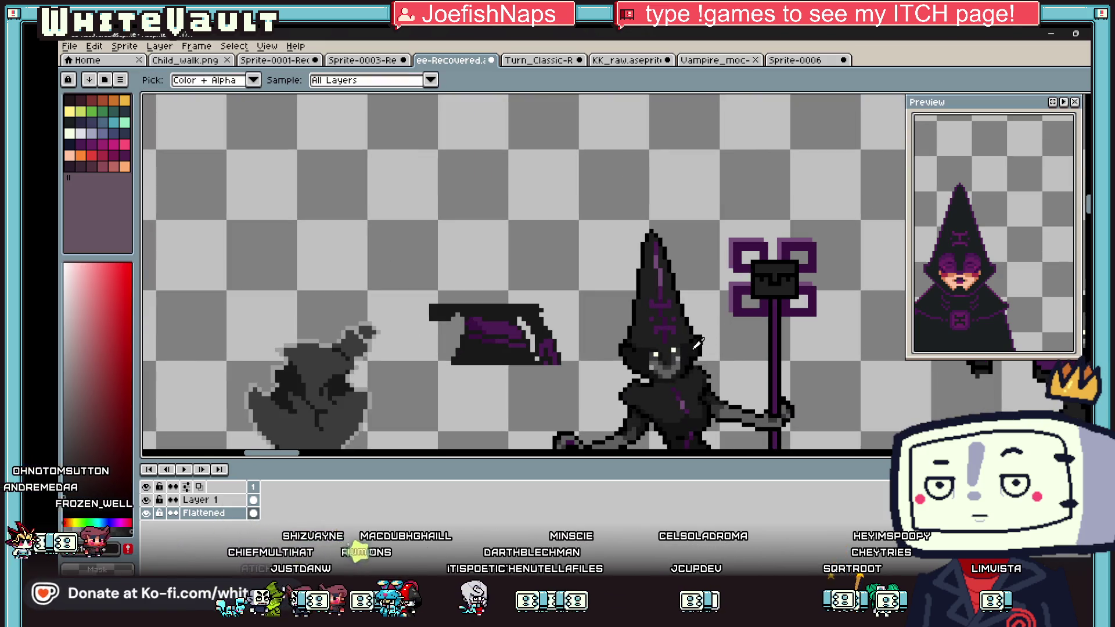
key(g)
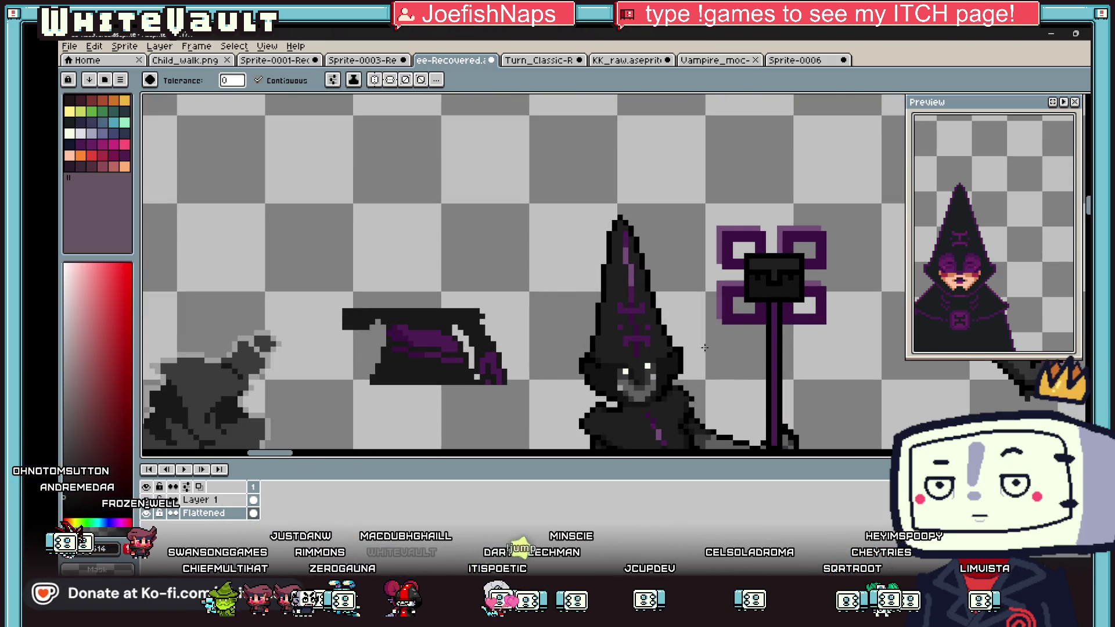
key(i)
scroll(794, 303, down, 1)
scroll(794, 303, up, 1)
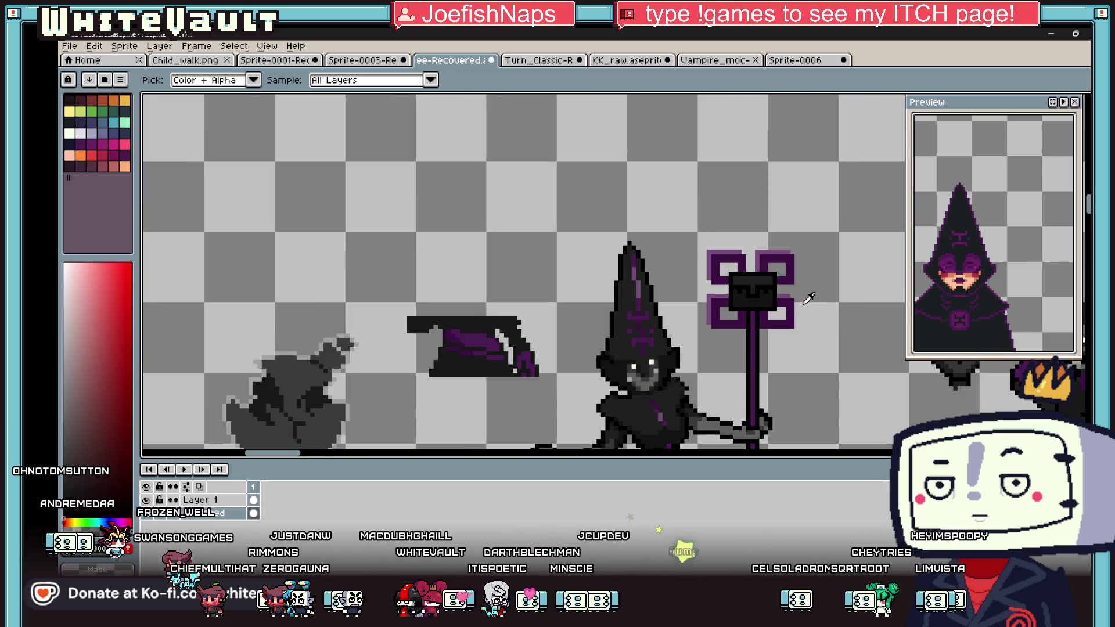
key(b)
scroll(719, 286, up, 1)
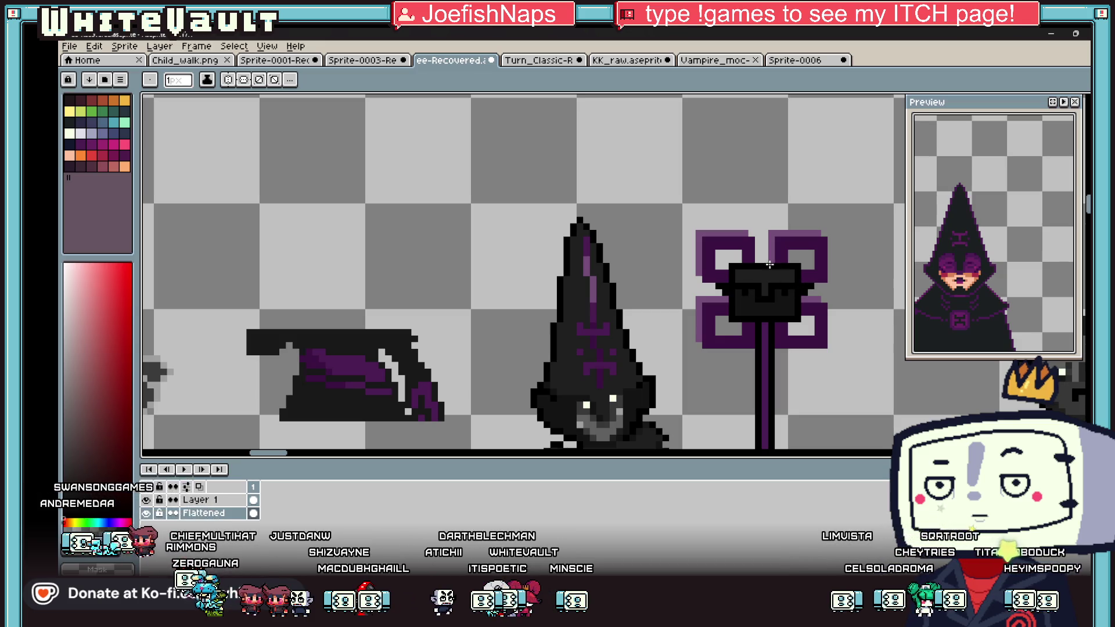
scroll(792, 314, down, 3)
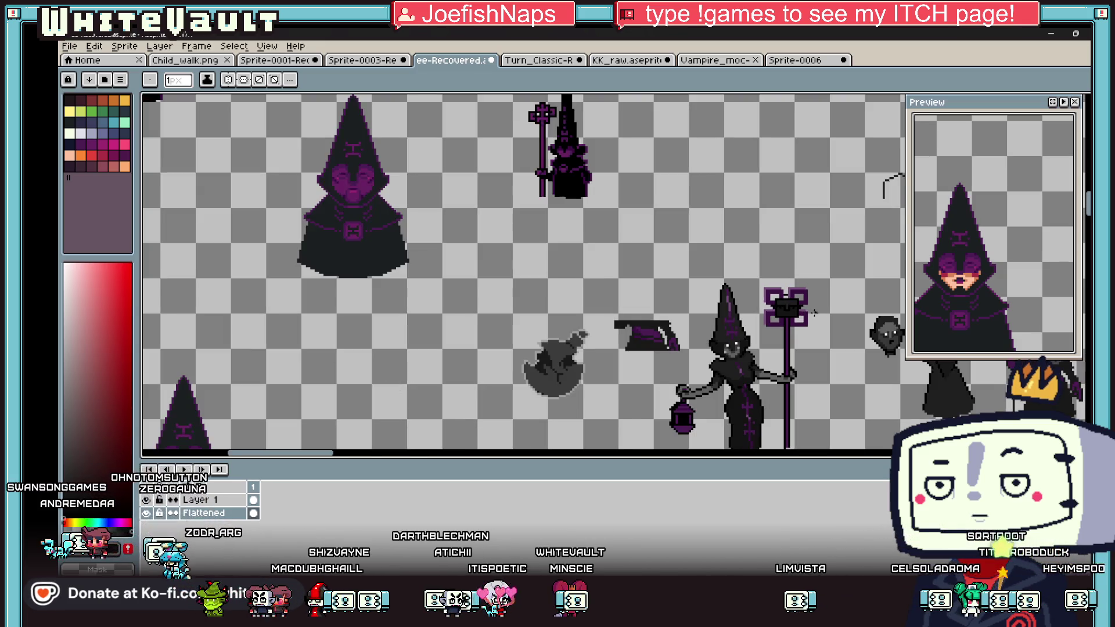
scroll(799, 291, up, 2)
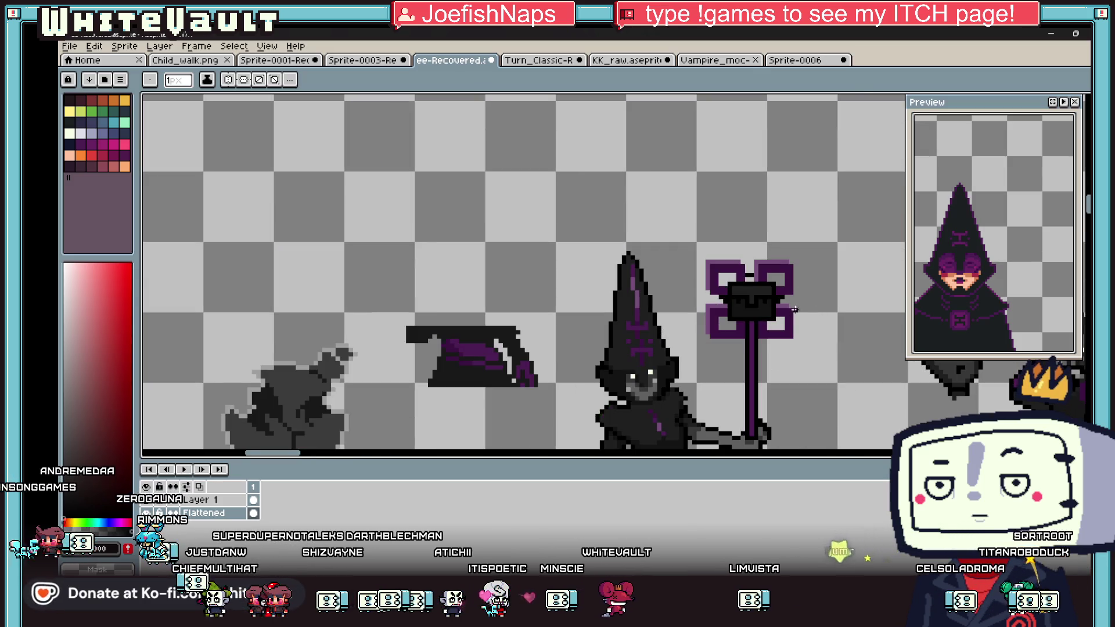
scroll(758, 337, up, 2)
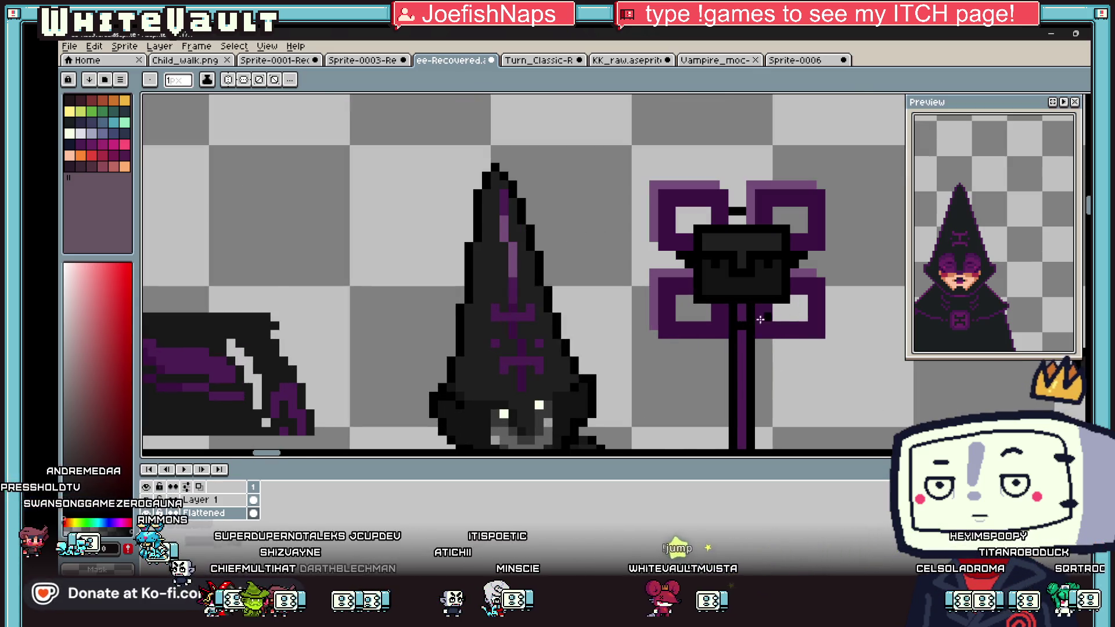
scroll(755, 313, down, 2)
key(i)
scroll(813, 267, up, 2)
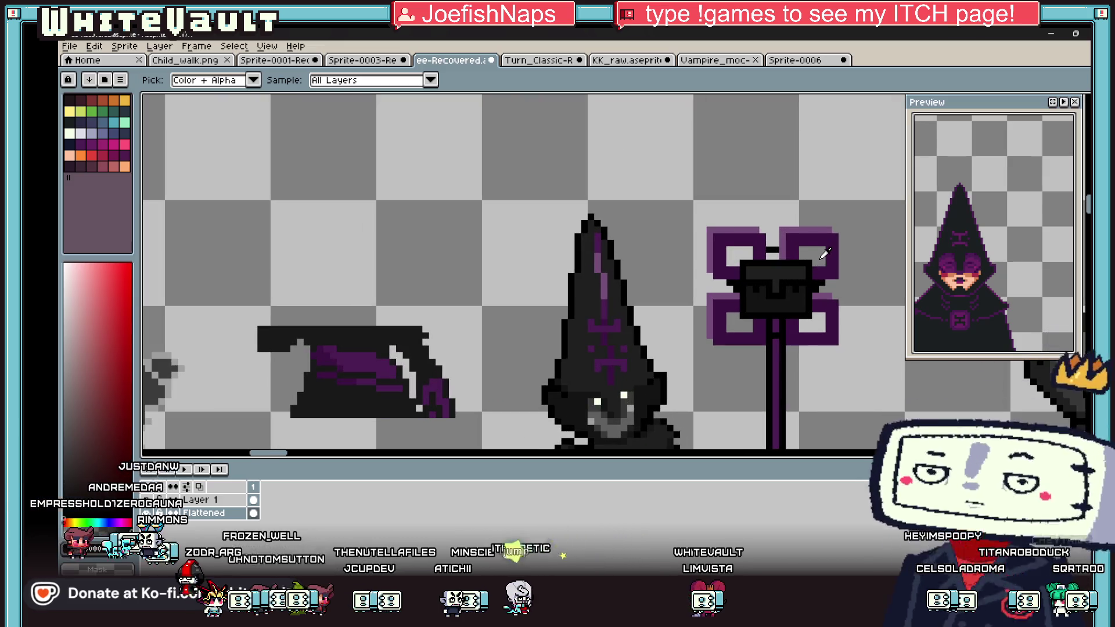
scroll(821, 259, down, 3)
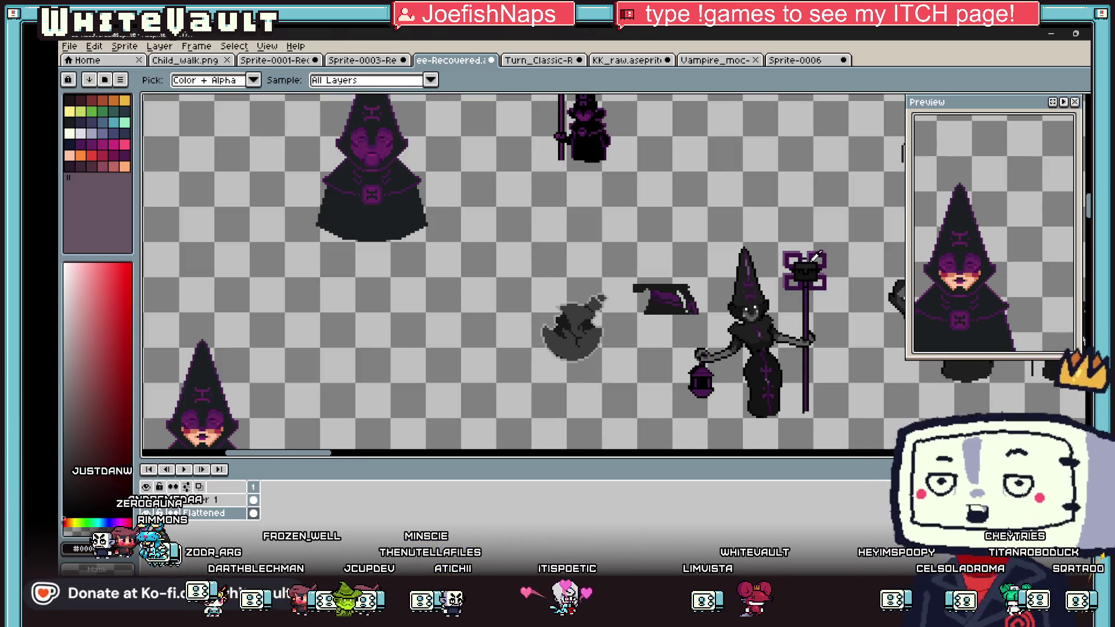
scroll(831, 283, down, 2)
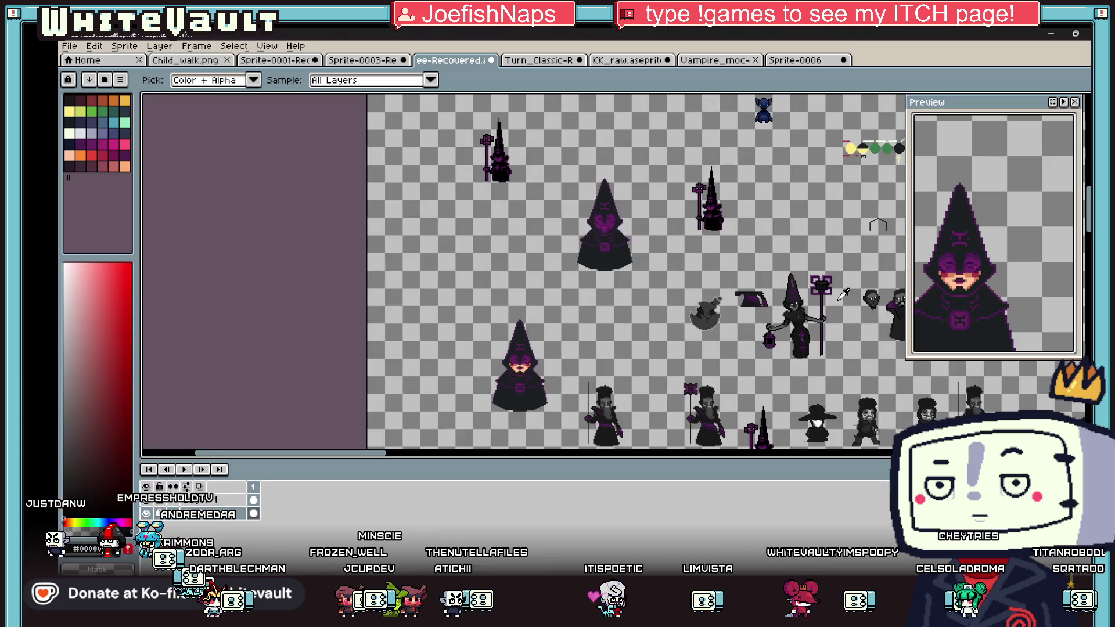
scroll(837, 282, up, 2)
Step: Delete the loose hat sprite and select the witch figure with lantern and staff
click(1088, 116)
drag(614, 255, 711, 335)
key(Delete)
mouse_move(650, 226)
mouse_down()
mouse_move(808, 422)
mouse_move(843, 435)
mouse_move(822, 410)
mouse_up()
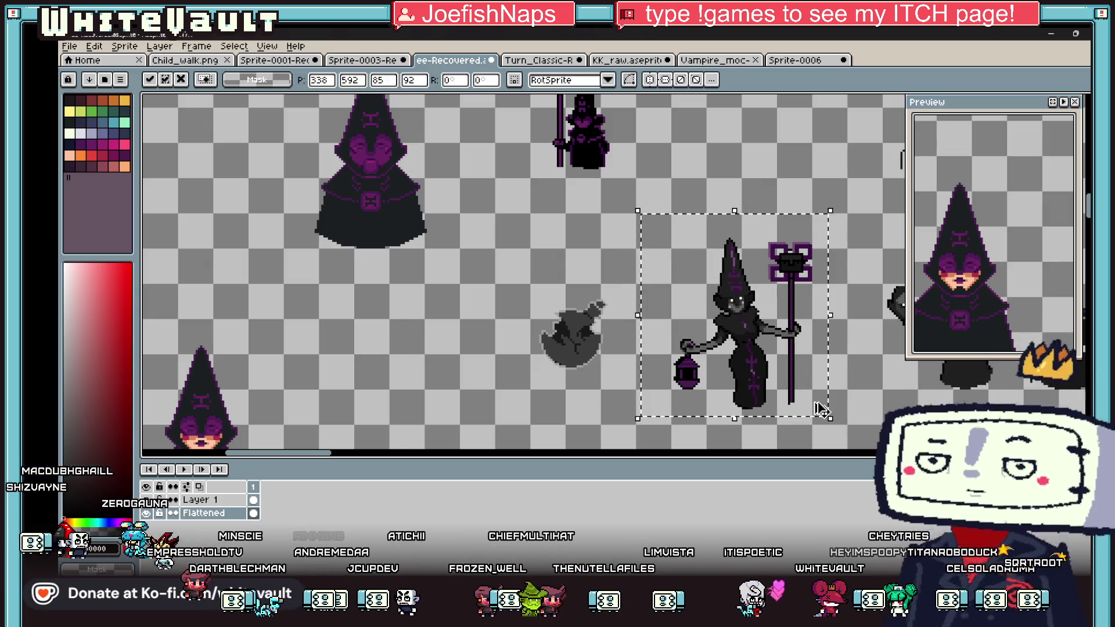
Step: Create a new 85×92 sprite
click(69, 46)
click(81, 60)
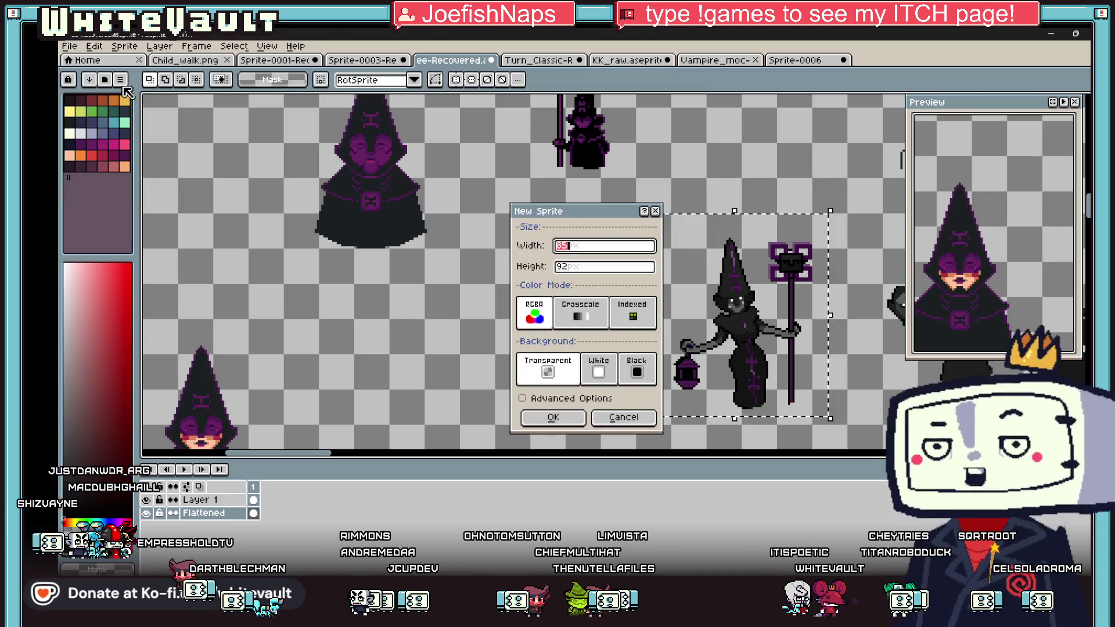
click(553, 418)
Step: Paste the witch into the new sprite, position it and deselect
scroll(656, 301, up, 2)
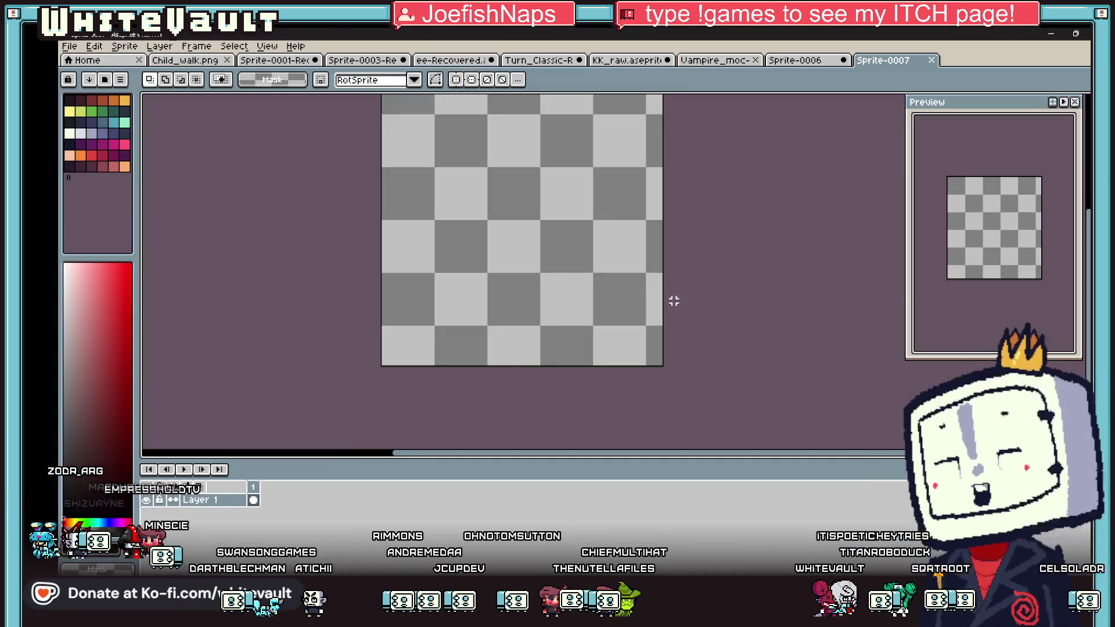
key(ctrl+v)
drag(622, 310, 600, 326)
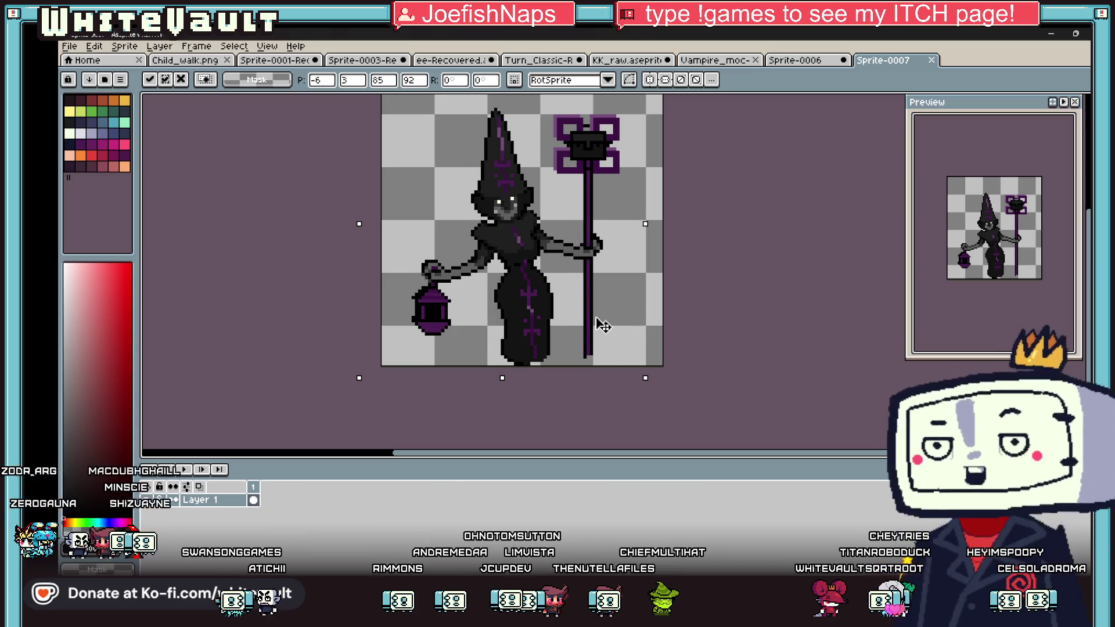
key(Return)
scroll(697, 279, down, 1)
scroll(564, 329, up, 3)
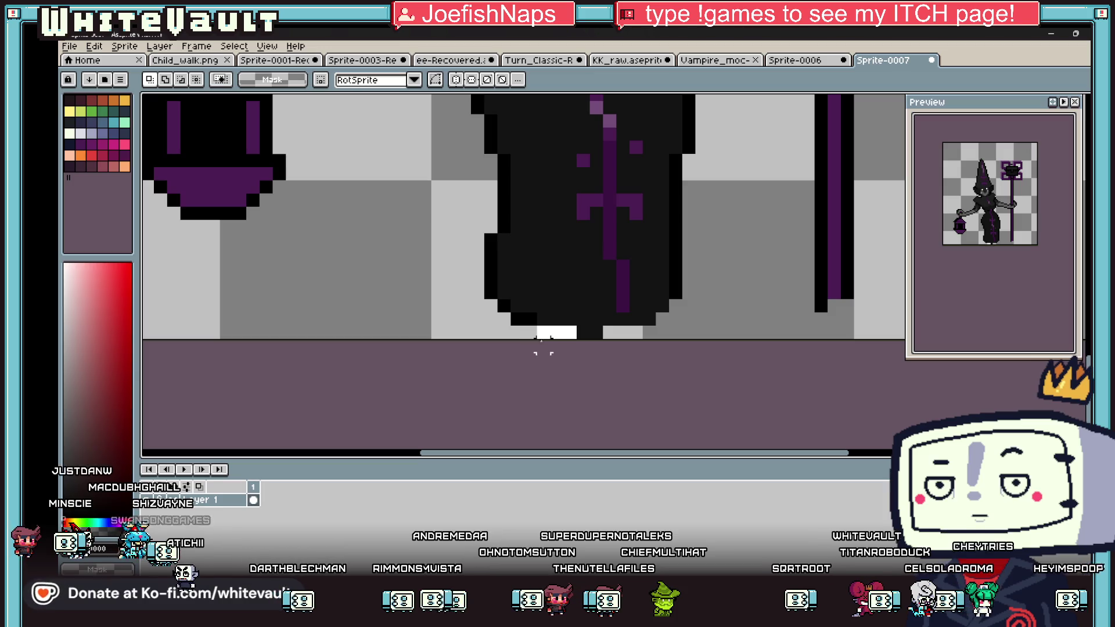
scroll(622, 333, down, 2)
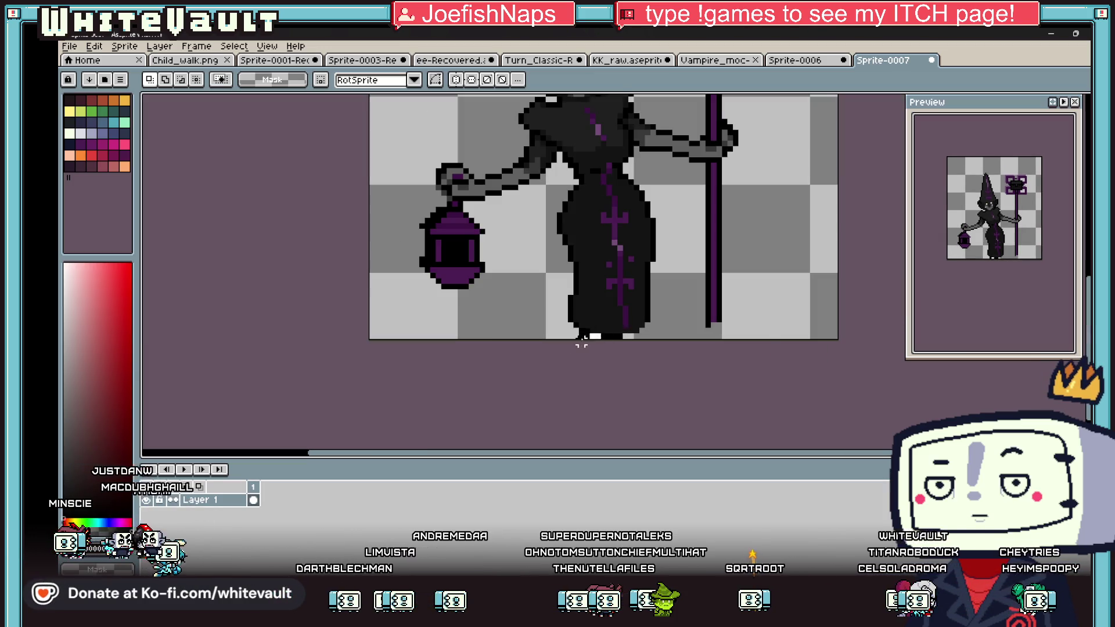
scroll(581, 342, down, 2)
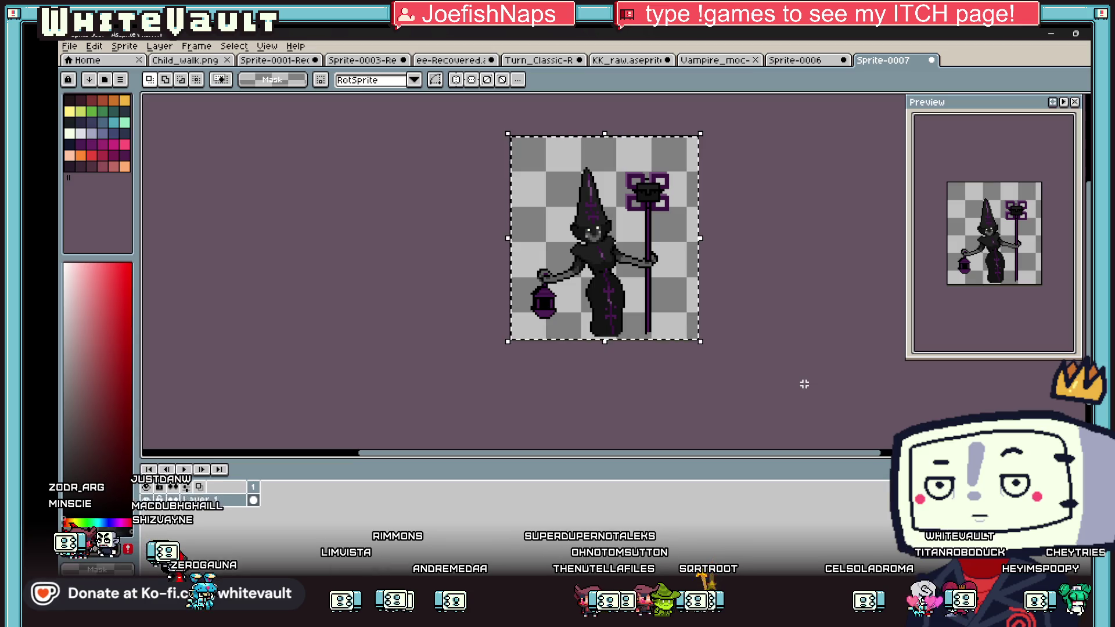
key(ctrl+d)
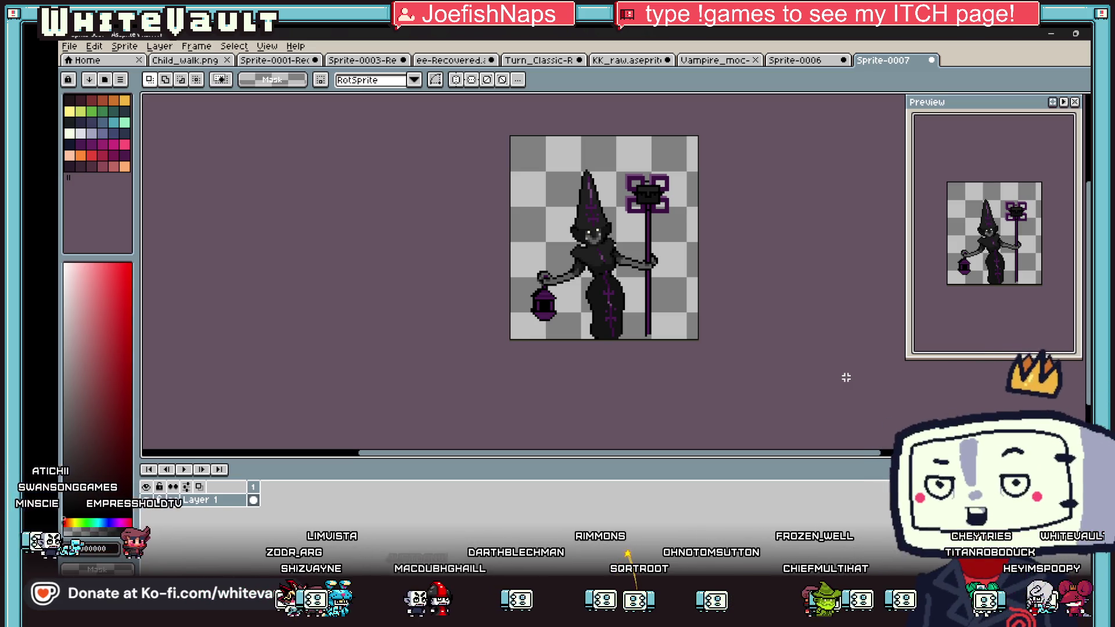
Step: Add two new frames duplicating the witch with Alt+N
key(i)
scroll(580, 299, down, 1)
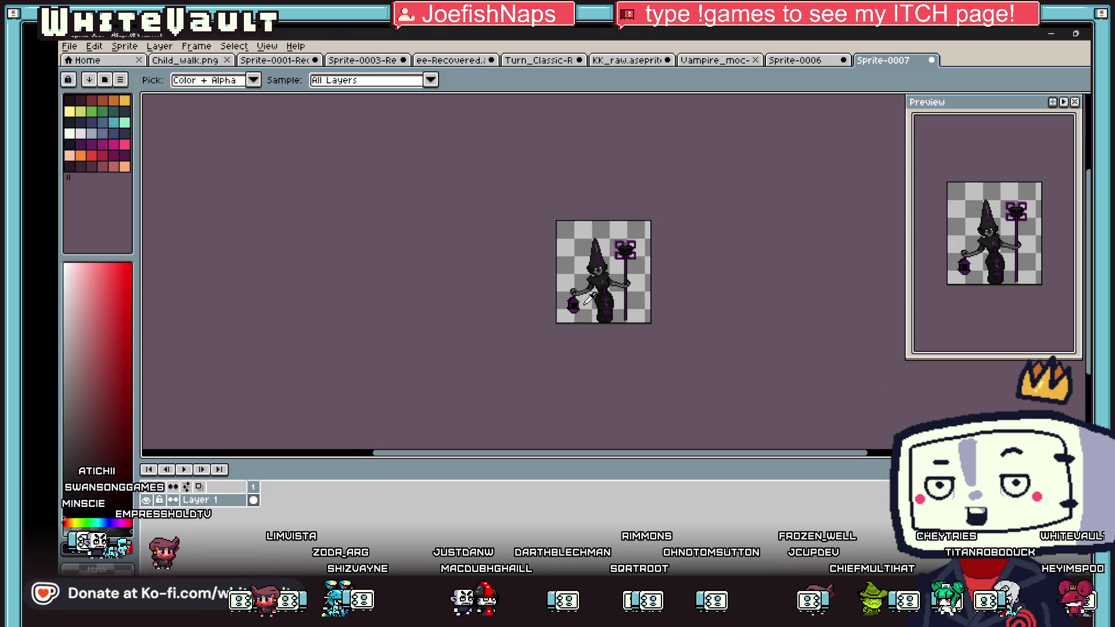
scroll(565, 299, up, 4)
scroll(714, 254, down, 3)
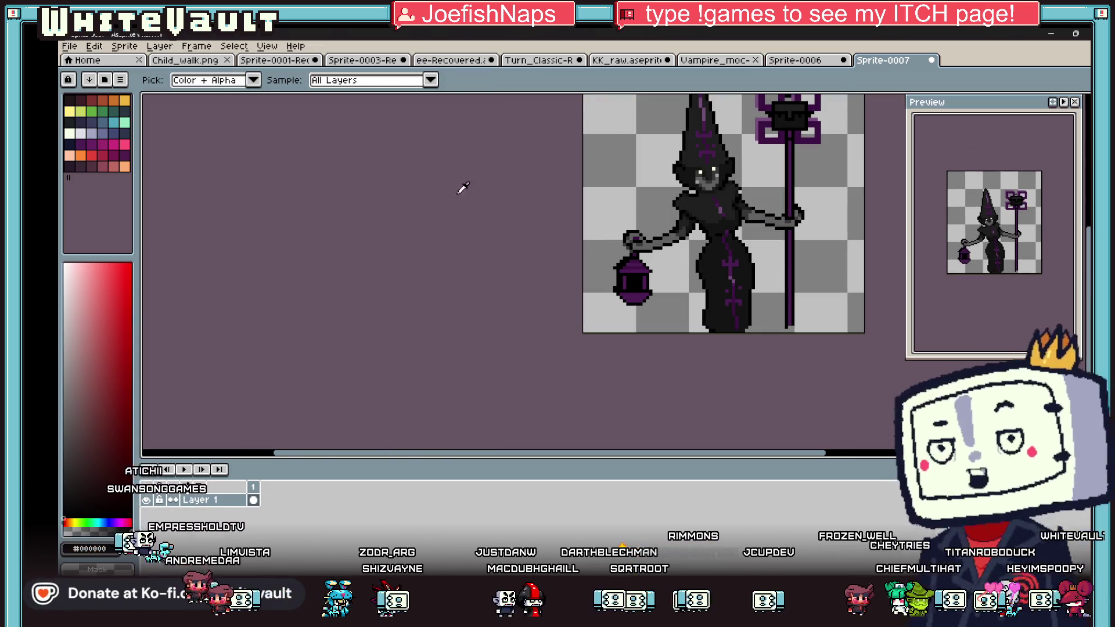
scroll(711, 273, down, 2)
scroll(718, 257, up, 1)
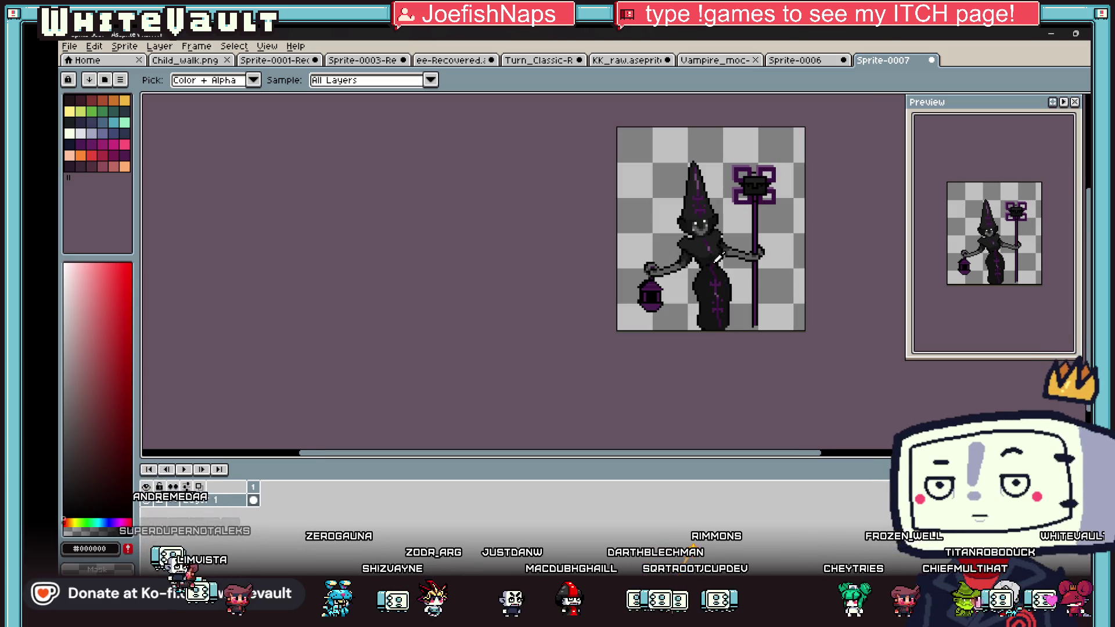
scroll(720, 252, down, 1)
scroll(720, 252, up, 1)
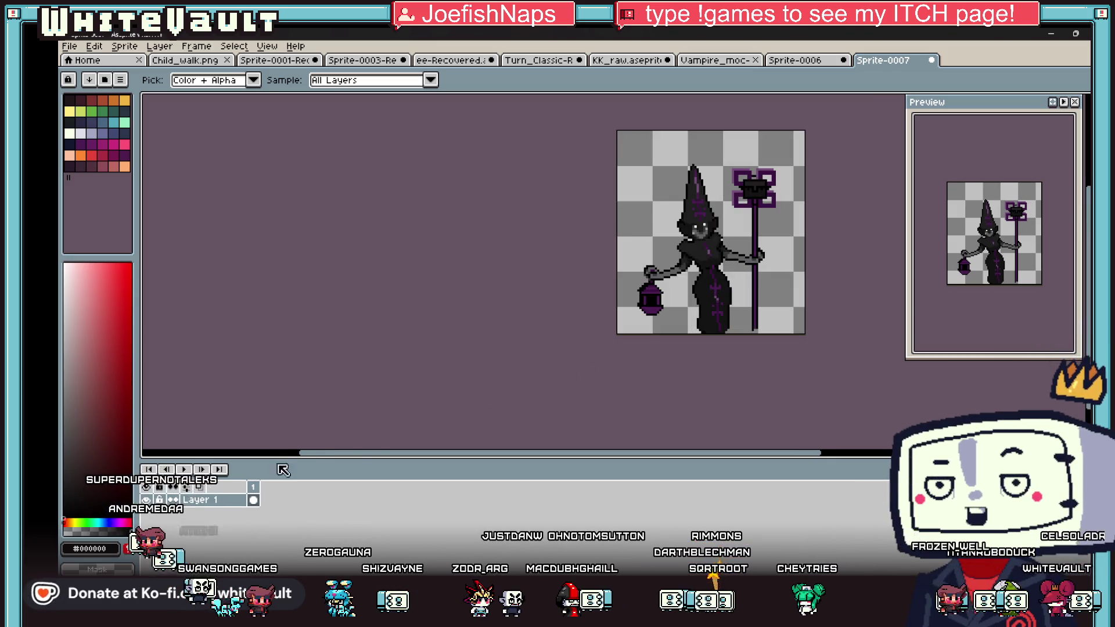
key(alt+n)
key(alt+n)
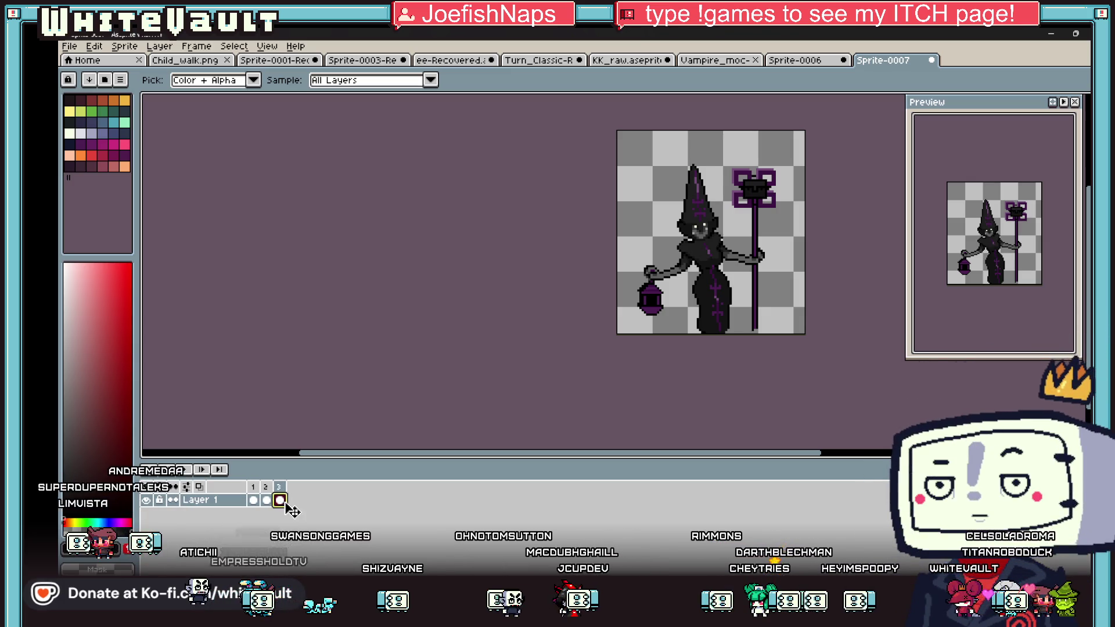
Step: Browse the File menu without choosing anything, then open the Sprite menu
scroll(745, 219, up, 2)
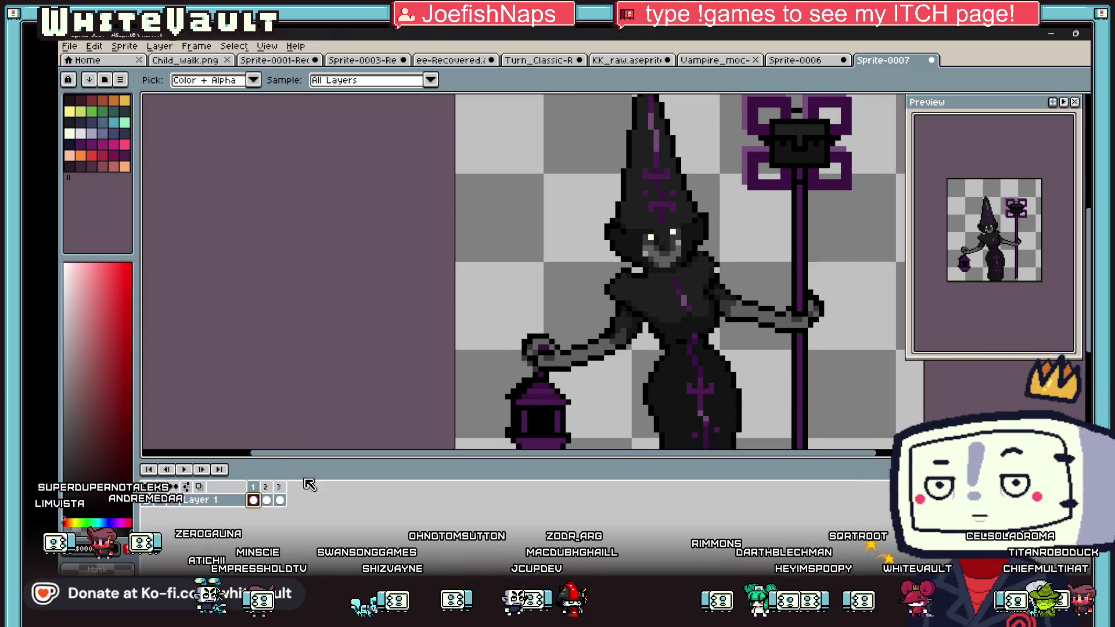
scroll(697, 225, up, 2)
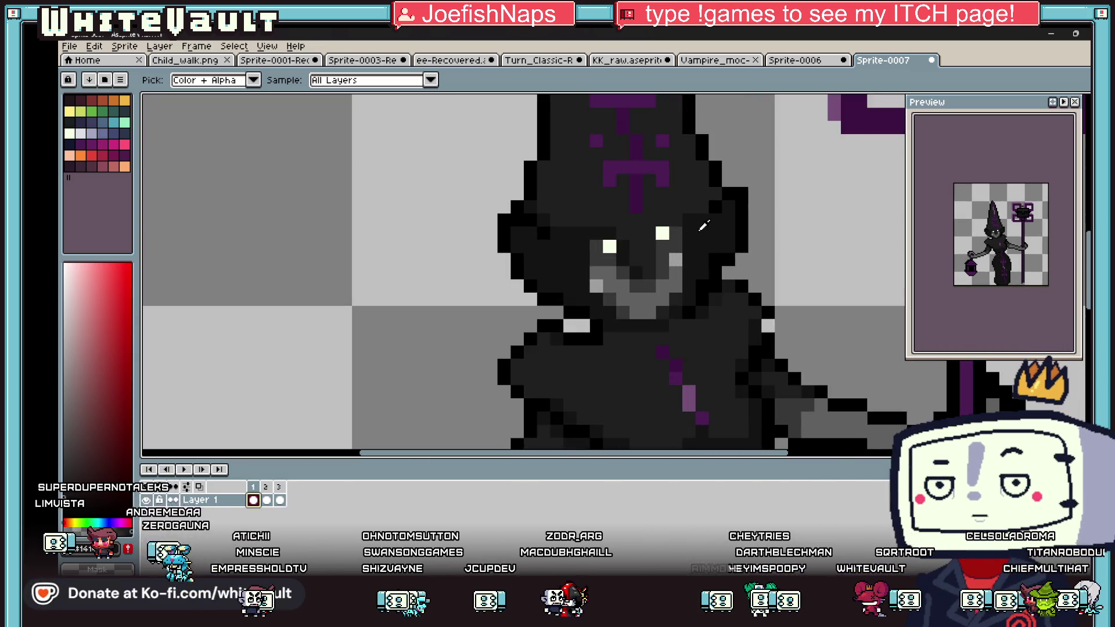
key(b)
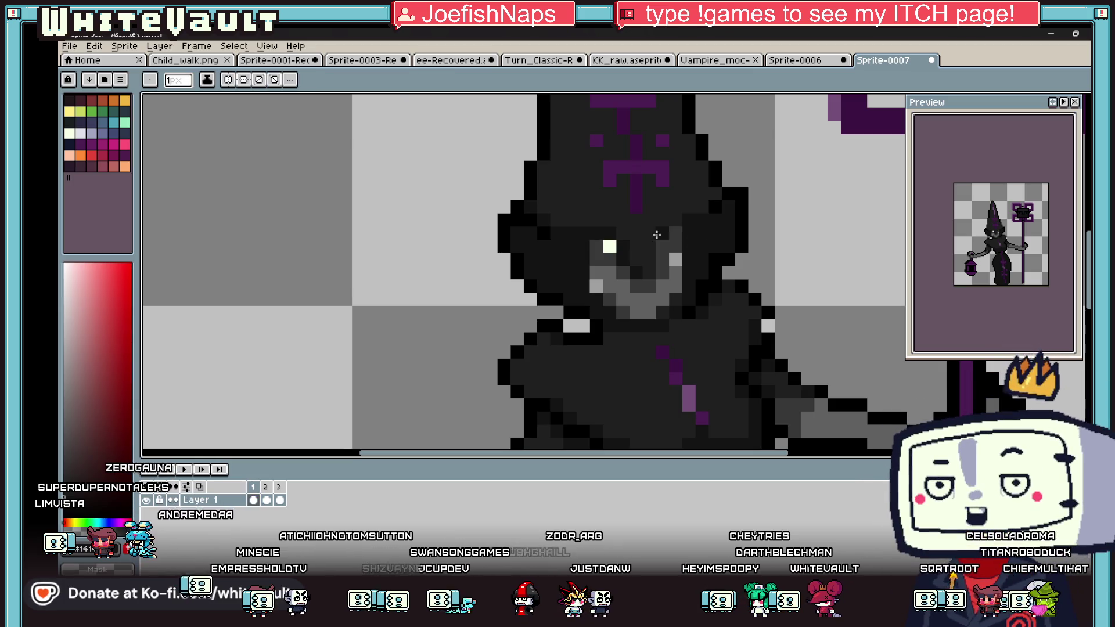
scroll(604, 248, down, 5)
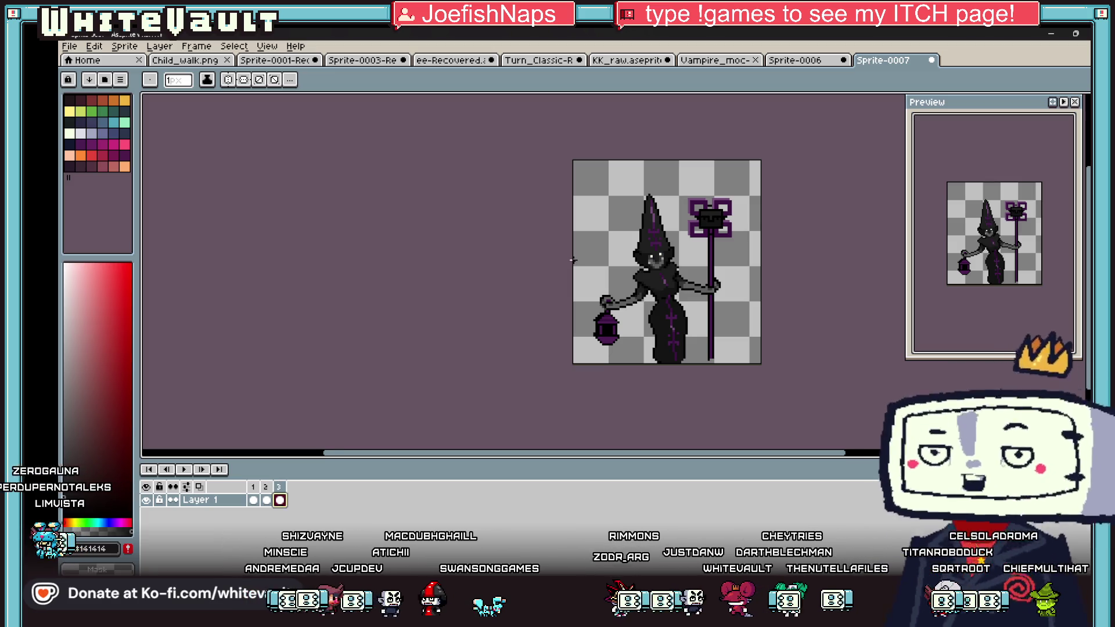
click(122, 47)
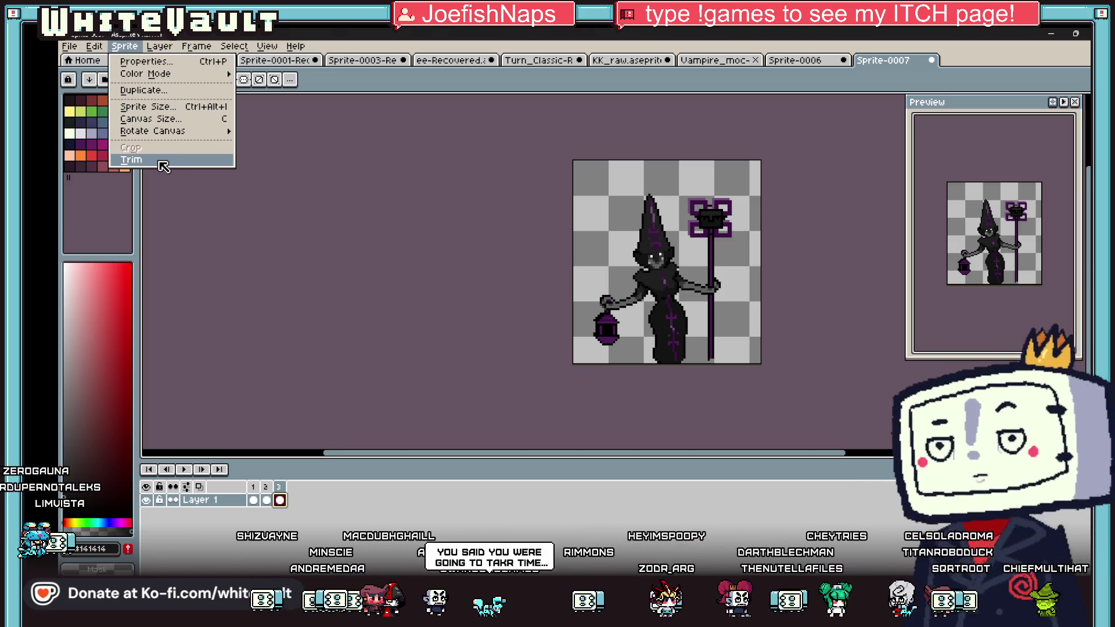
mouse_move(149, 155)
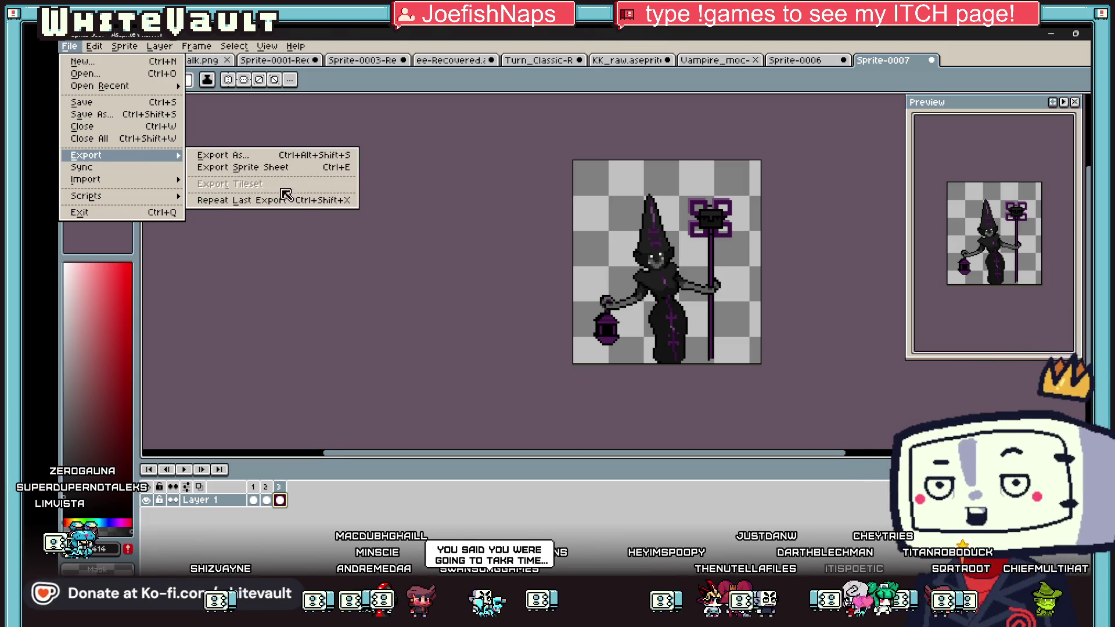
click(835, 304)
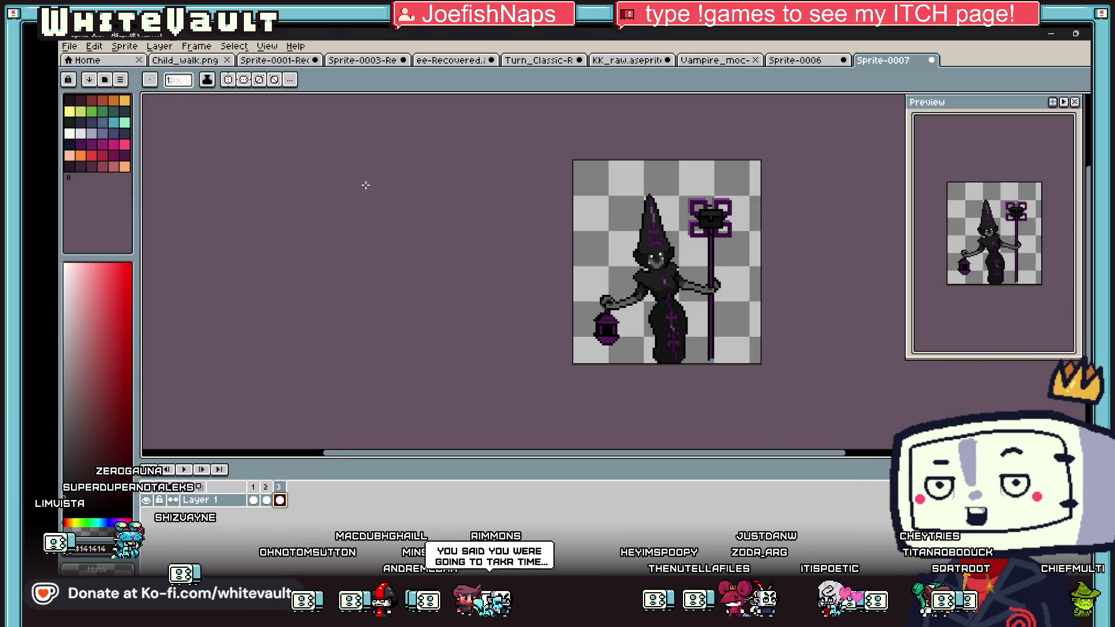
click(124, 47)
Step: Trim the left, right and top canvas margins so the witch sprite is 64×78 pixels
click(150, 108)
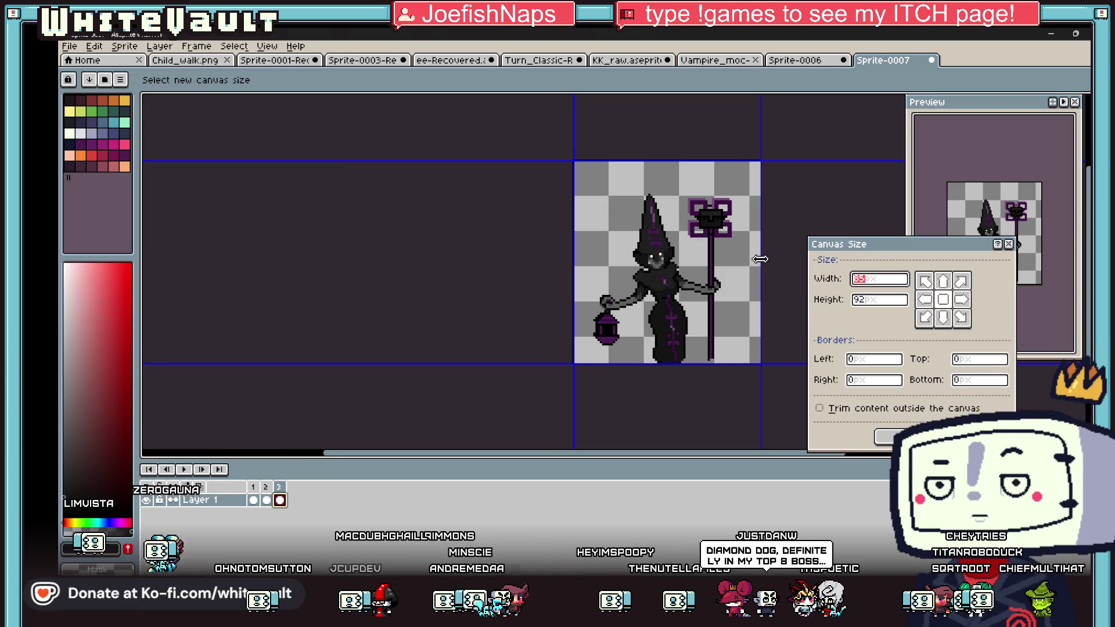
scroll(760, 268, up, 1)
drag(760, 268, 728, 276)
drag(480, 286, 505, 288)
drag(726, 280, 722, 280)
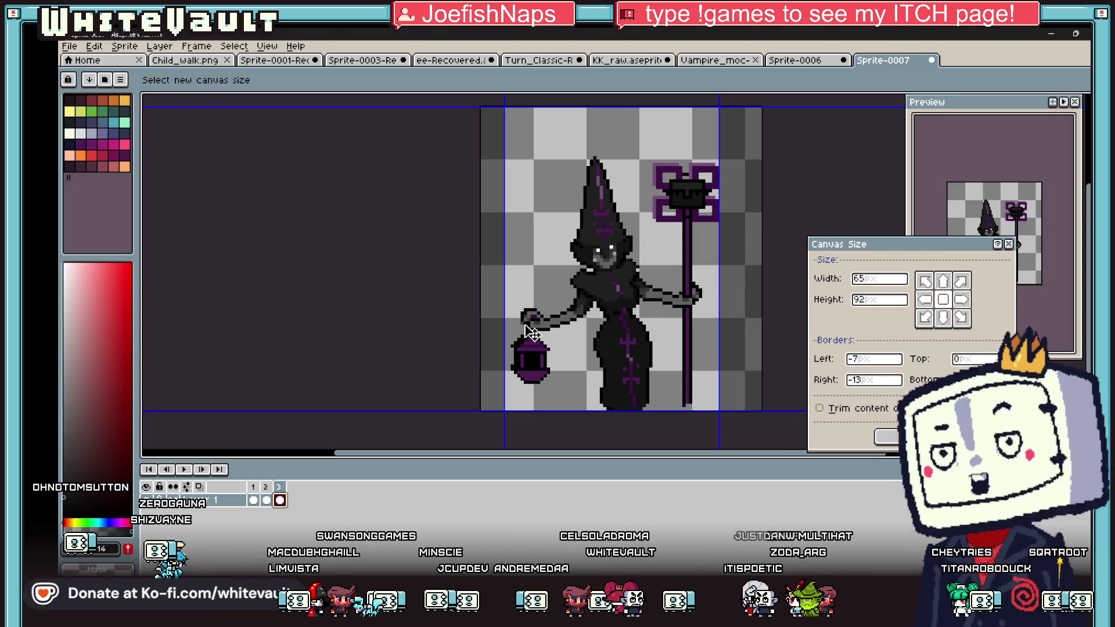
drag(505, 325, 508, 325)
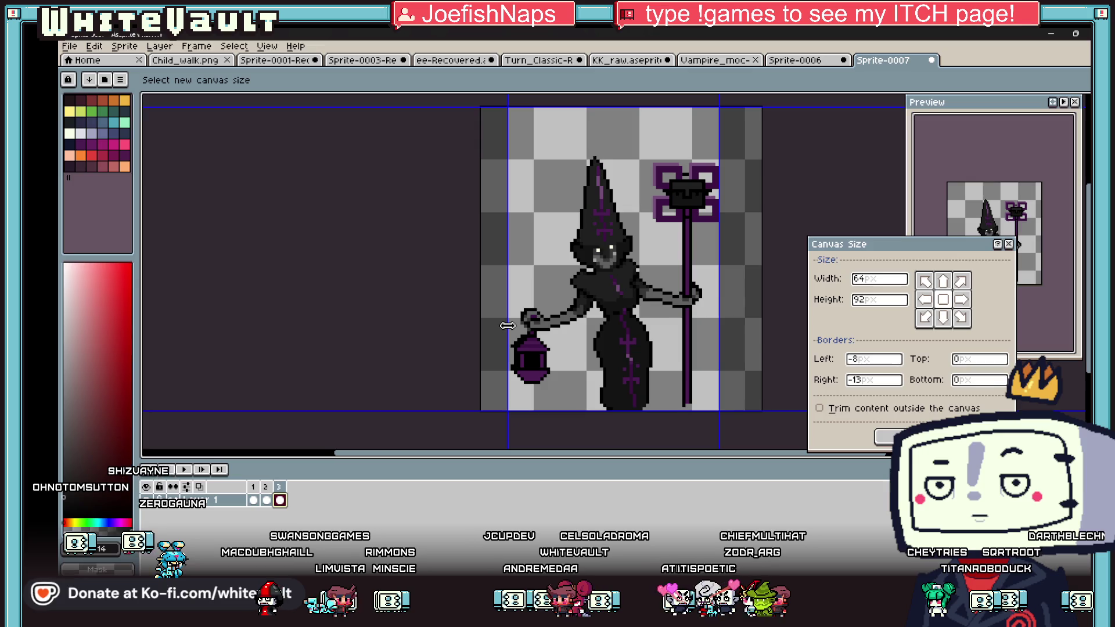
drag(645, 107, 645, 151)
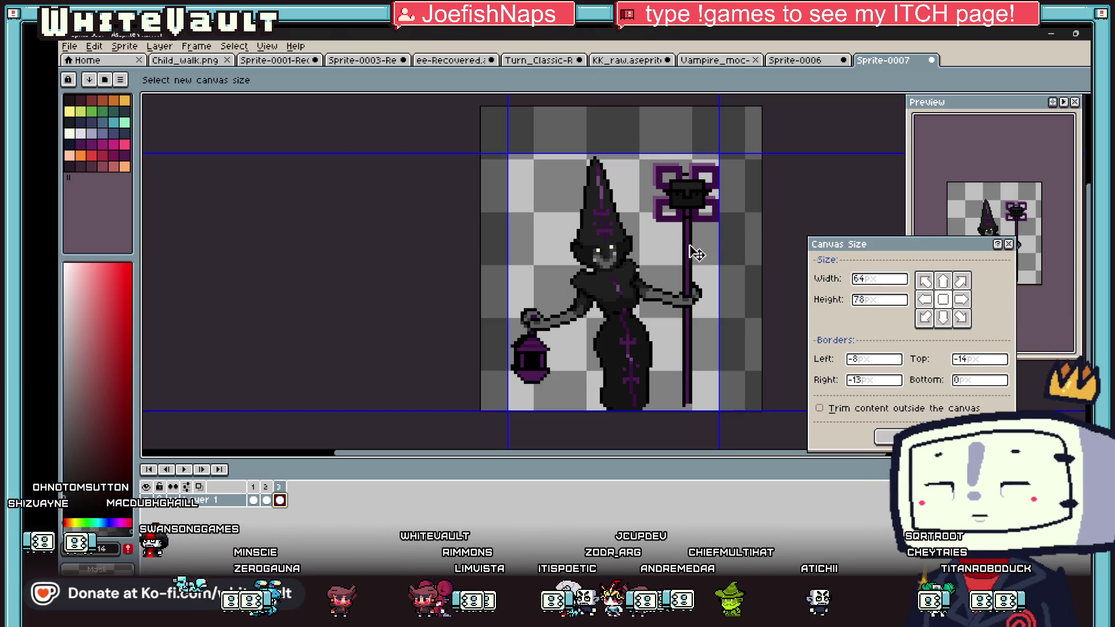
click(886, 437)
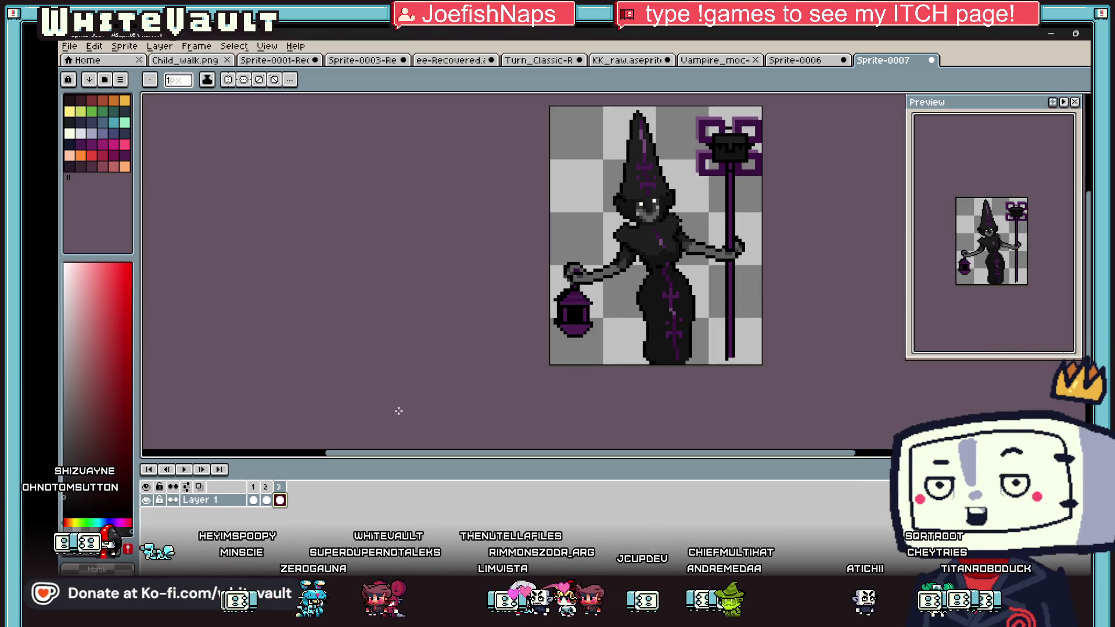
Step: Repeat the last sprite-sheet export to lay the three frames side by side
click(70, 45)
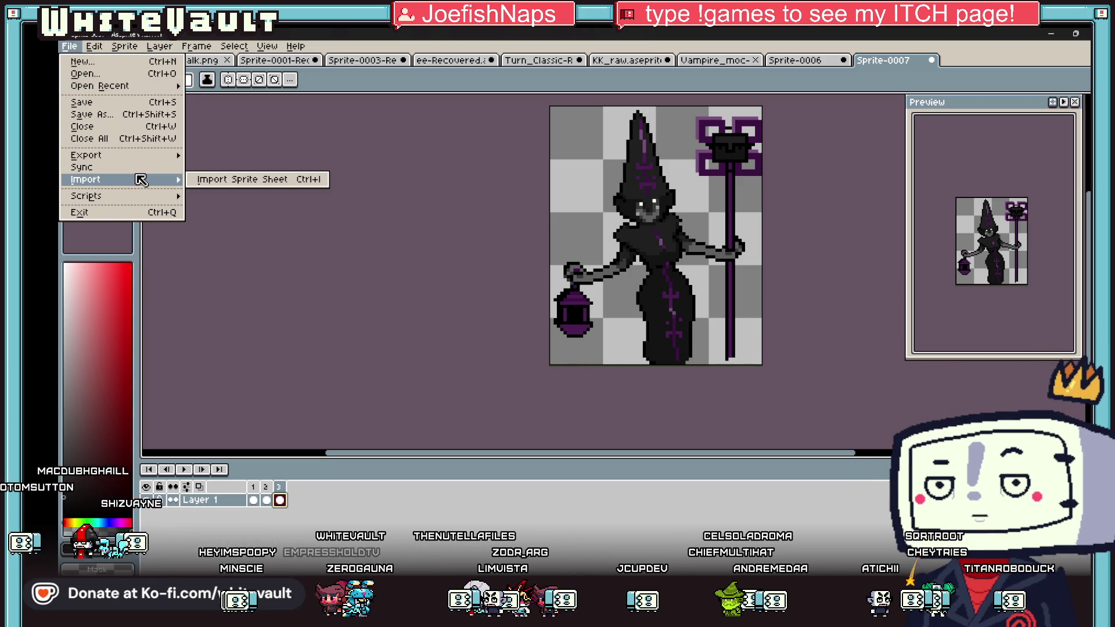
mouse_move(142, 161)
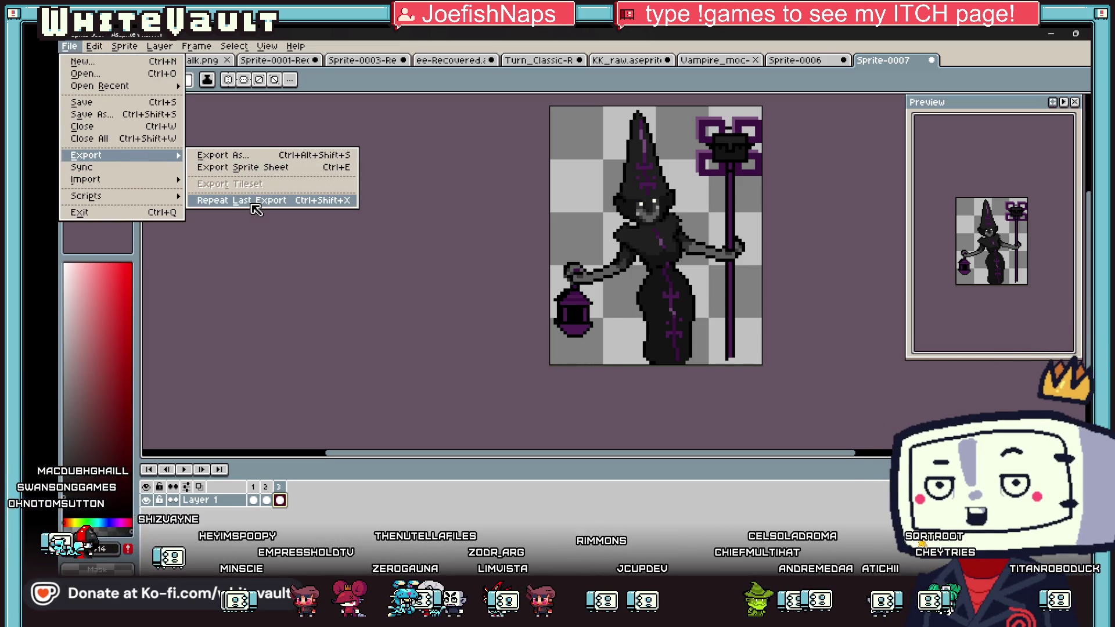
click(256, 201)
click(522, 436)
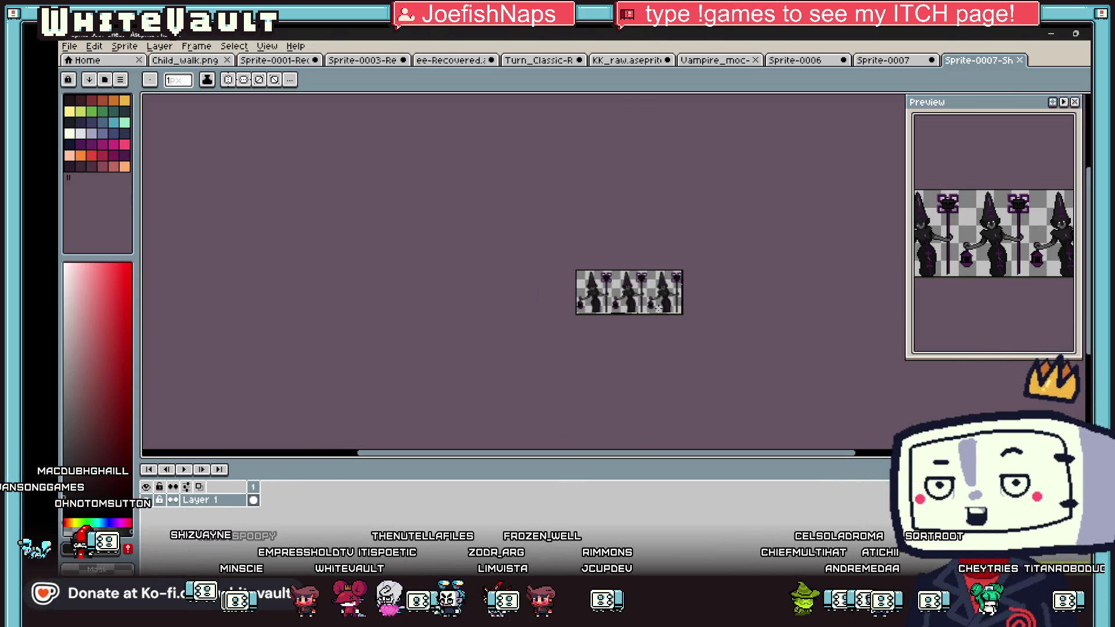
Step: Select the whole 192×78 strip and make the selection the grid
scroll(662, 307, up, 1)
key(m)
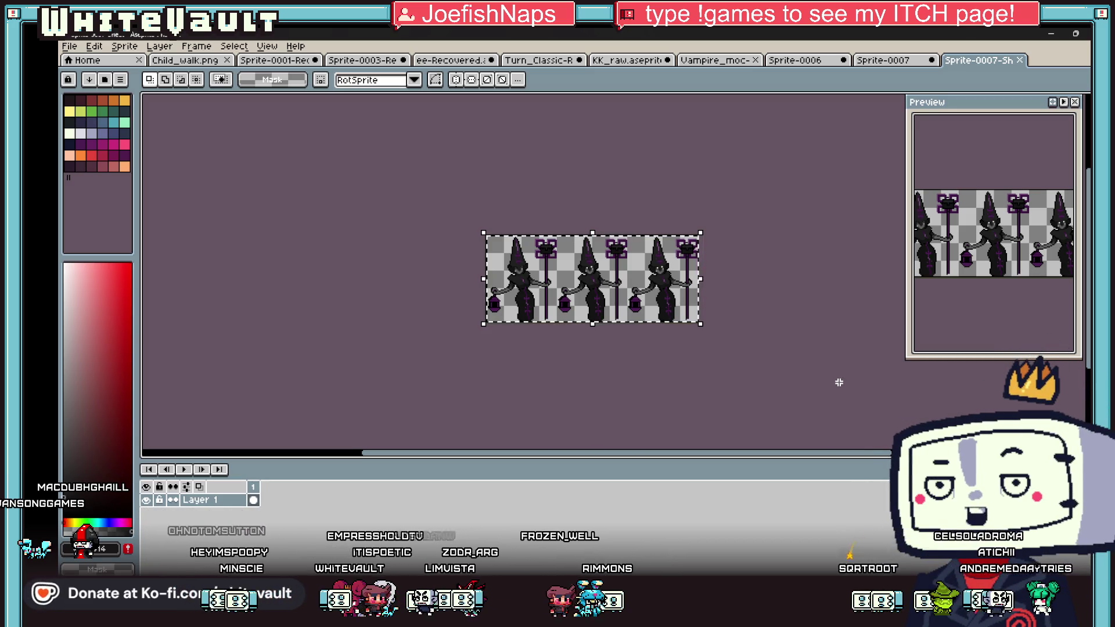
click(270, 47)
mouse_move(325, 131)
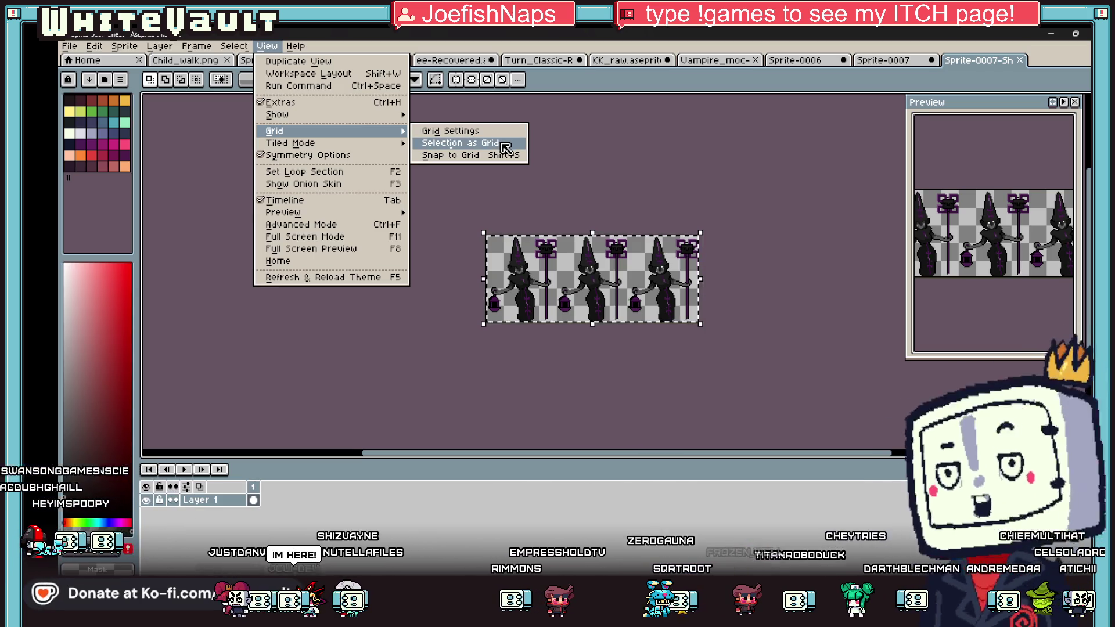
click(502, 143)
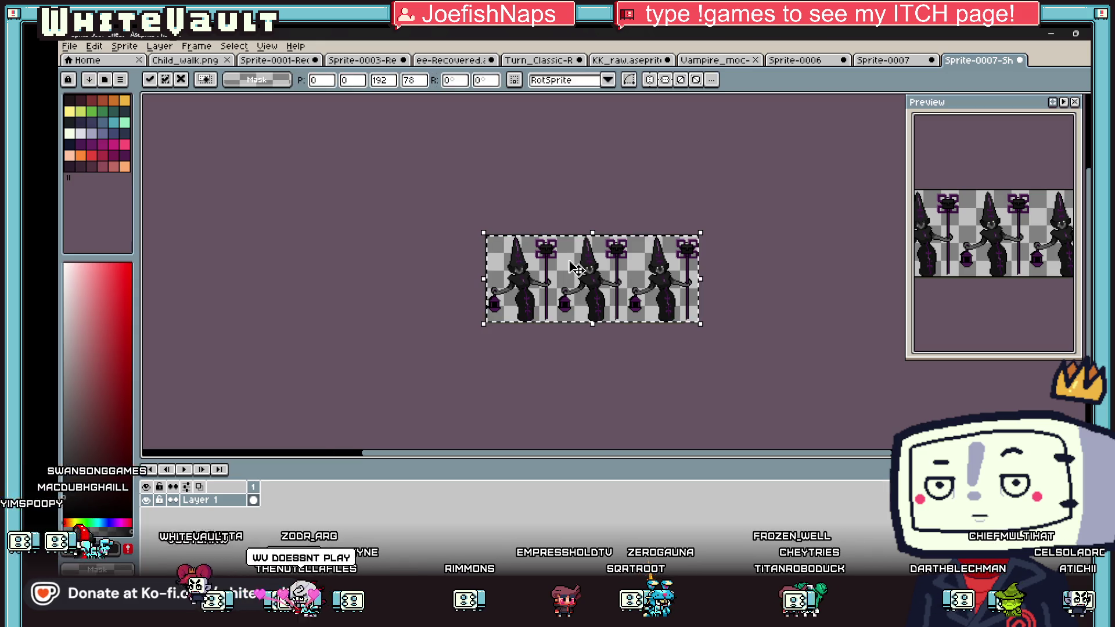
click(263, 46)
mouse_move(312, 135)
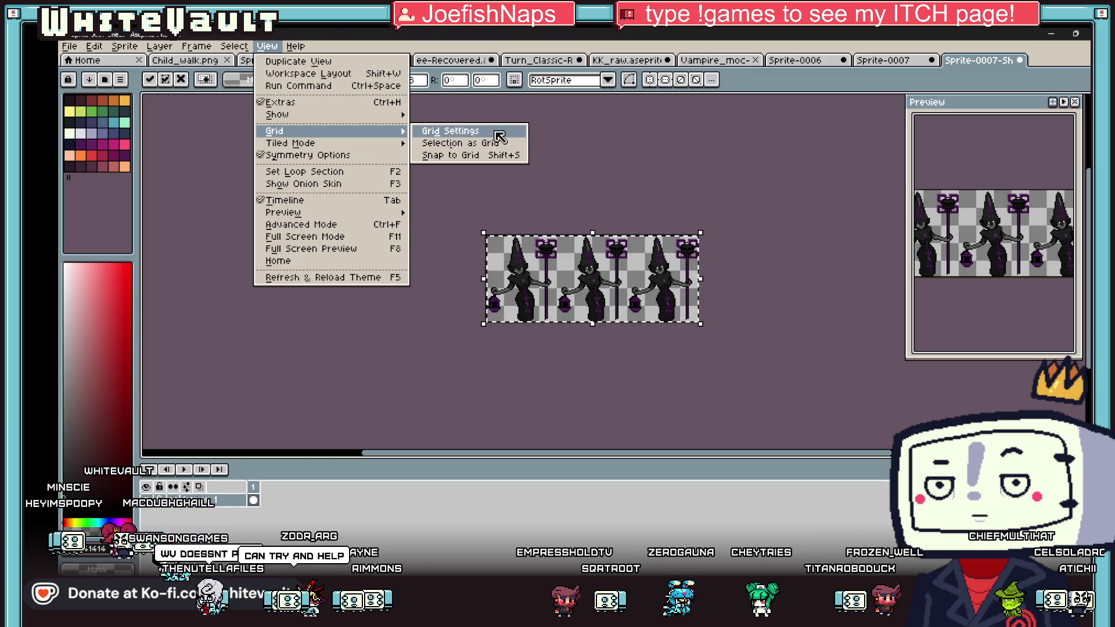
click(125, 46)
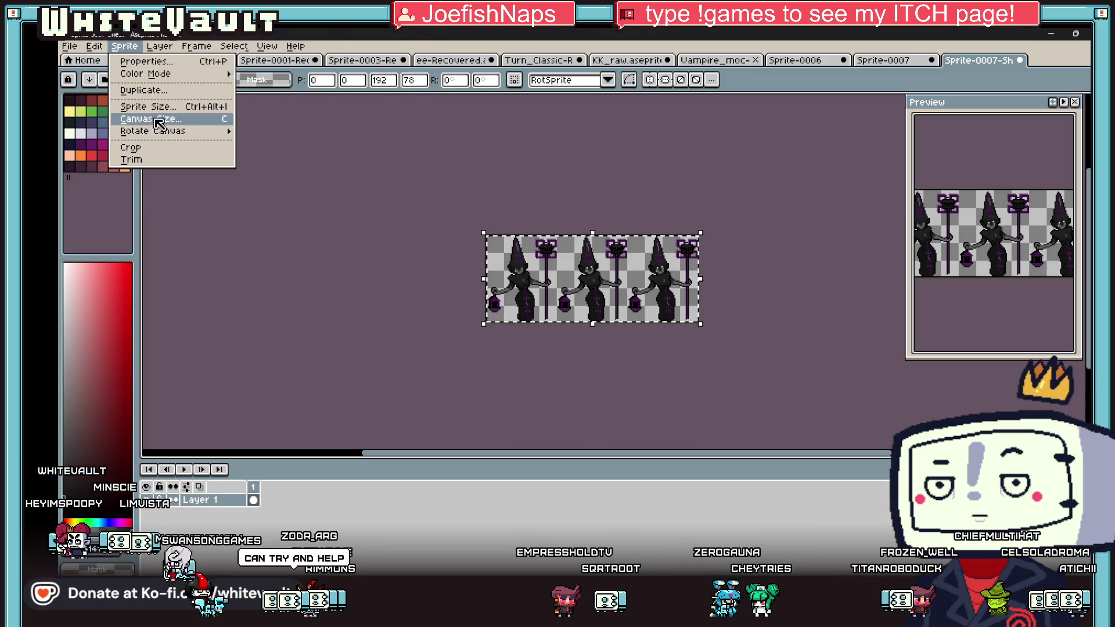
Step: Extend the canvas downward and place a horizontally mirrored copy of the strip in row two
click(154, 121)
scroll(557, 267, down, 2)
mouse_move(586, 282)
mouse_down()
mouse_move(586, 350)
mouse_move(572, 373)
mouse_up()
key(Return)
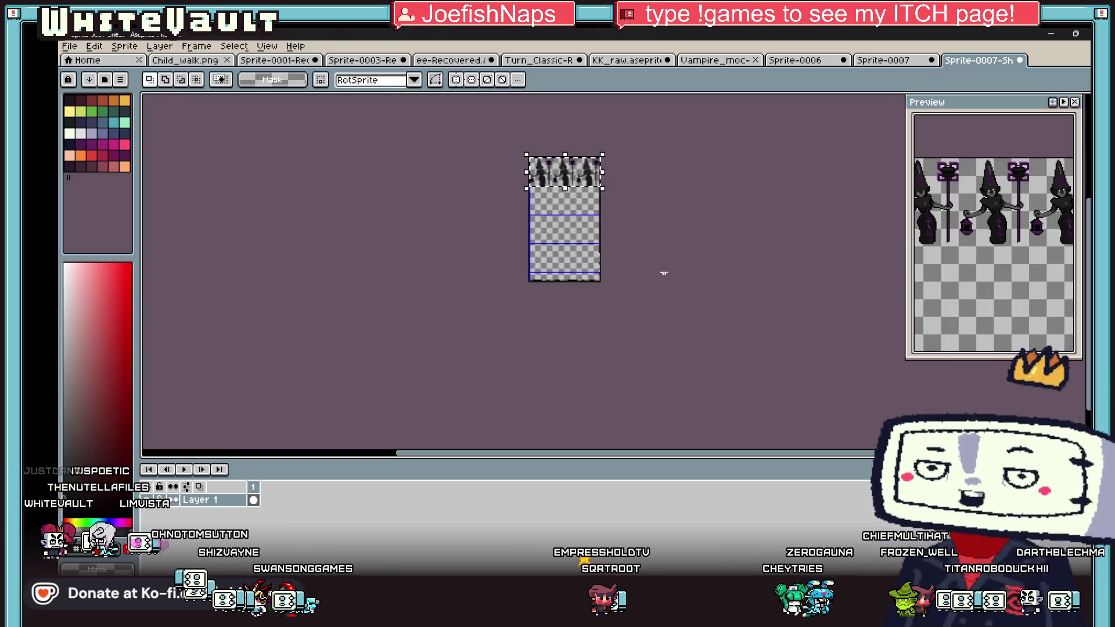
scroll(654, 209, up, 1)
scroll(557, 149, up, 1)
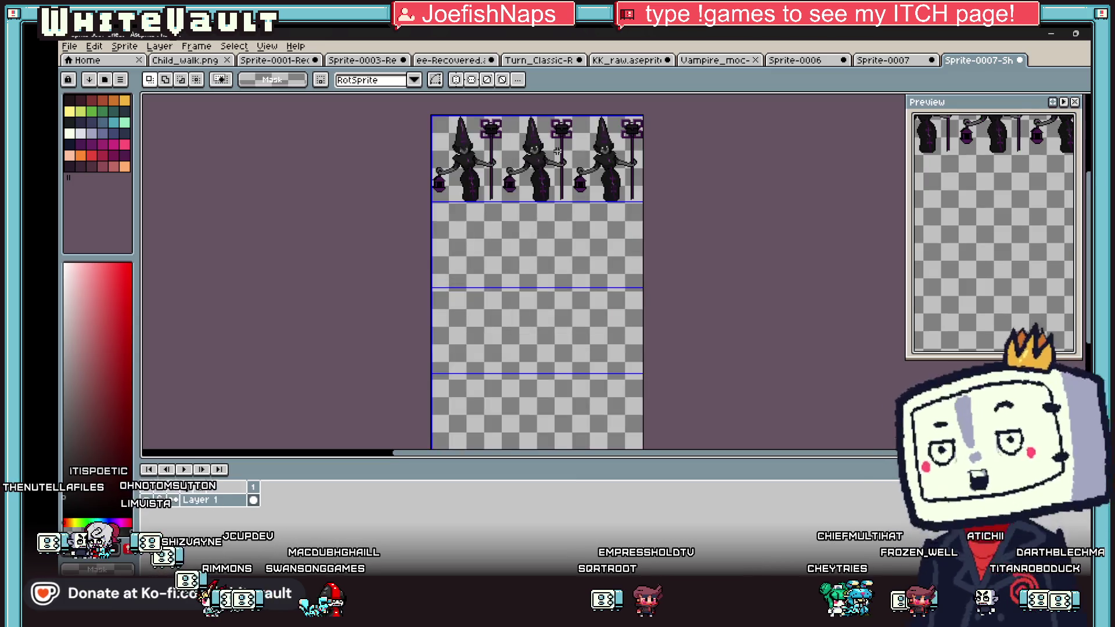
drag(564, 144, 564, 231)
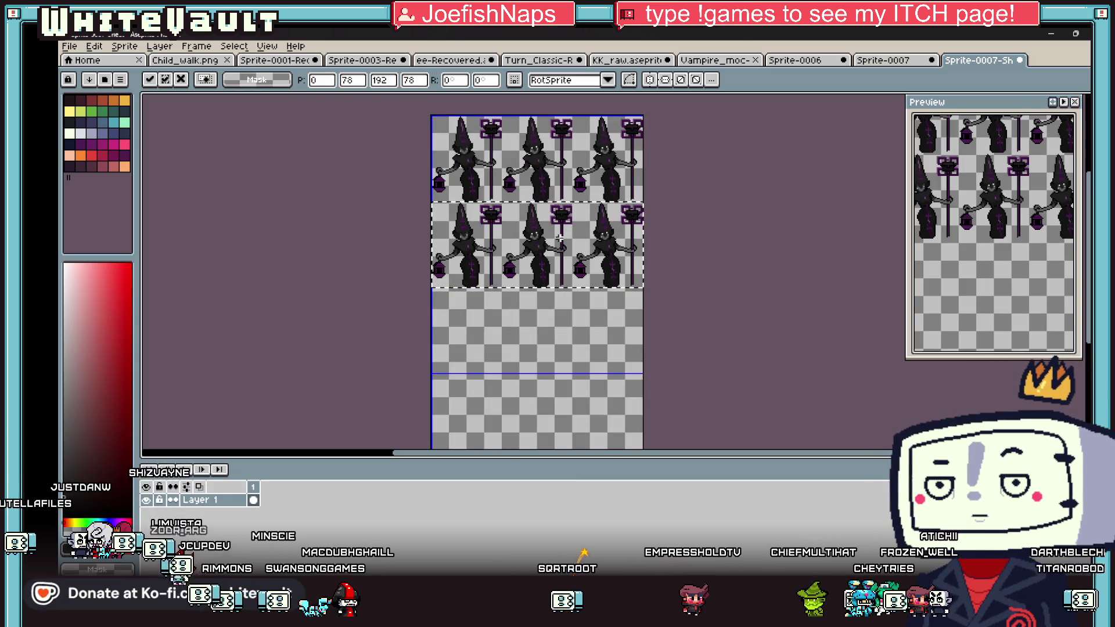
key(shift+h)
key(ctrl+d)
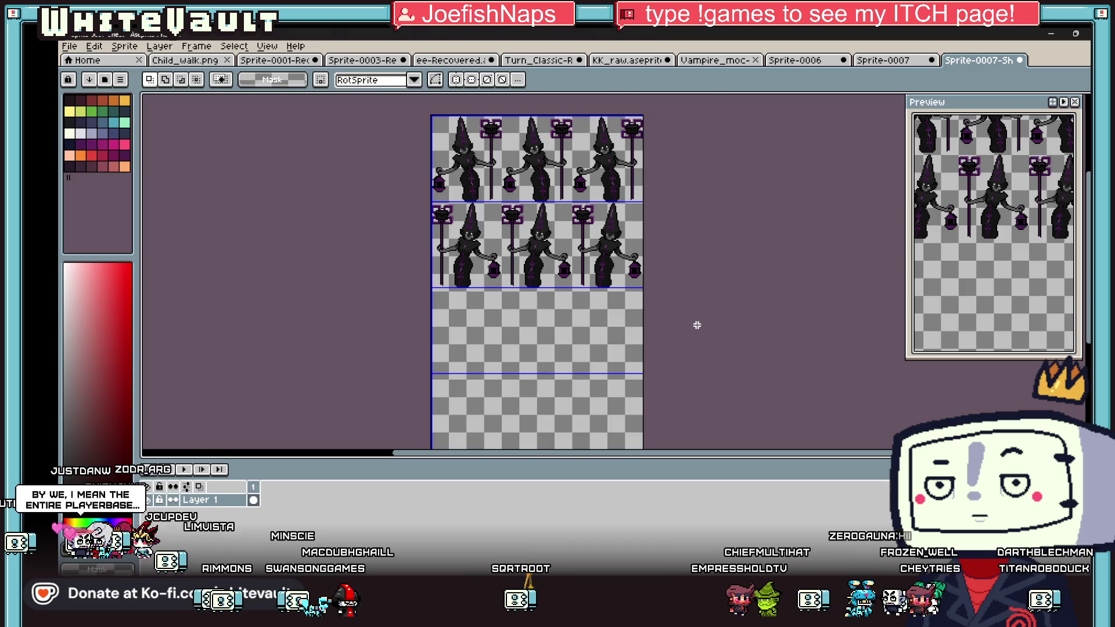
Step: Paste further copies of the strip into the third and fourth rows
key(ctrl+v)
mouse_move(569, 142)
mouse_down()
mouse_move(569, 314)
mouse_move(592, 375)
mouse_up()
scroll(569, 314, down, 2)
scroll(574, 325, up, 1)
key(ctrl+d)
scroll(585, 380, up, 1)
Step: Cut 24 empty pixels off the bottom so the sheet is 192×312
click(125, 46)
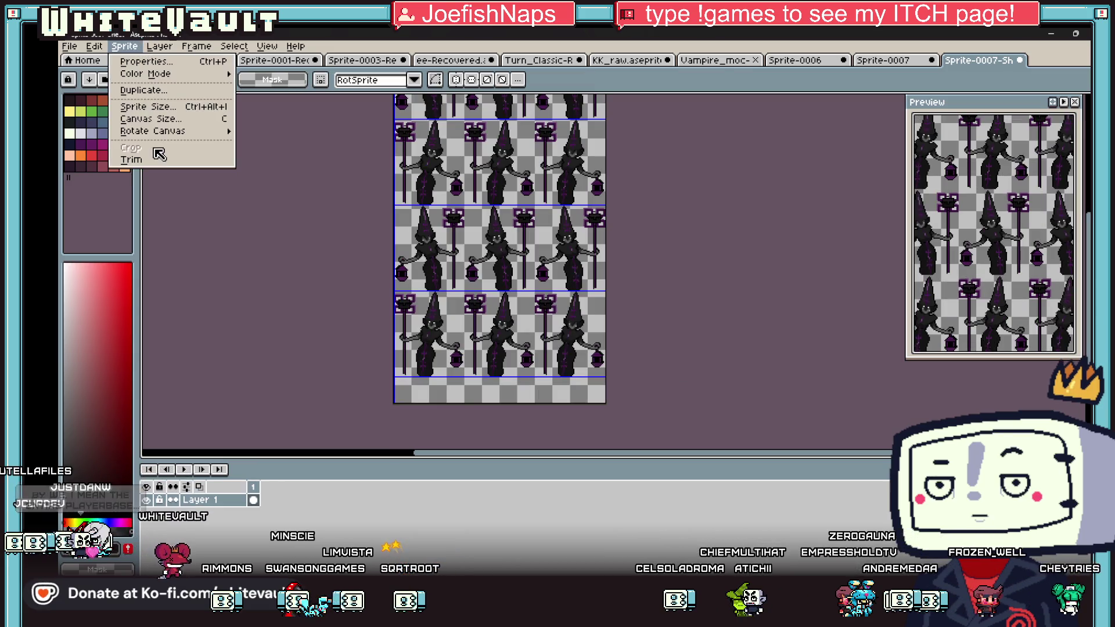
click(151, 119)
drag(546, 406, 546, 377)
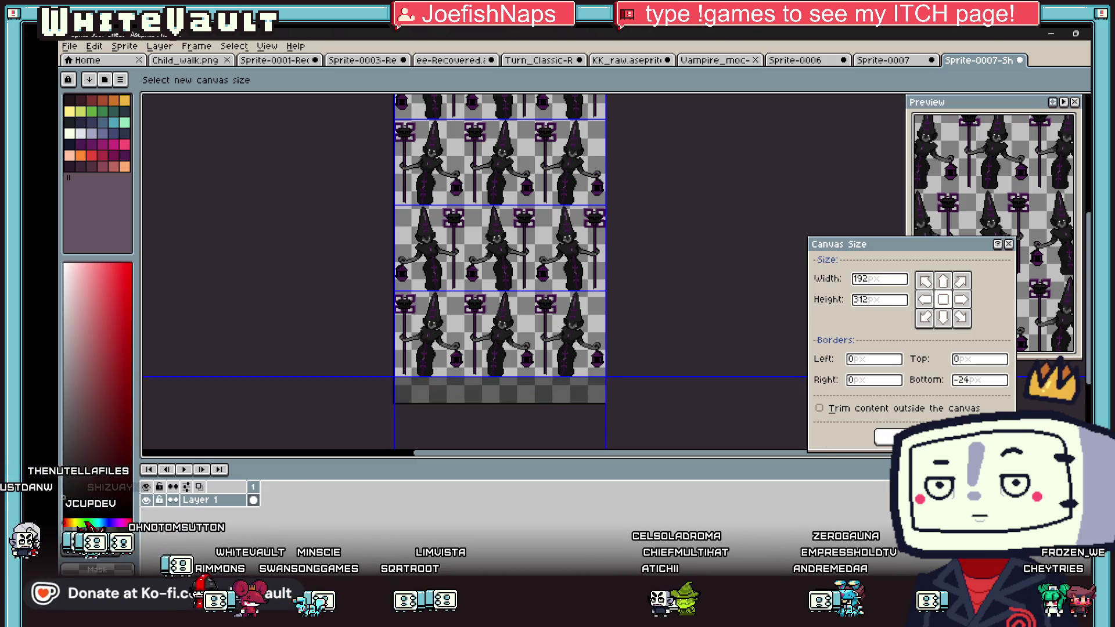
click(886, 437)
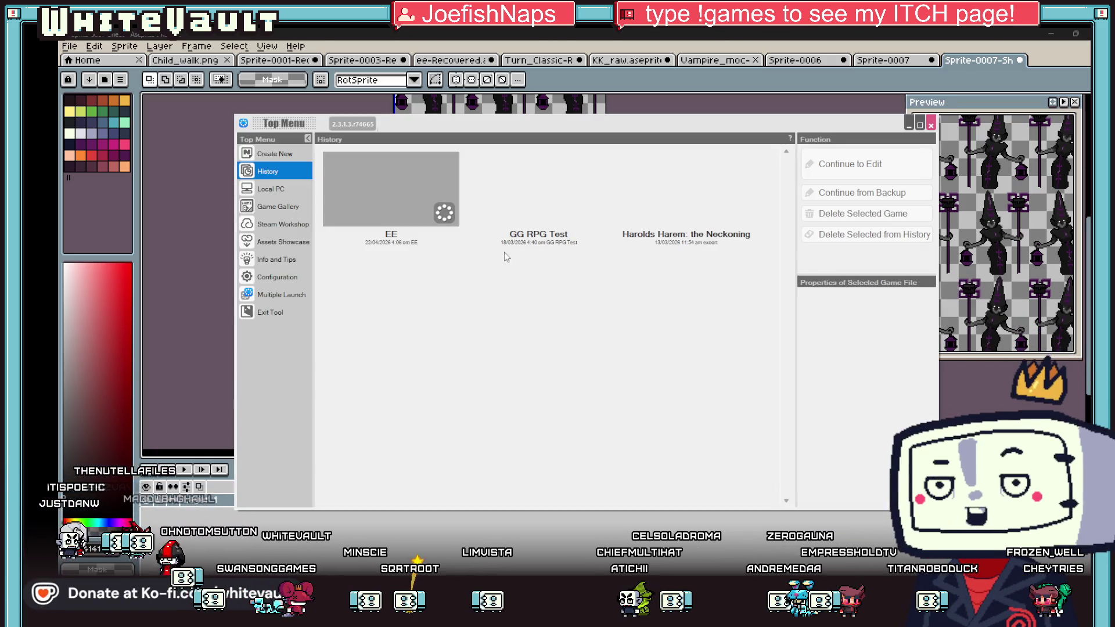
Step: Open the EE project from the History list
click(415, 188)
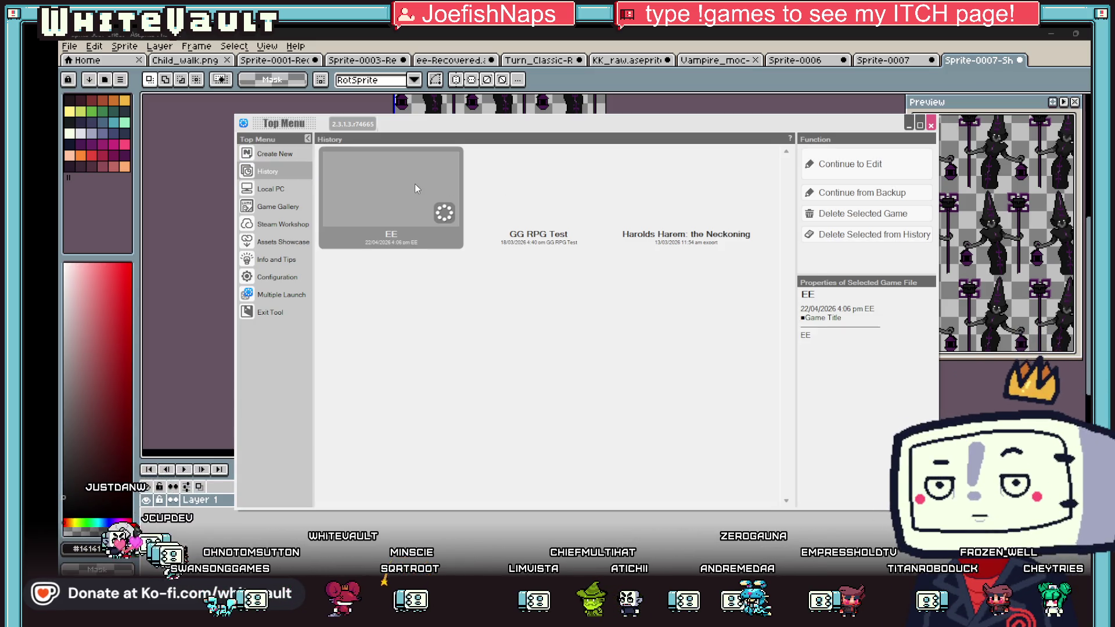
double_click(414, 185)
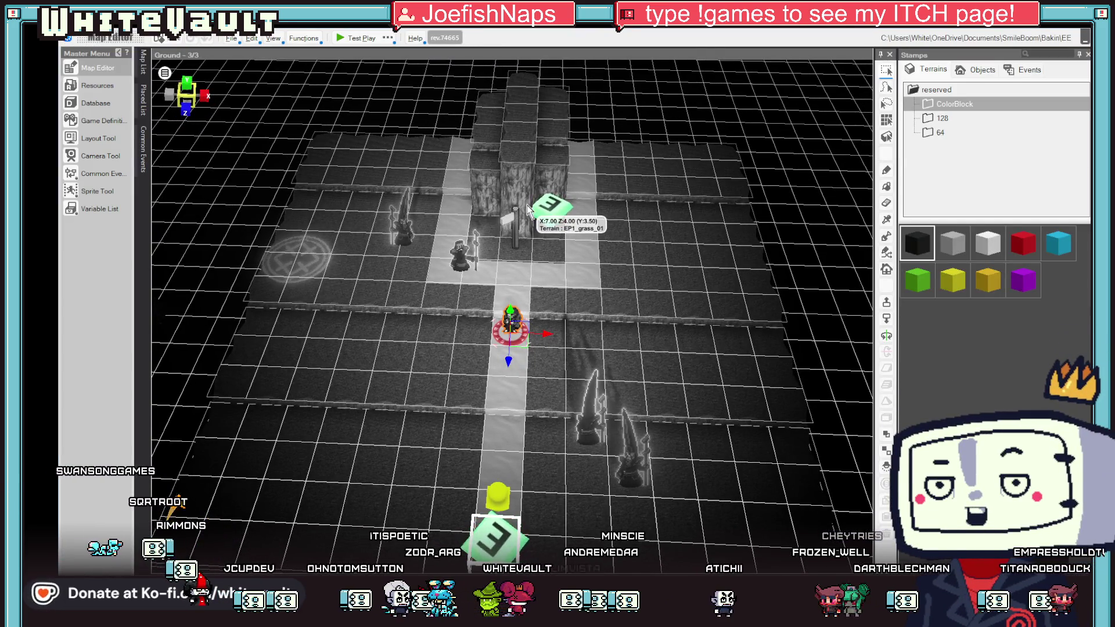
Step: Browse the Slice Animation, Images and Sprites categories in the Resources manager
click(88, 86)
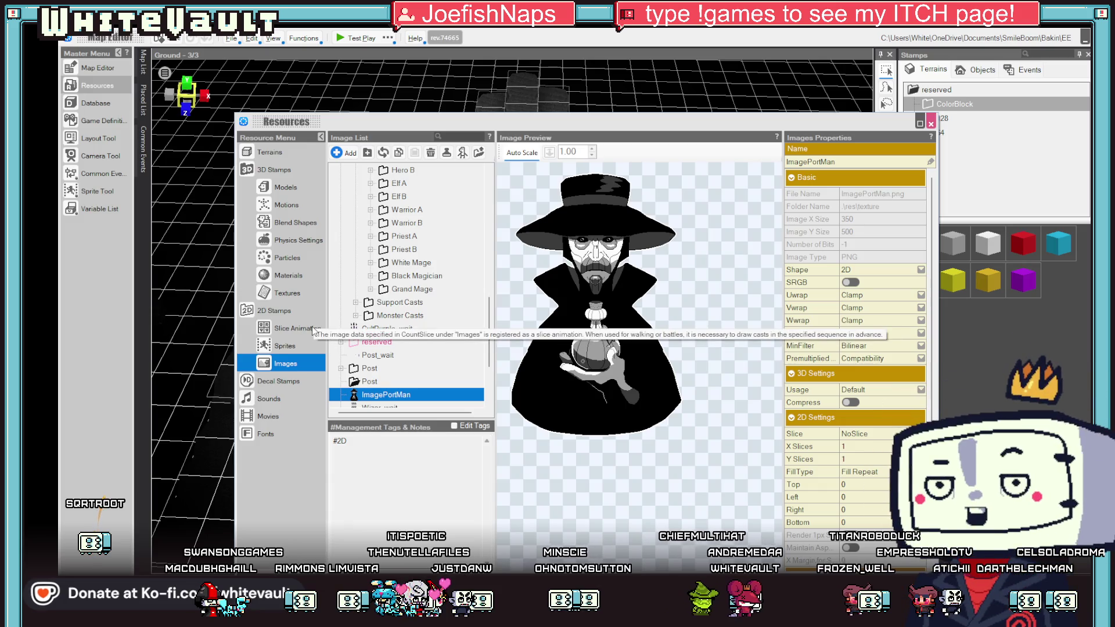
click(311, 333)
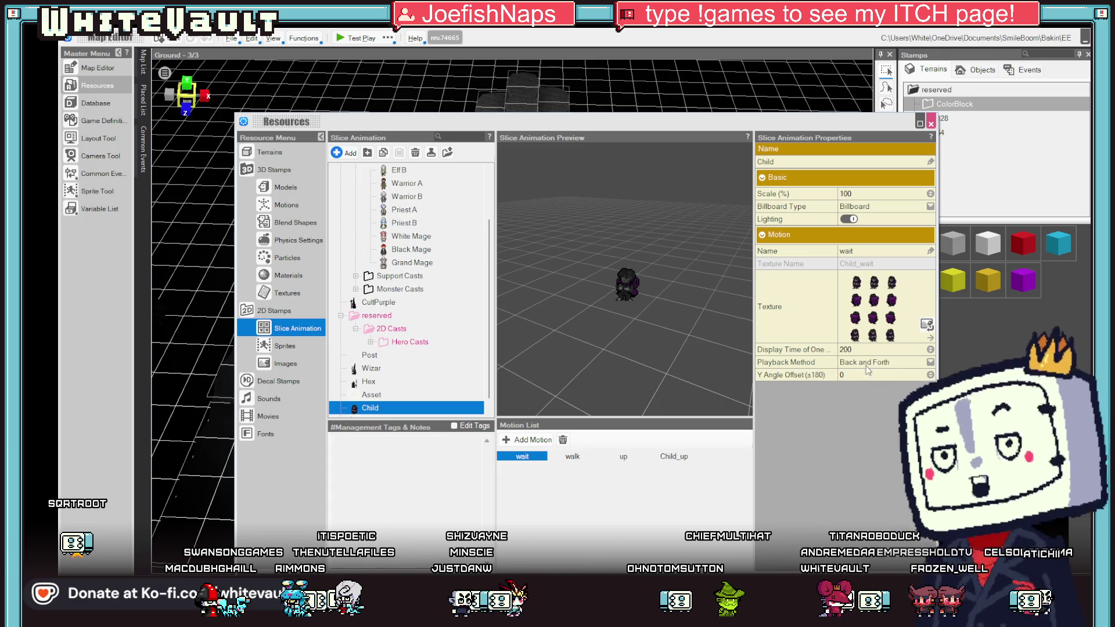
click(285, 364)
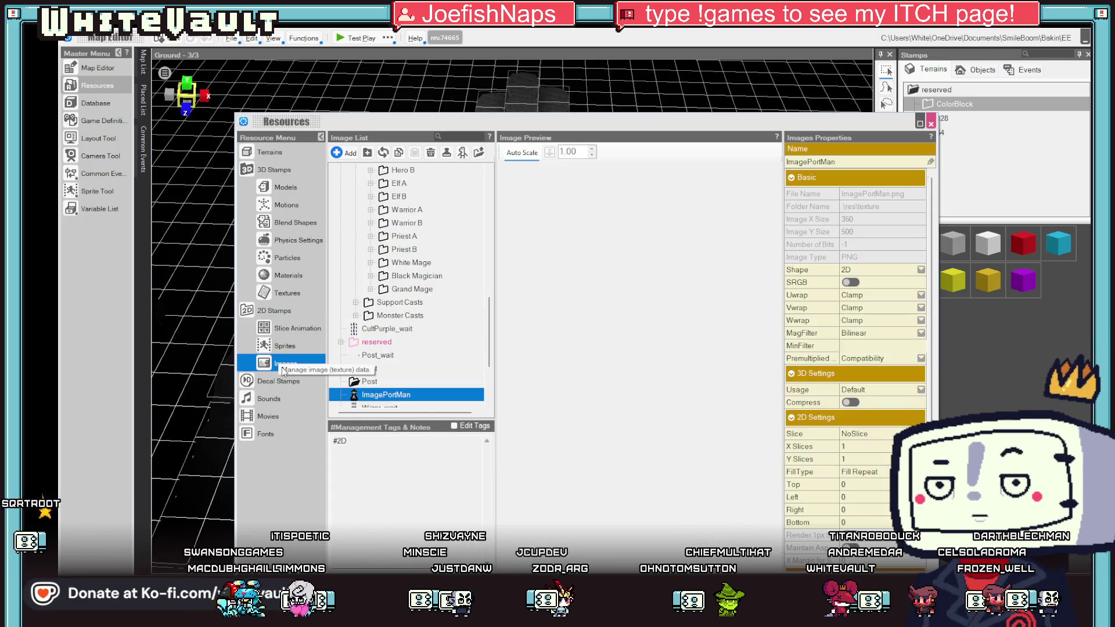
click(291, 344)
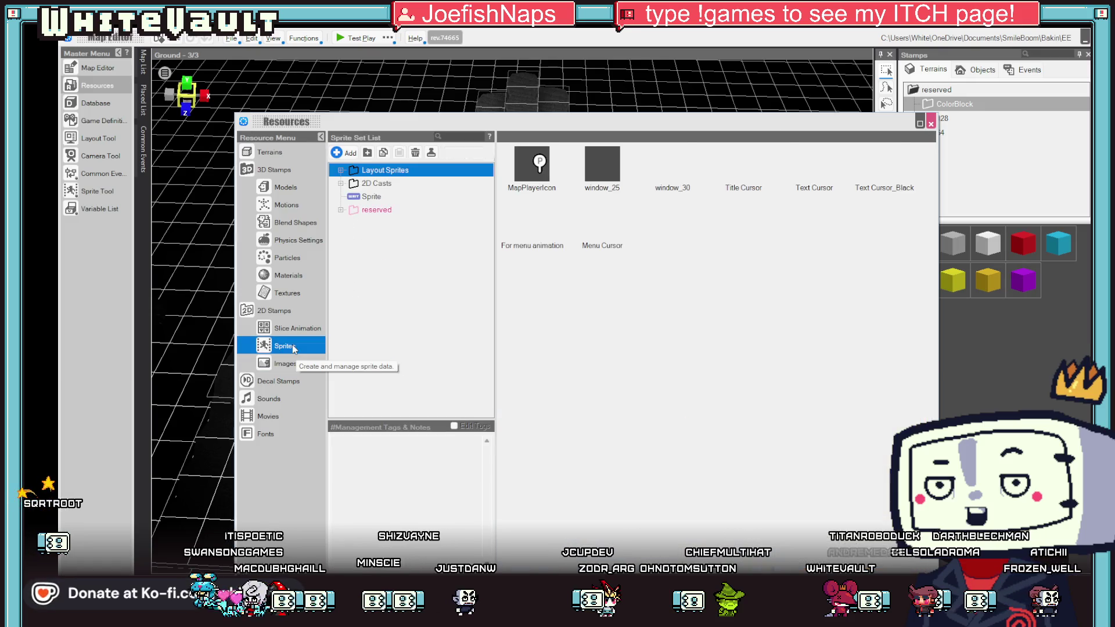
click(317, 333)
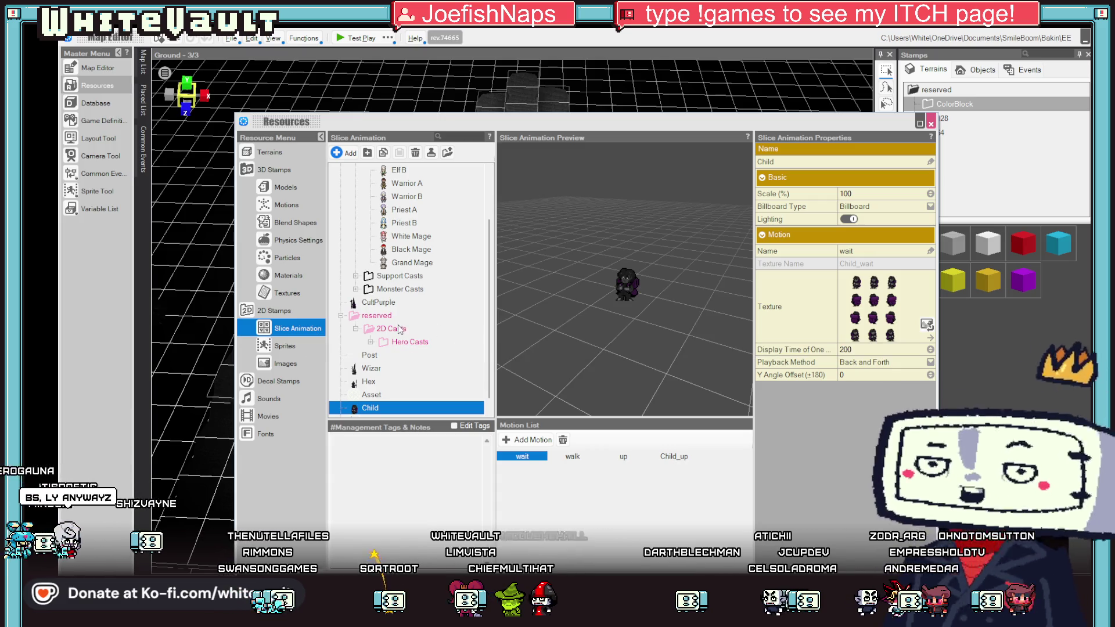
Step: Preview the CultPurple_wait and Wizar_wait image sheets, then return to Aseprite
click(291, 364)
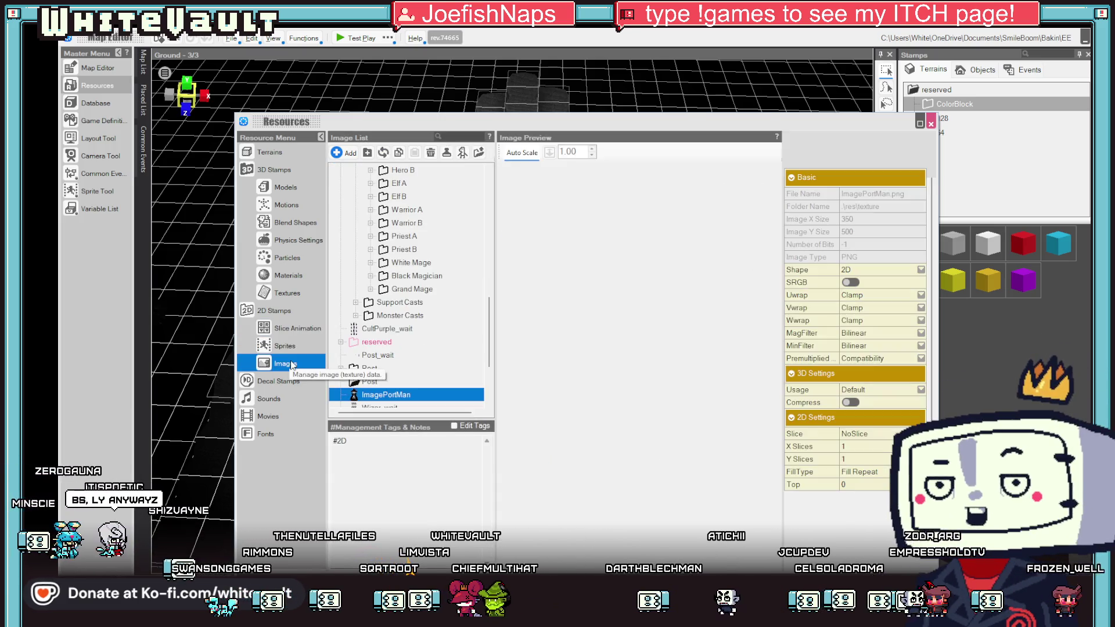
click(383, 328)
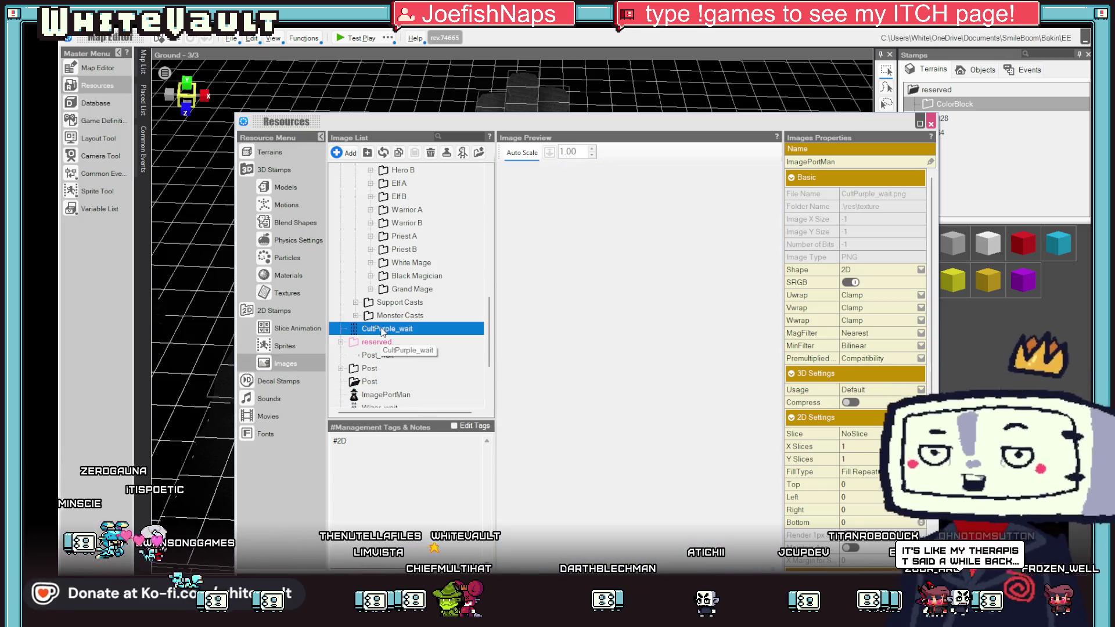
scroll(393, 362, down, 2)
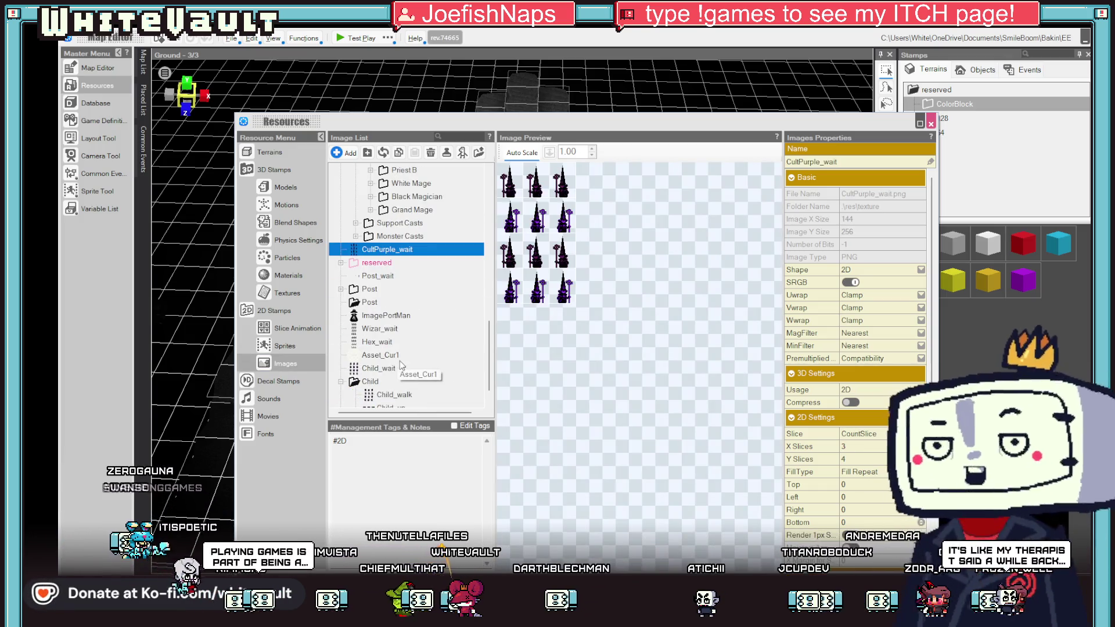
click(380, 329)
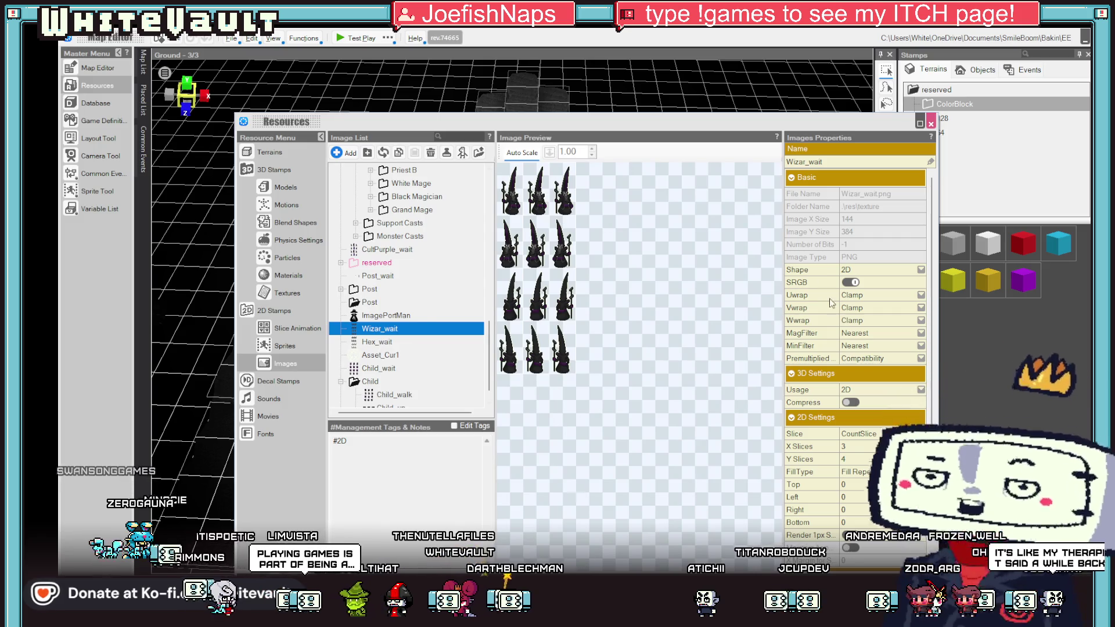
scroll(853, 348, down, 2)
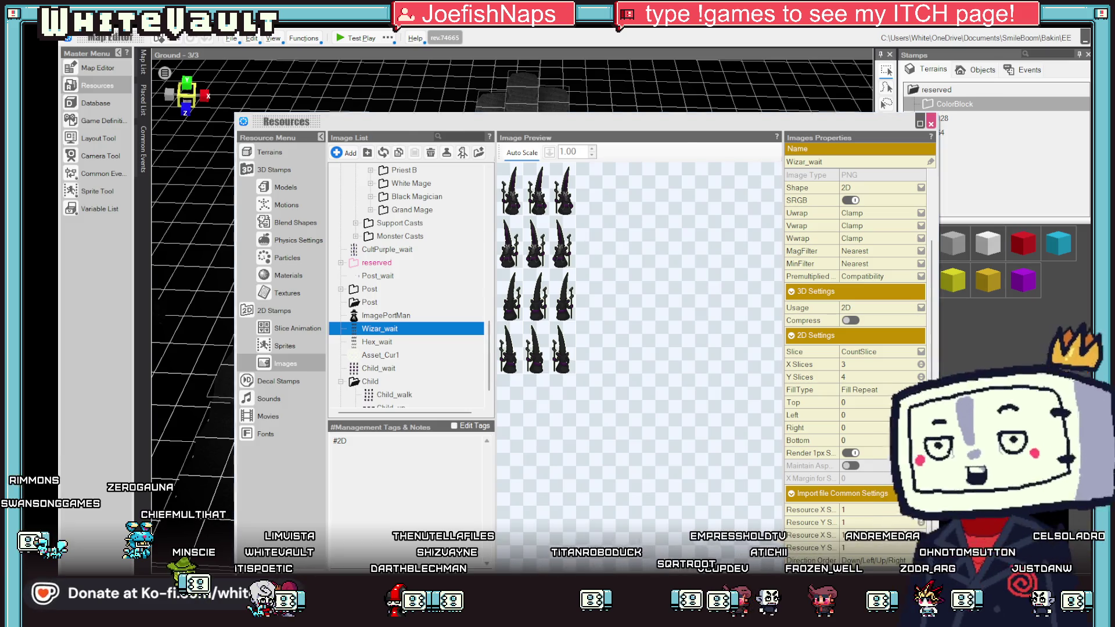
key(alt+Tab)
scroll(416, 212, up, 2)
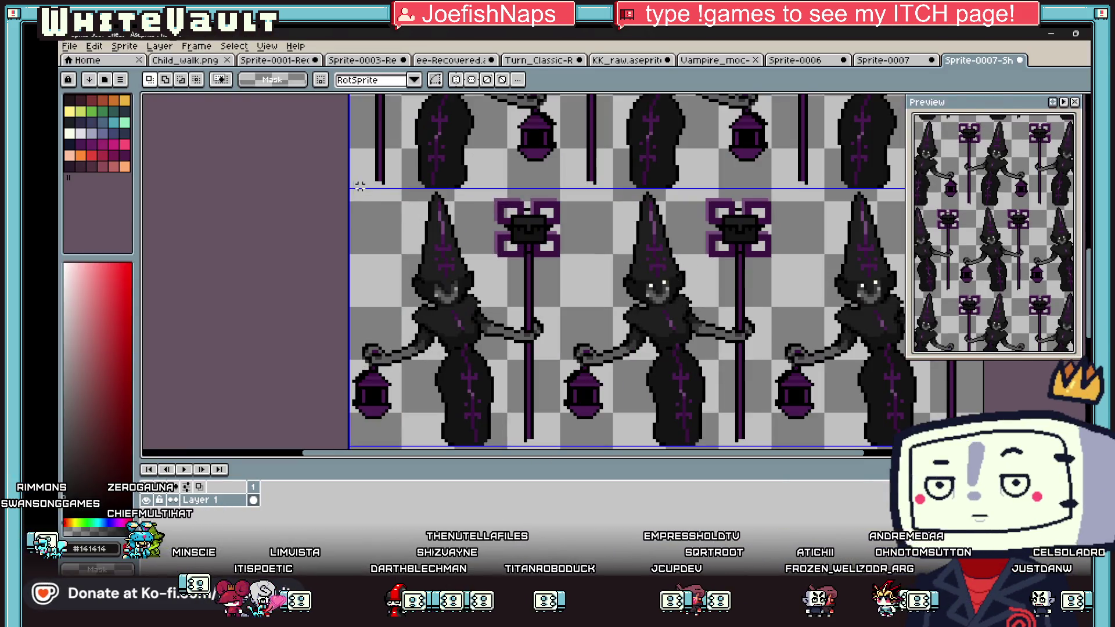
Step: Flip the selected witch sprites horizontally with Shift+H and commit the change
key(shift+h)
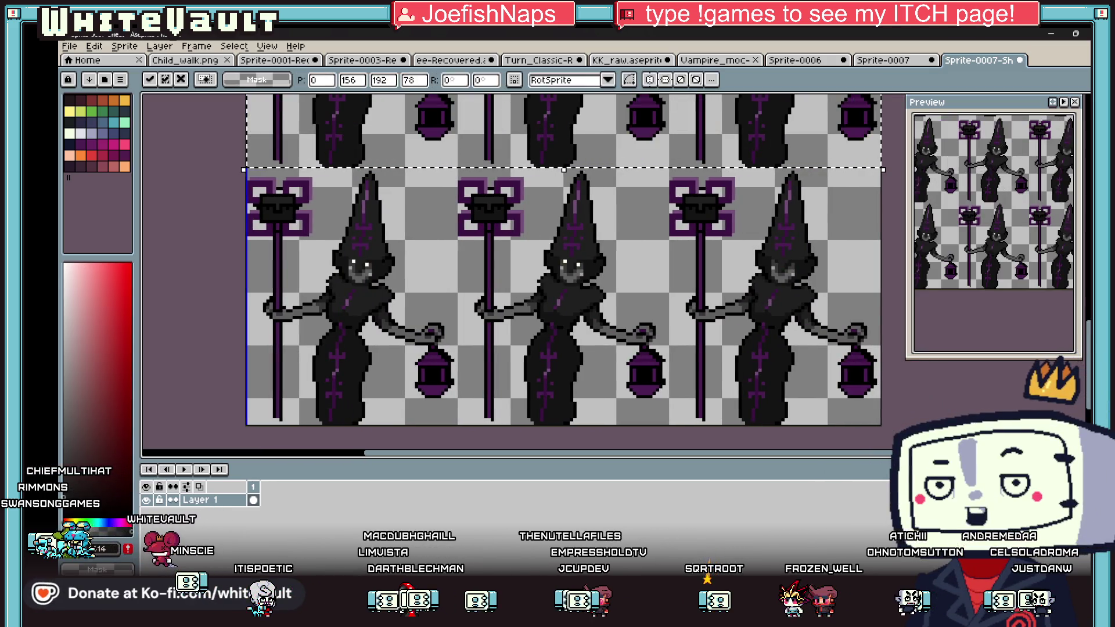
scroll(788, 223, down, 5)
scroll(823, 219, up, 2)
key(Return)
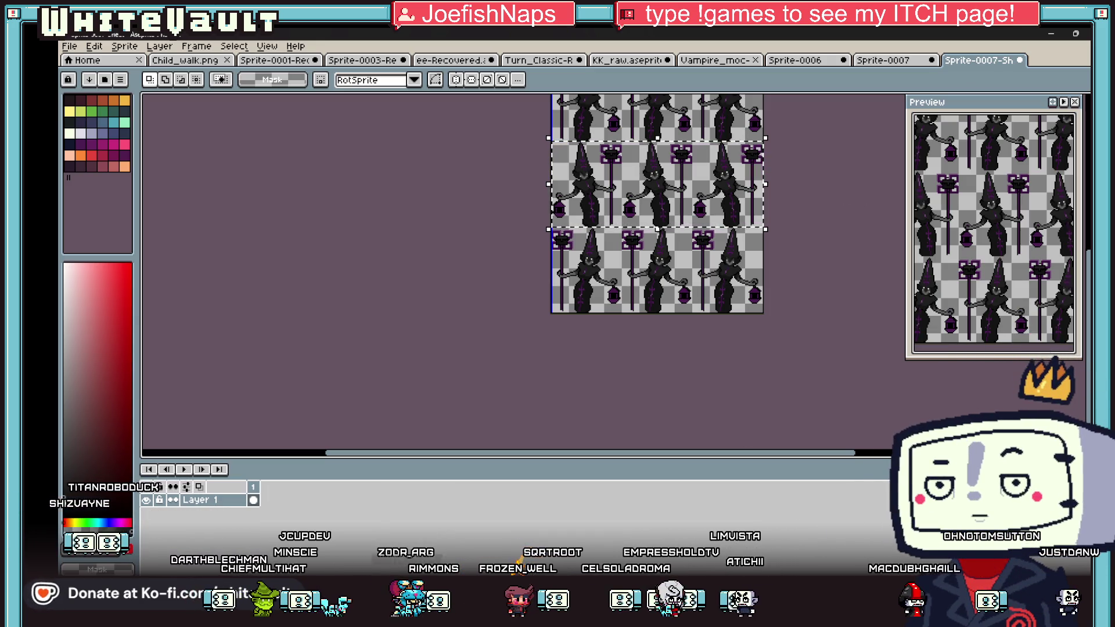
Step: Back in Bakin, close Resources and open the Post_1 signpost event for editing
click(695, 543)
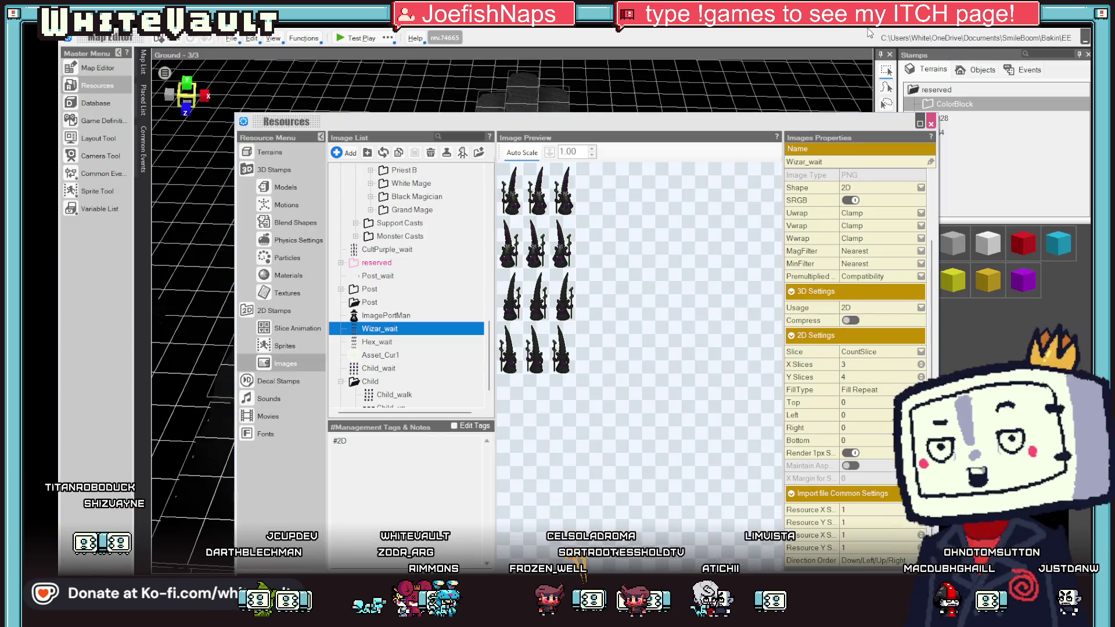
click(930, 123)
click(514, 226)
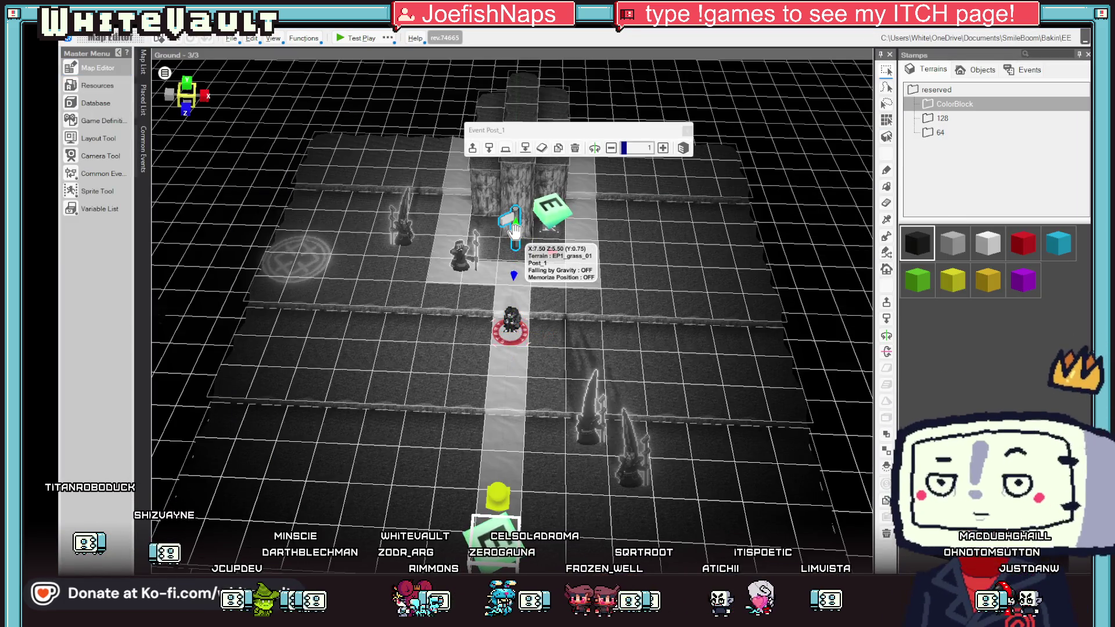
double_click(515, 231)
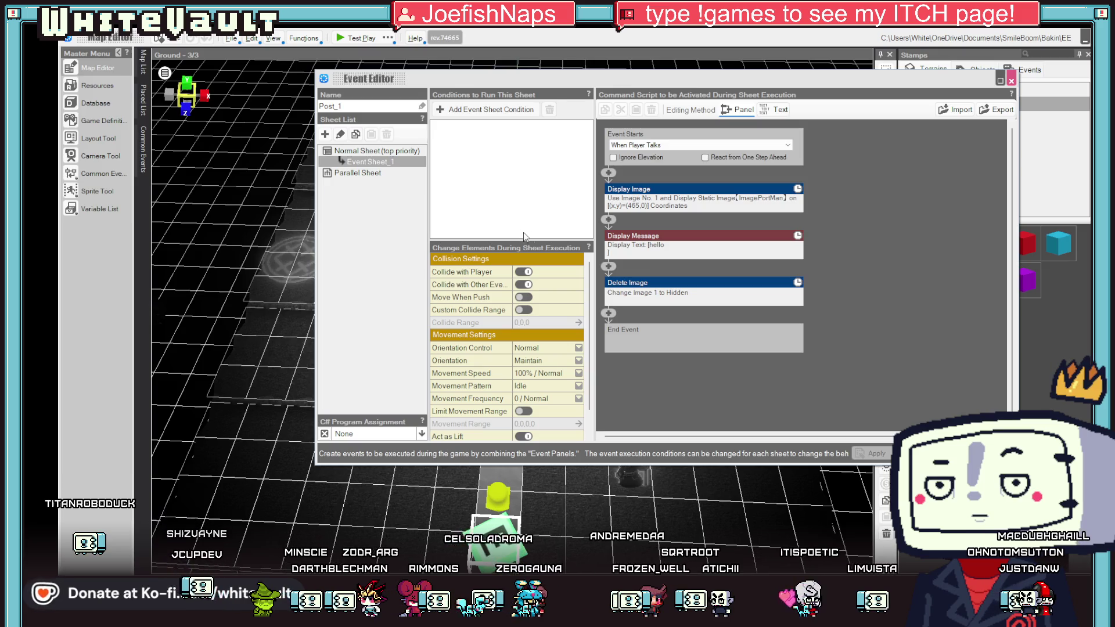
Step: Replace the Post_1 message 'hello' with 'BRB getting coffee' and apply
click(706, 248)
double_click(641, 219)
text(BRB getting c)
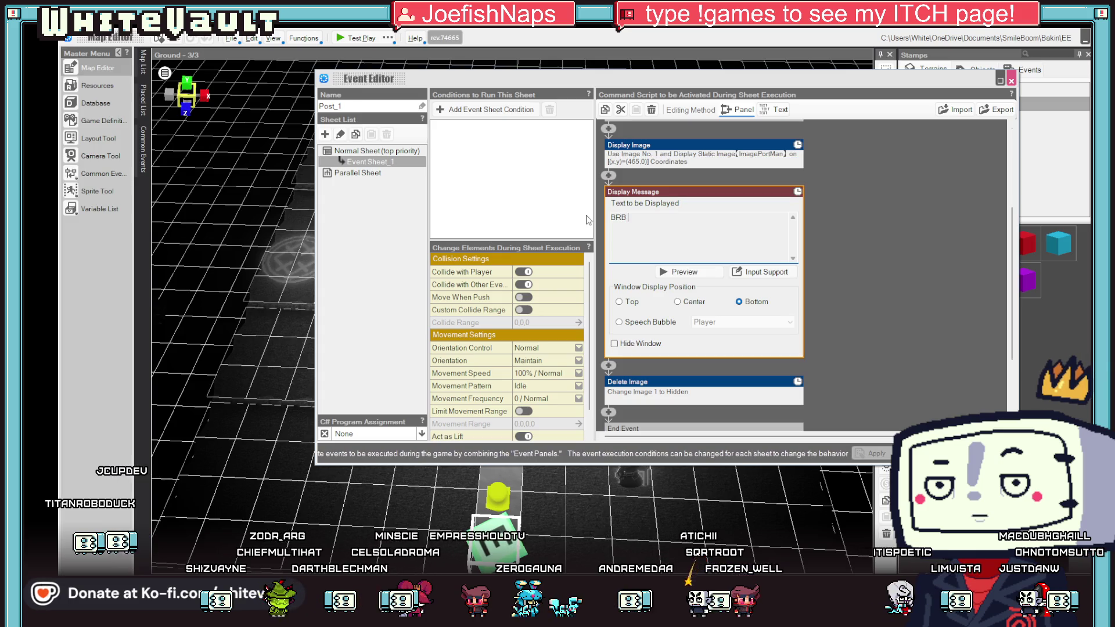
text(offee)
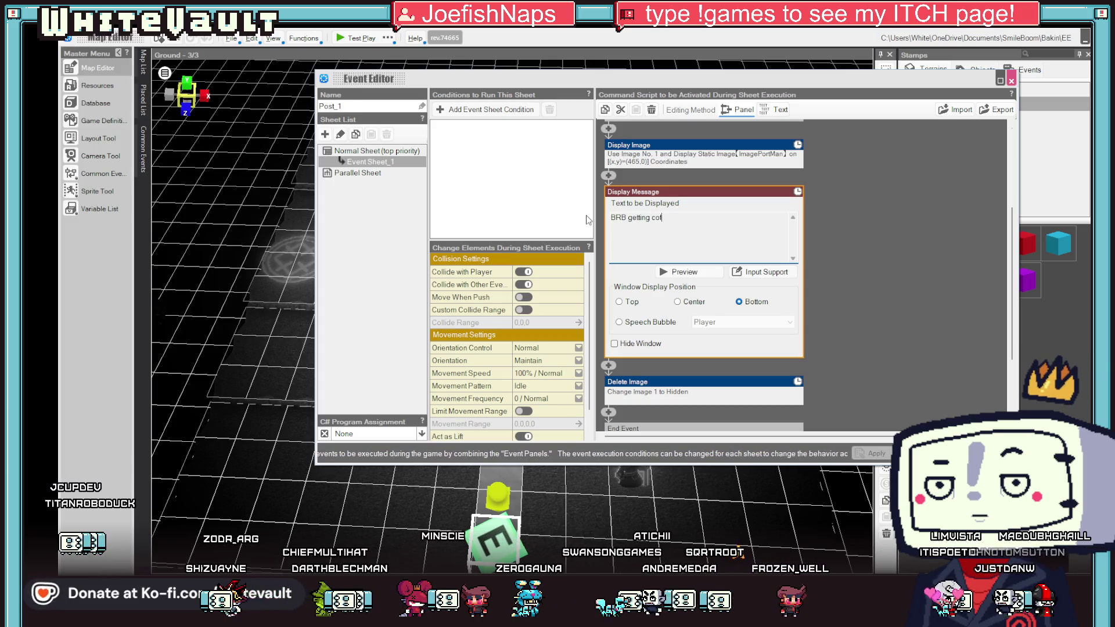
click(911, 453)
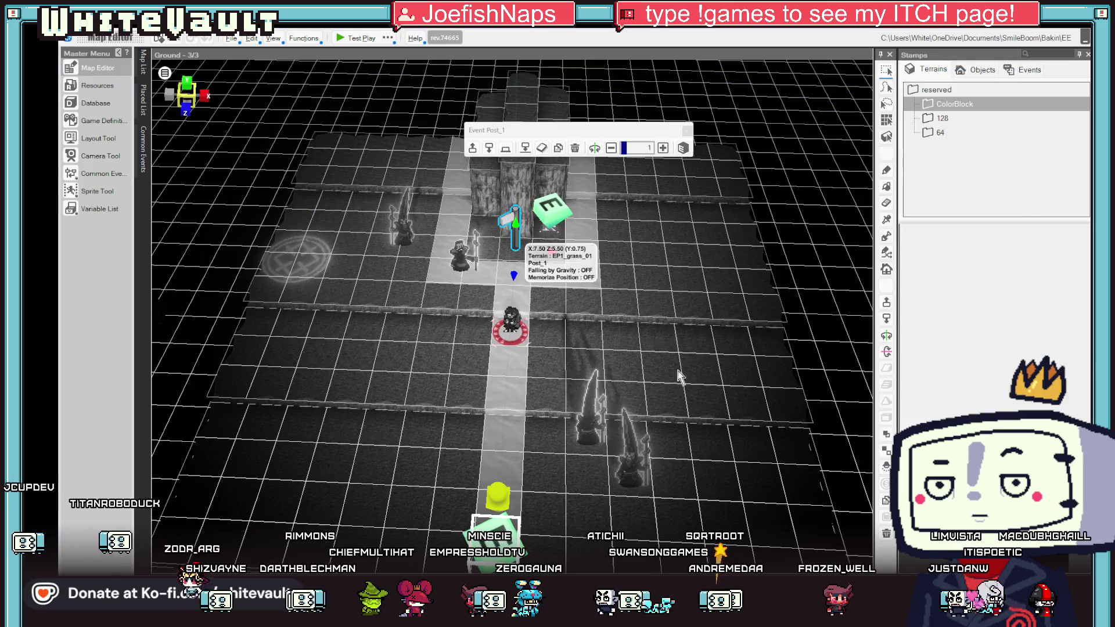
Step: Launch a Test Play of the game from the top toolbar
click(360, 39)
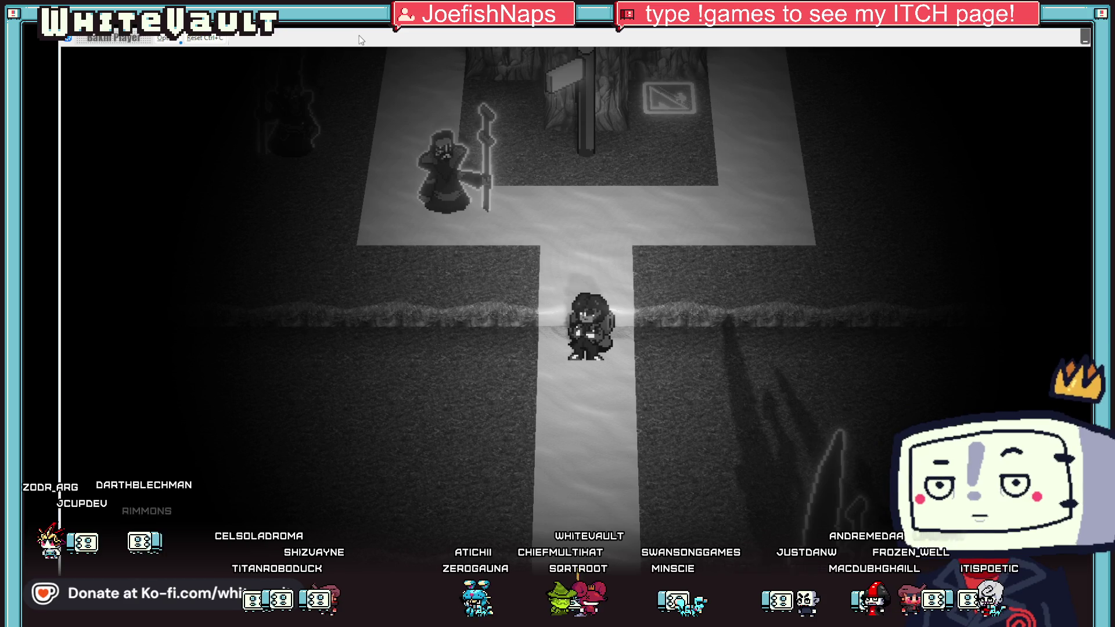
Step: Walk up to the signpost, trigger its 'BRB getting coffee' message and dismiss it
key(Up)
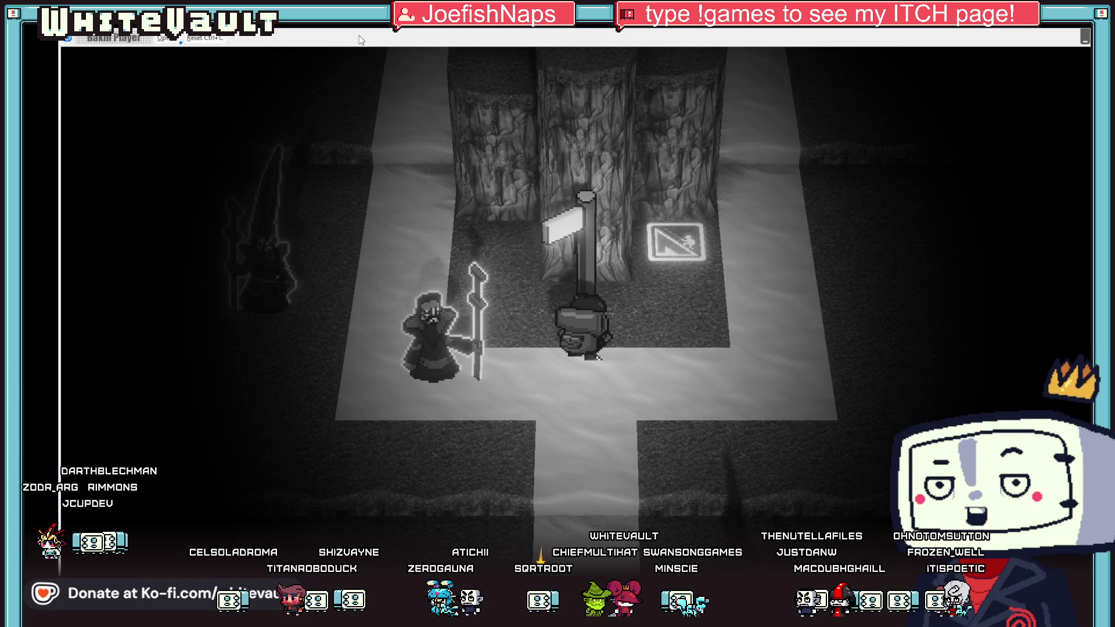
key(Return)
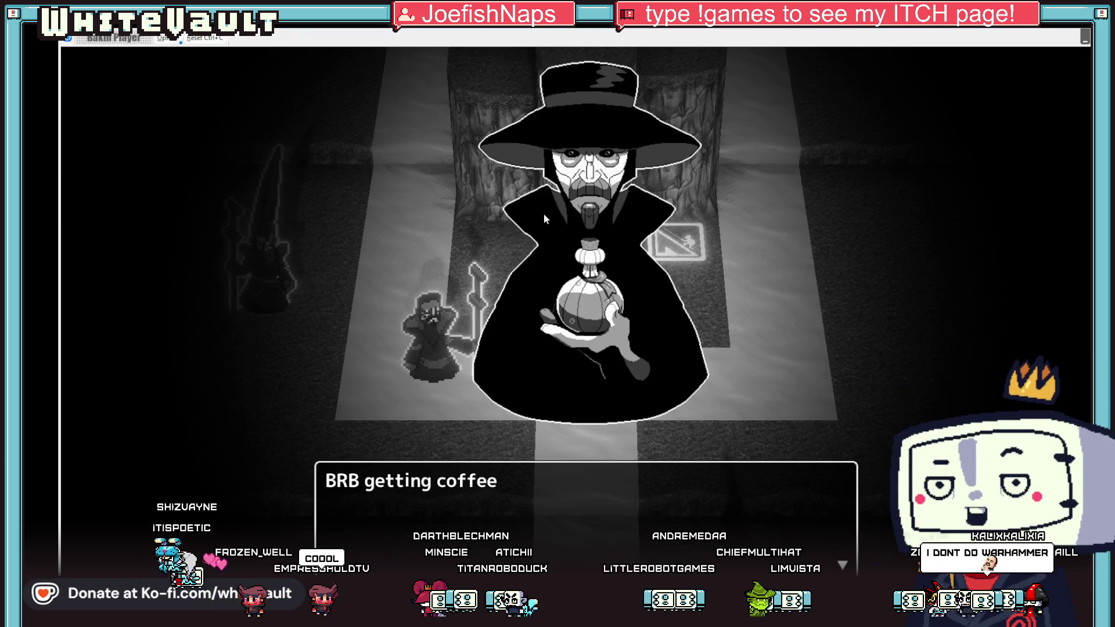
key(Return)
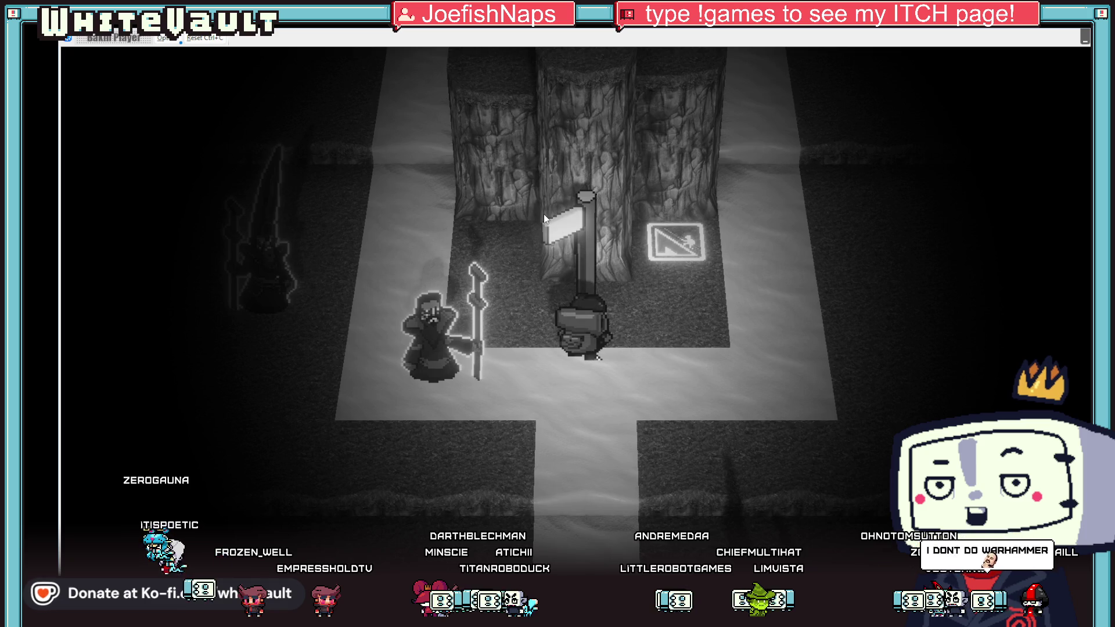
Step: Walk the character down the path and back up, then quit the test play with Alt+F4
key(Down)
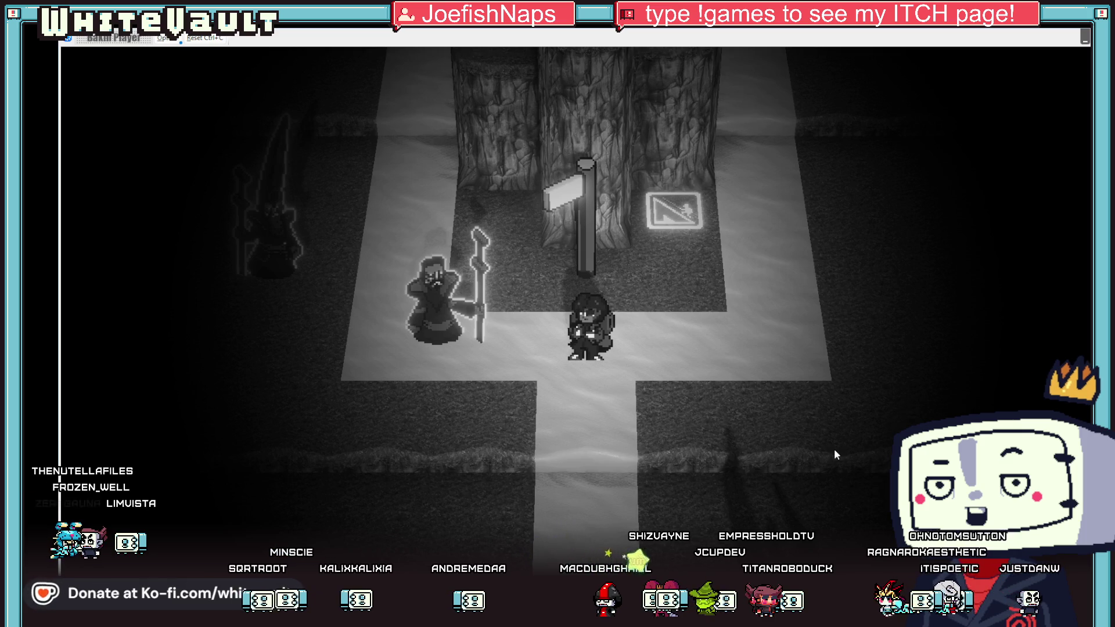
key(Down)
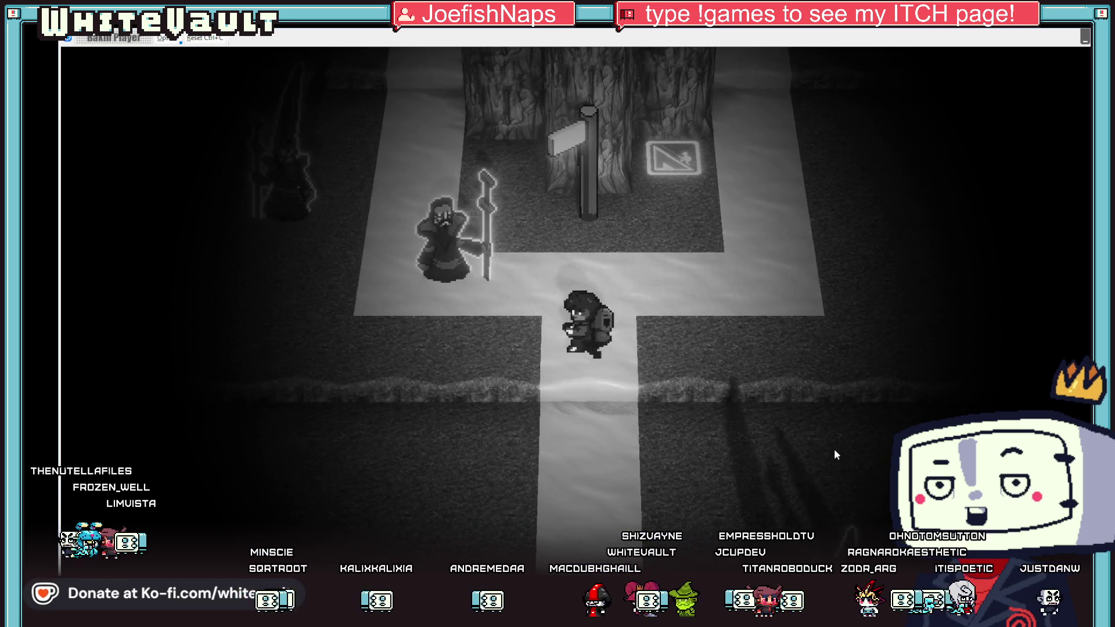
key(Down)
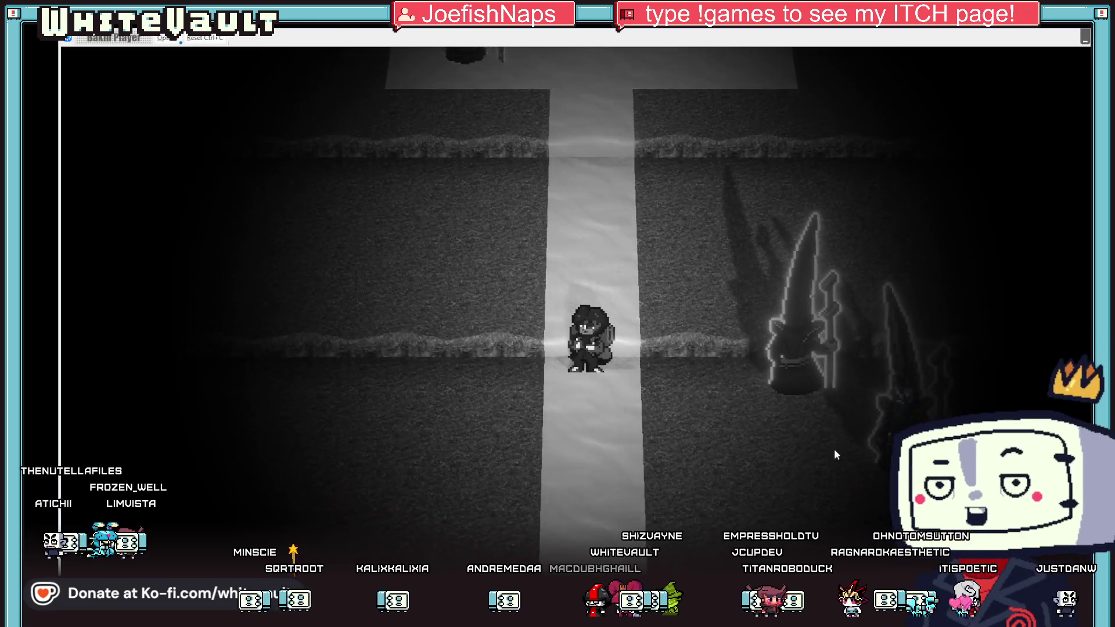
key(Up)
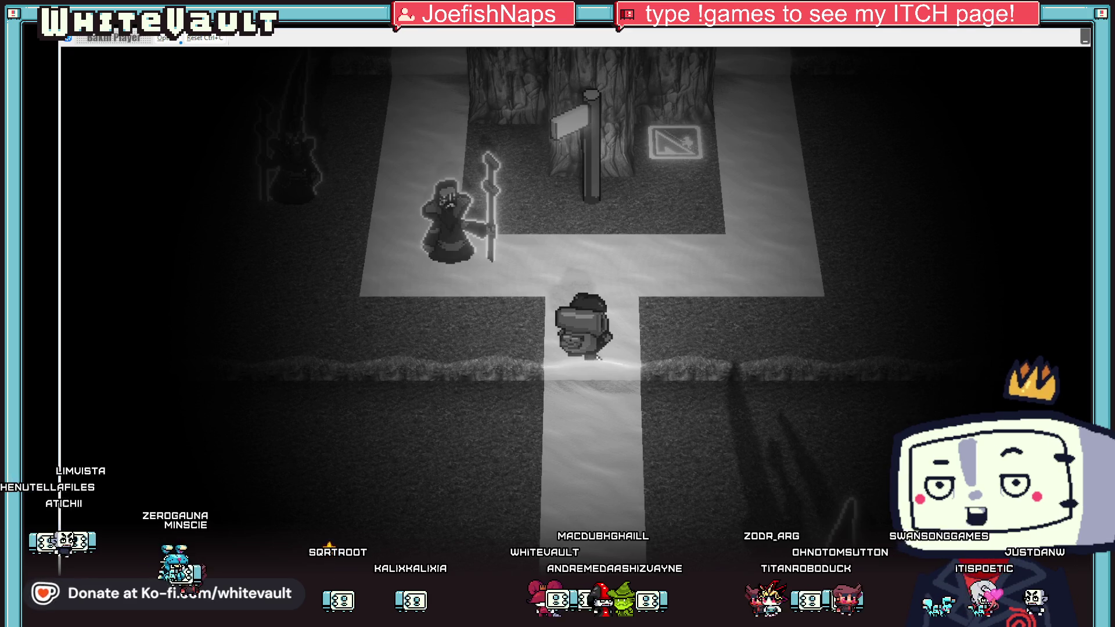
key(alt+F4)
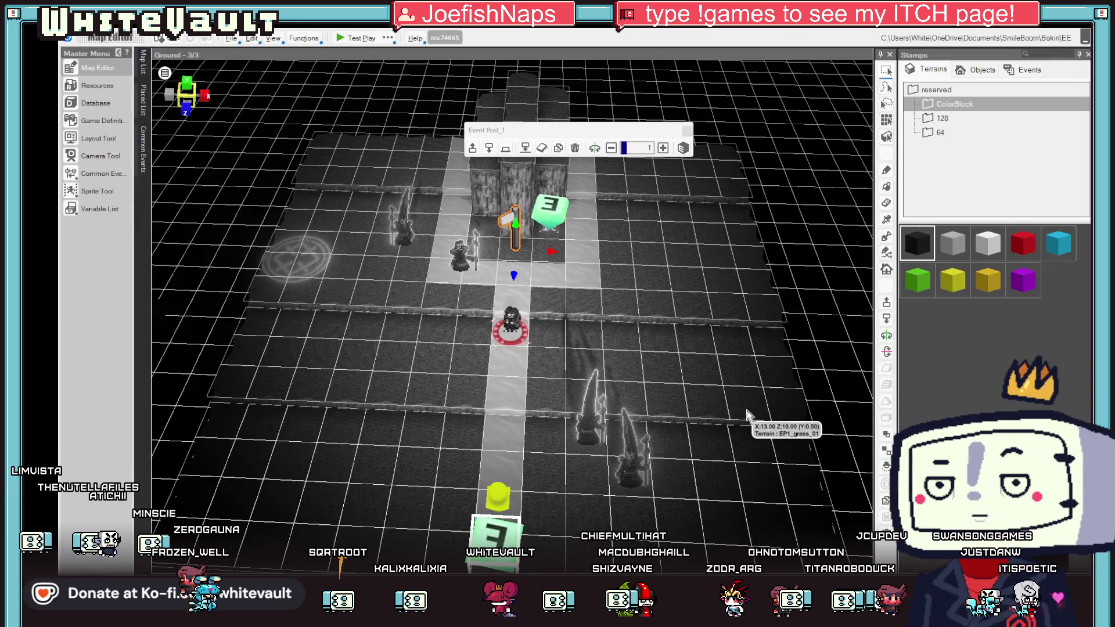
Step: Copy the entire Sprite-0007 lantern witch and paste it into the ee-Recovered sprite sheet
key(alt+Tab)
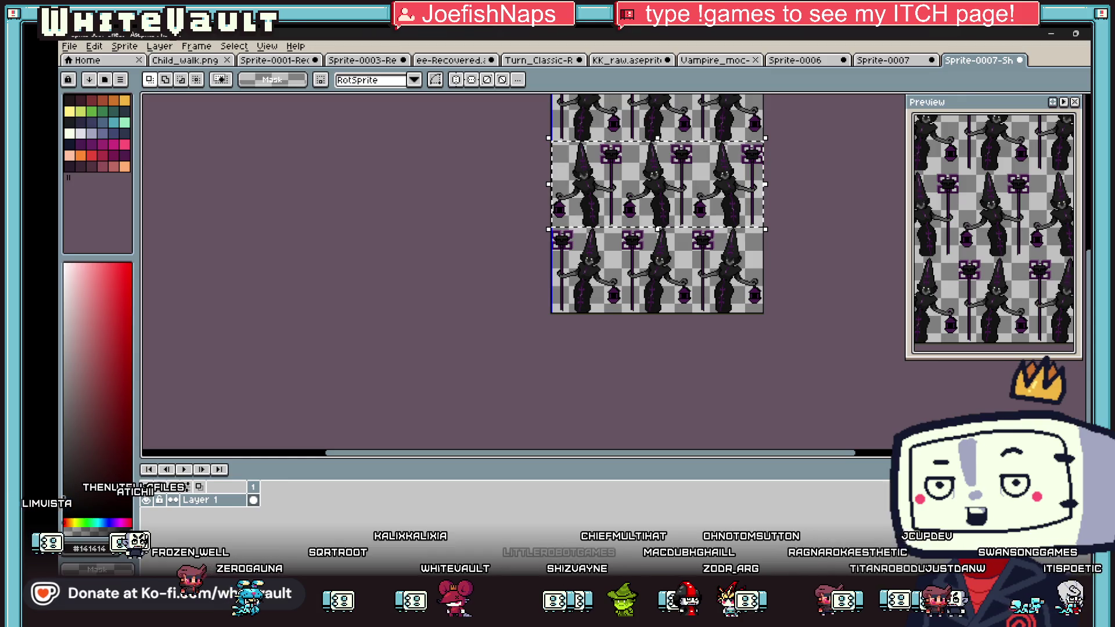
scroll(726, 250, down, 2)
scroll(754, 266, up, 2)
scroll(746, 275, up, 1)
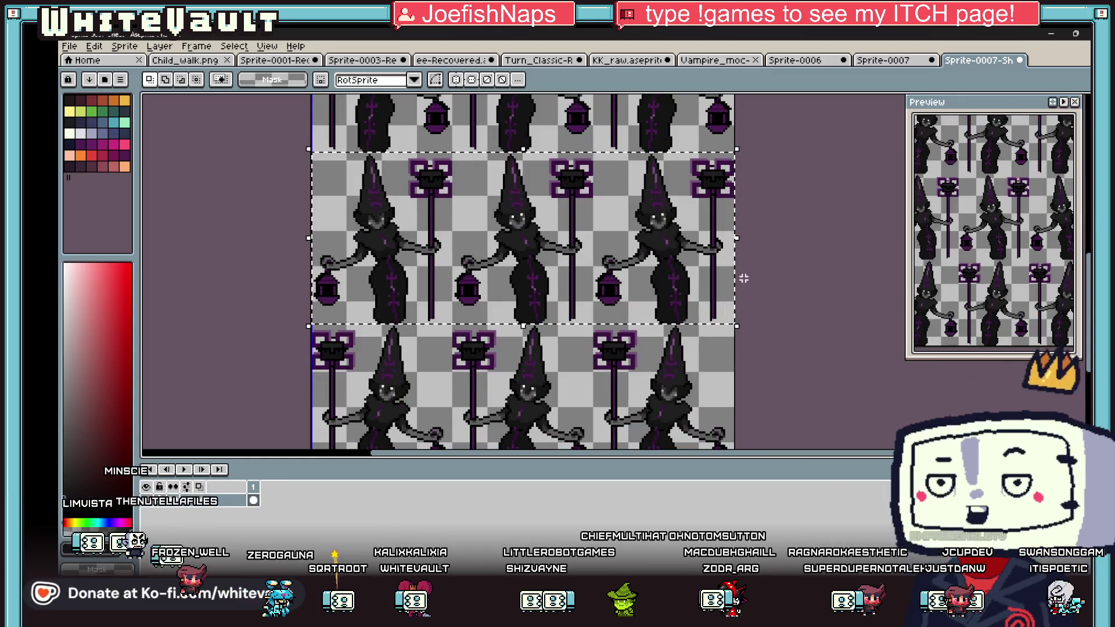
click(883, 61)
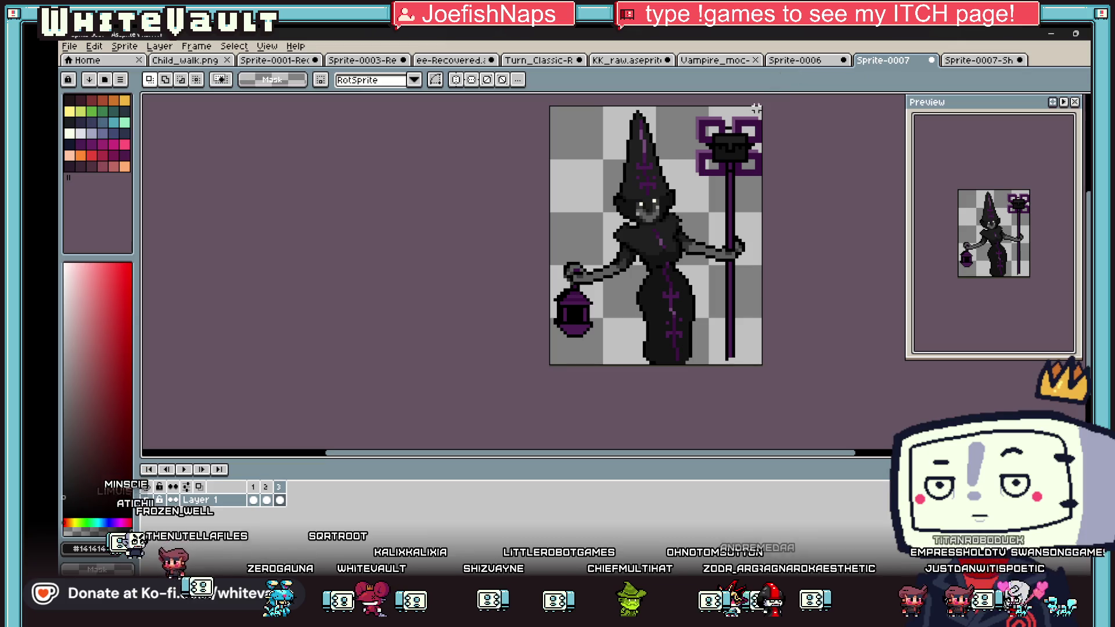
drag(712, 158, 654, 215)
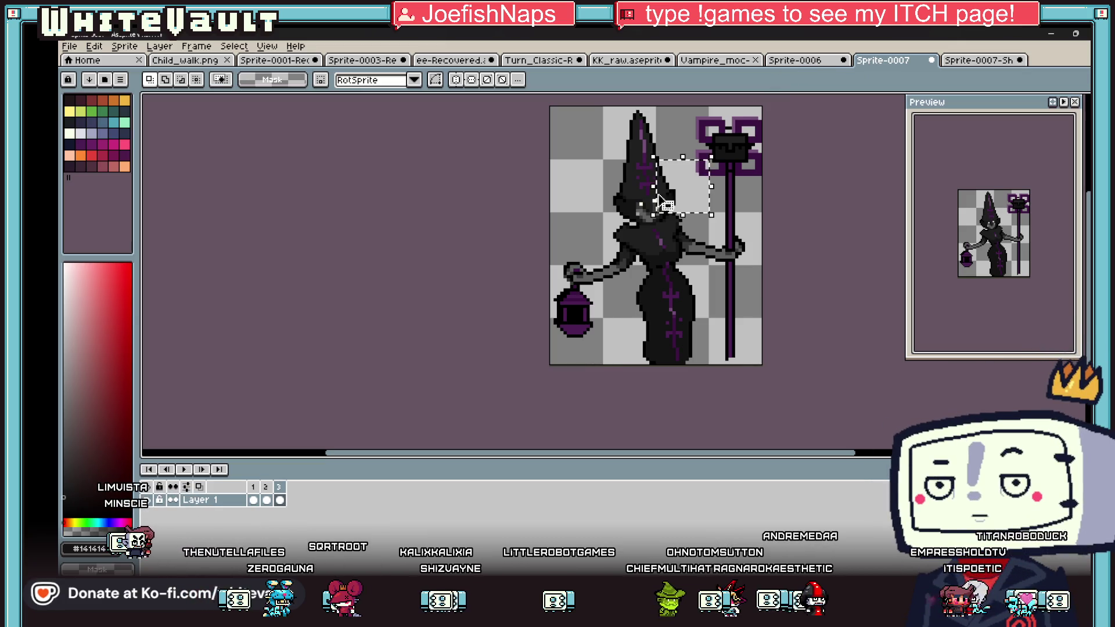
key(ctrl+a)
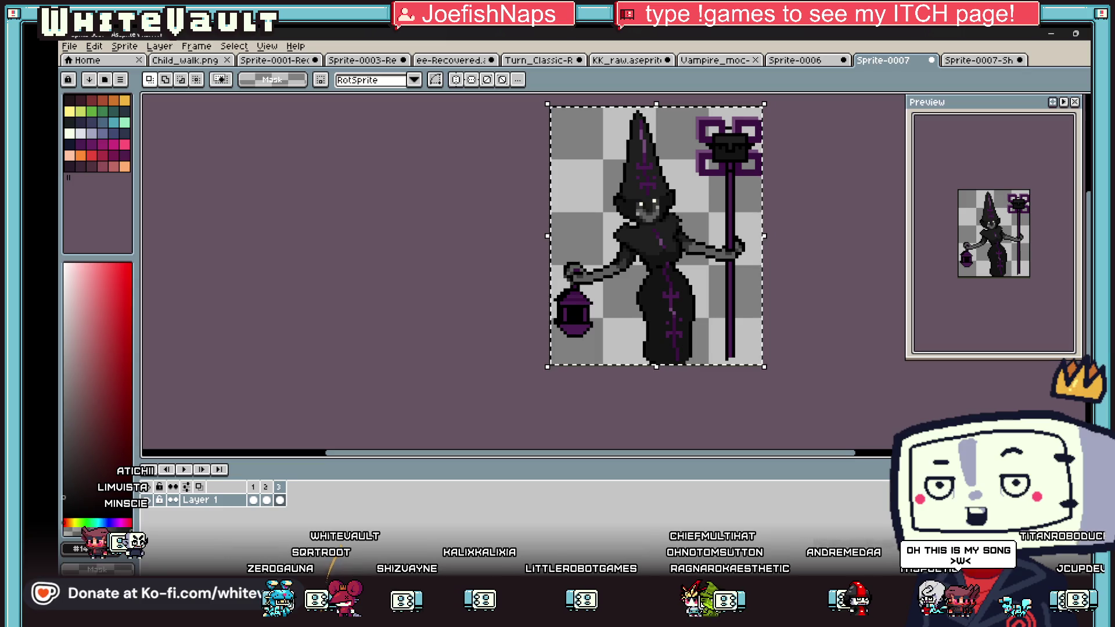
key(ctrl+c)
click(453, 60)
key(ctrl+v)
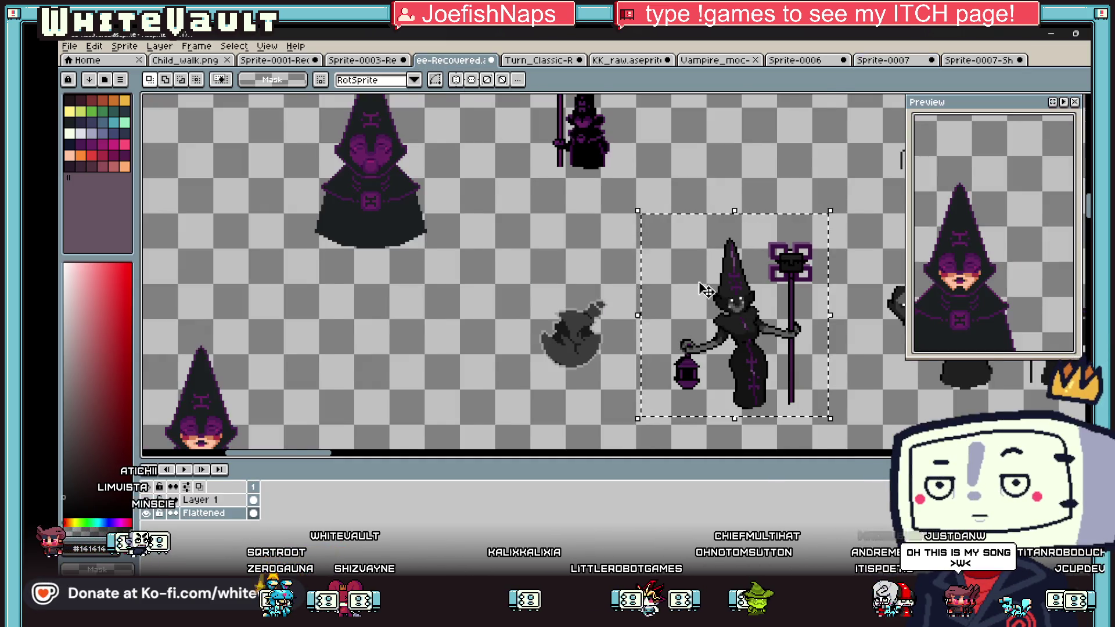
Step: Move the pasted lantern witch up and left and drop it in place
scroll(808, 219, down, 1)
scroll(781, 224, up, 1)
mouse_move(708, 365)
mouse_down()
mouse_move(656, 262)
mouse_move(666, 241)
mouse_move(749, 262)
mouse_move(657, 370)
mouse_move(700, 259)
mouse_up()
scroll(657, 370, up, 1)
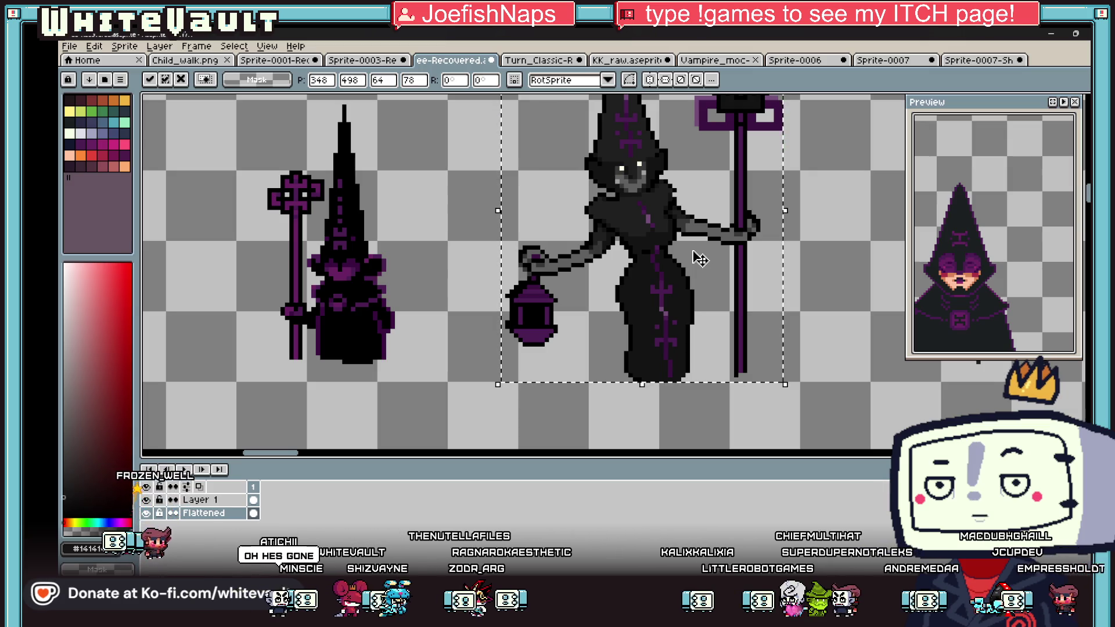
scroll(494, 256, down, 1)
click(426, 216)
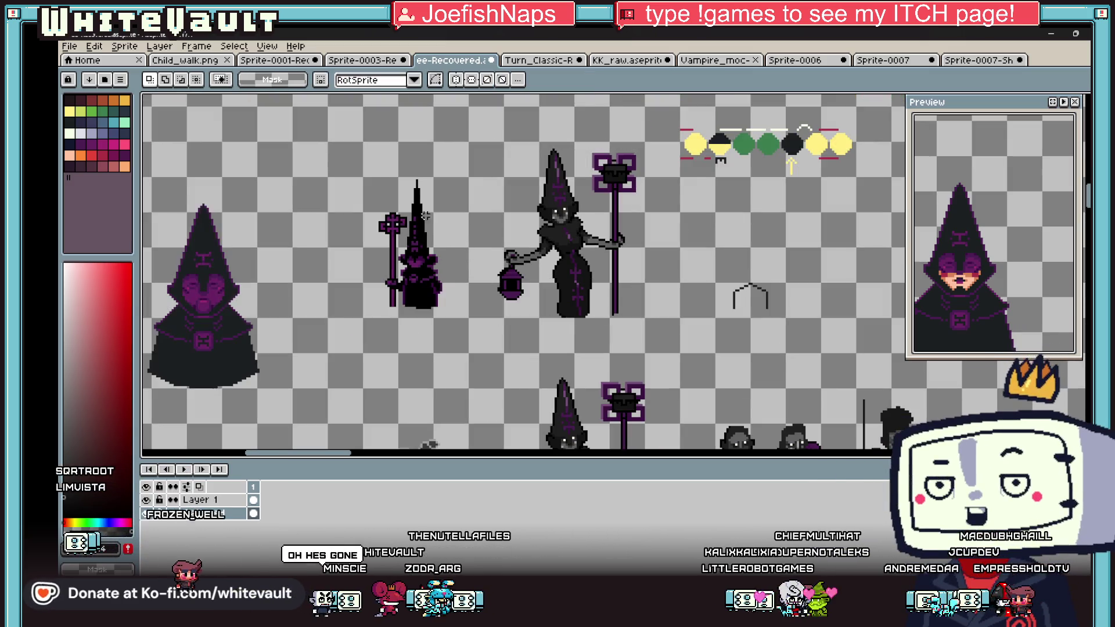
Step: Select the small witch with the staff and commit her new position
mouse_move(367, 169)
mouse_down()
mouse_move(473, 319)
mouse_move(418, 200)
mouse_move(293, 236)
mouse_move(323, 259)
mouse_up()
scroll(460, 303, down, 1)
scroll(293, 235, up, 1)
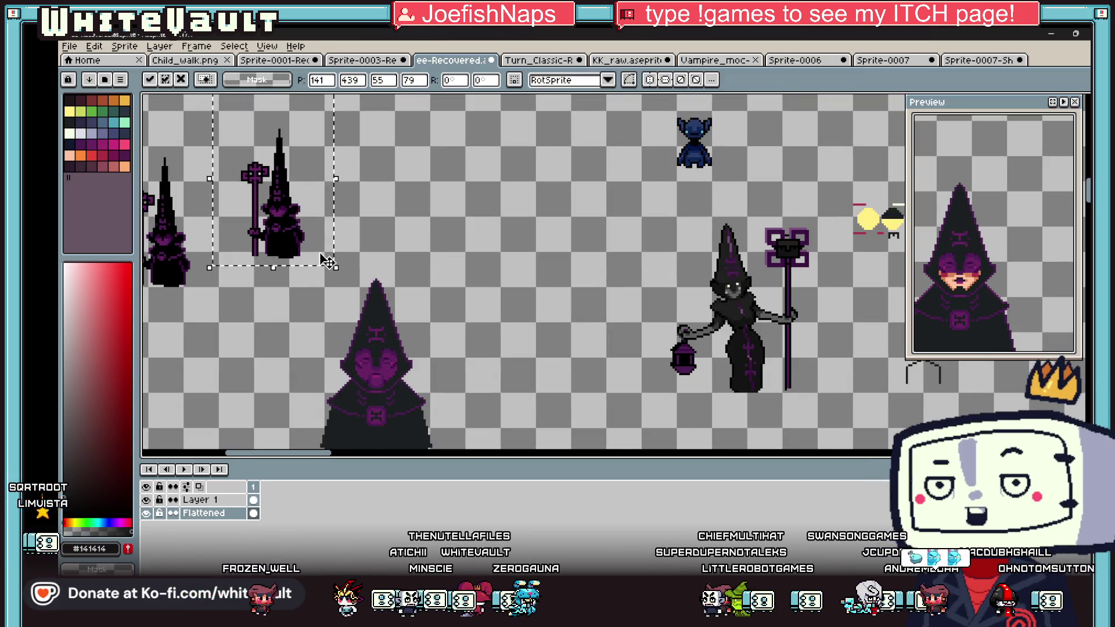
key(Return)
scroll(733, 346, down, 1)
scroll(783, 307, up, 1)
Step: Relocate the small blue figure, then select the lantern witch and shift it left
mouse_move(576, 133)
mouse_down()
mouse_move(704, 226)
mouse_move(572, 157)
mouse_up()
scroll(704, 226, down, 1)
scroll(696, 217, up, 1)
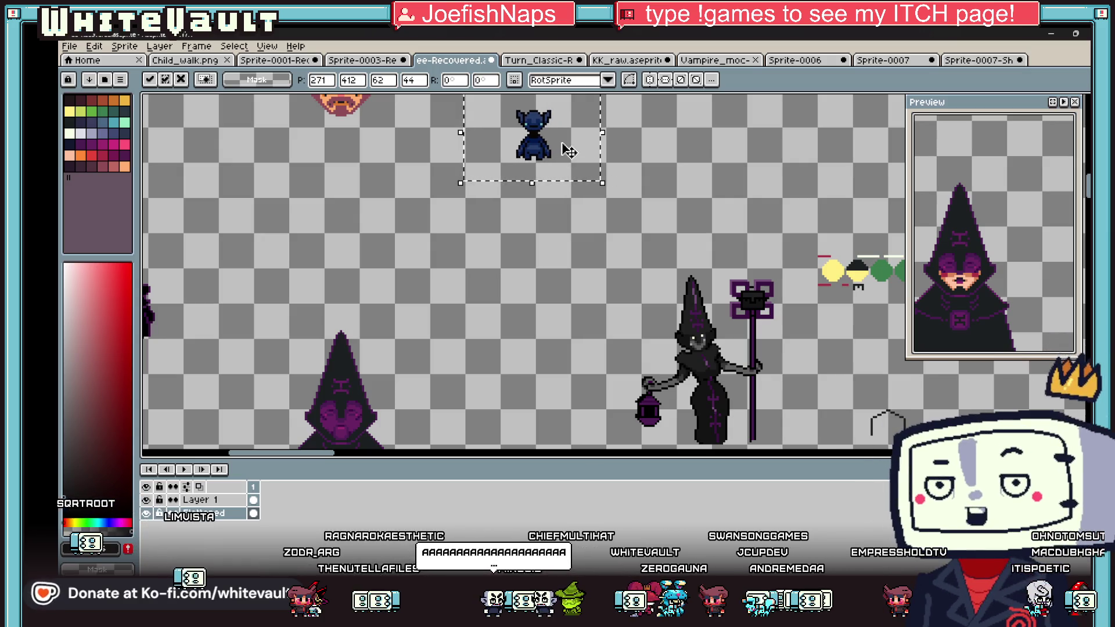
scroll(714, 213, down, 2)
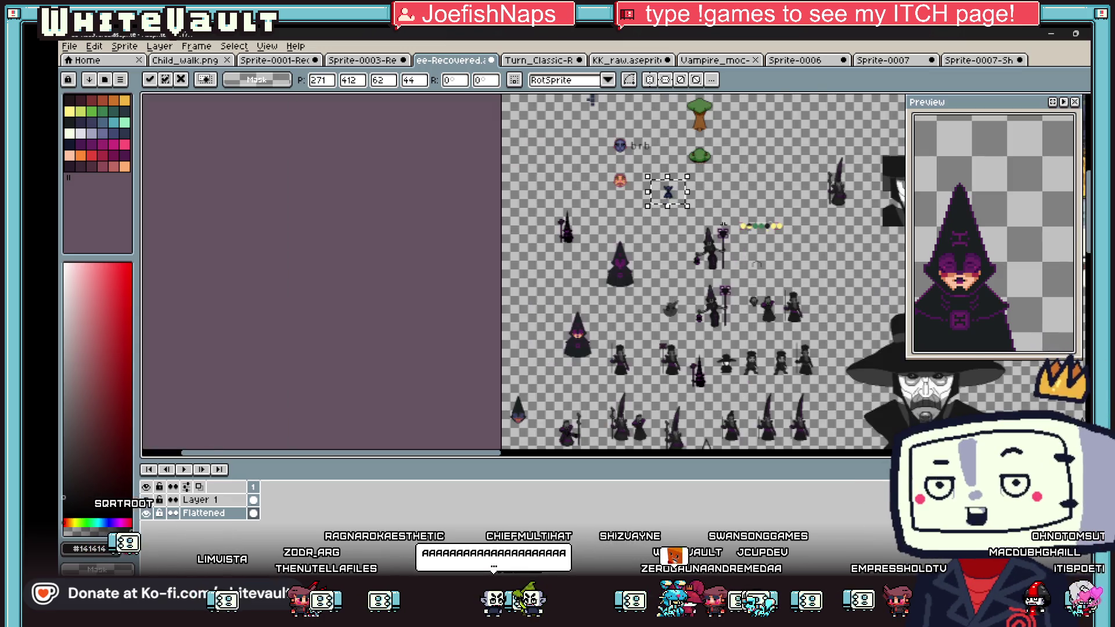
click(747, 259)
scroll(740, 254, up, 2)
mouse_move(548, 172)
mouse_down()
mouse_move(719, 356)
mouse_move(637, 345)
mouse_up()
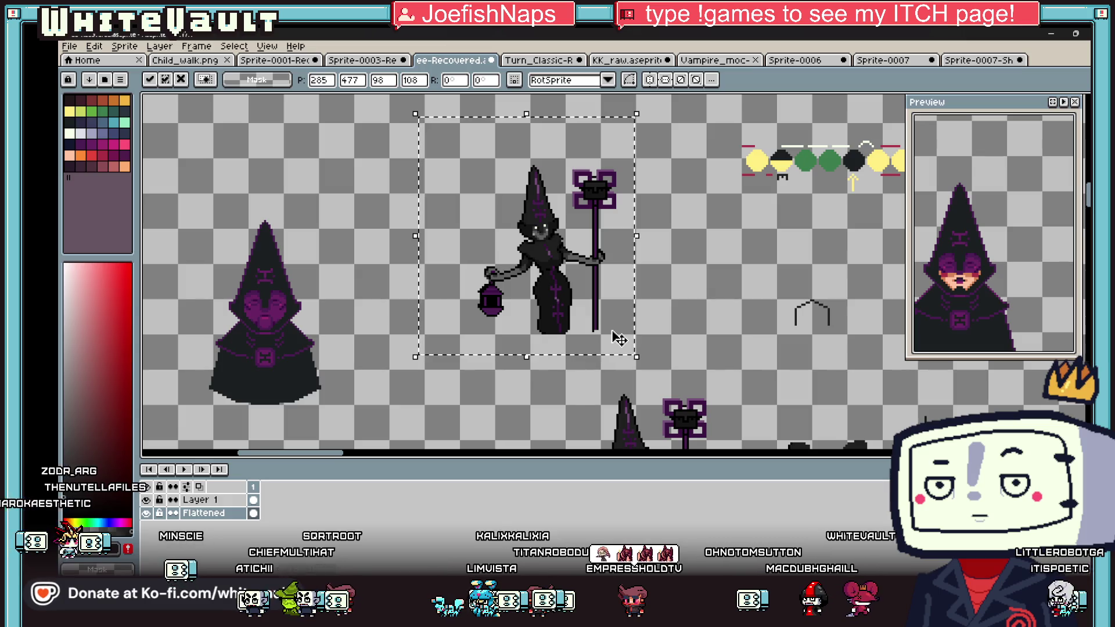
Step: Drop the moved witch and delete the row of coloured dots
scroll(617, 336, down, 2)
scroll(636, 303, up, 2)
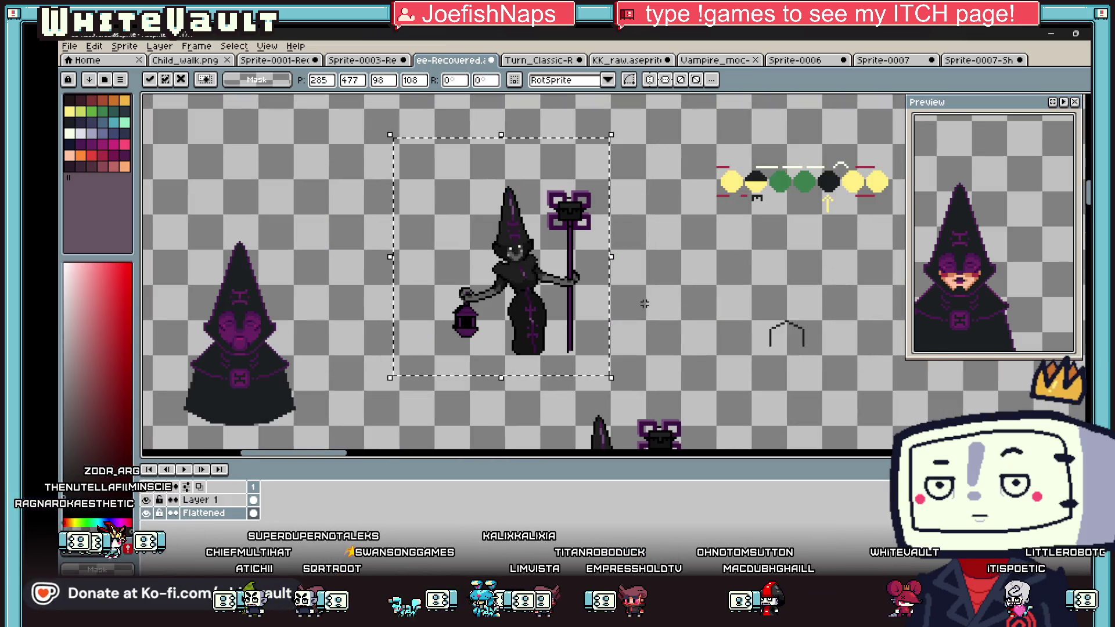
click(645, 303)
scroll(760, 246, down, 2)
drag(716, 186, 852, 243)
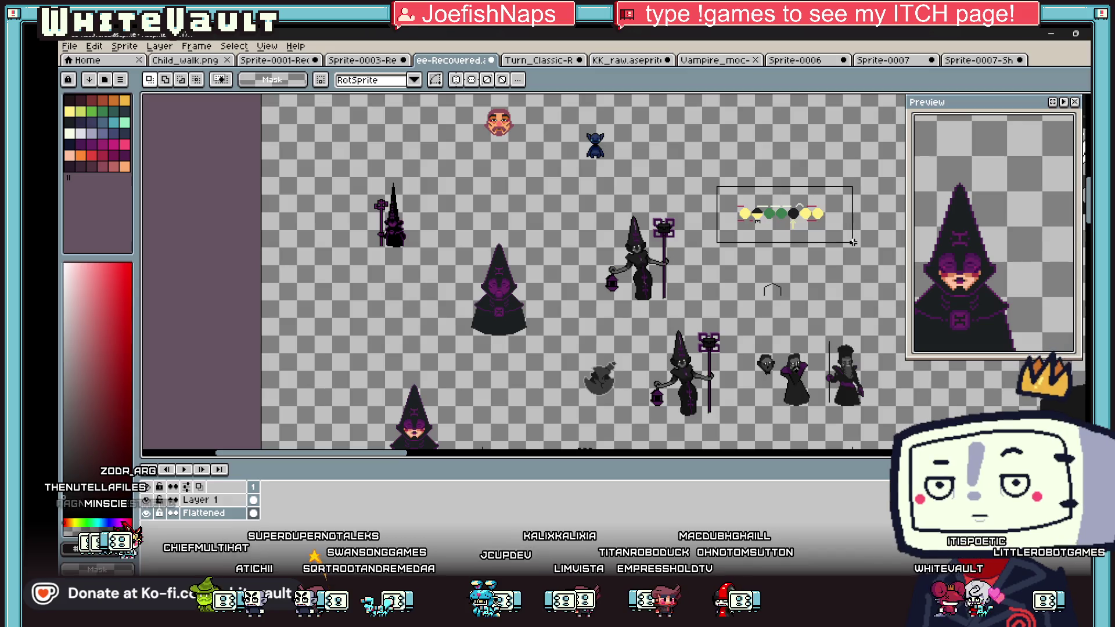
key(Delete)
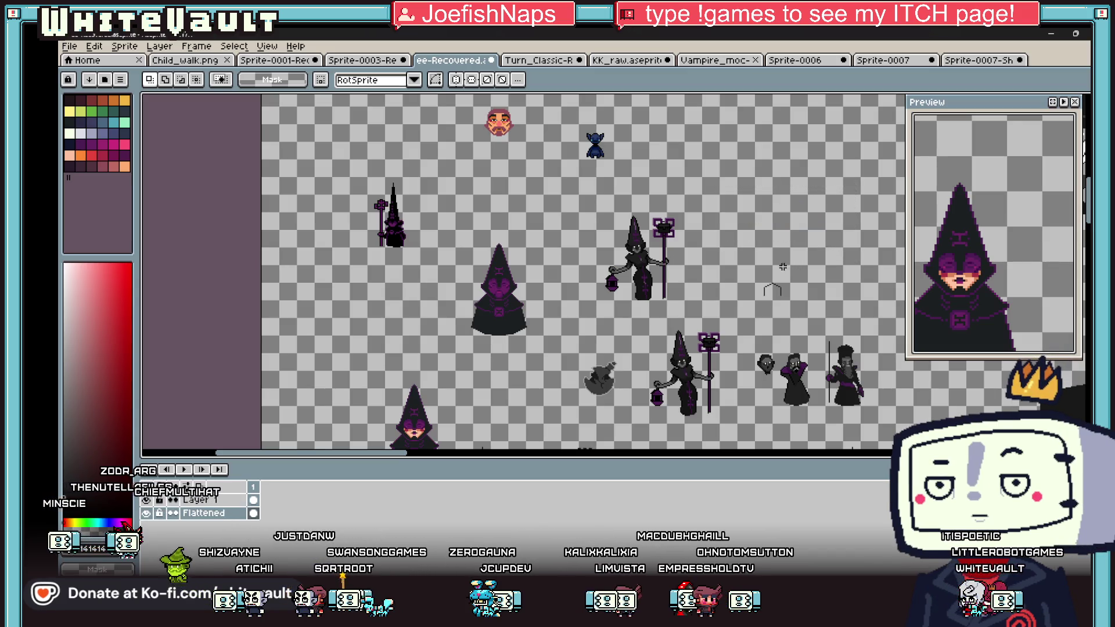
Step: Duplicate the lantern witch, mirror it horizontally, and place it right of the original
scroll(723, 249, up, 2)
mouse_move(424, 143)
mouse_down()
mouse_move(640, 313)
mouse_move(685, 383)
mouse_up()
key(ctrl+c)
key(ctrl+v)
key(shift+h)
drag(608, 295, 834, 295)
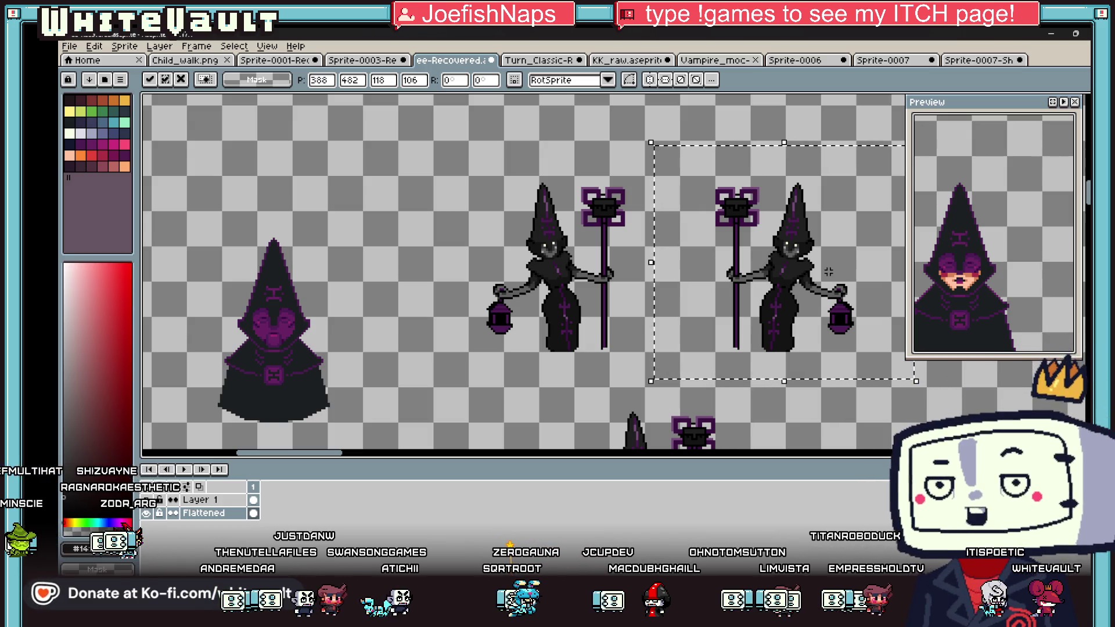
Step: Flip the right-hand copy back horizontally so both face the same way, and commit it
key(g)
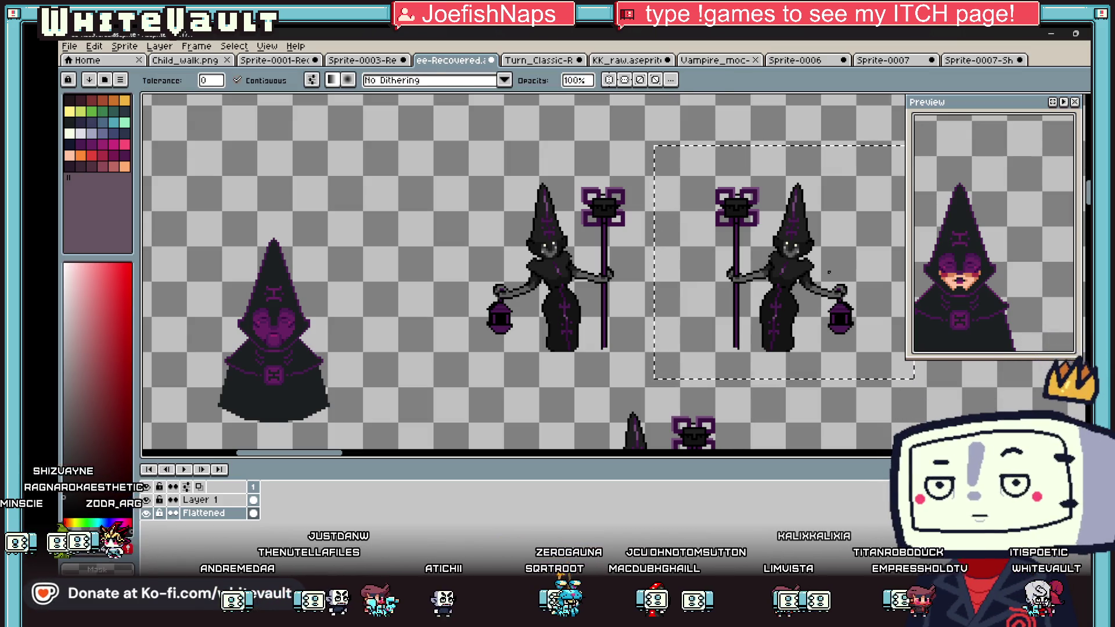
key(m)
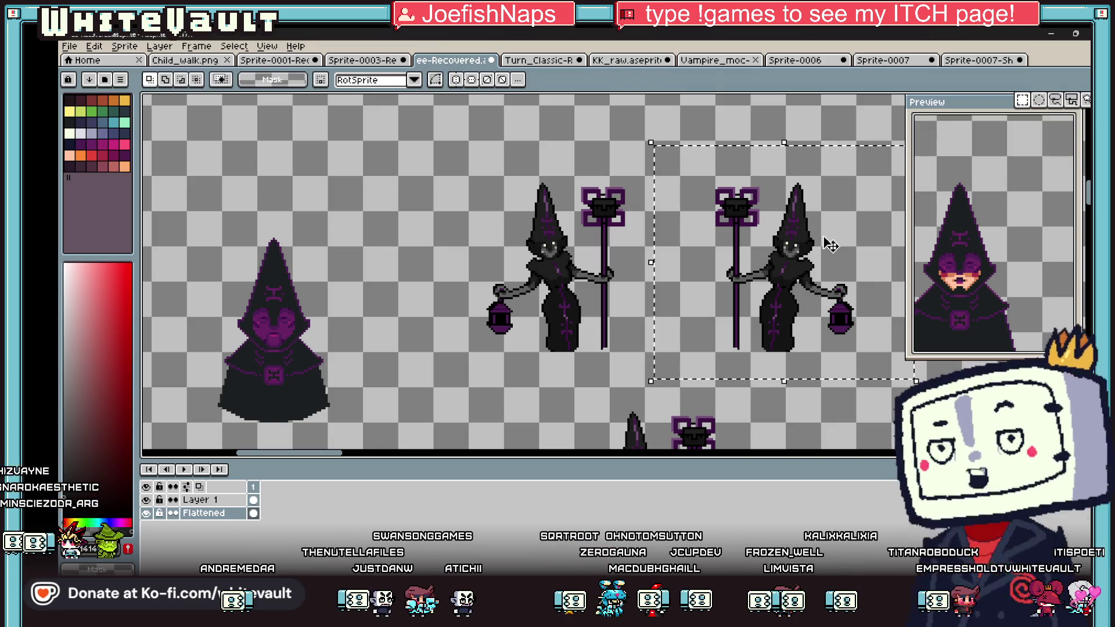
key(shift+h)
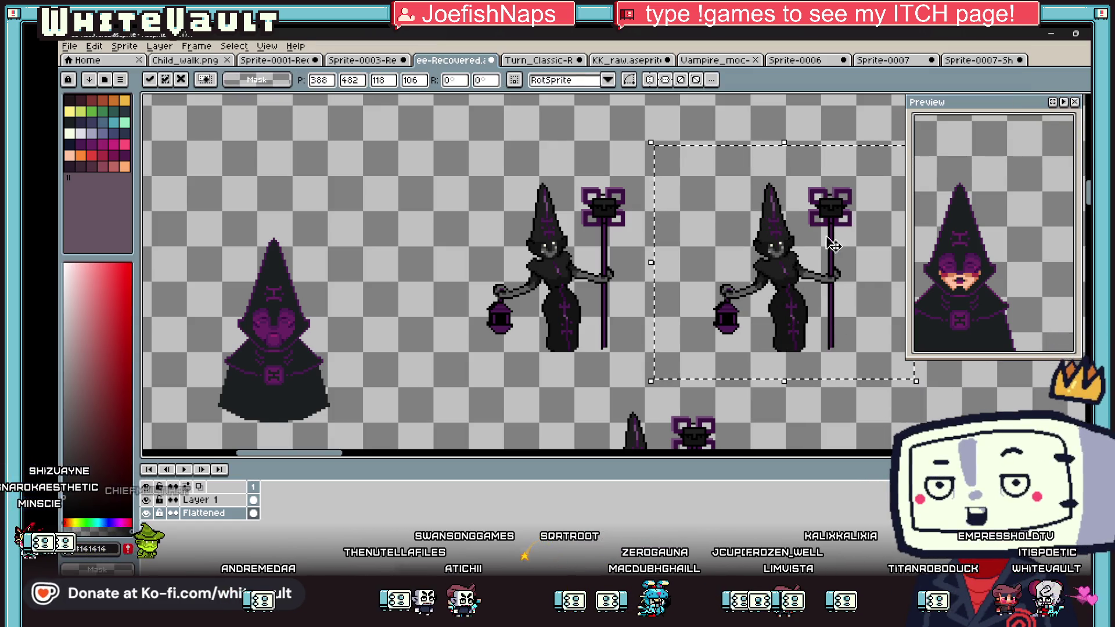
key(ctrl+d)
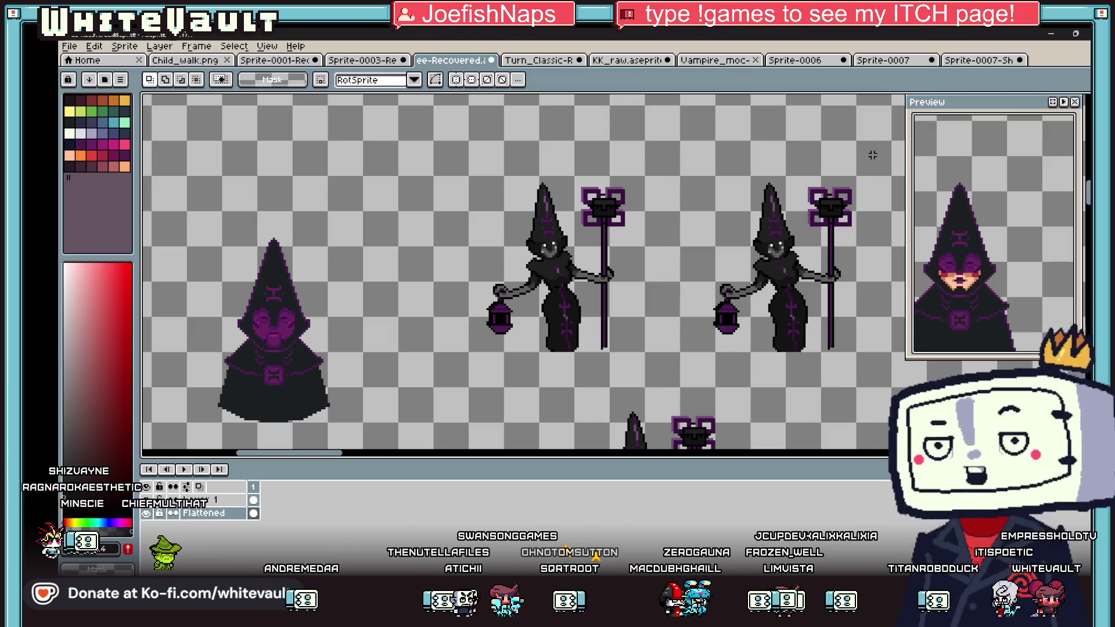
Step: Select the staff and lantern on the right-hand copy
drag(824, 149, 894, 370)
scroll(819, 224, up, 1)
mouse_move(871, 142)
mouse_down()
mouse_move(802, 322)
mouse_move(789, 322)
mouse_up()
drag(723, 313, 635, 420)
scroll(733, 335, down, 2)
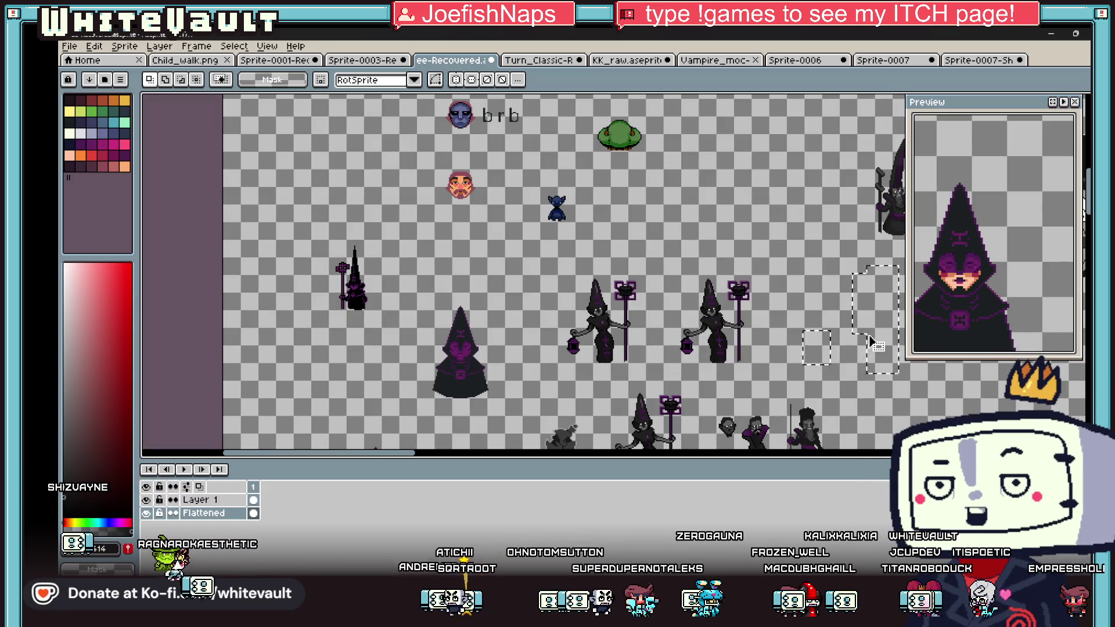
Step: Drag the staff and lantern off the right-hand witch and drop them to the side
drag(734, 337, 875, 342)
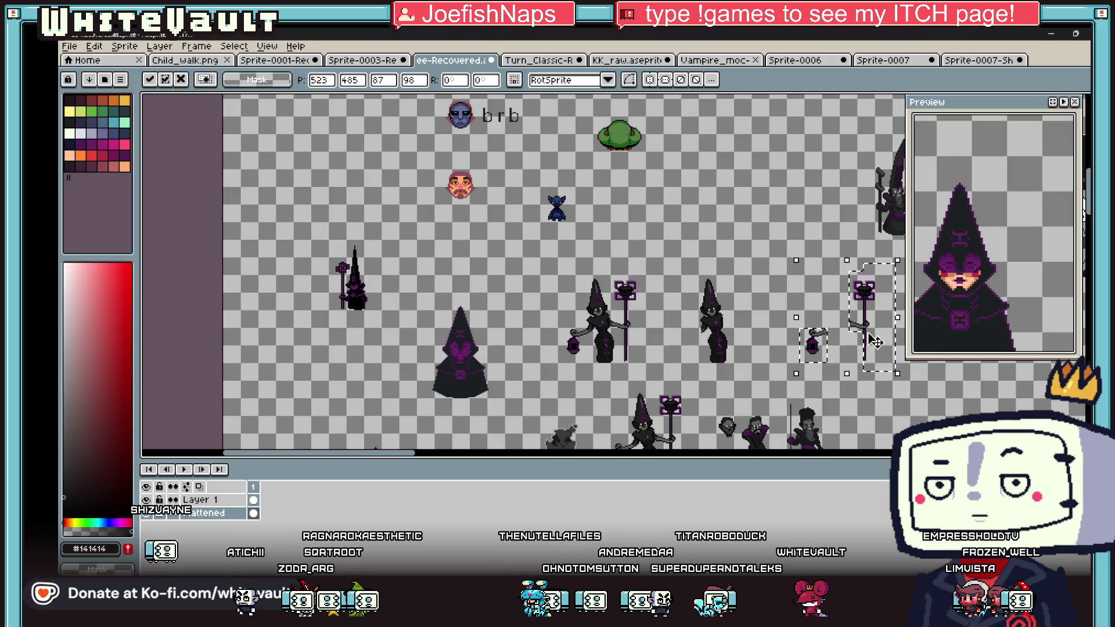
key(ctrl+d)
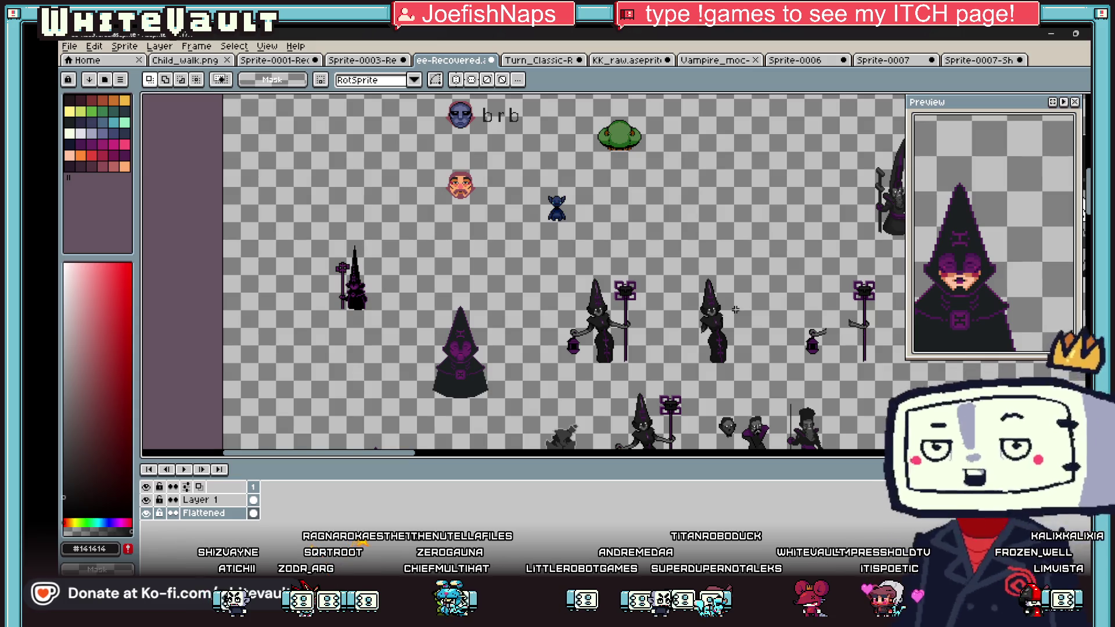
scroll(723, 325, up, 4)
Step: Paint over the white eye in black and repaint nearby hair pixels in #1F1F1F
key(i)
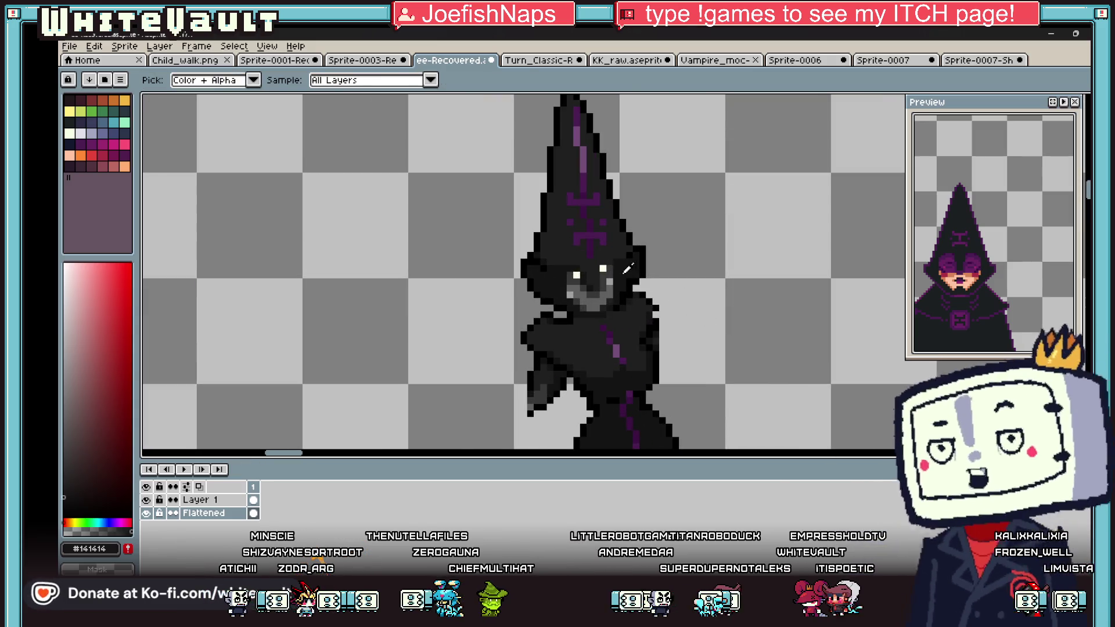
scroll(544, 273, up, 2)
key(b)
alt+click(504, 277)
alt+click(580, 284)
click(629, 266)
drag(574, 244, 671, 255)
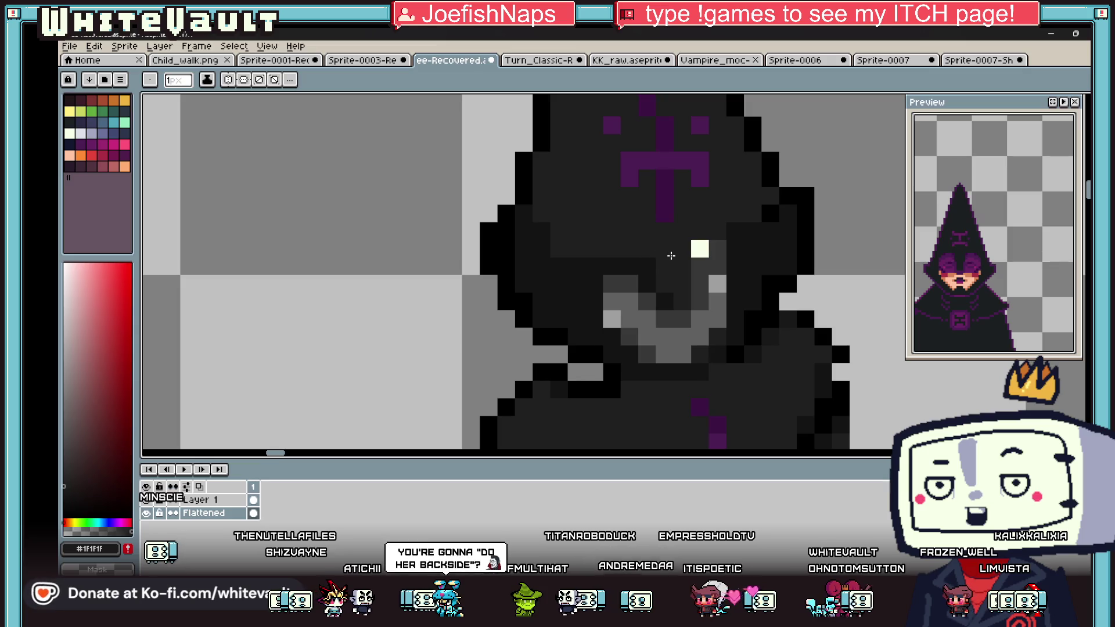
alt+click(580, 249)
Step: Cover all the grey face pixels with the darker #141414 tone
click(714, 248)
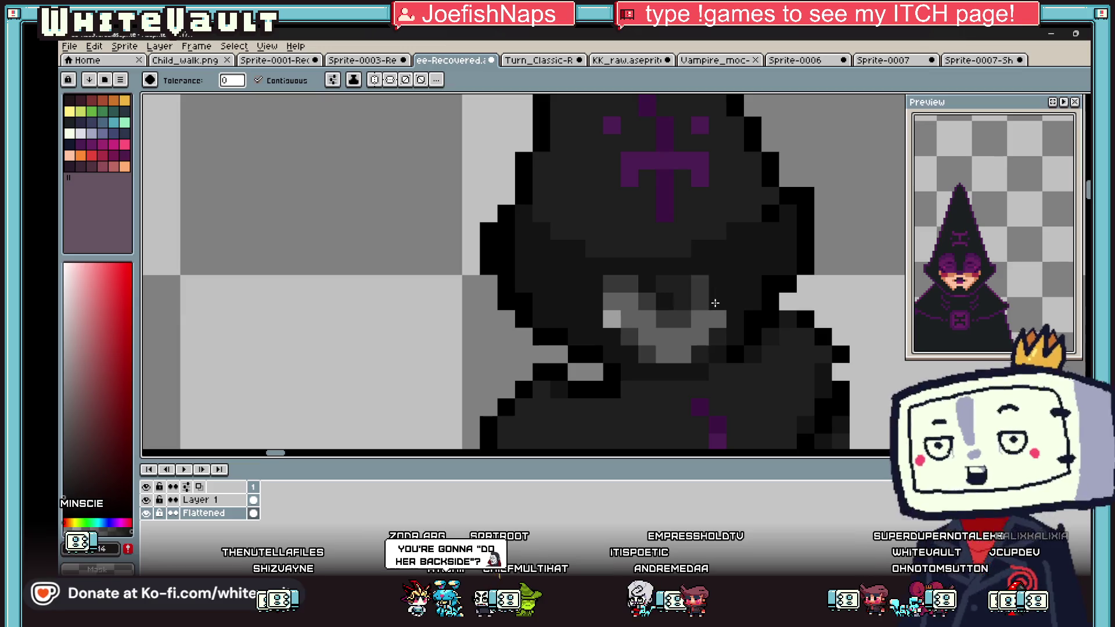
drag(714, 303, 639, 348)
click(700, 297)
drag(606, 284, 621, 285)
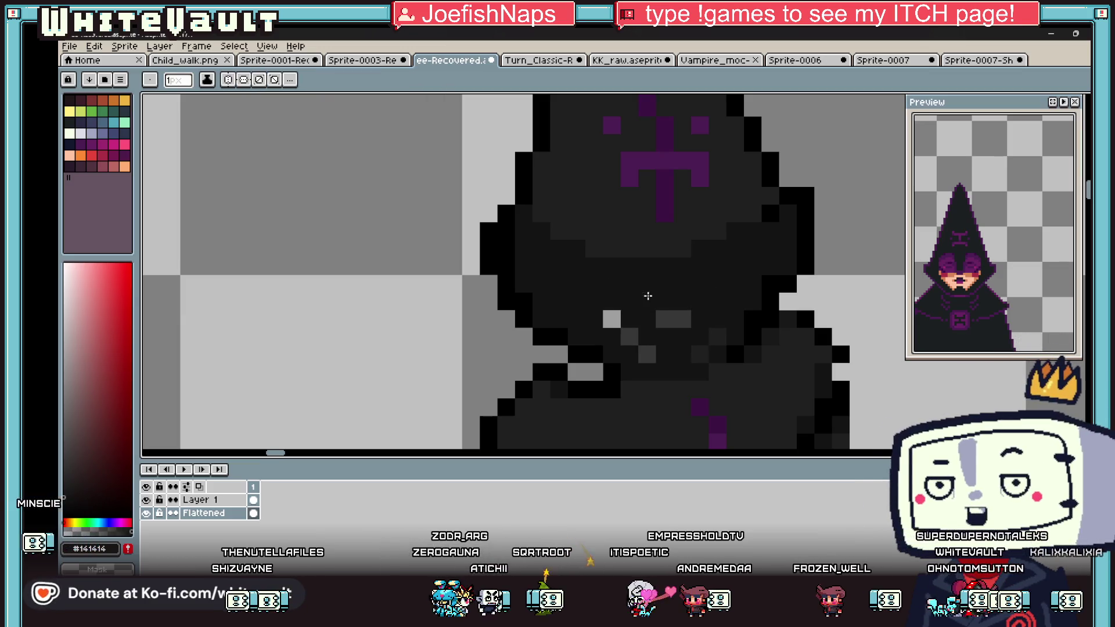
click(647, 354)
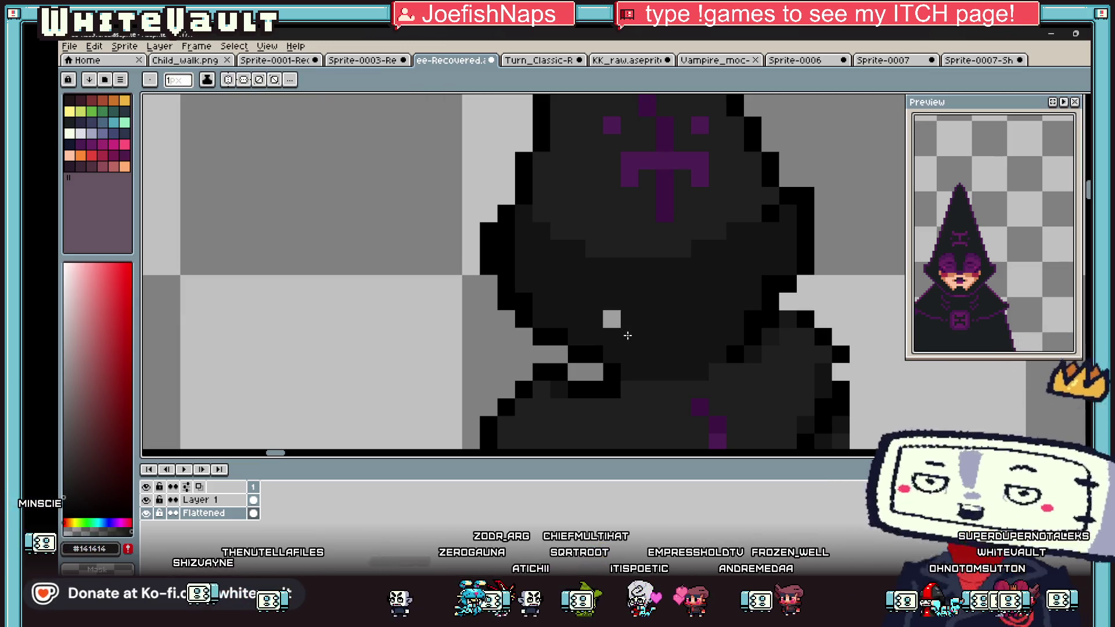
click(611, 318)
key(alt)
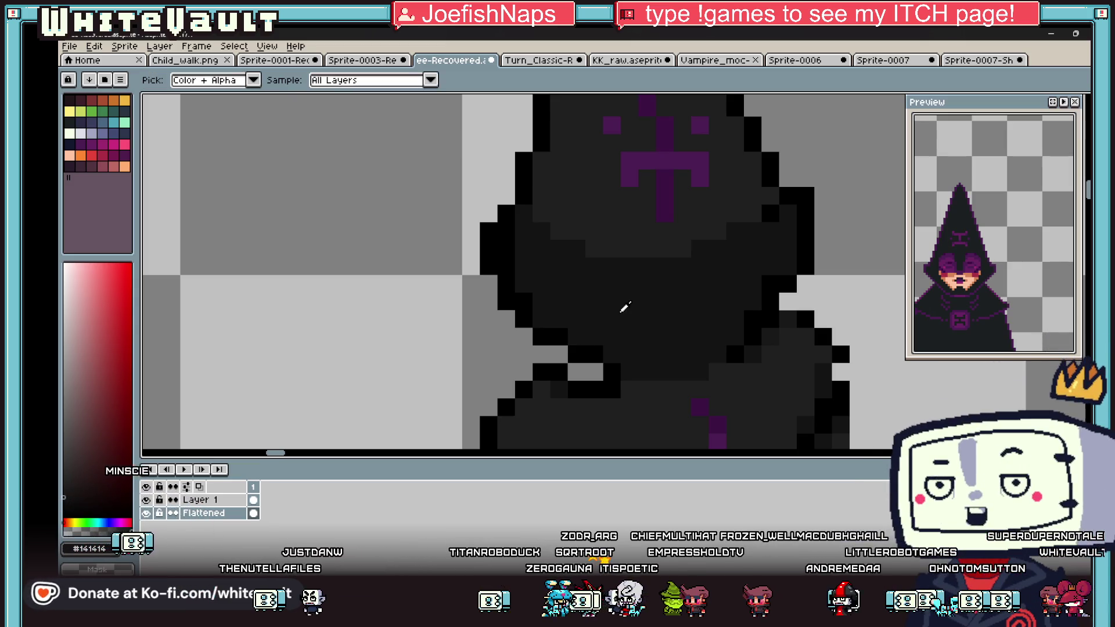
scroll(674, 279, down, 4)
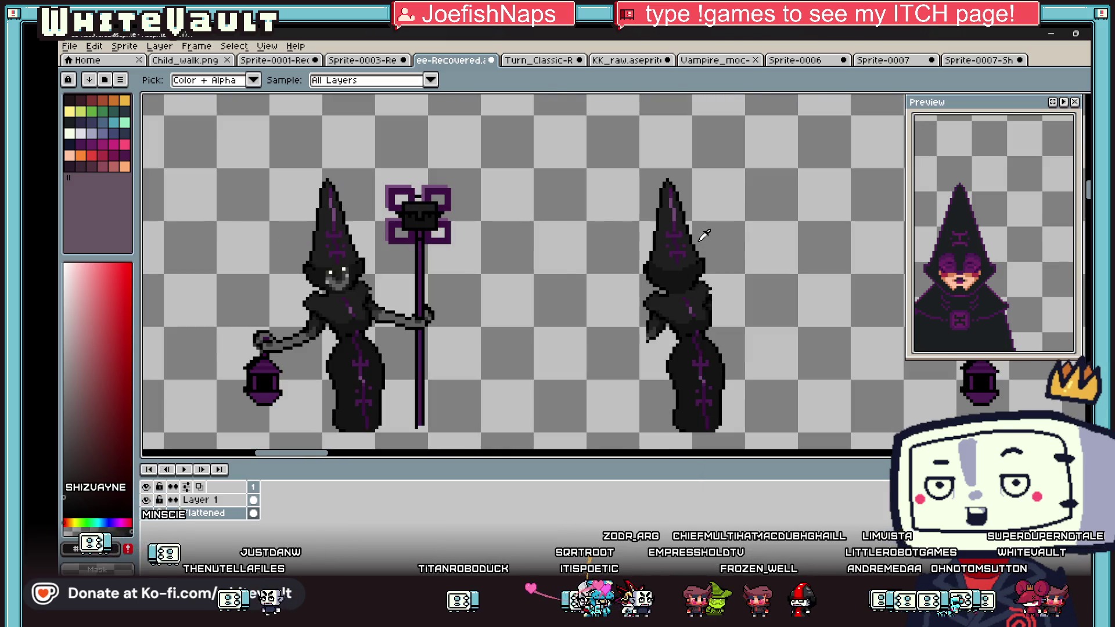
Step: Marquee-select the back-view figure's lower body and robe, then clear the selection
scroll(704, 235, up, 2)
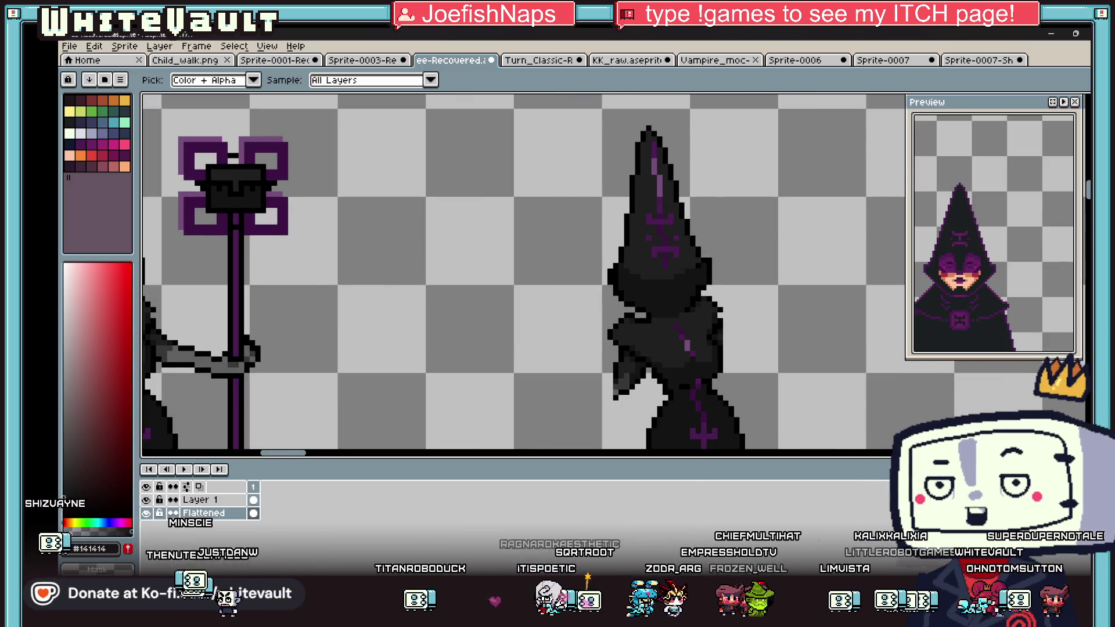
key(w)
scroll(666, 288, down, 2)
drag(671, 270, 799, 416)
drag(729, 255, 788, 328)
click(852, 312)
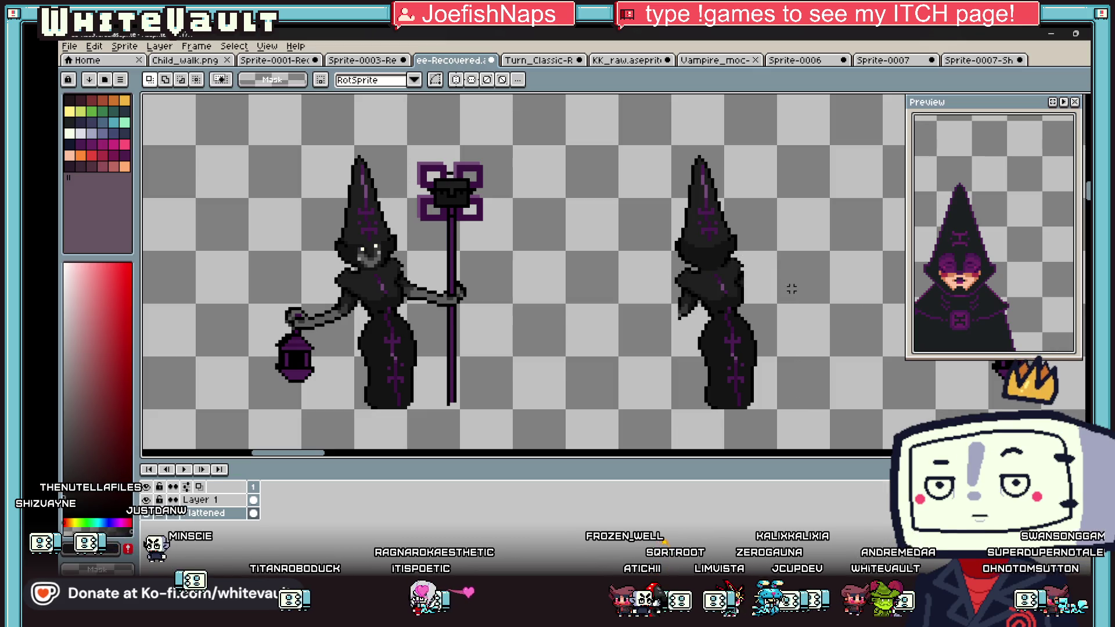
scroll(791, 288, up, 2)
scroll(690, 344, down, 2)
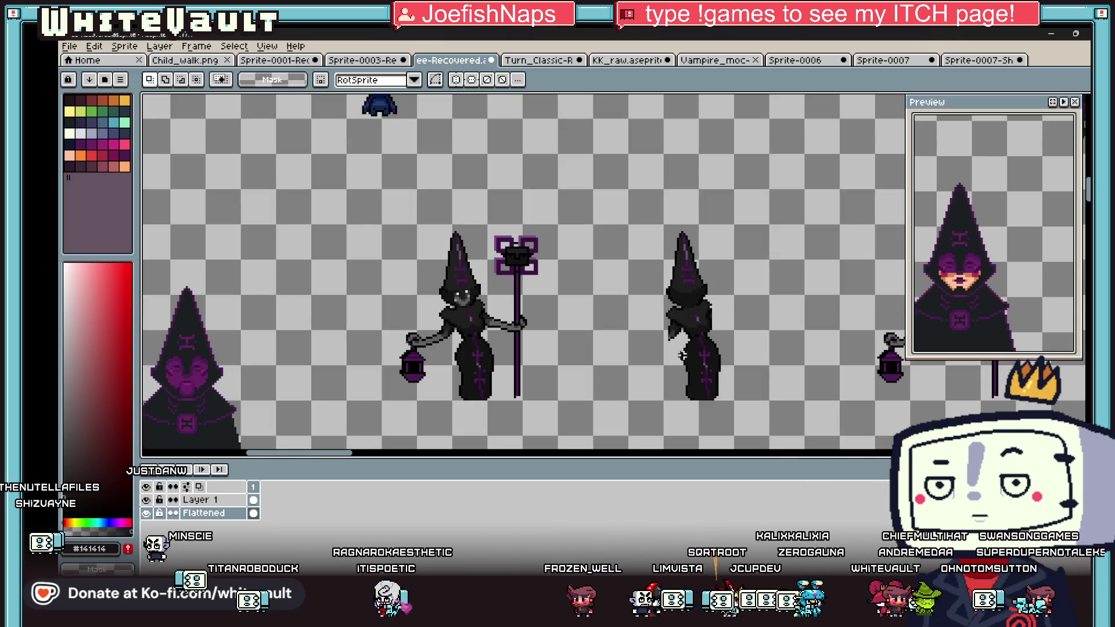
scroll(668, 330, up, 1)
Step: Reselect areas of the lower body and a narrow robe strip, committing the moved pixels
mouse_move(665, 326)
mouse_down()
mouse_move(784, 392)
mouse_move(770, 378)
mouse_up()
scroll(761, 372, down, 1)
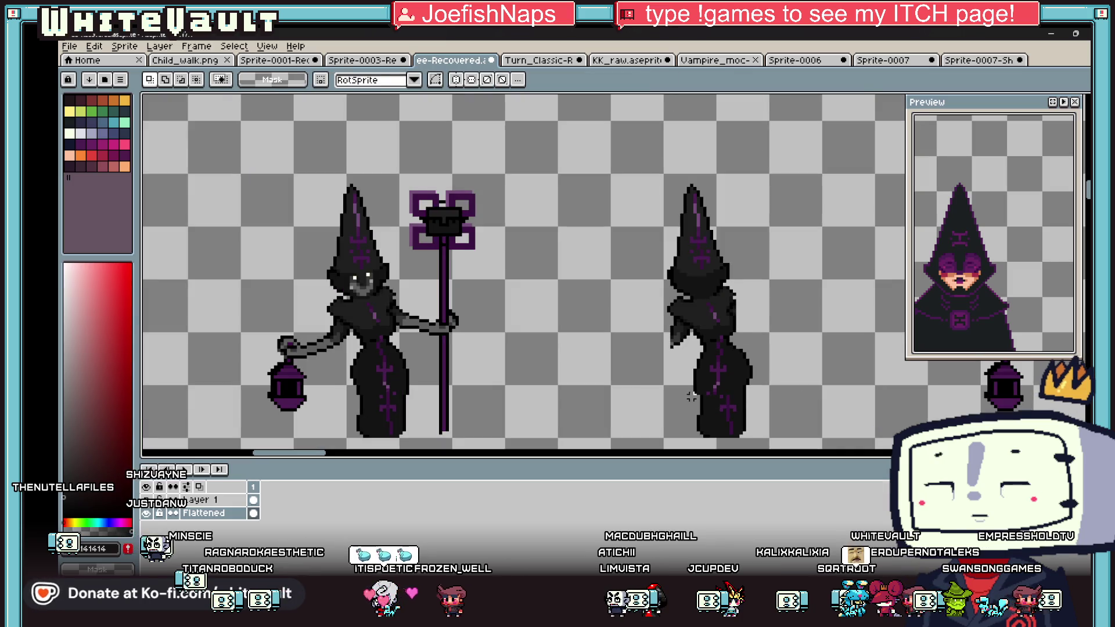
drag(684, 380, 768, 446)
scroll(763, 433, down, 1)
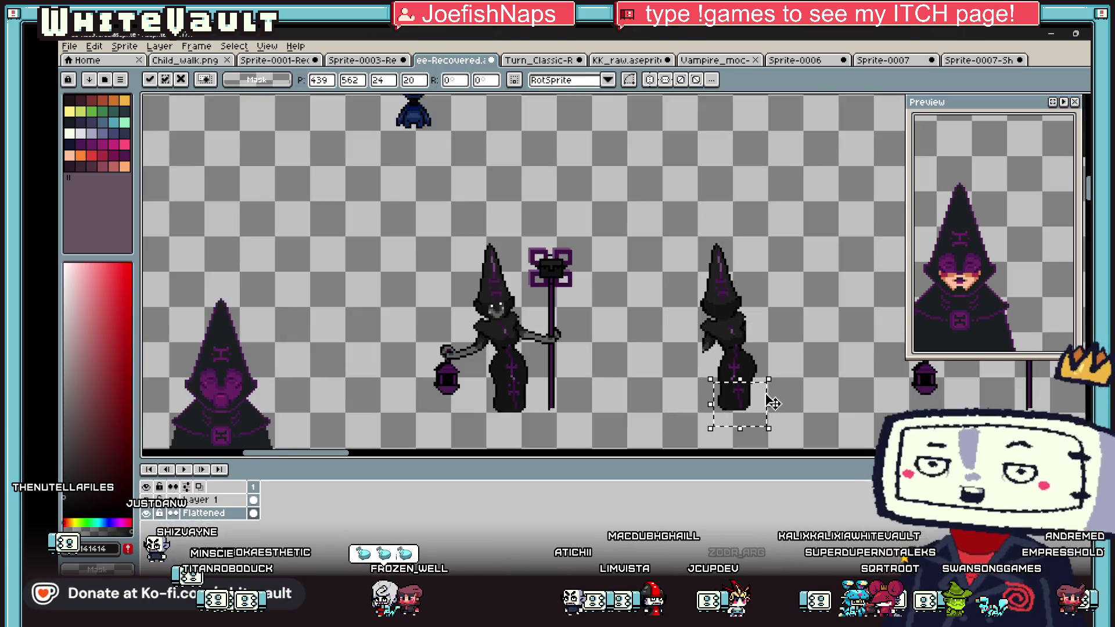
scroll(763, 428, up, 3)
key(Return)
mouse_move(638, 337)
mouse_down()
mouse_move(678, 429)
mouse_move(662, 422)
mouse_up()
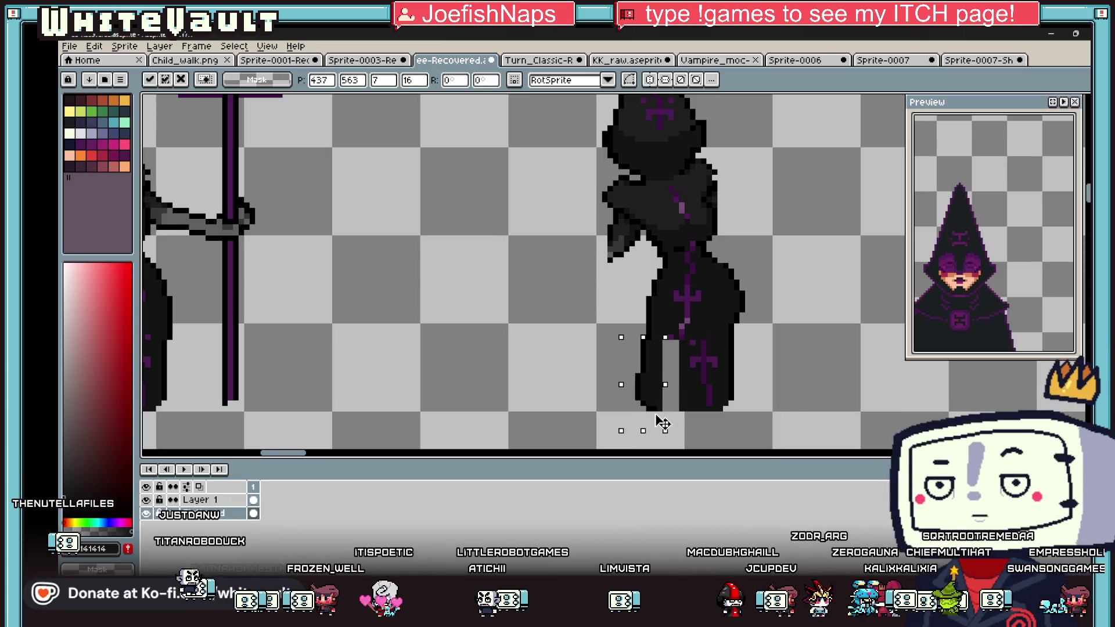
key(Return)
Step: Flip the witch's legs horizontally and shift them 5 pixels left
scroll(656, 416, up, 1)
mouse_move(626, 368)
mouse_down()
mouse_move(791, 423)
mouse_move(796, 440)
mouse_up()
key(shift+h)
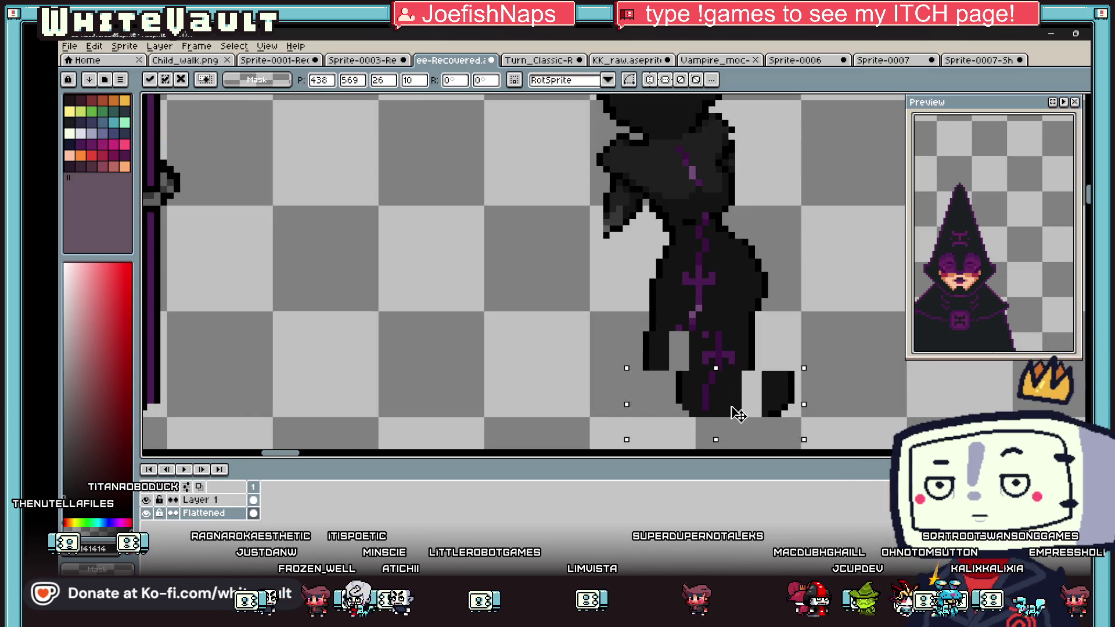
drag(736, 413, 703, 414)
key(Return)
scroll(746, 385, down, 3)
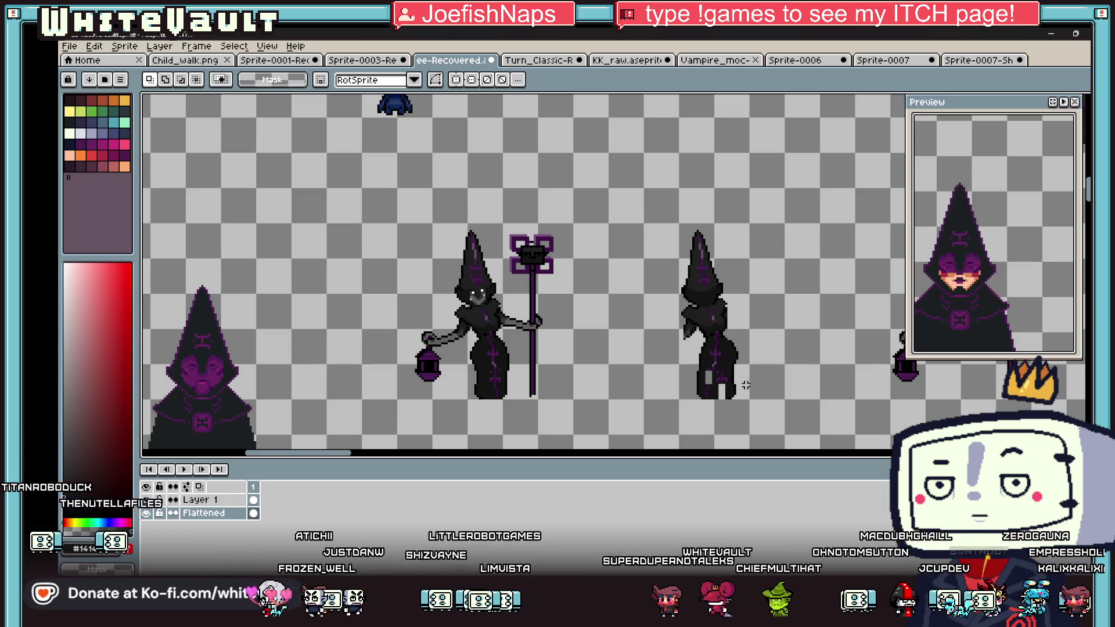
Step: Bucket-fill the light gap between the legs with black
key(b)
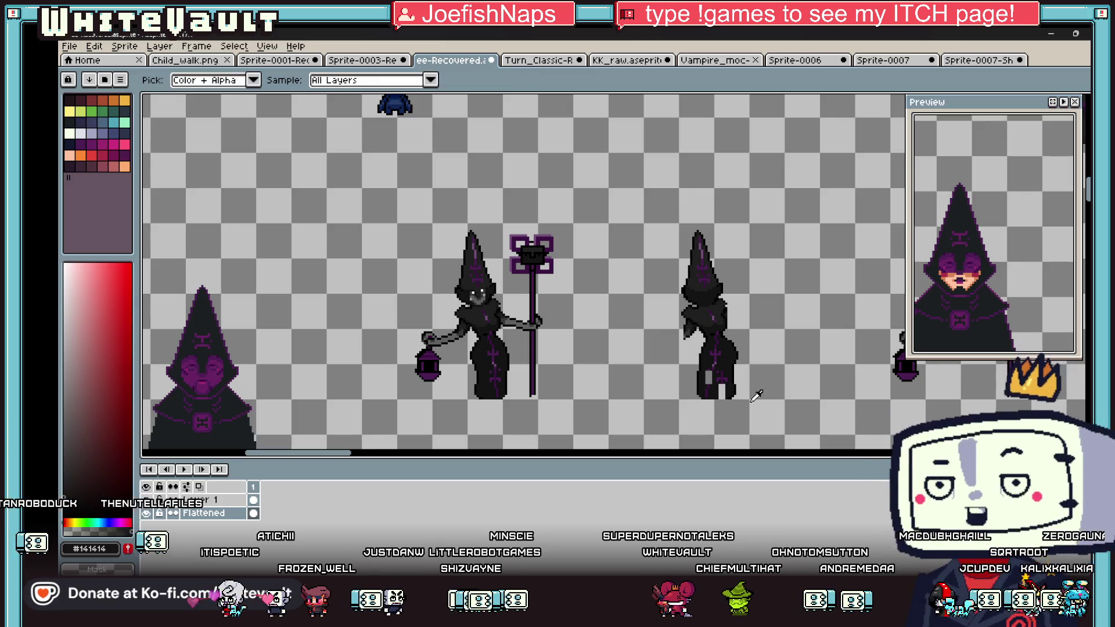
scroll(745, 385, up, 3)
key(g)
click(709, 376)
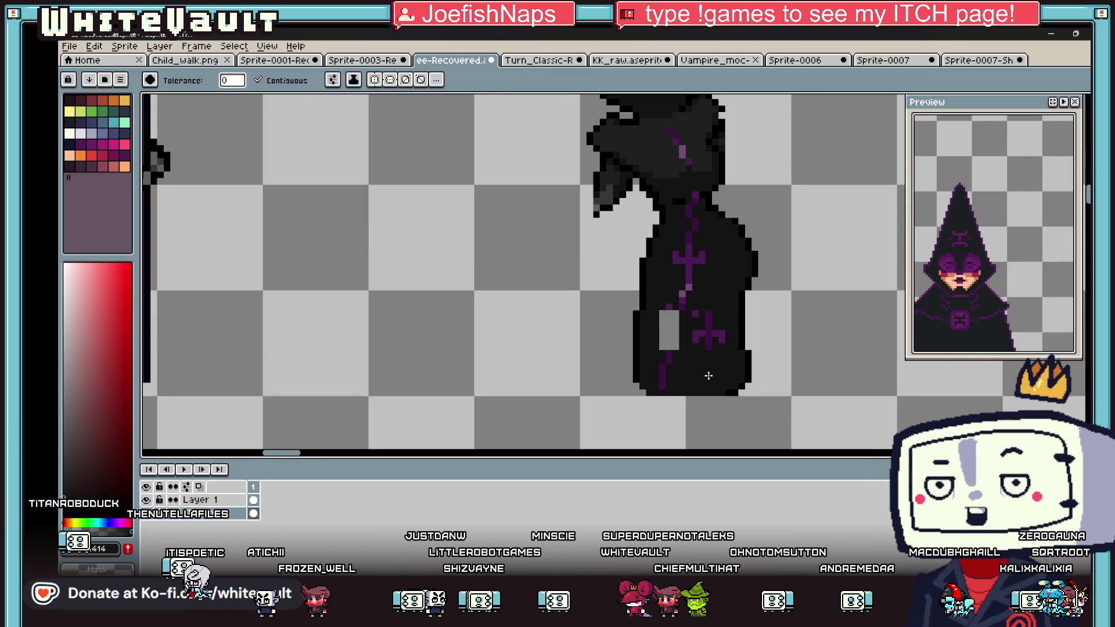
key(b)
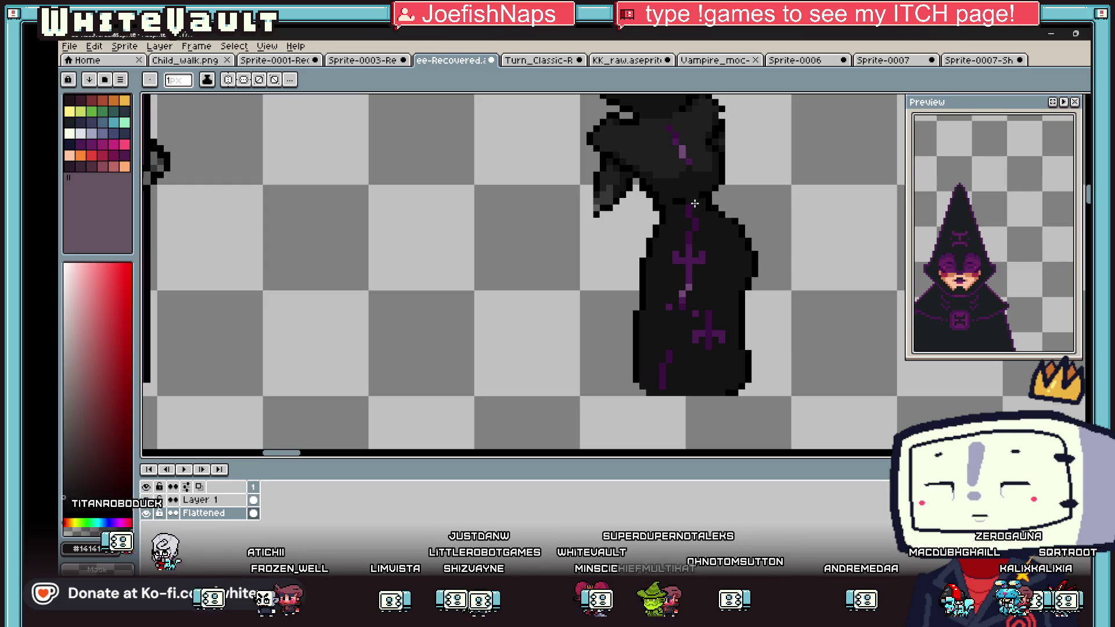
Step: Bucket-fill the purple cross strokes black and marquee the area right of the robe
key(alt)
key(g)
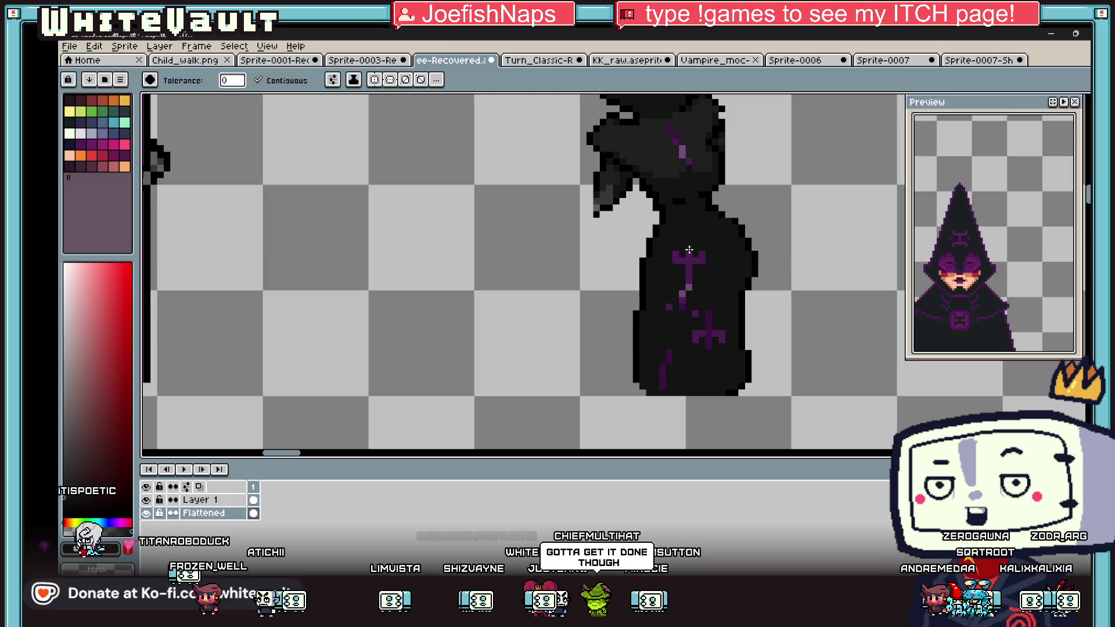
click(668, 307)
click(708, 324)
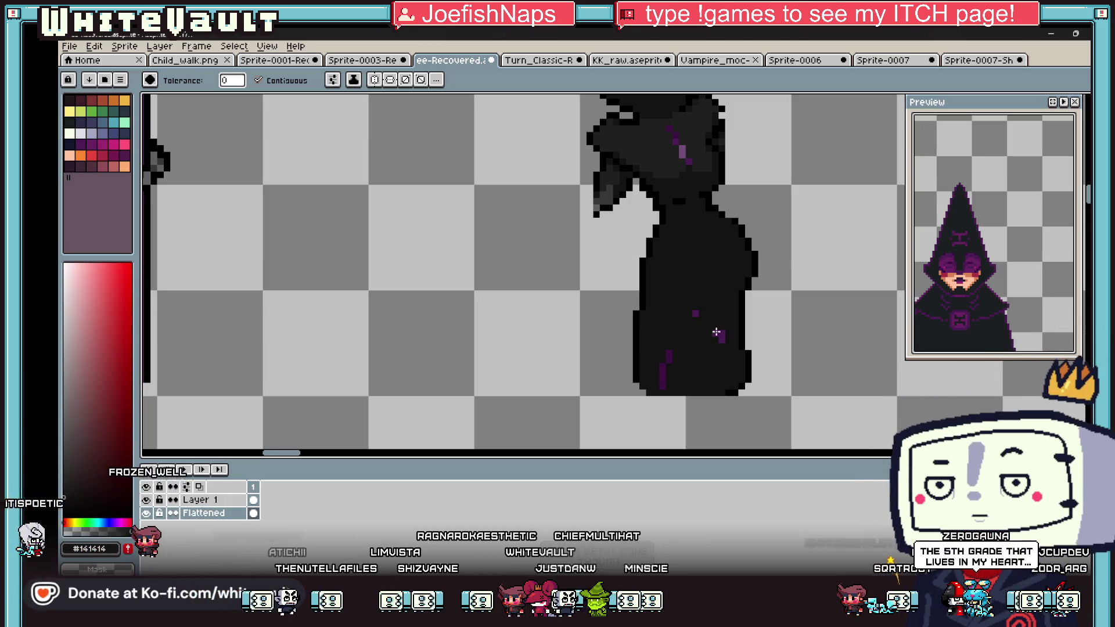
click(663, 372)
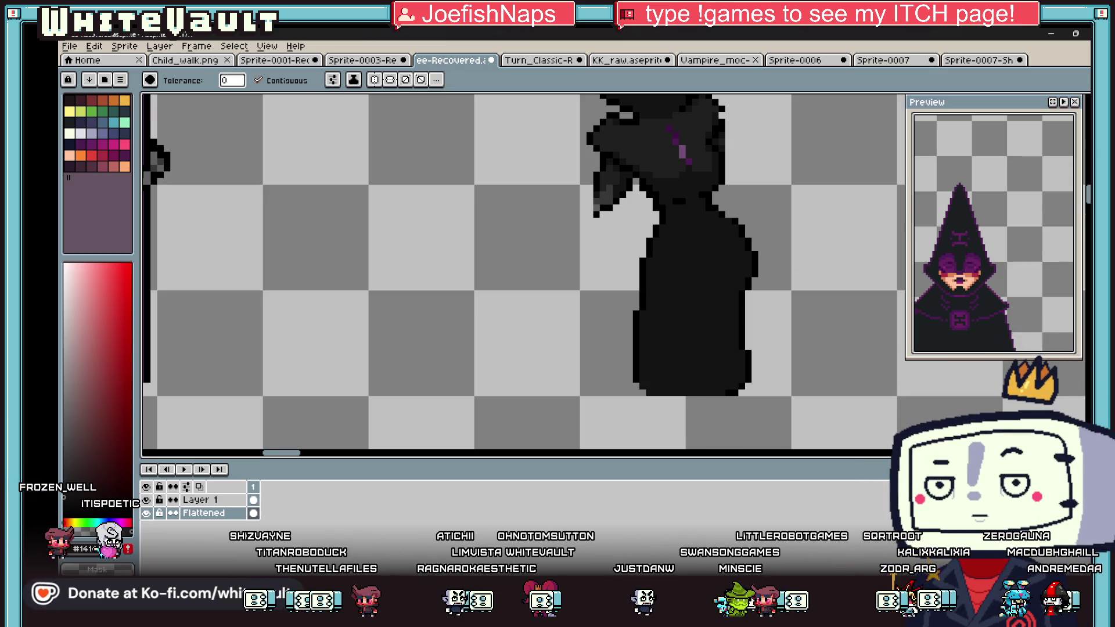
key(m)
mouse_move(715, 208)
mouse_down()
mouse_move(834, 295)
mouse_move(773, 323)
mouse_move(840, 332)
mouse_up()
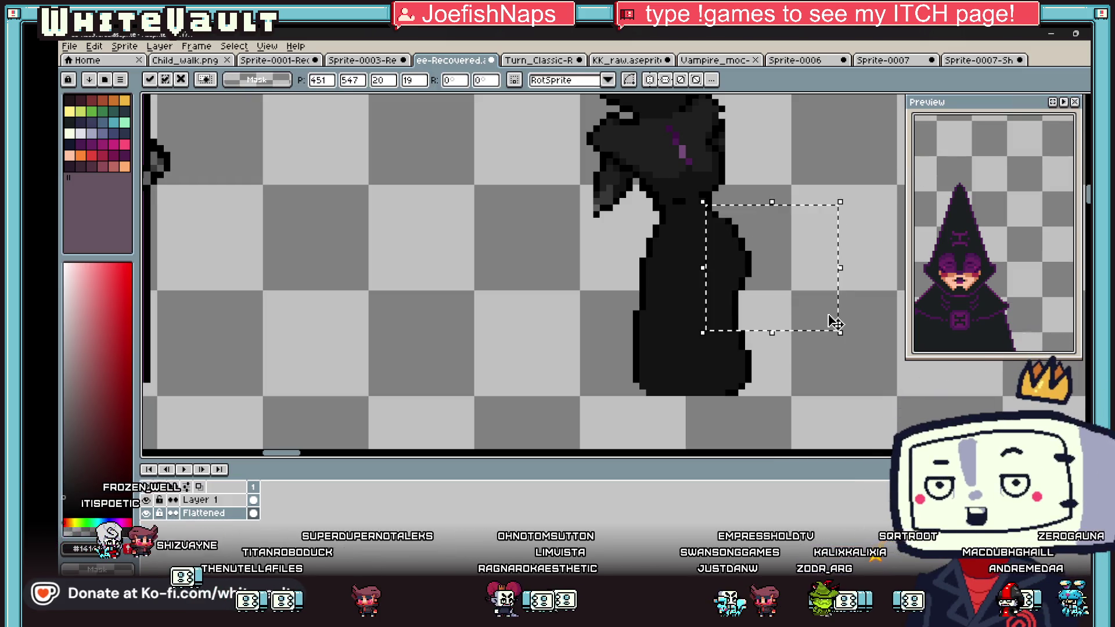
Step: Shift the skirt pixels beside the gap and paint the light gap in the skirt dark
key(ctrl+d)
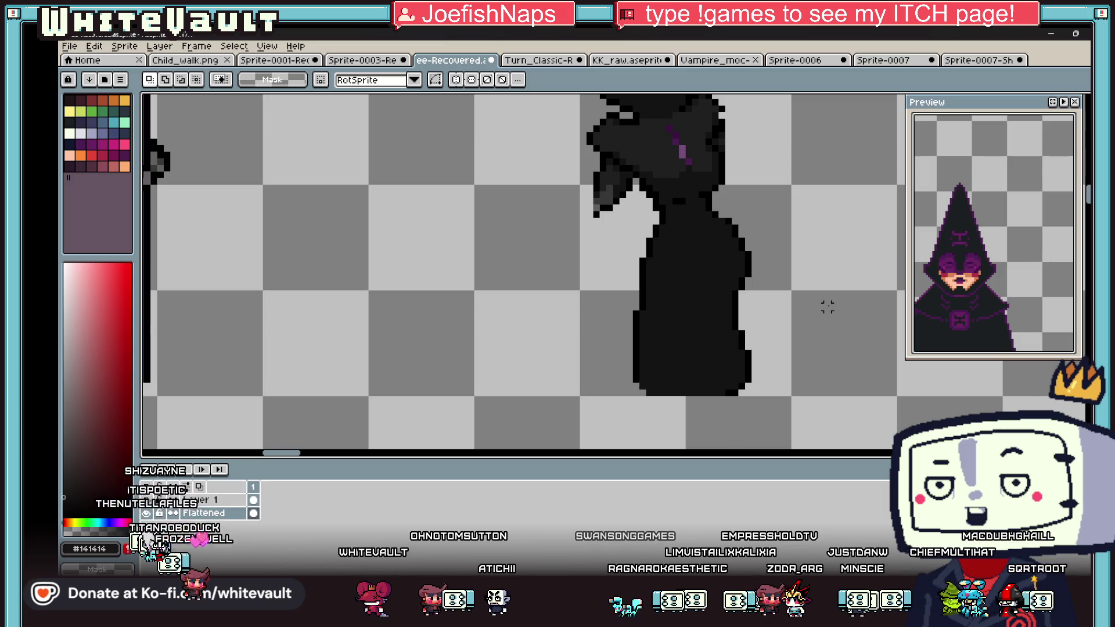
scroll(792, 279, down, 2)
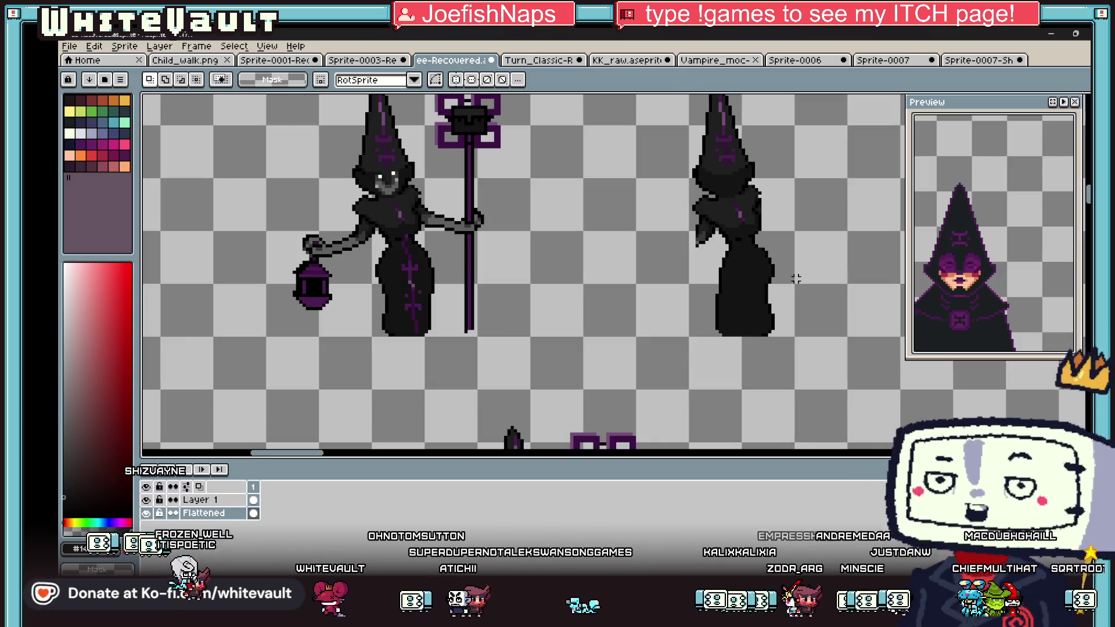
scroll(792, 279, up, 2)
drag(741, 279, 796, 377)
key(ctrl+d)
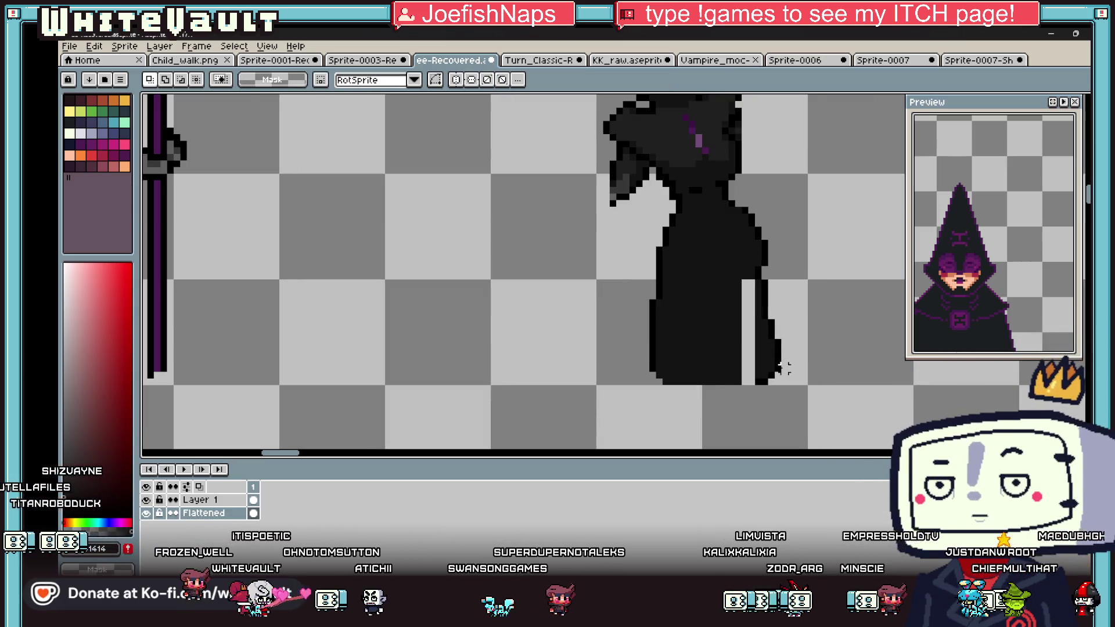
scroll(778, 375, up, 1)
key(b)
click(734, 382)
drag(734, 380, 736, 248)
scroll(737, 302, down, 3)
Step: Marquee-select the back figure's lower body, then drop the selection
key(i)
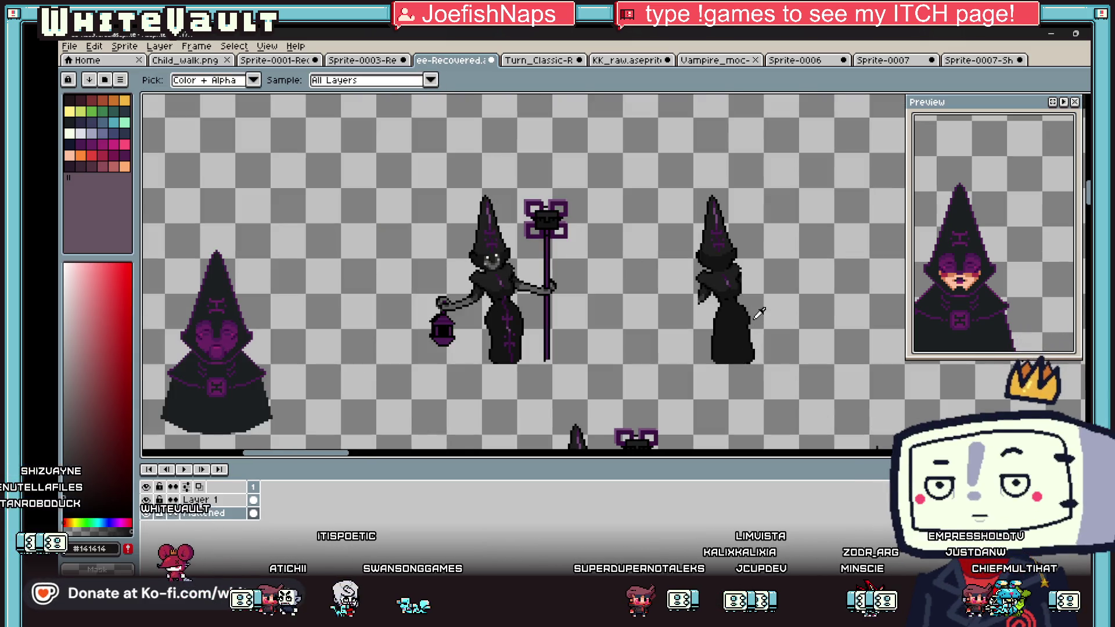
scroll(758, 321, up, 1)
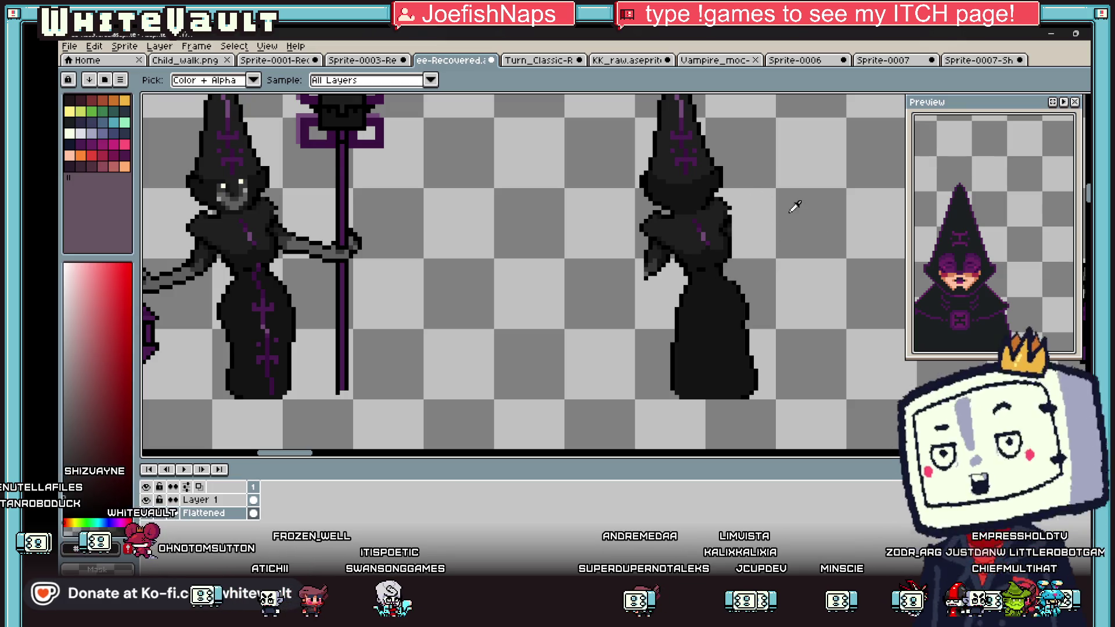
scroll(749, 267, down, 3)
key(w)
scroll(763, 262, up, 2)
scroll(763, 263, up, 1)
key(m)
mouse_move(726, 208)
mouse_down()
mouse_move(839, 282)
mouse_move(895, 368)
mouse_move(871, 335)
mouse_up()
click(873, 335)
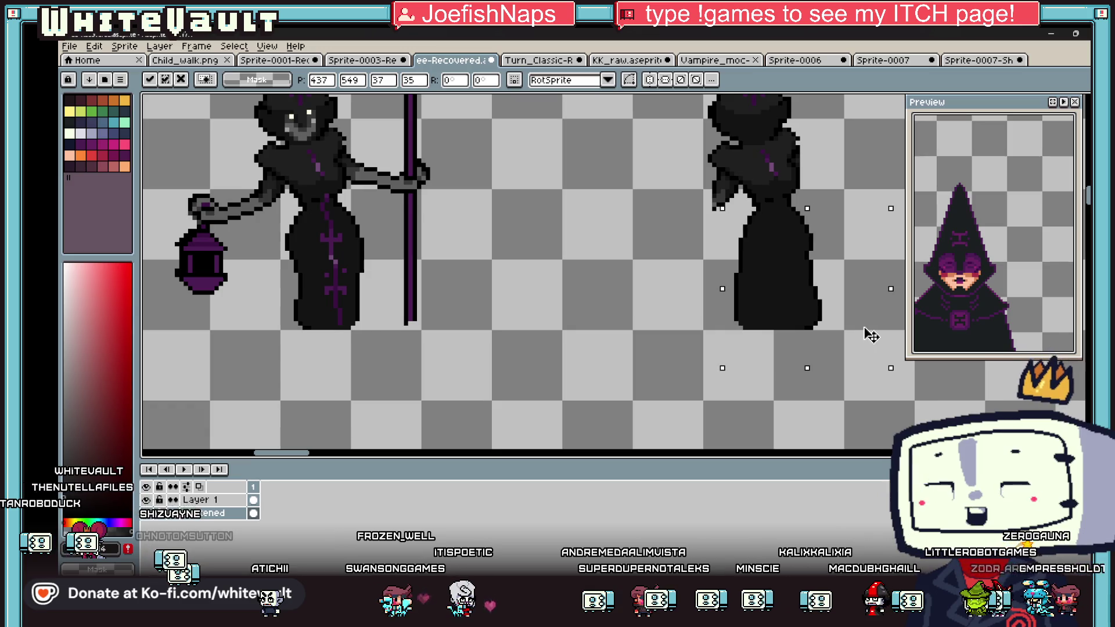
key(ctrl+d)
Step: Sample pure black, then dark grey #141414, from the canvas for the pencil
scroll(863, 294, down, 1)
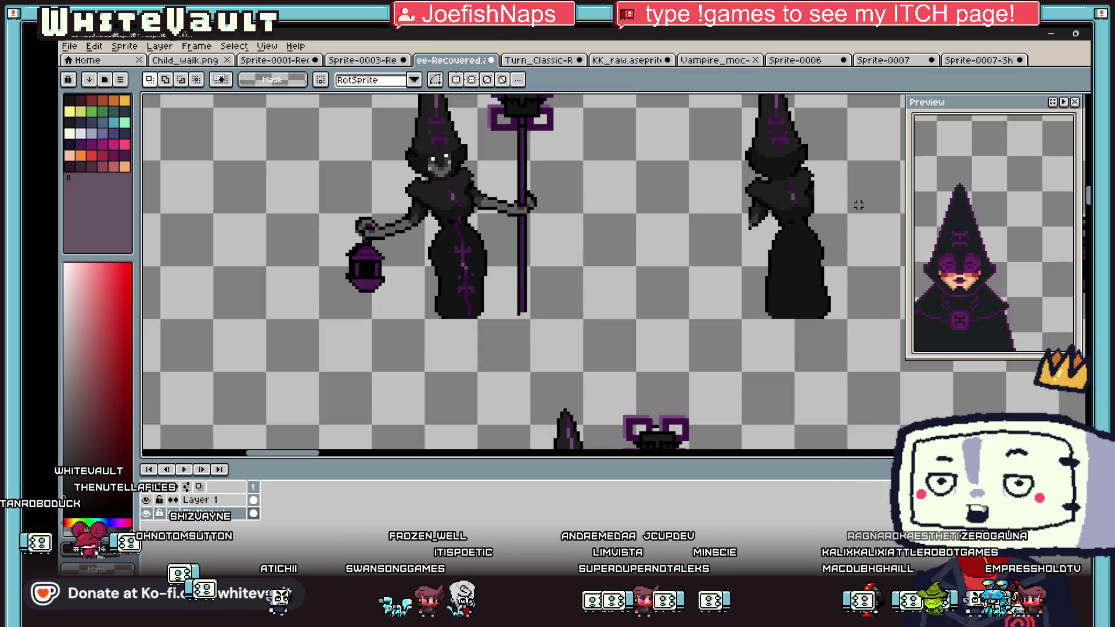
key(i)
scroll(744, 229, up, 3)
scroll(782, 197, down, 2)
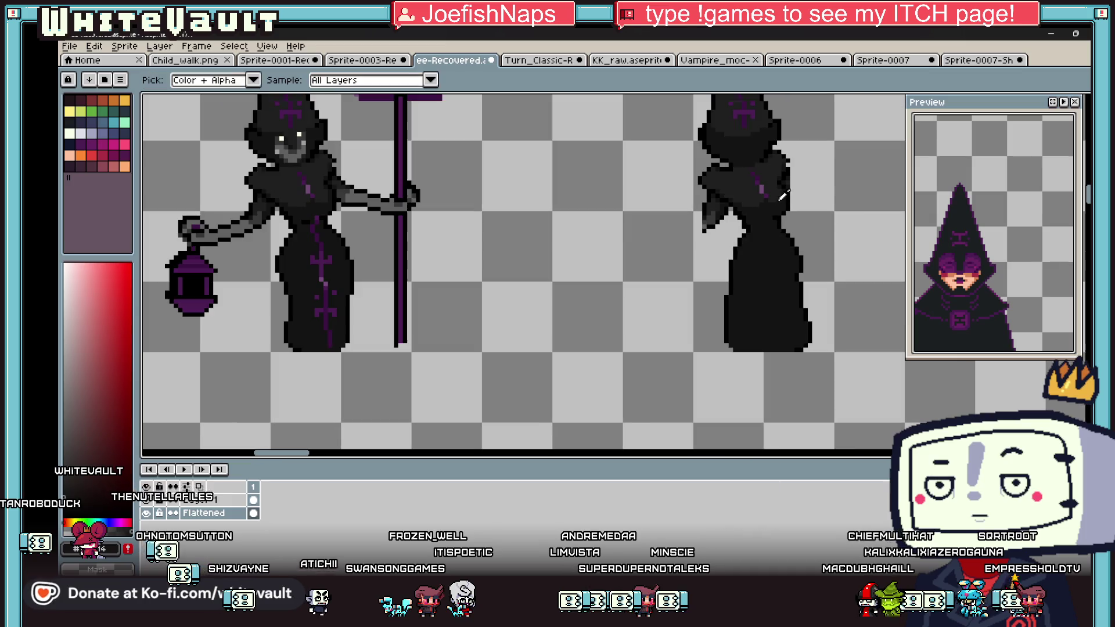
scroll(755, 168, up, 1)
key(b)
scroll(734, 170, up, 1)
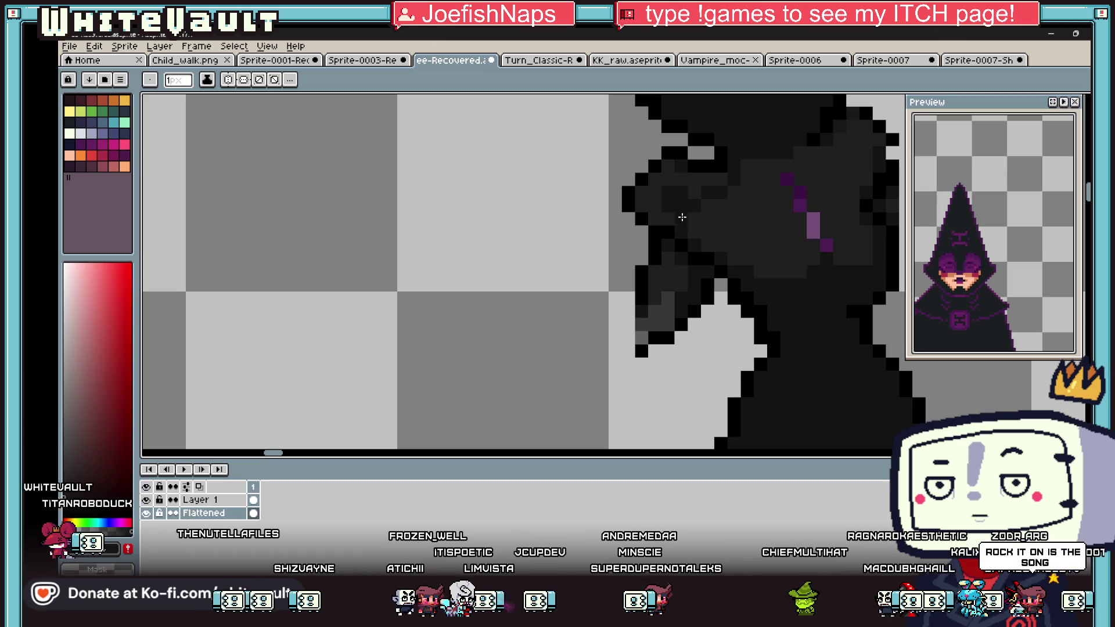
key(g)
scroll(721, 219, down, 3)
scroll(746, 199, up, 1)
scroll(747, 200, up, 1)
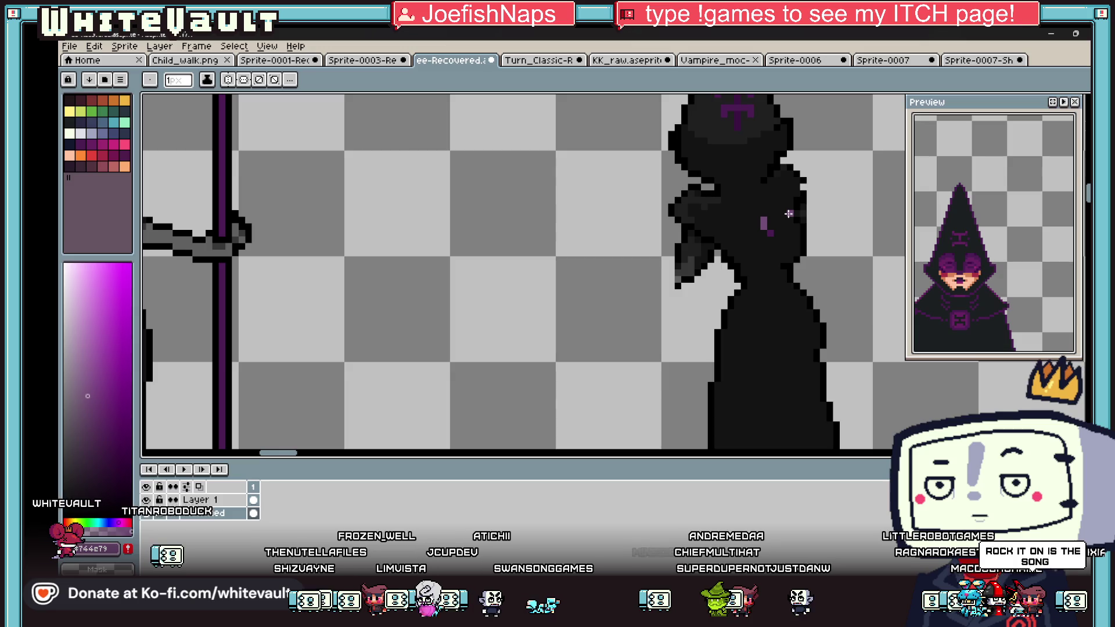
key(b)
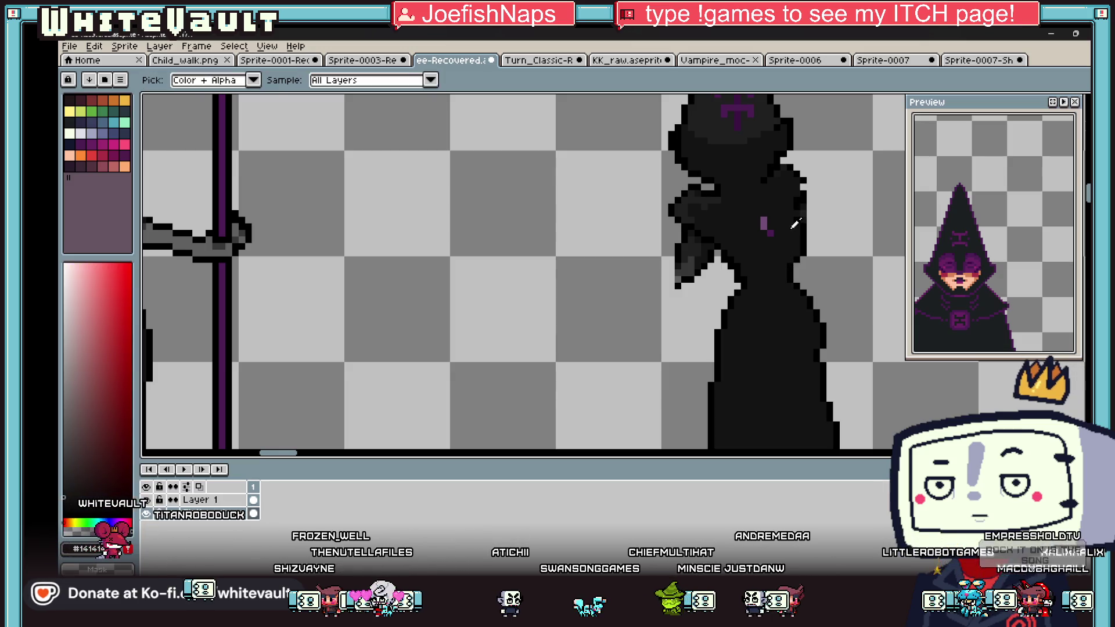
alt+click(785, 260)
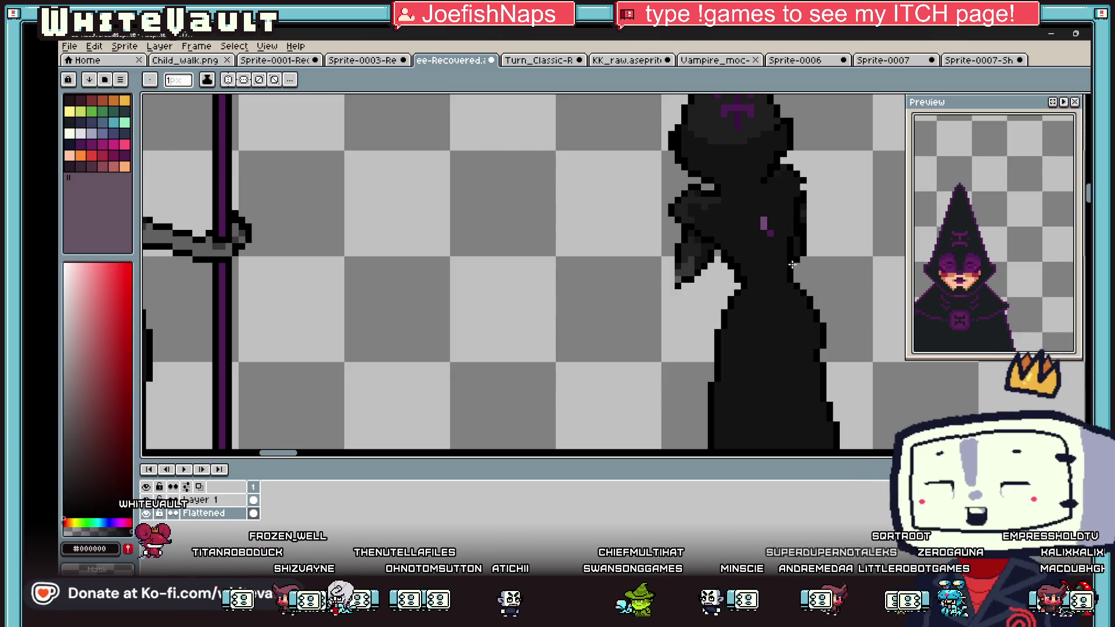
alt+click(763, 222)
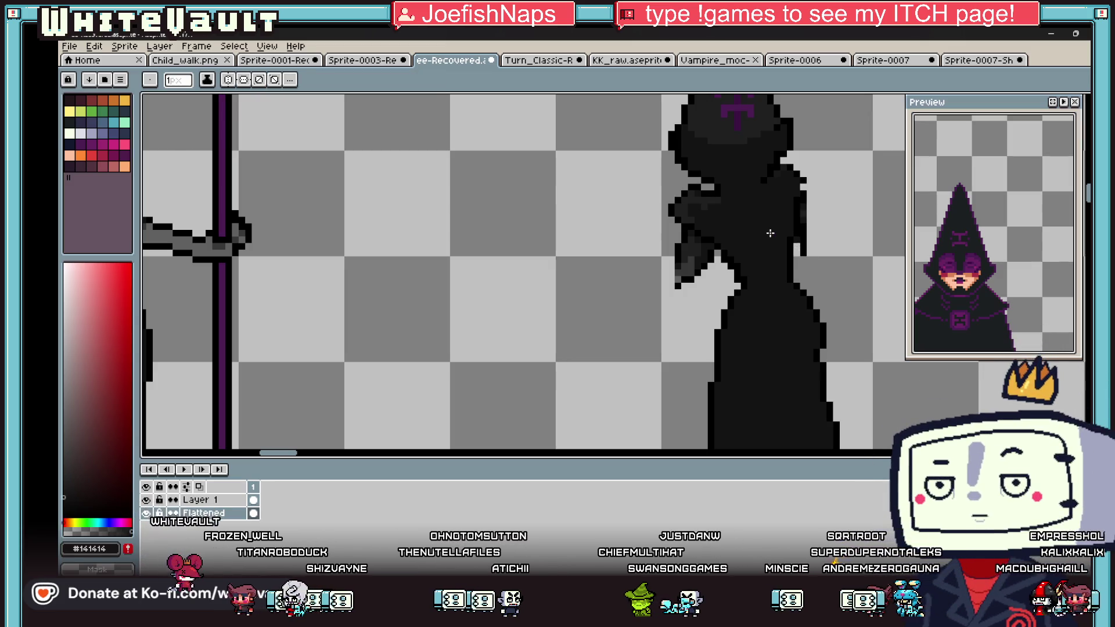
scroll(770, 233, down, 4)
scroll(782, 227, up, 4)
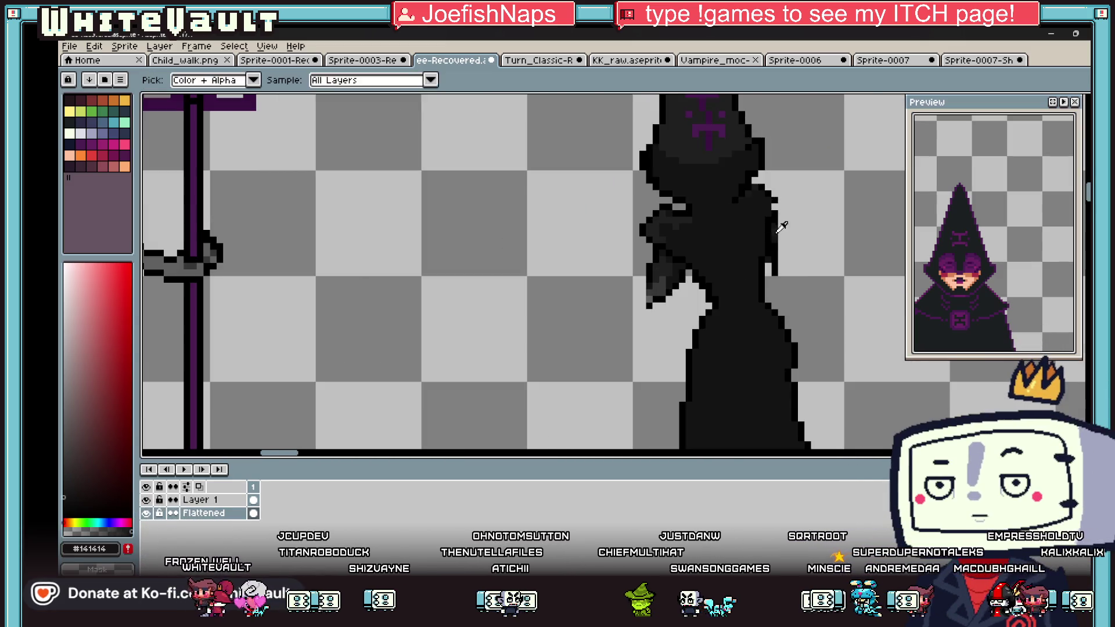
scroll(782, 226, up, 3)
Step: Darken the robe's right edge, fill the hand gap, erase stray pixels and extend the hand outline
click(775, 229)
mouse_move(793, 247)
mouse_down()
mouse_move(814, 267)
mouse_move(811, 316)
mouse_move(776, 299)
mouse_up()
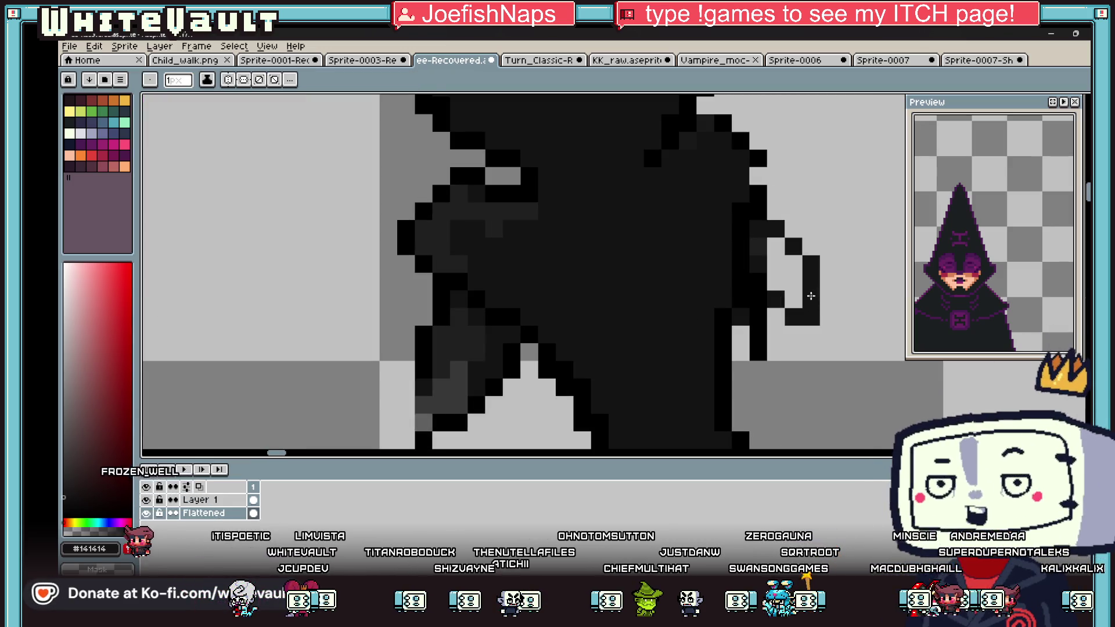
key(g)
click(791, 266)
drag(759, 311, 759, 360)
mouse_move(771, 226)
mouse_down()
mouse_move(802, 247)
mouse_move(828, 299)
mouse_up()
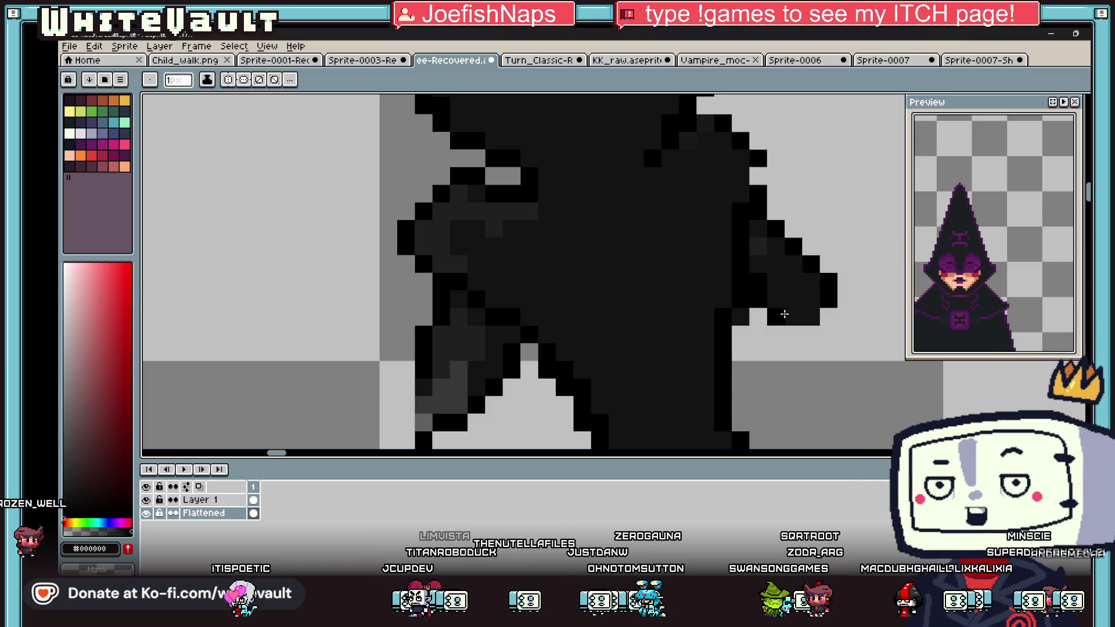
key(i)
scroll(817, 314, down, 5)
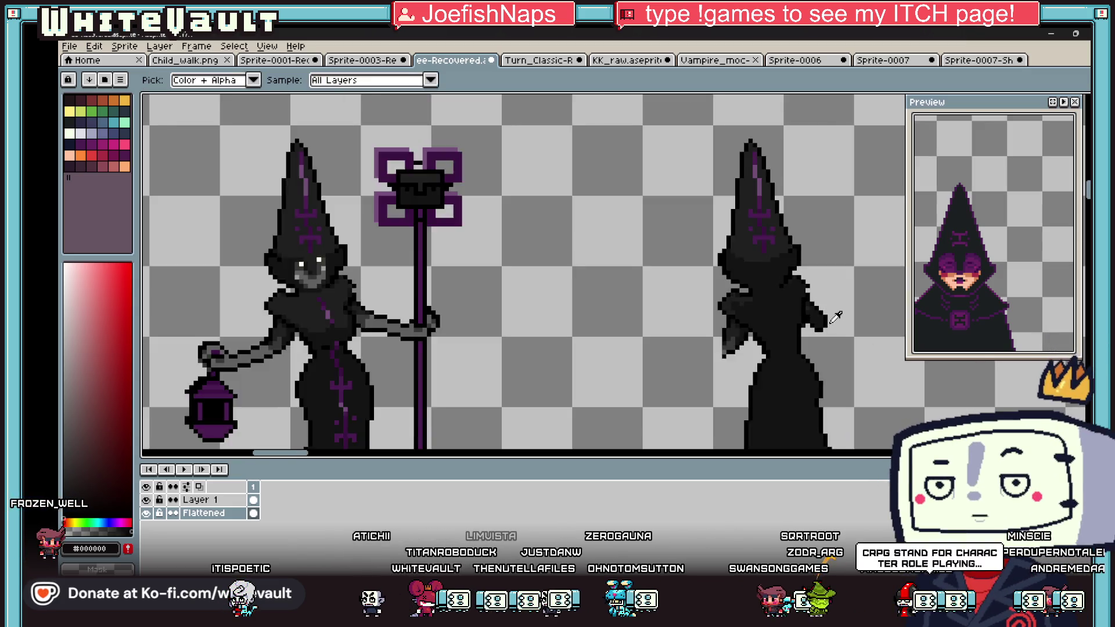
scroll(817, 314, up, 3)
key(b)
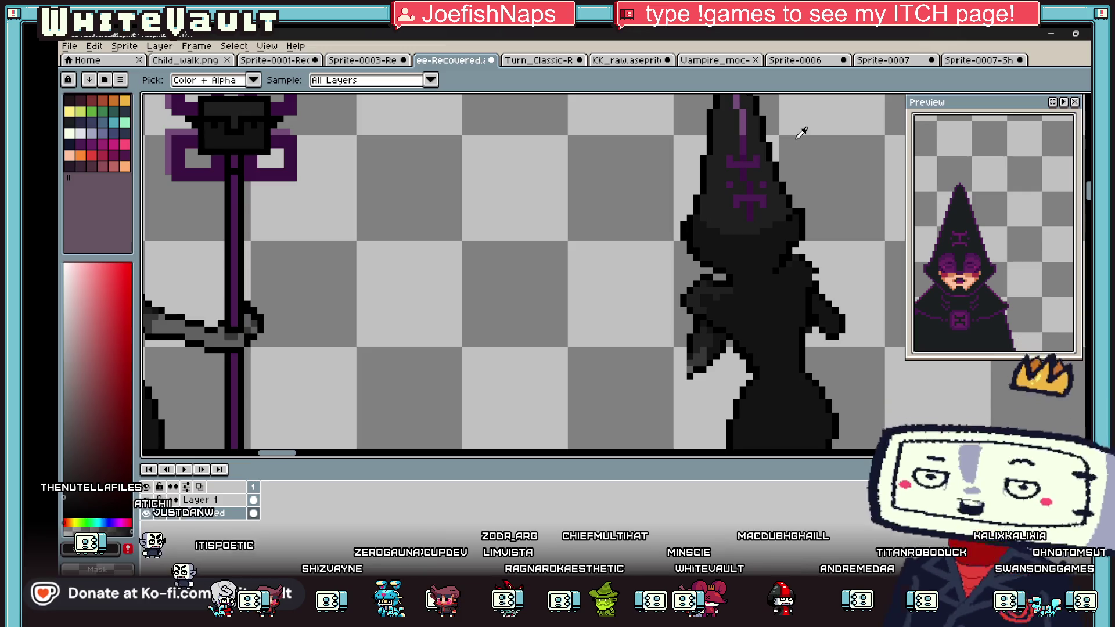
Step: Alternate between the Paint Bucket, Pencil and Eyedropper to blacken the purple hat markings
scroll(699, 219, up, 3)
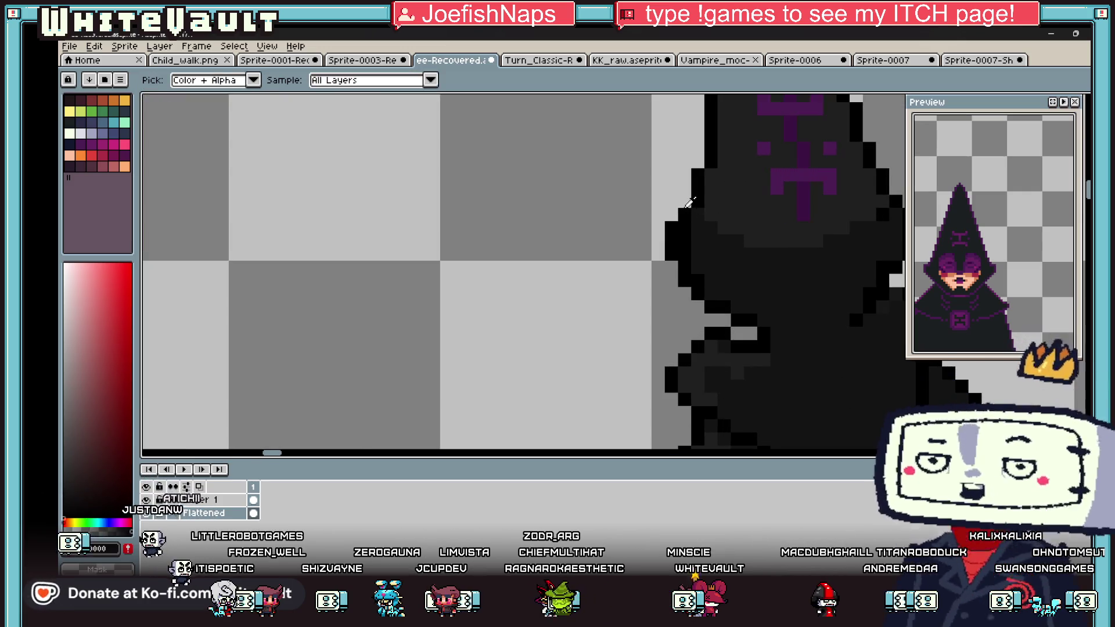
scroll(765, 241, down, 4)
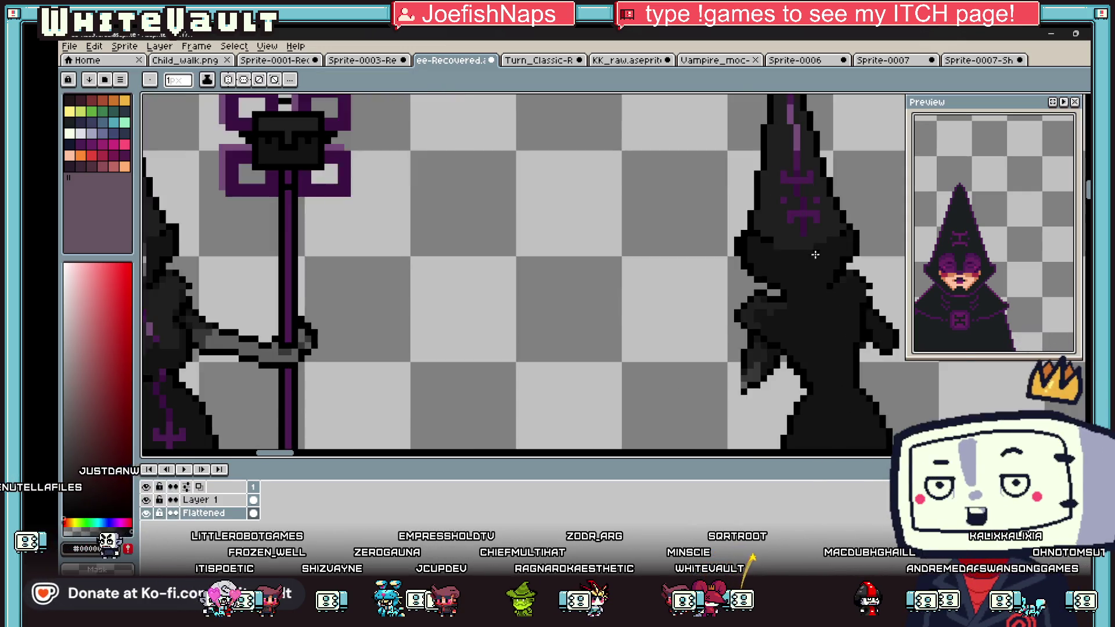
key(g)
scroll(807, 225, up, 2)
scroll(807, 225, down, 3)
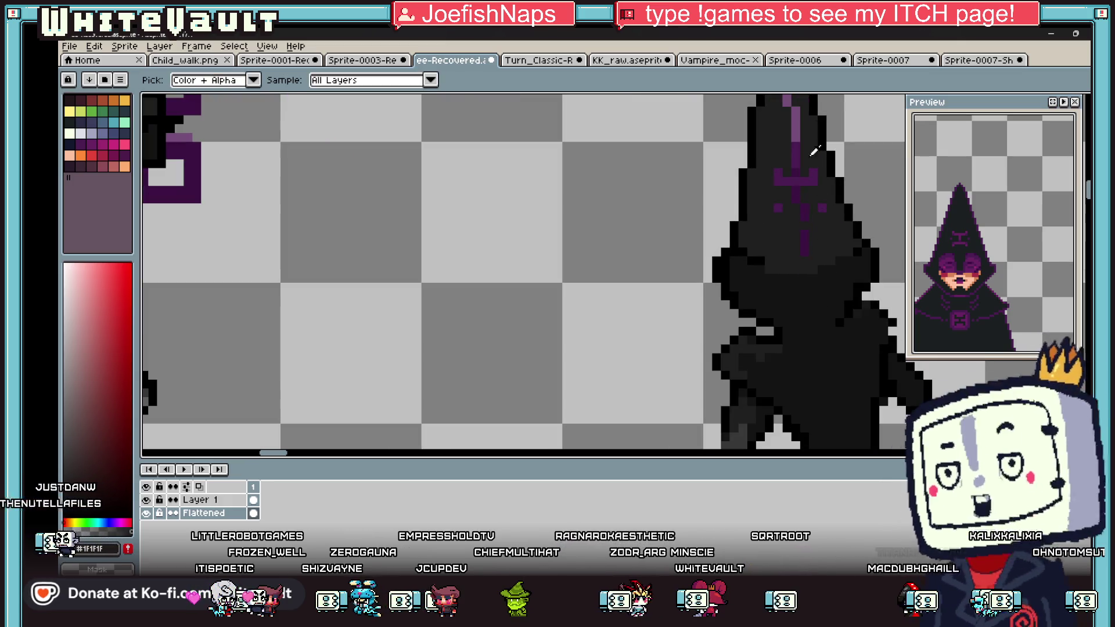
scroll(775, 149, up, 2)
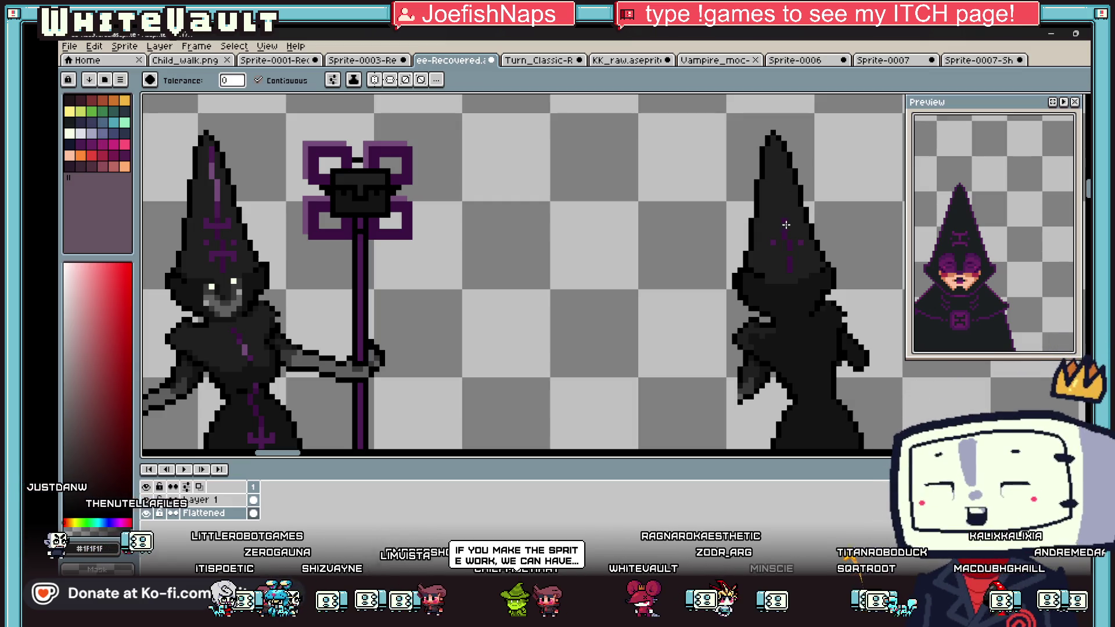
scroll(774, 244, up, 2)
key(b)
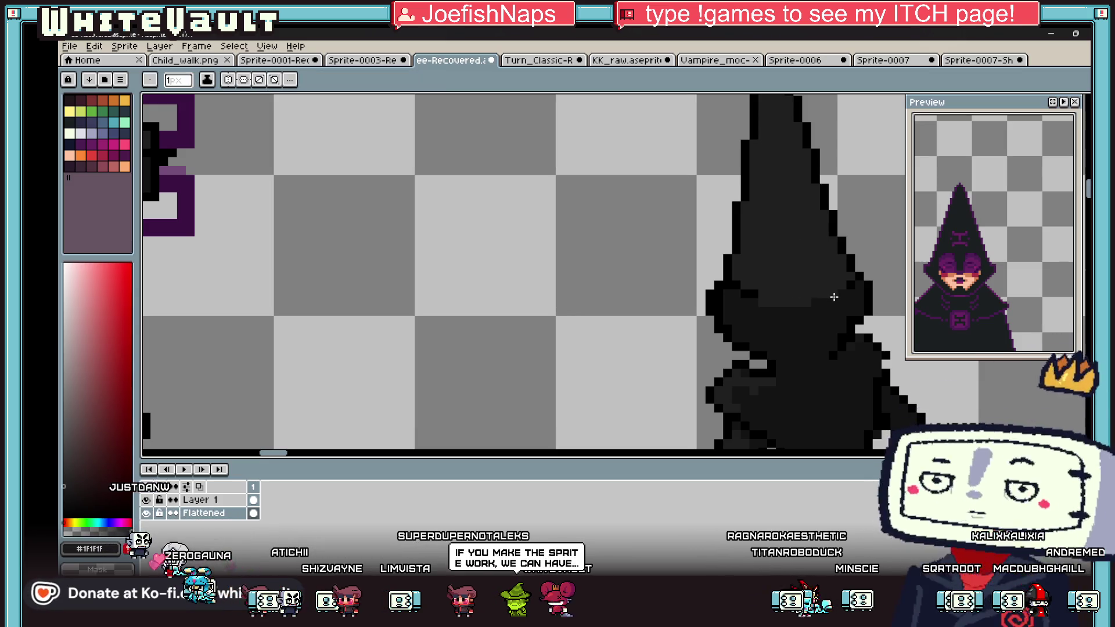
scroll(815, 303, down, 3)
key(i)
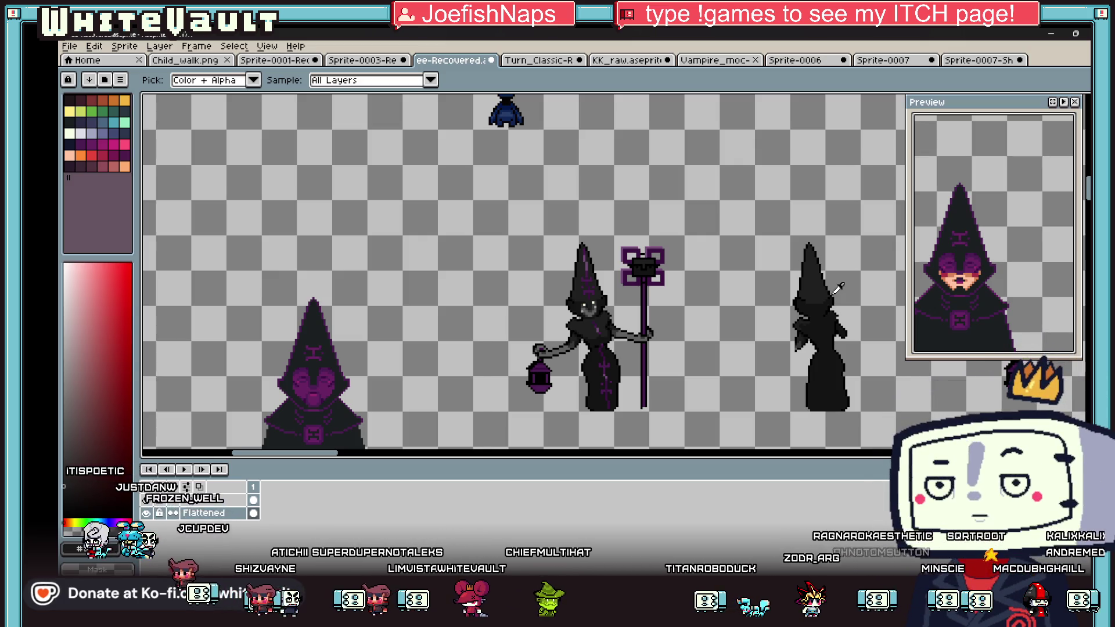
scroll(842, 291, up, 3)
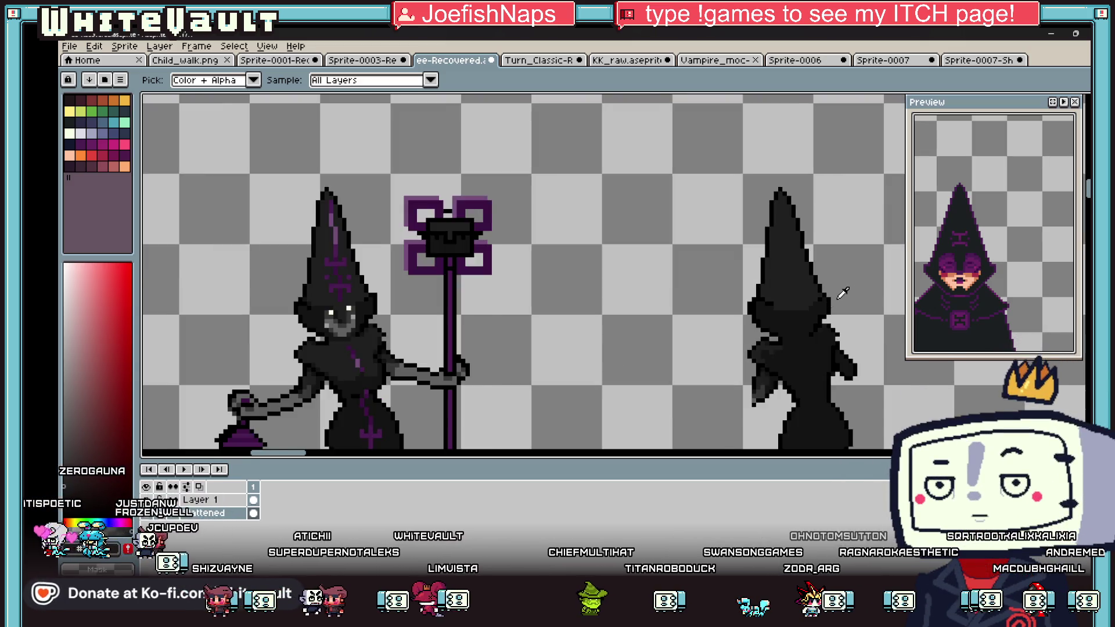
key(b)
scroll(767, 145, up, 1)
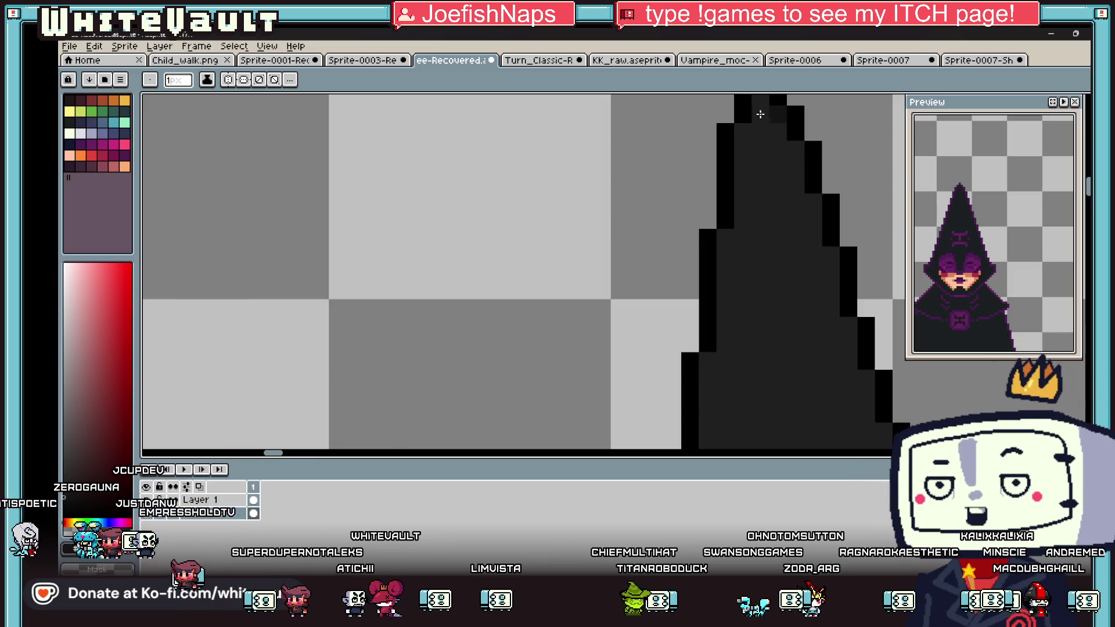
scroll(744, 231, down, 4)
scroll(739, 261, up, 3)
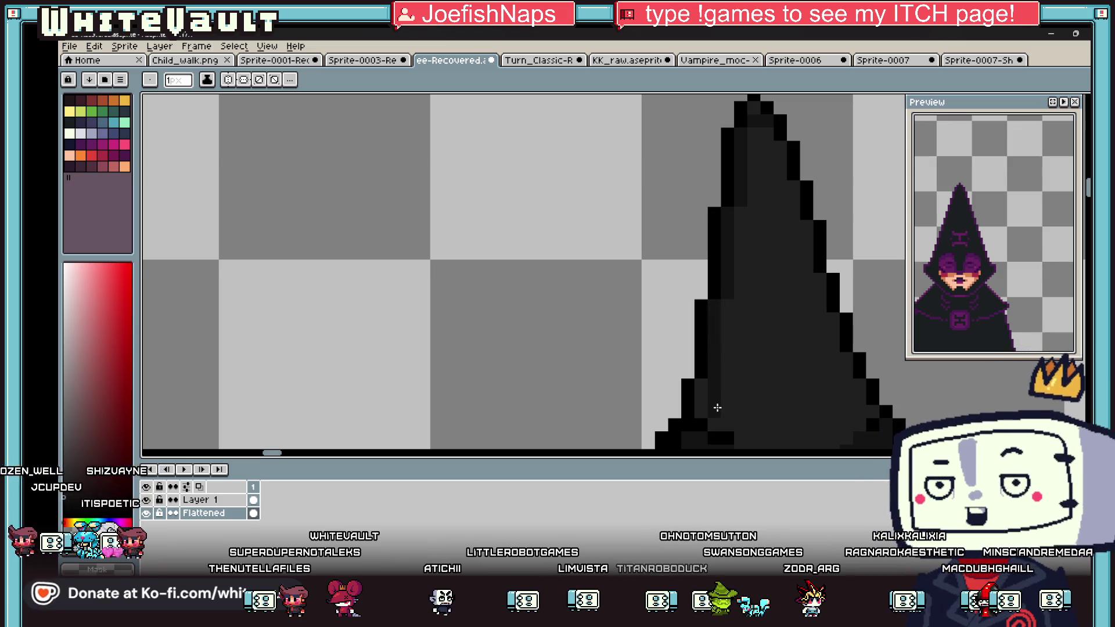
Step: Repeatedly sample black from the canvas and return to the Pencil to prepare the hand touch-up
key(i)
scroll(711, 417, down, 3)
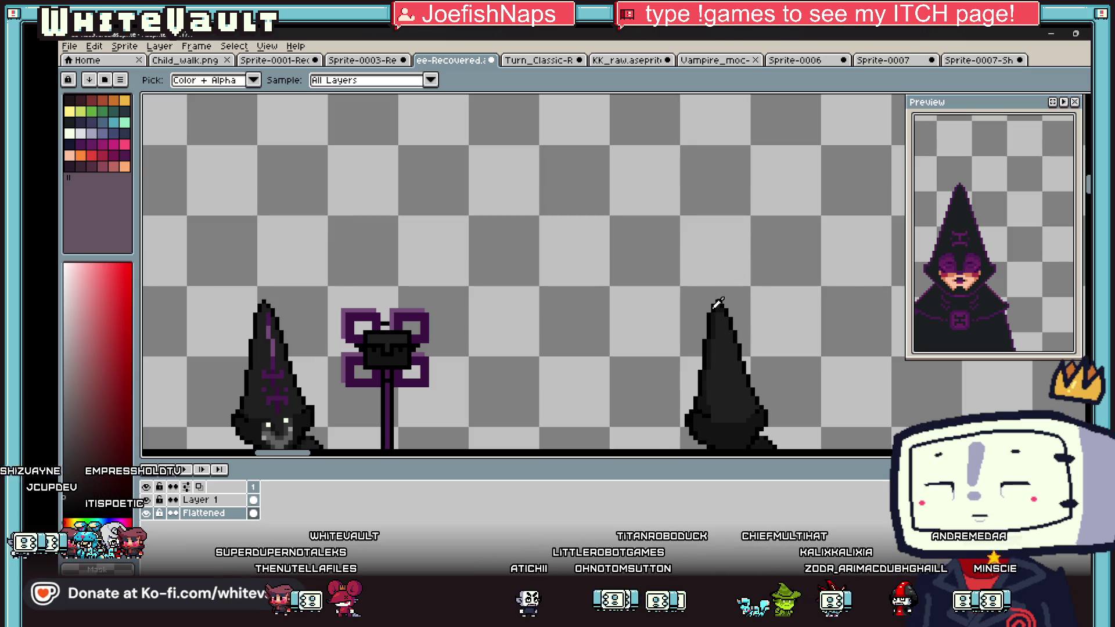
scroll(718, 303, up, 1)
scroll(746, 328, down, 3)
scroll(738, 365, up, 4)
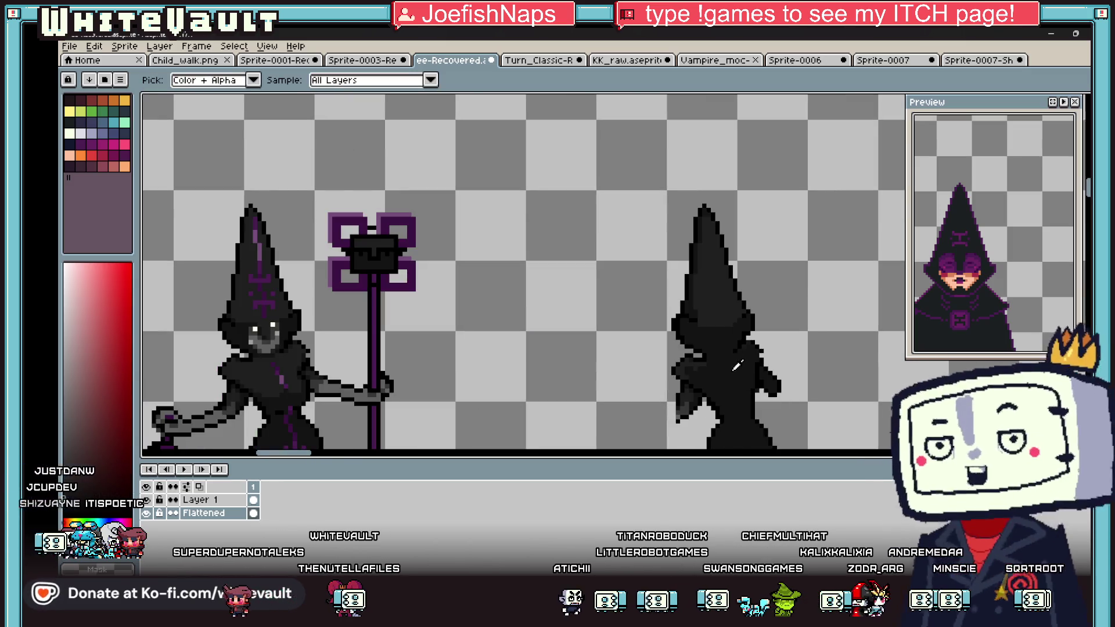
scroll(691, 347, up, 2)
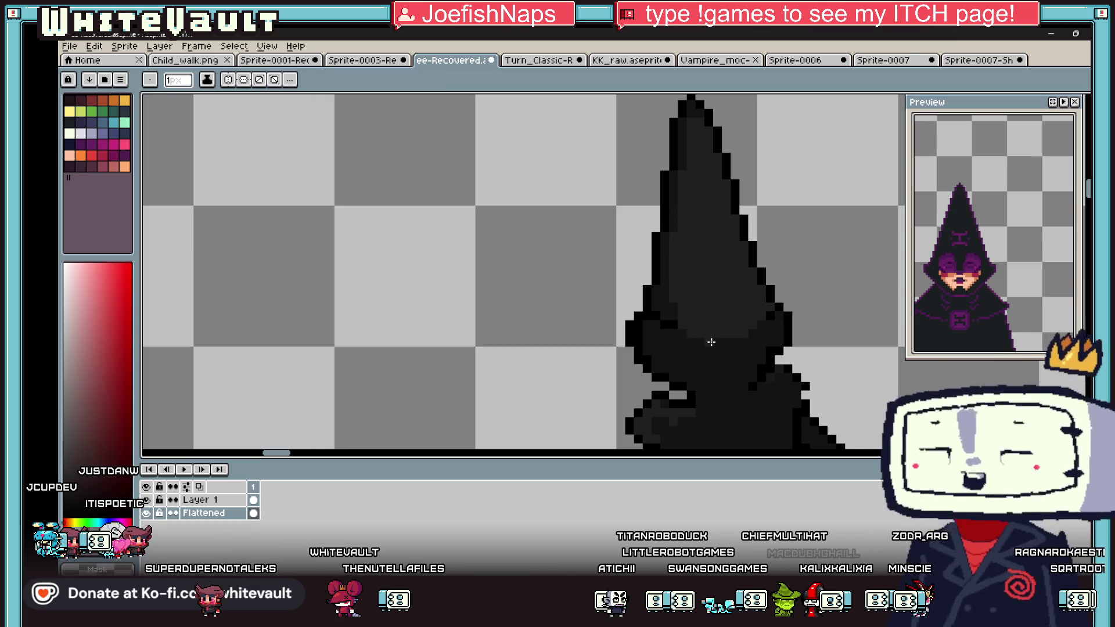
scroll(758, 323, down, 3)
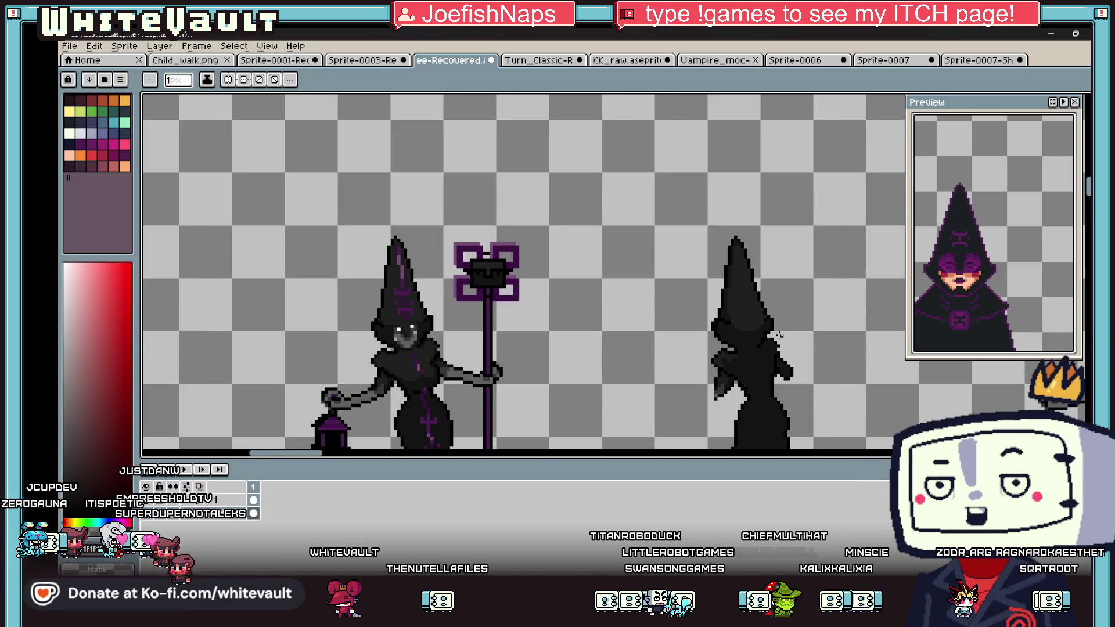
key(i)
scroll(752, 336, up, 2)
scroll(752, 336, up, 1)
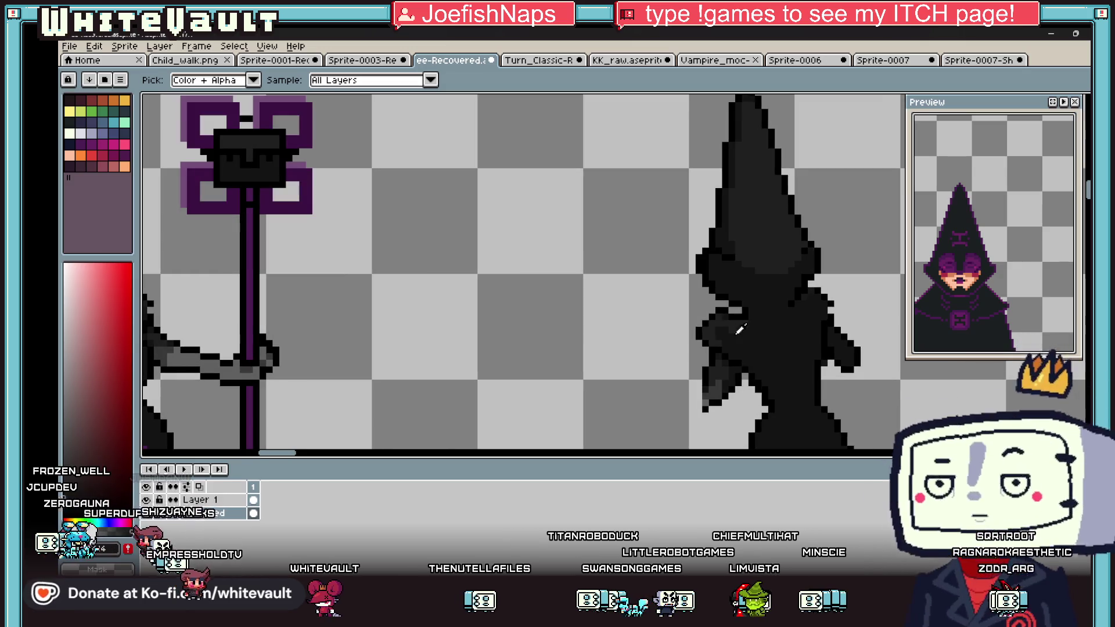
key(b)
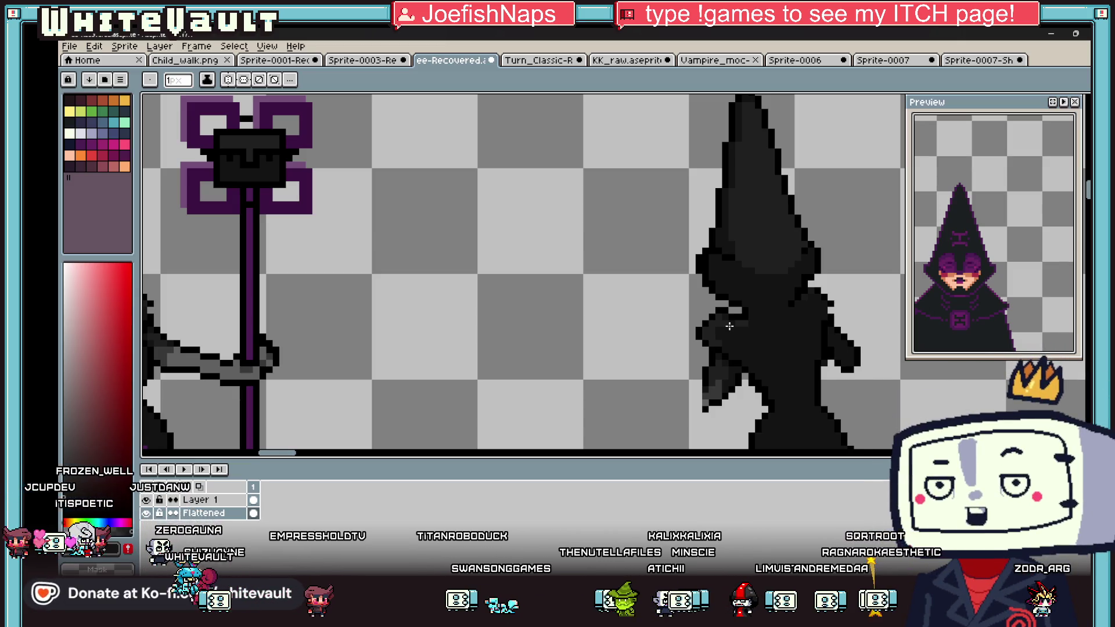
key(i)
scroll(729, 327, down, 3)
scroll(755, 324, up, 3)
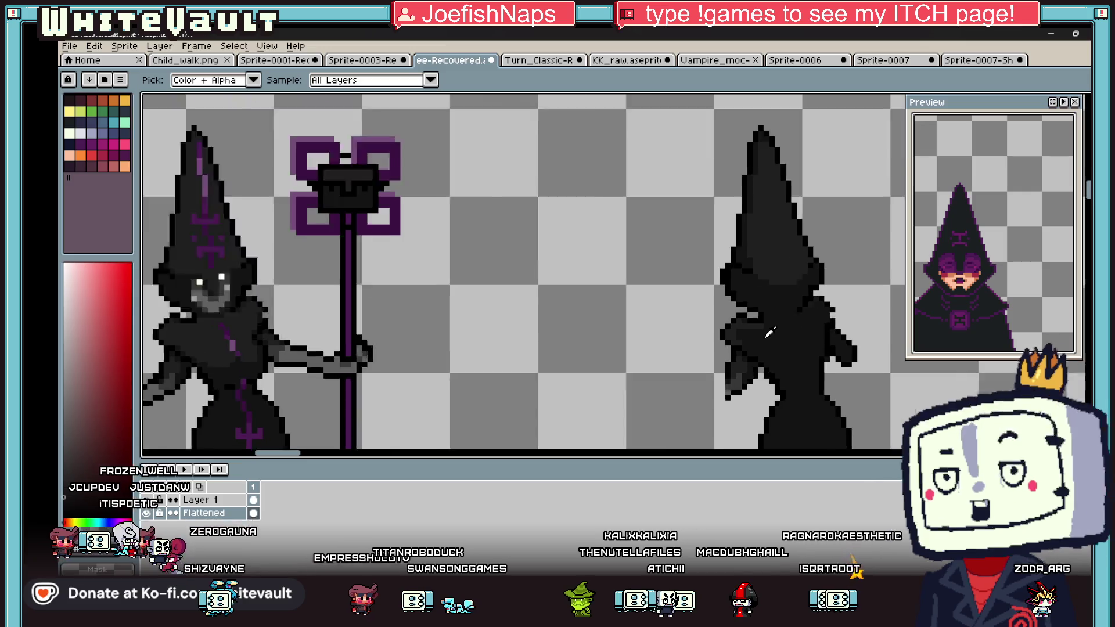
key(b)
key(i)
scroll(755, 323, up, 3)
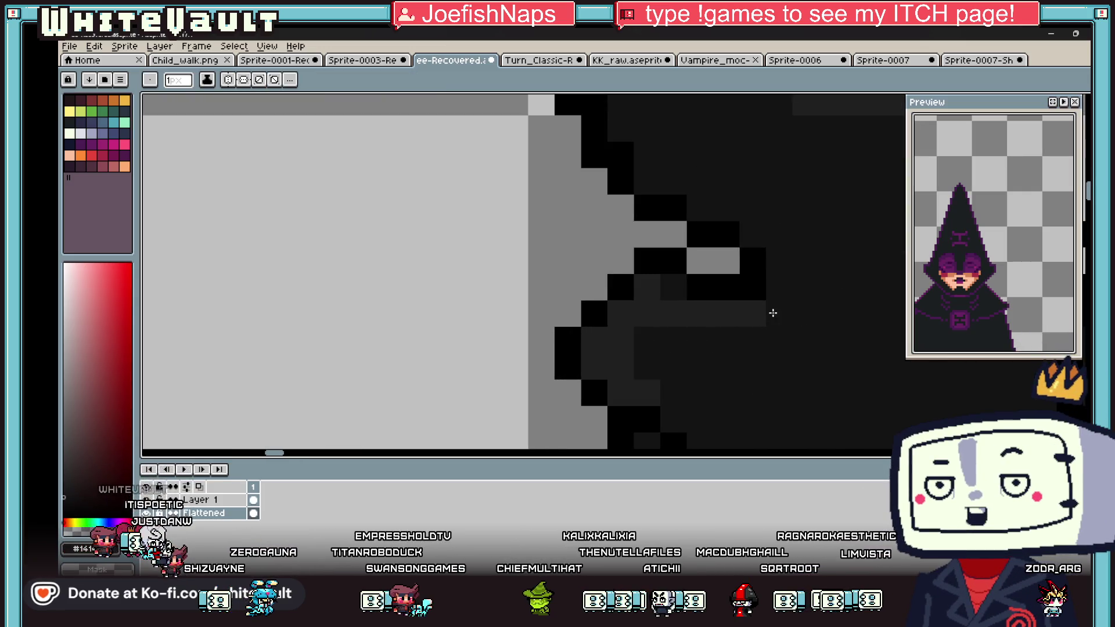
scroll(747, 306, down, 5)
scroll(754, 343, up, 2)
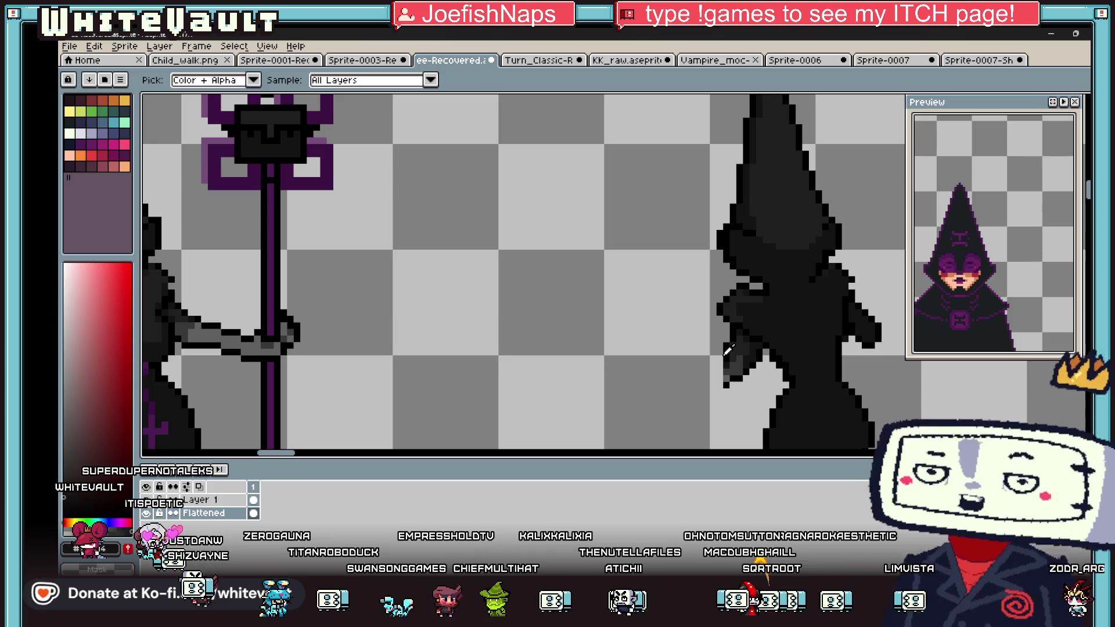
key(b)
scroll(764, 362, down, 4)
scroll(762, 363, up, 6)
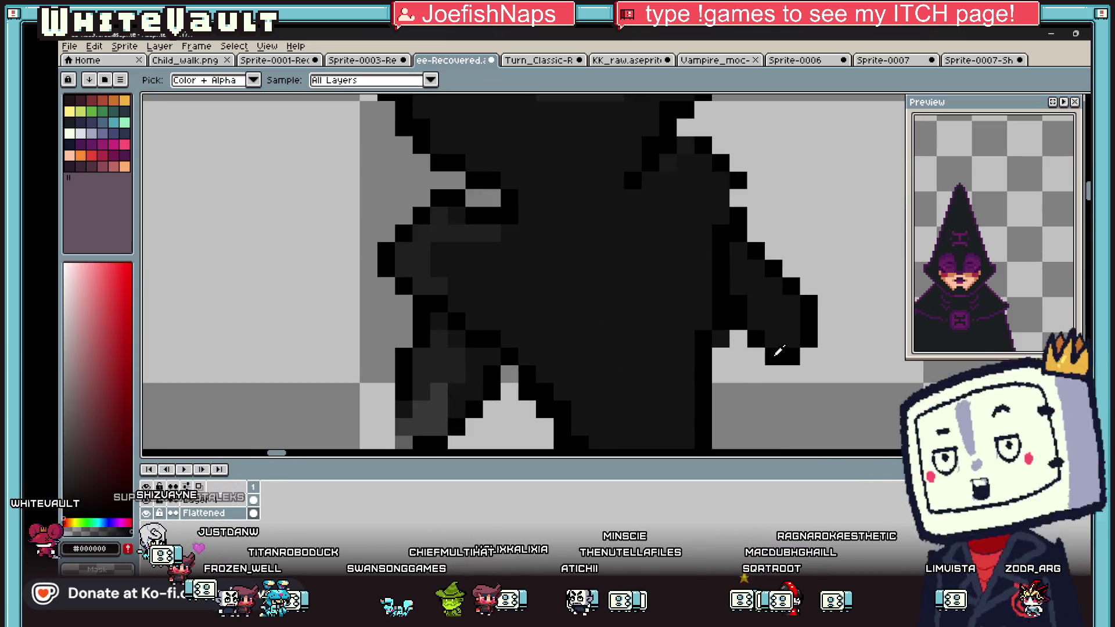
Step: Add black outline pixels along the hand's lower edge
click(740, 373)
drag(721, 375, 726, 359)
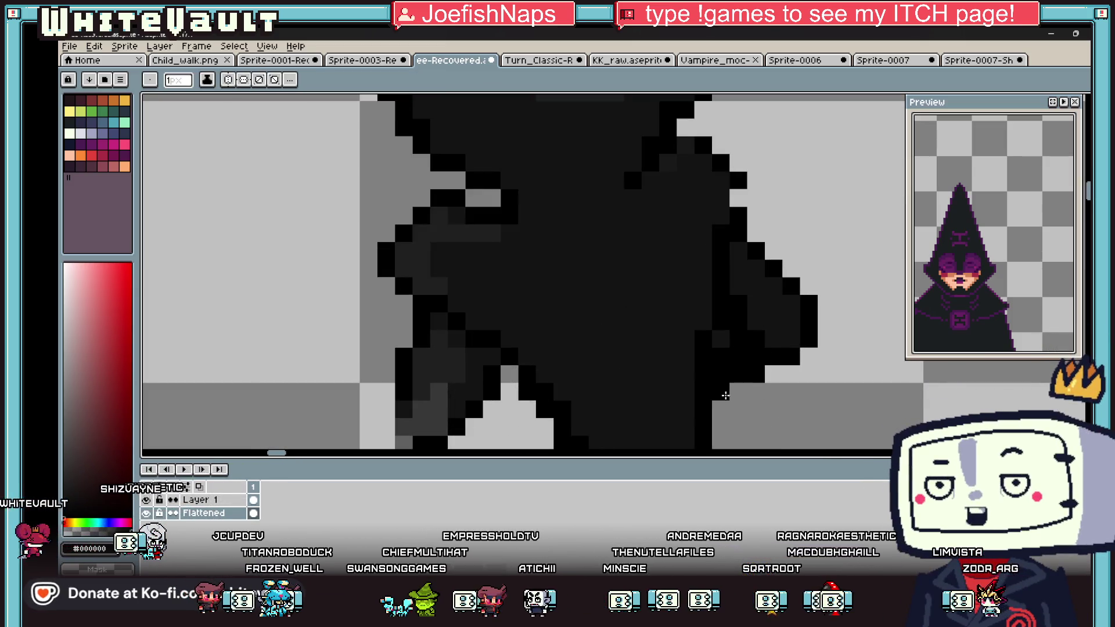
scroll(767, 365, down, 6)
scroll(759, 366, up, 6)
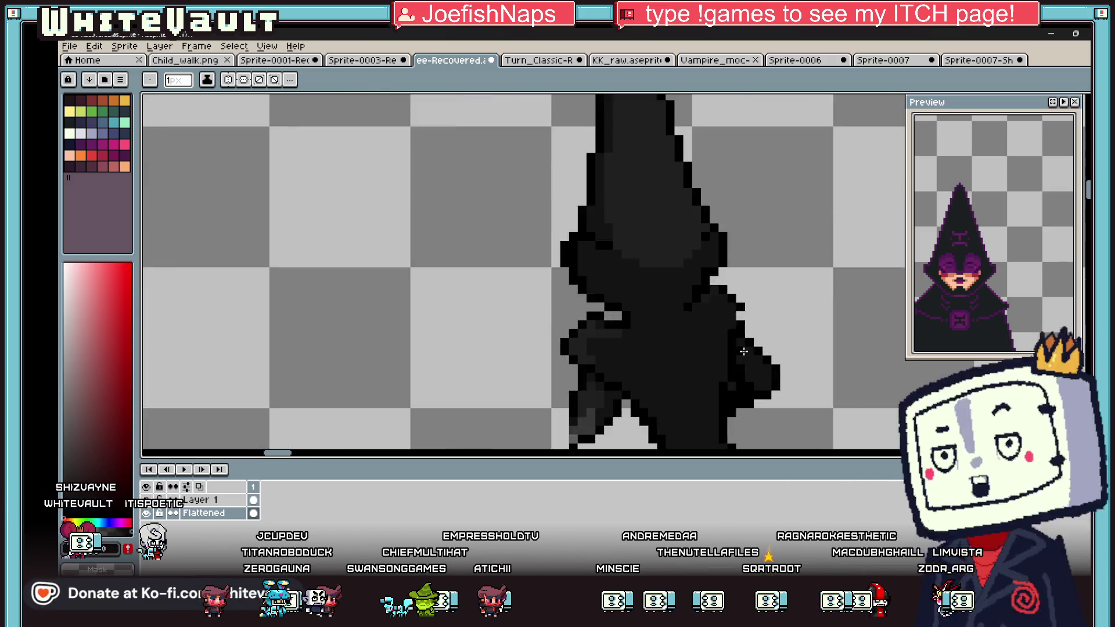
scroll(709, 307, down, 5)
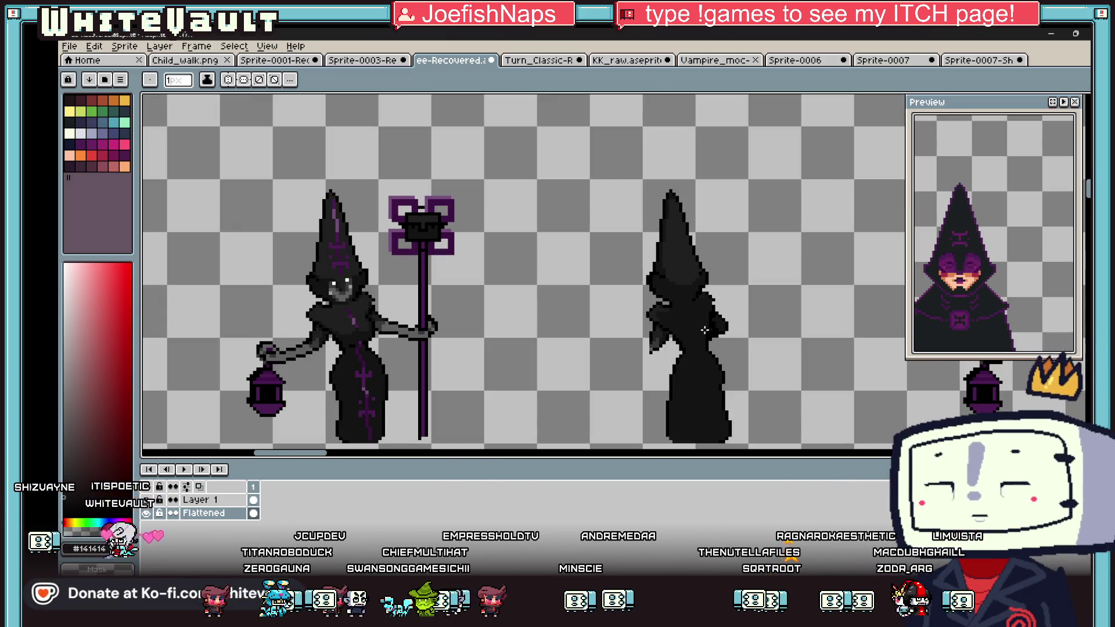
scroll(782, 376, down, 1)
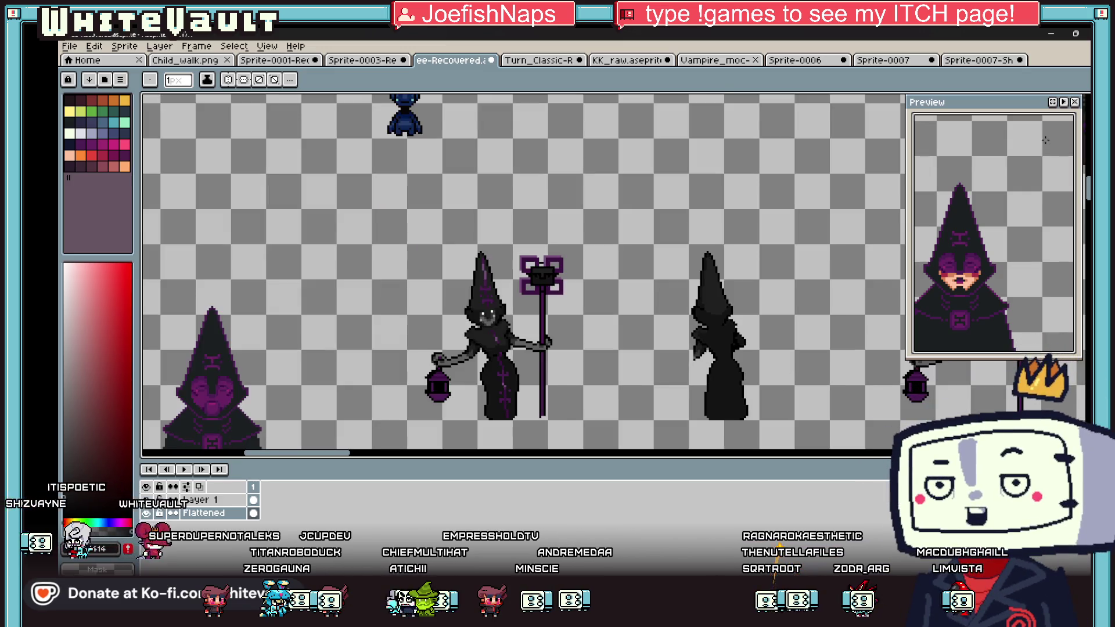
click(1084, 104)
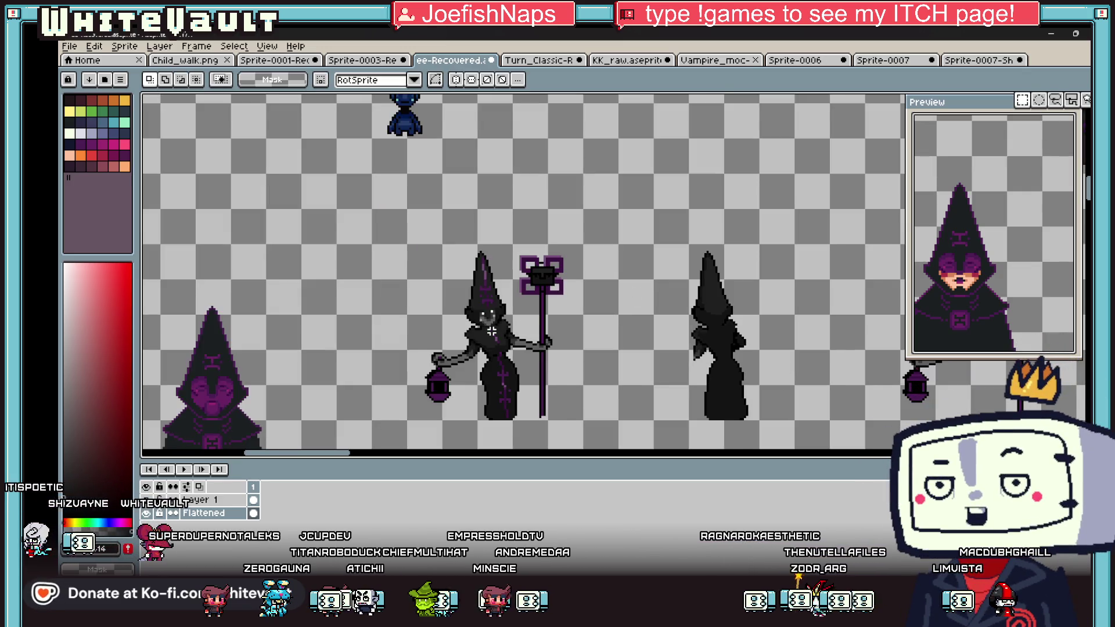
Step: Copy the lantern beside the back-view witch's hand, commit it, and adjust its placement
scroll(460, 363, up, 1)
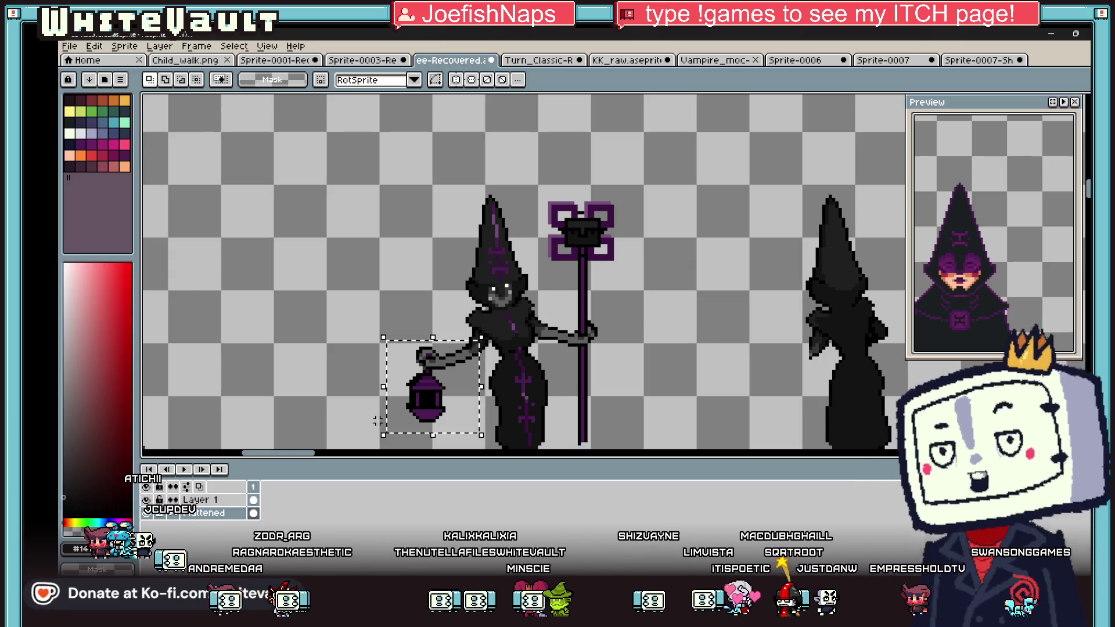
scroll(503, 361, down, 1)
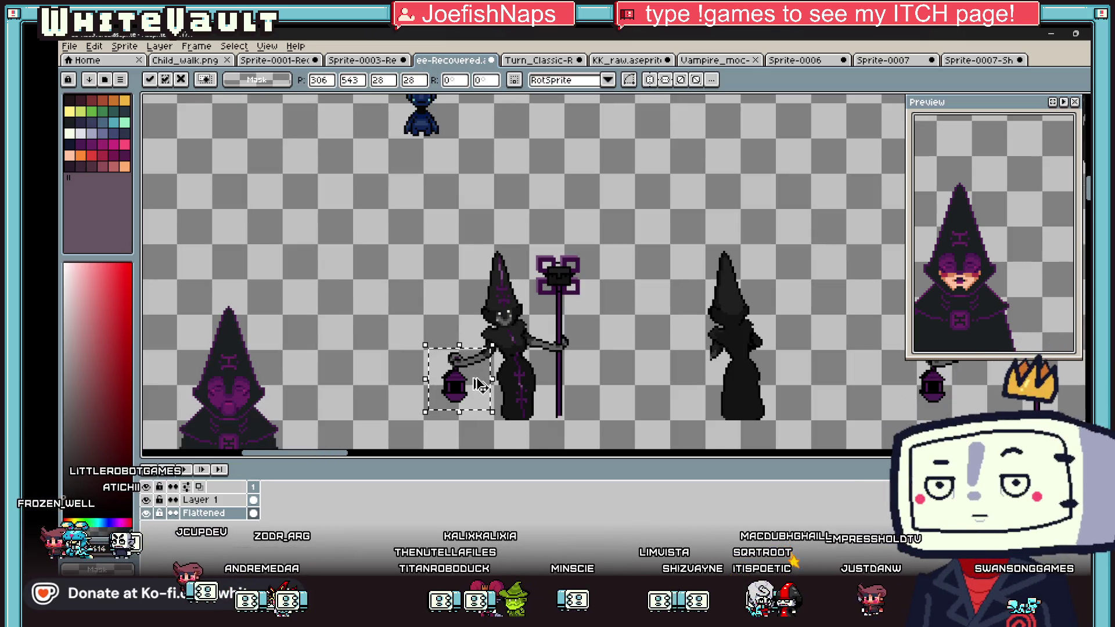
drag(479, 385, 694, 411)
key(Return)
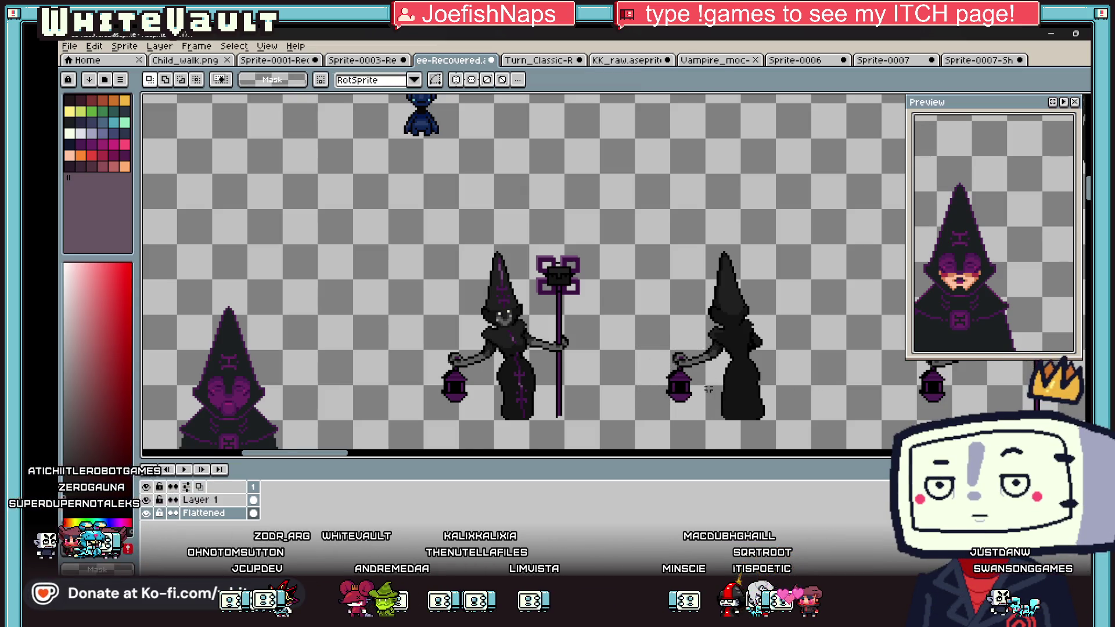
scroll(692, 383, up, 1)
drag(617, 319, 704, 434)
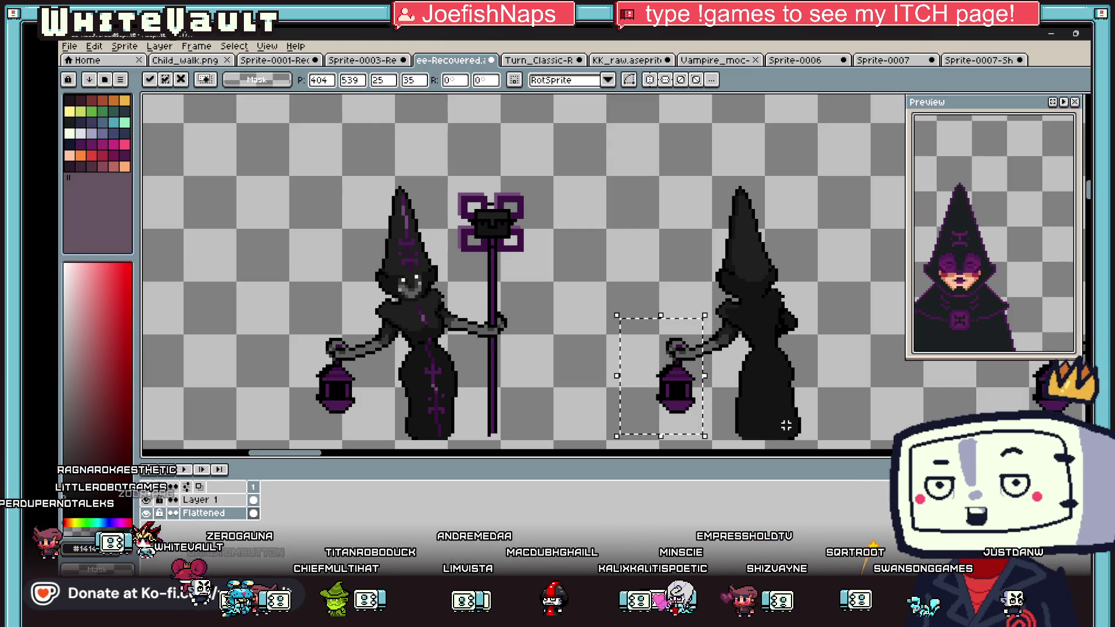
click(786, 425)
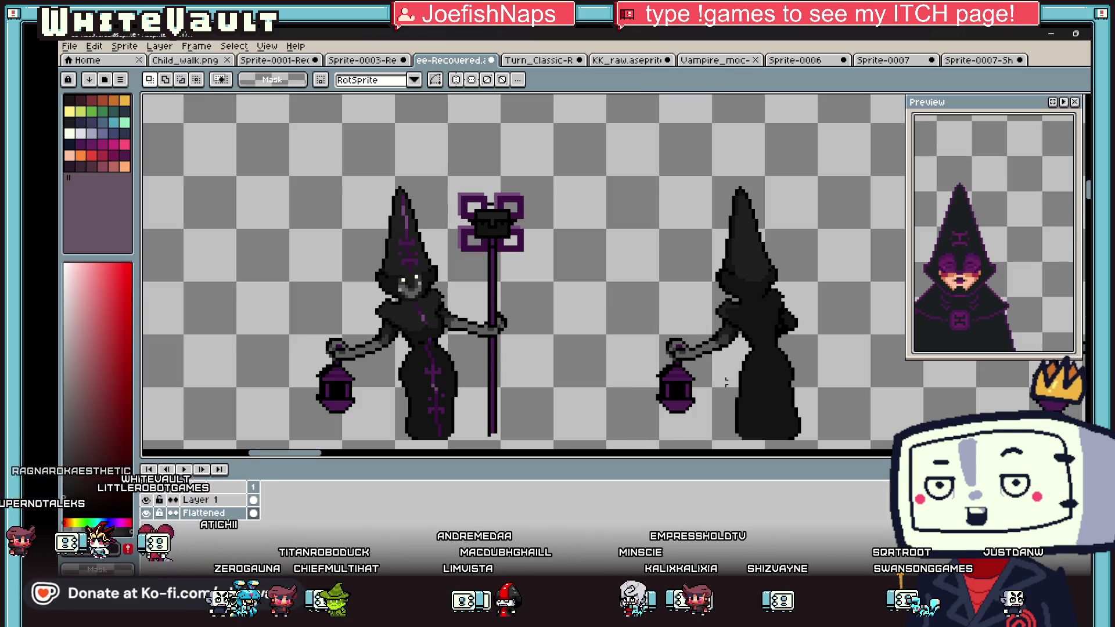
Step: Paint black pixels across the lantern's top where the hand meets it
scroll(696, 372, up, 5)
key(i)
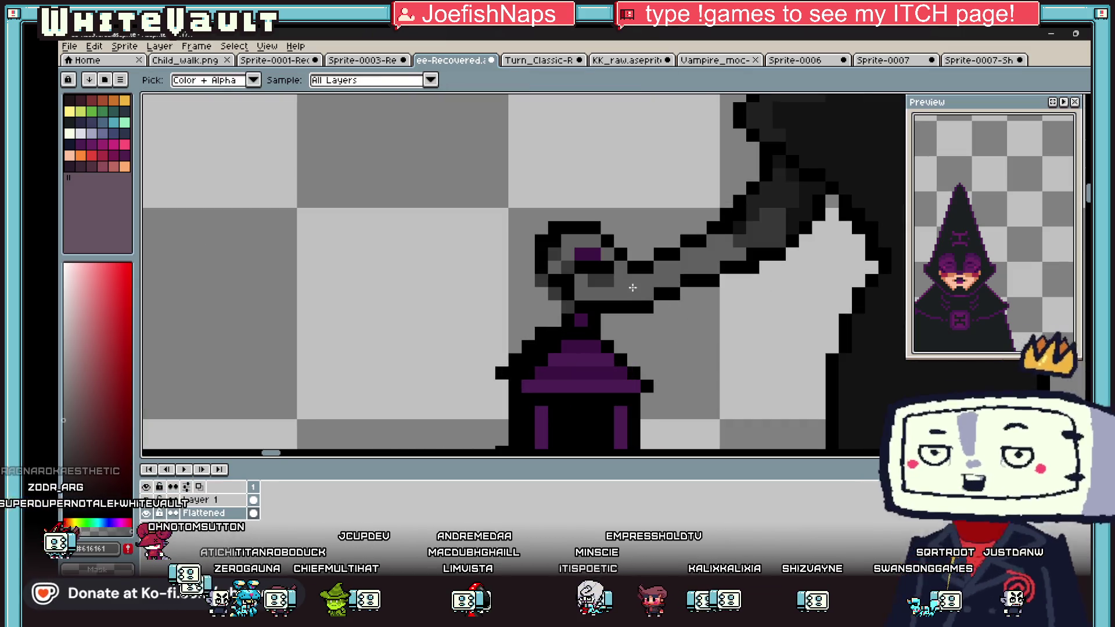
key(b)
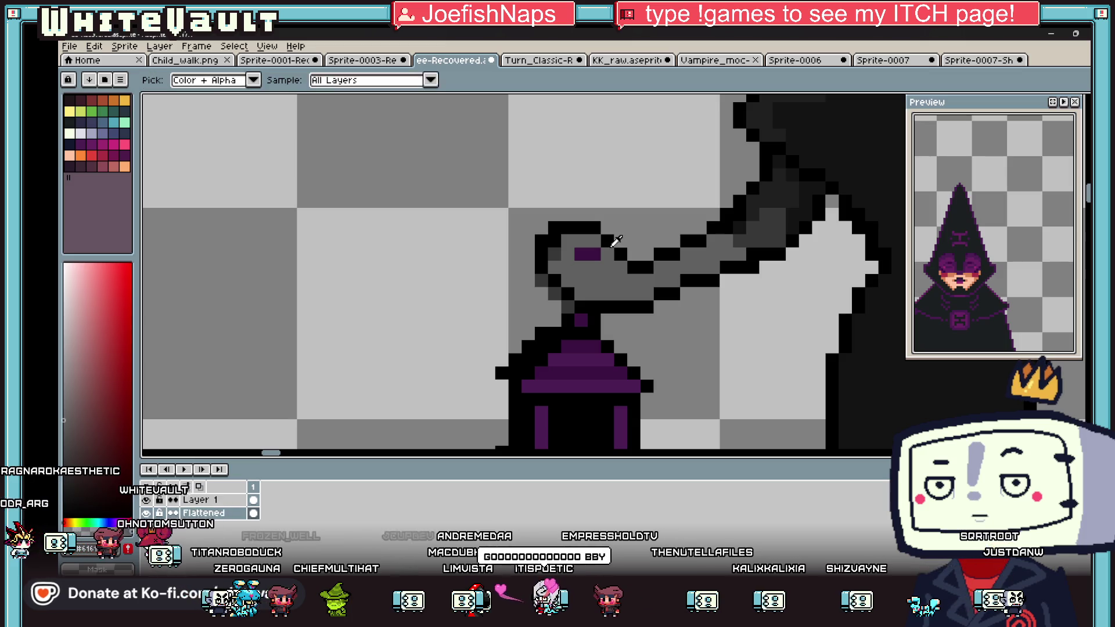
scroll(617, 242, up, 2)
drag(599, 251, 498, 256)
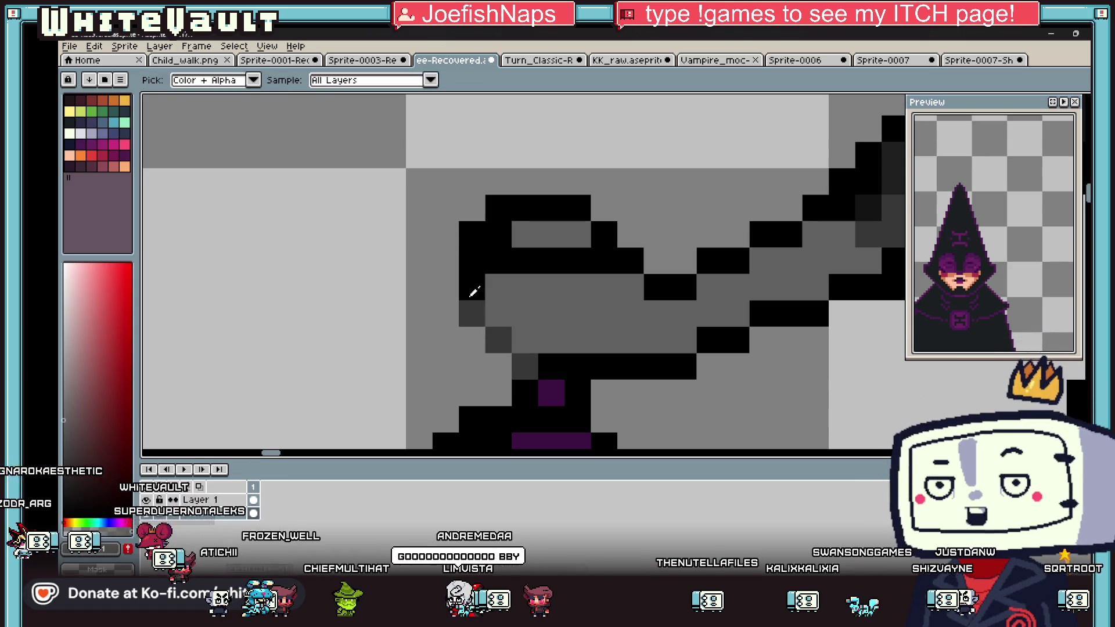
drag(510, 348, 530, 366)
scroll(530, 366, down, 5)
Step: Grey the lantern top's left outline, blacken the pixel beside it, and extend the black outline up the hand
key(i)
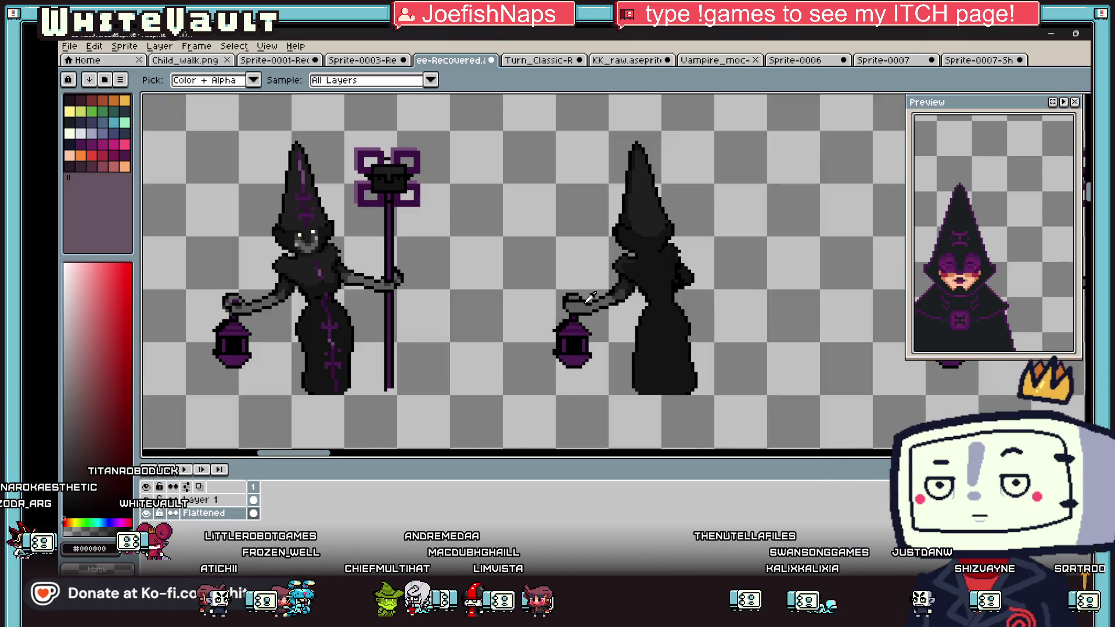
scroll(590, 298, up, 3)
key(b)
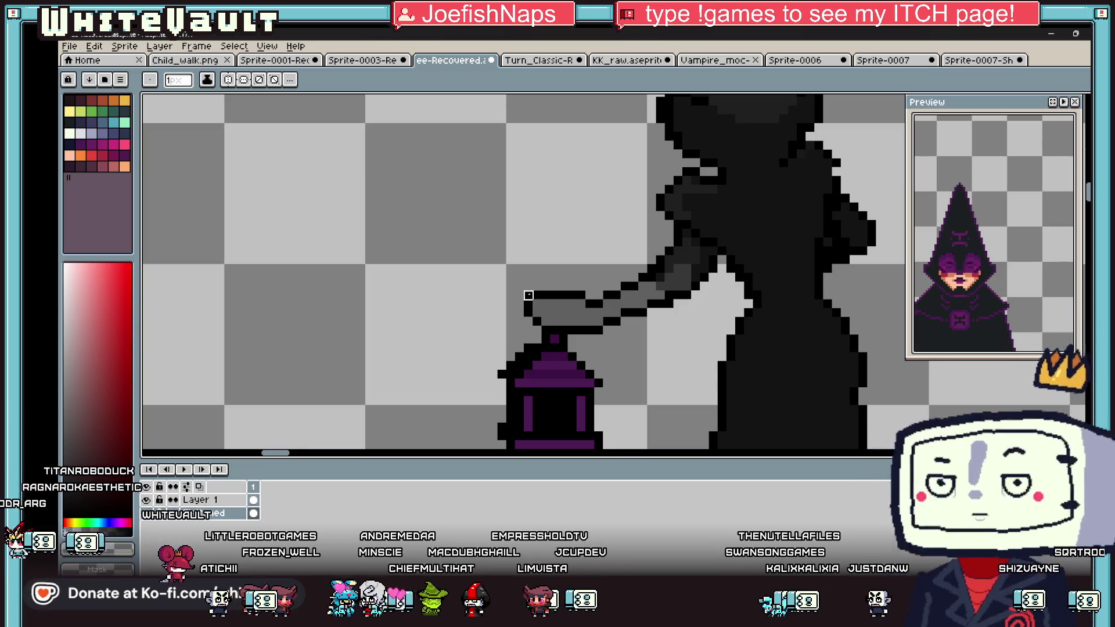
scroll(528, 295, down, 5)
scroll(616, 300, up, 4)
key(i)
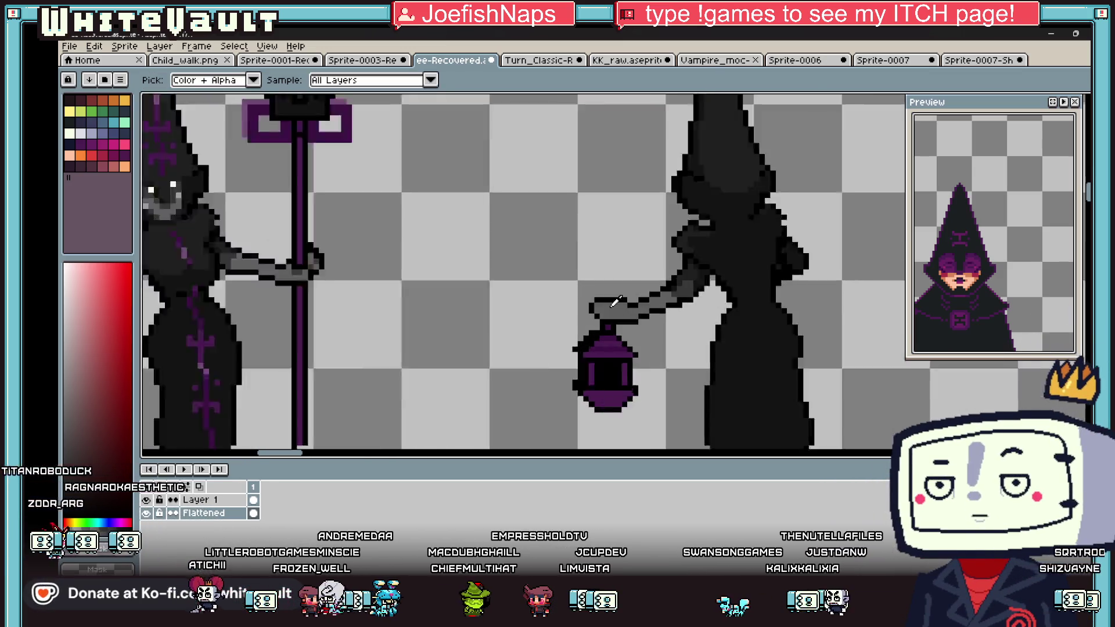
scroll(616, 301, up, 2)
key(b)
mouse_move(566, 297)
mouse_down()
mouse_move(568, 321)
mouse_move(592, 341)
mouse_up()
alt+click(604, 341)
click(578, 342)
mouse_move(555, 324)
mouse_down()
mouse_move(547, 301)
mouse_move(581, 274)
mouse_move(620, 271)
mouse_up()
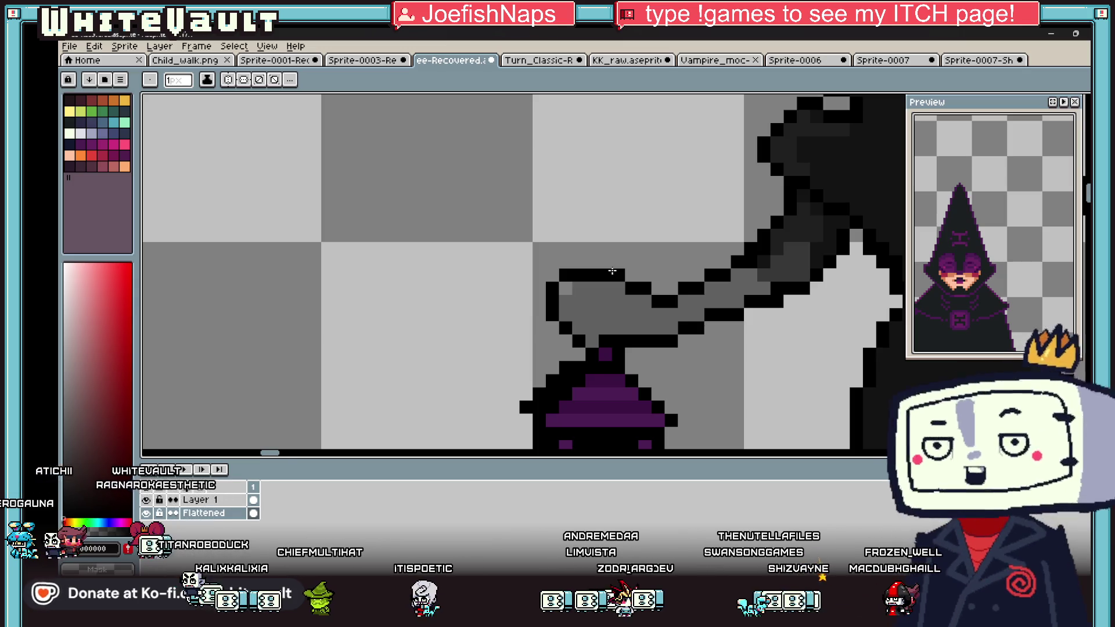
scroll(612, 271, down, 5)
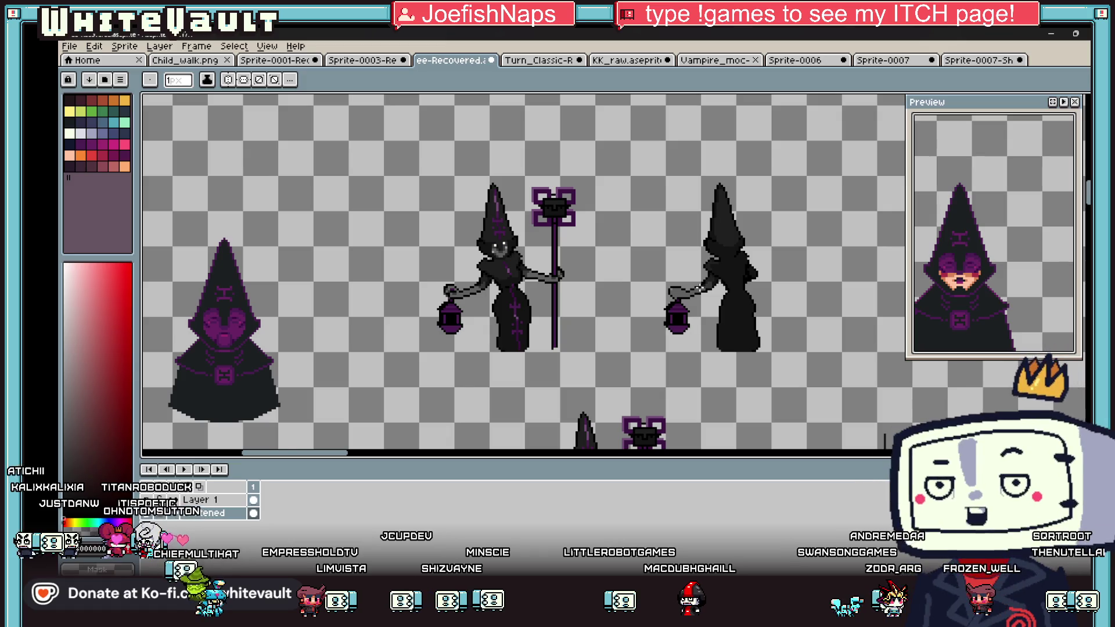
Step: Blacken the handle's left-edge pixel and add three dark-grey shading pixels to the hand and handle
scroll(617, 251, up, 5)
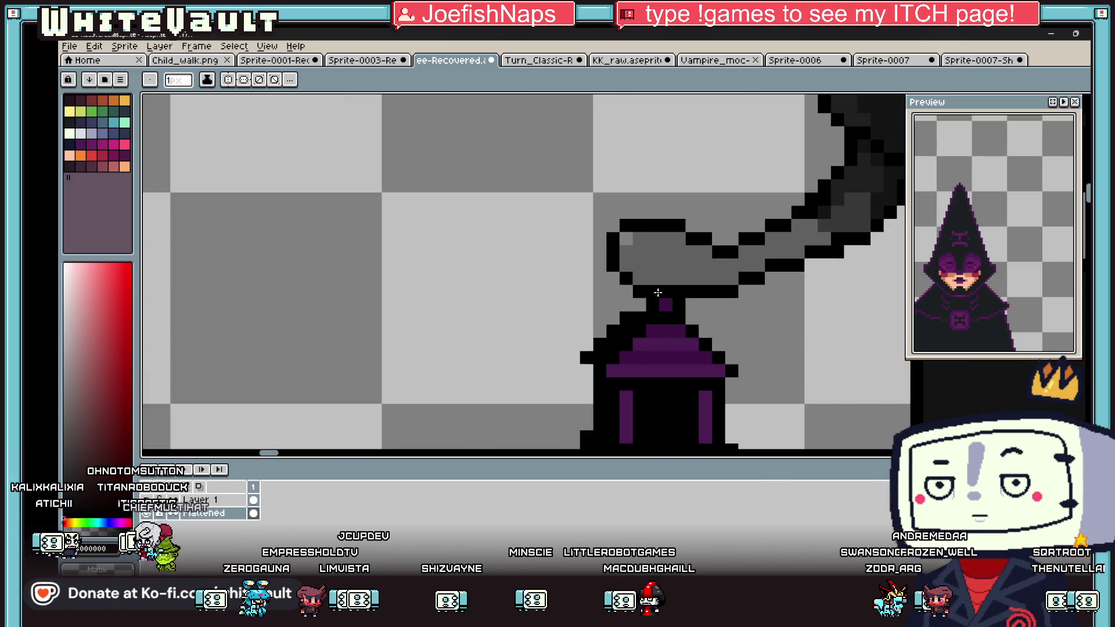
click(626, 252)
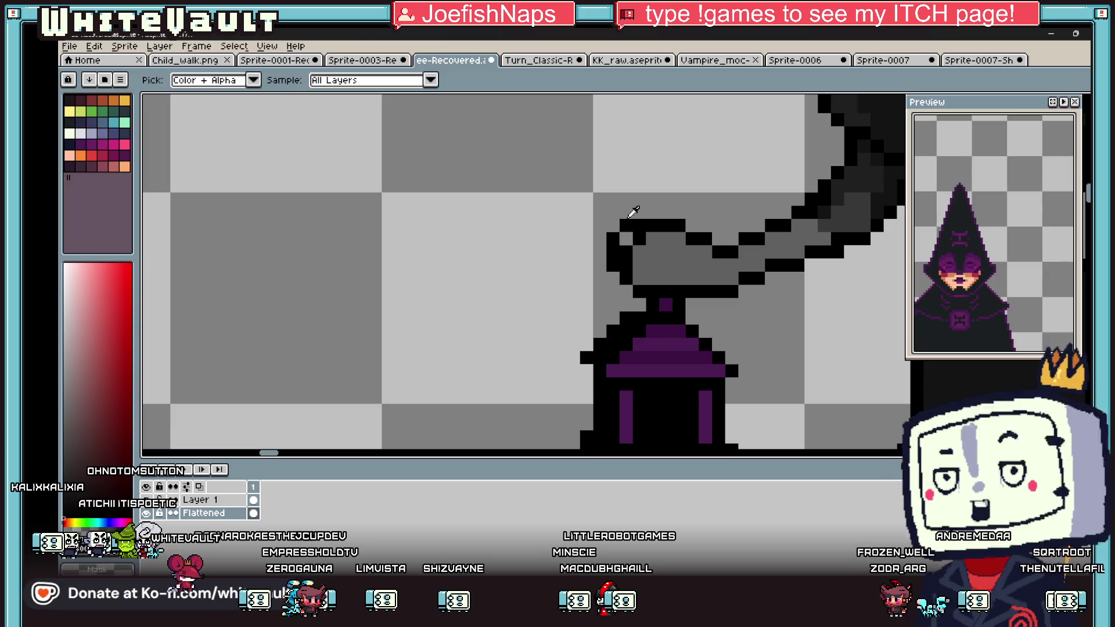
key(i)
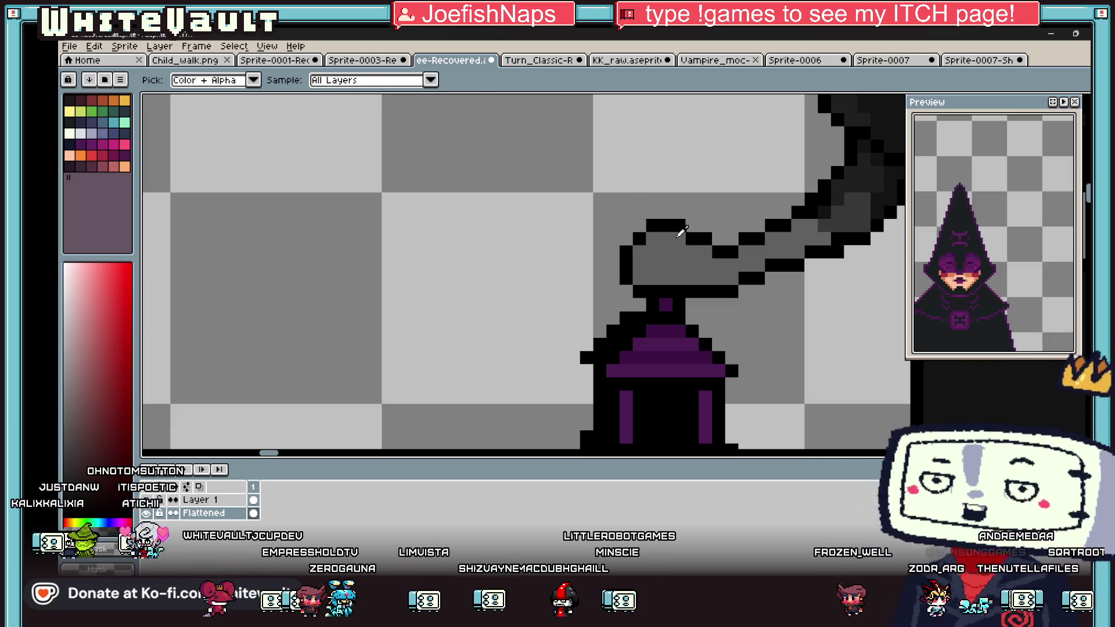
scroll(700, 233, down, 1)
scroll(699, 233, up, 1)
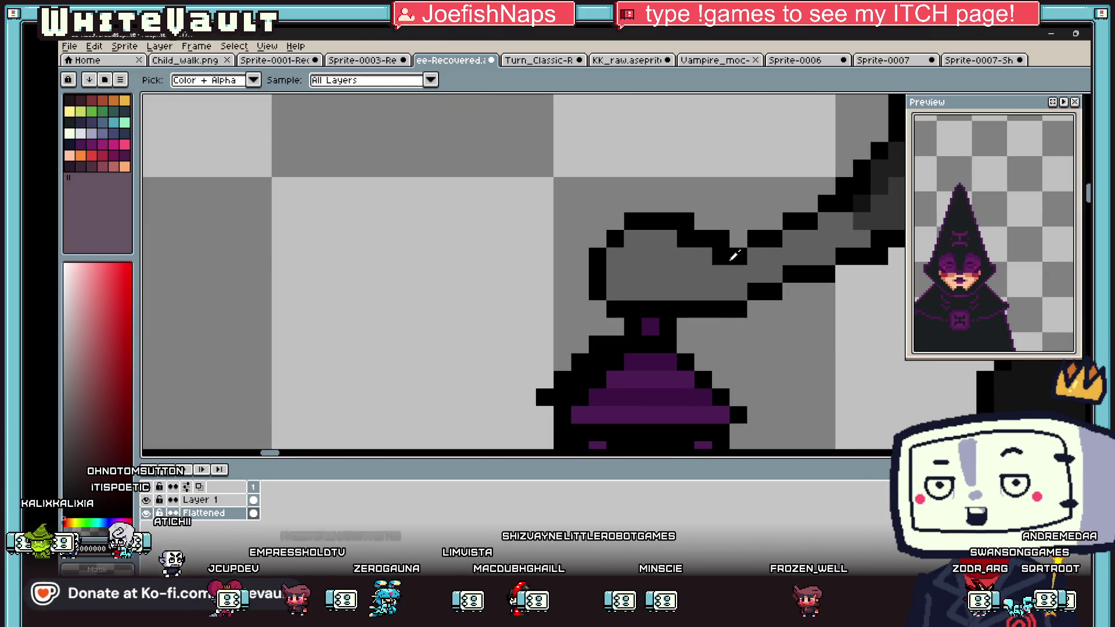
scroll(749, 291, down, 5)
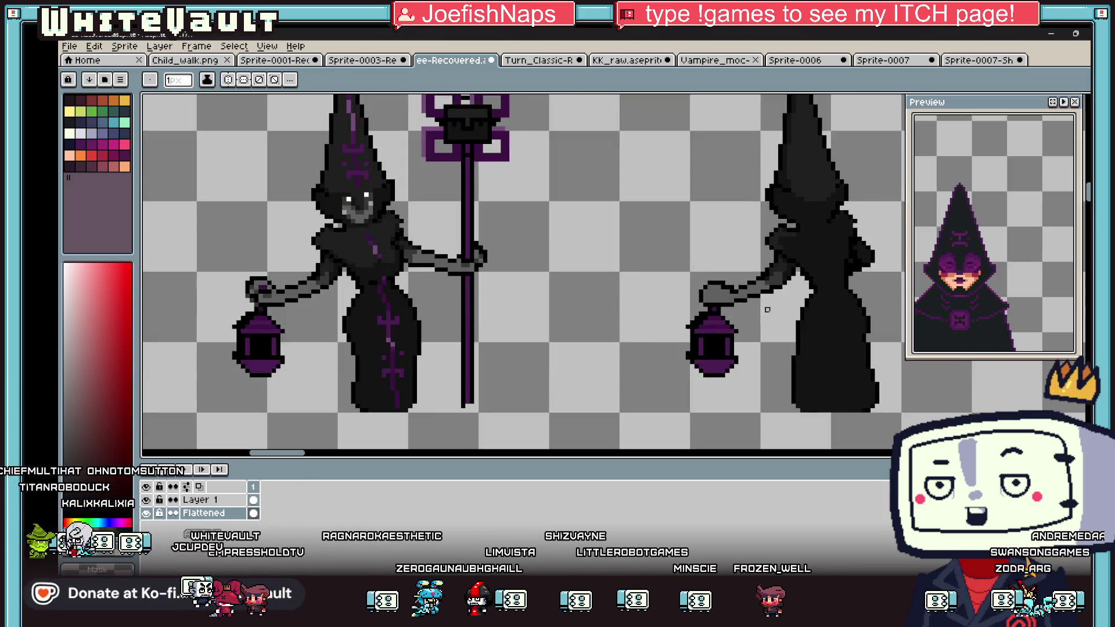
scroll(787, 291, up, 5)
key(b)
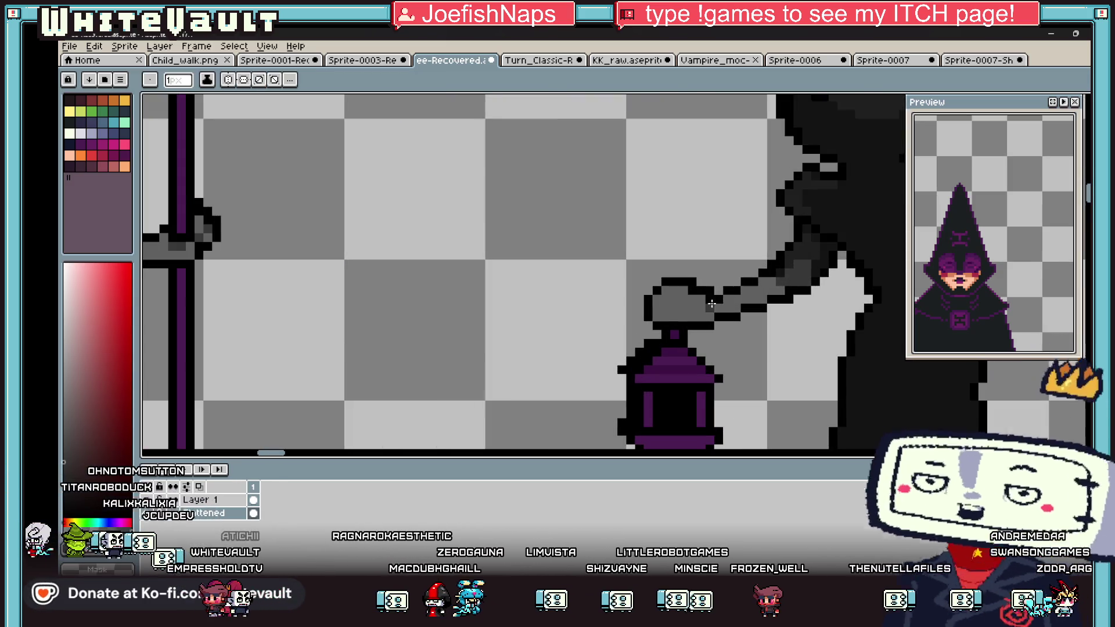
click(607, 312)
click(715, 311)
click(767, 293)
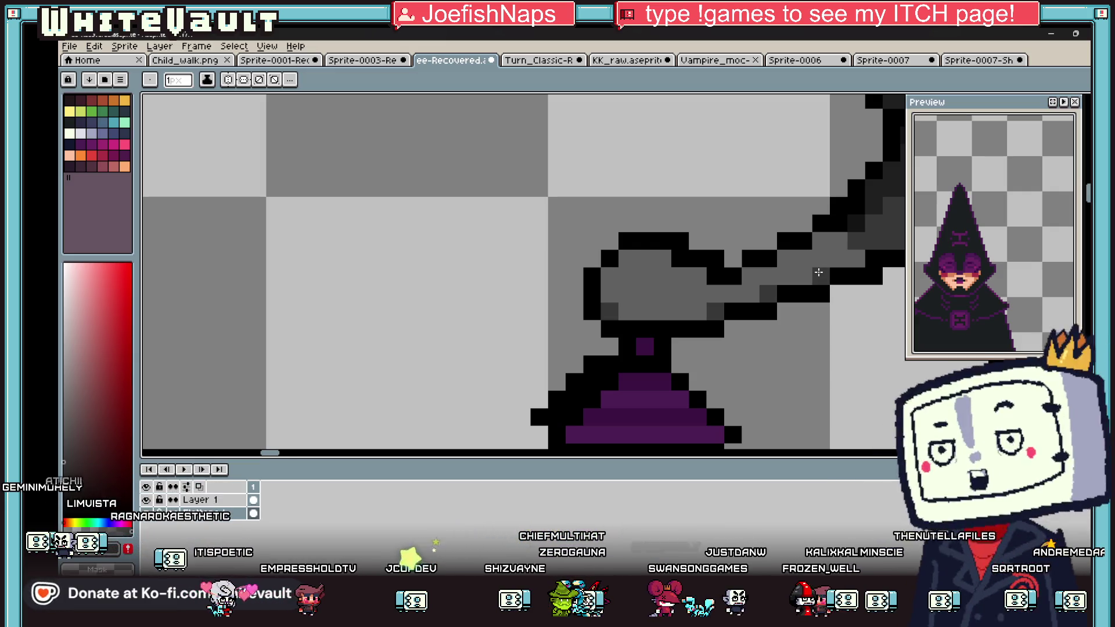
Step: Select the lantern, shift it sideways under the hand, and drop it in place
ctrl+scroll(744, 256, down, 1)
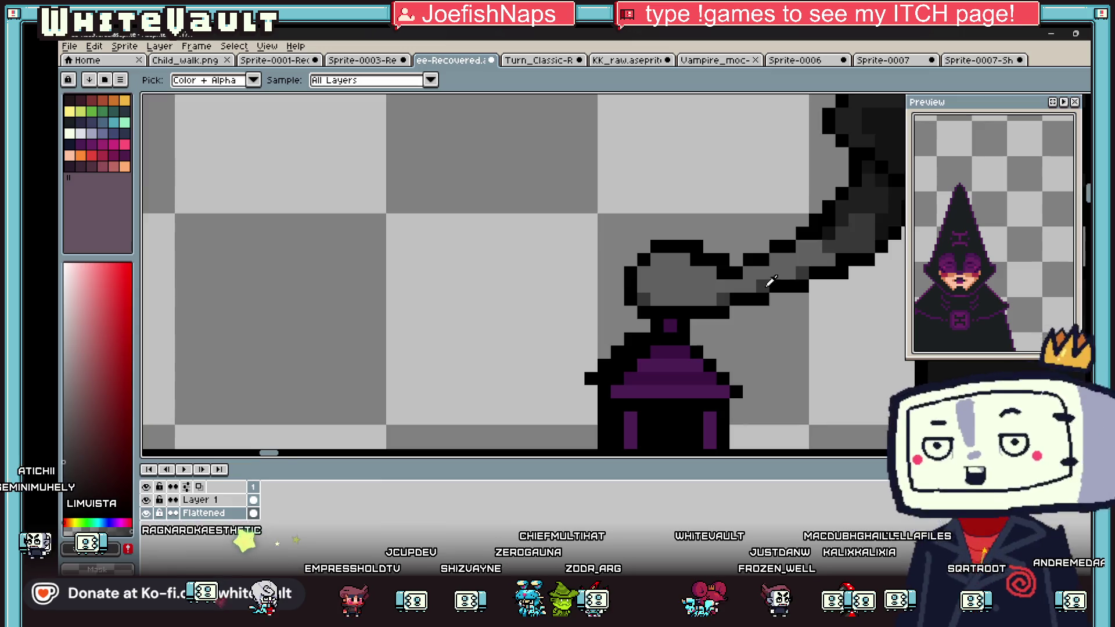
ctrl+scroll(655, 248, up, 2)
scroll(666, 254, down, 3)
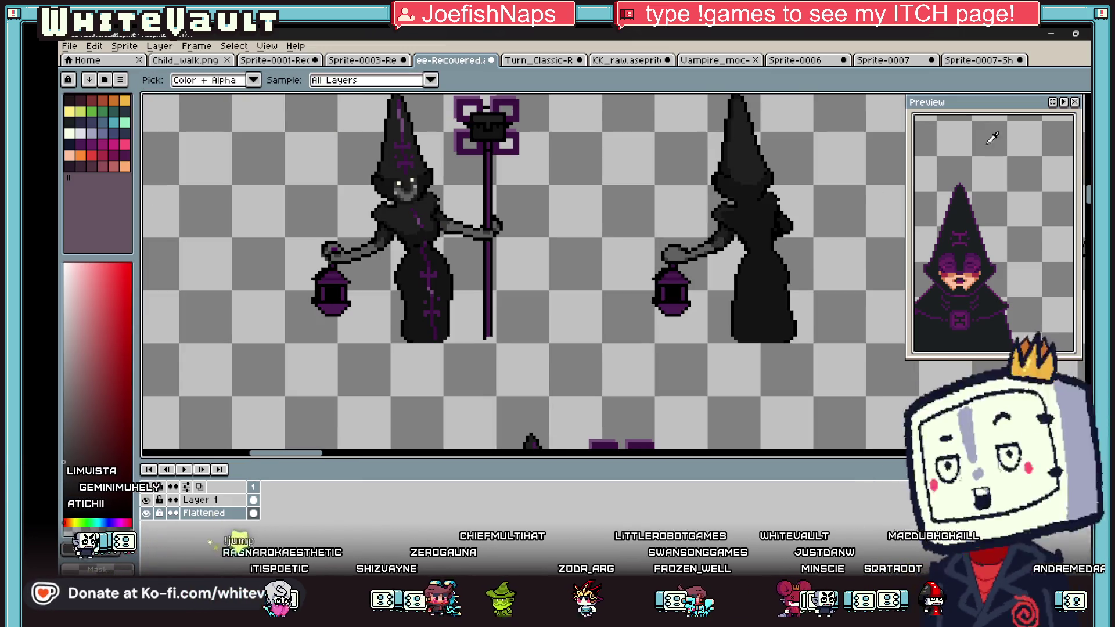
scroll(656, 268, up, 1)
mouse_move(639, 263)
mouse_down()
mouse_move(744, 364)
mouse_move(693, 334)
mouse_up()
key(ctrl+d)
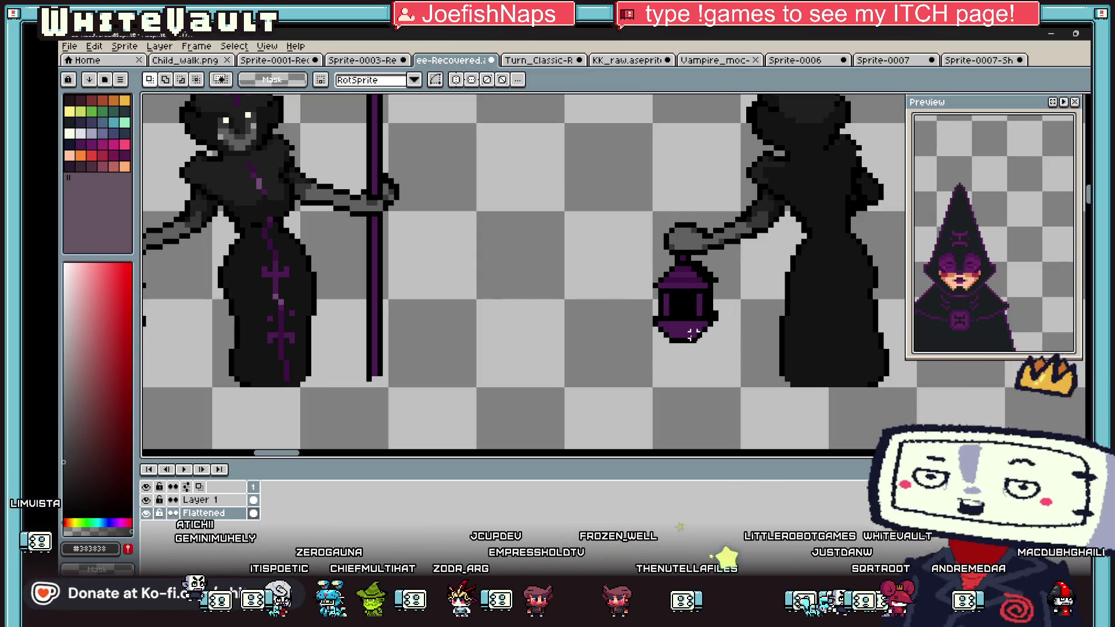
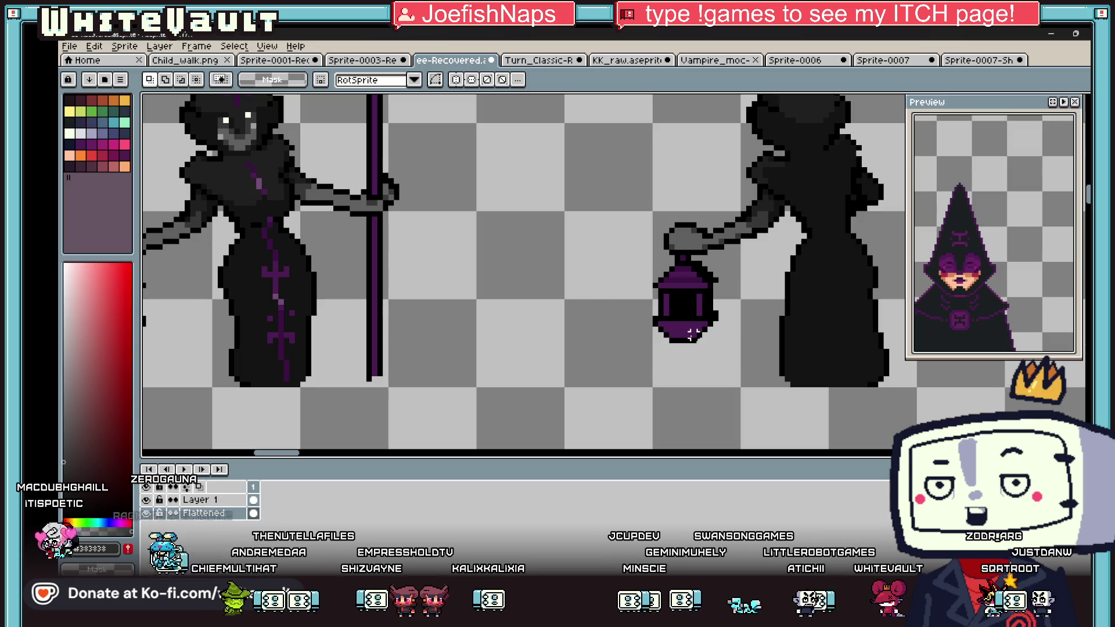
Step: Select the silhouette witch's raised hand and move it one pixel right
scroll(699, 307, down, 3)
scroll(569, 330, up, 2)
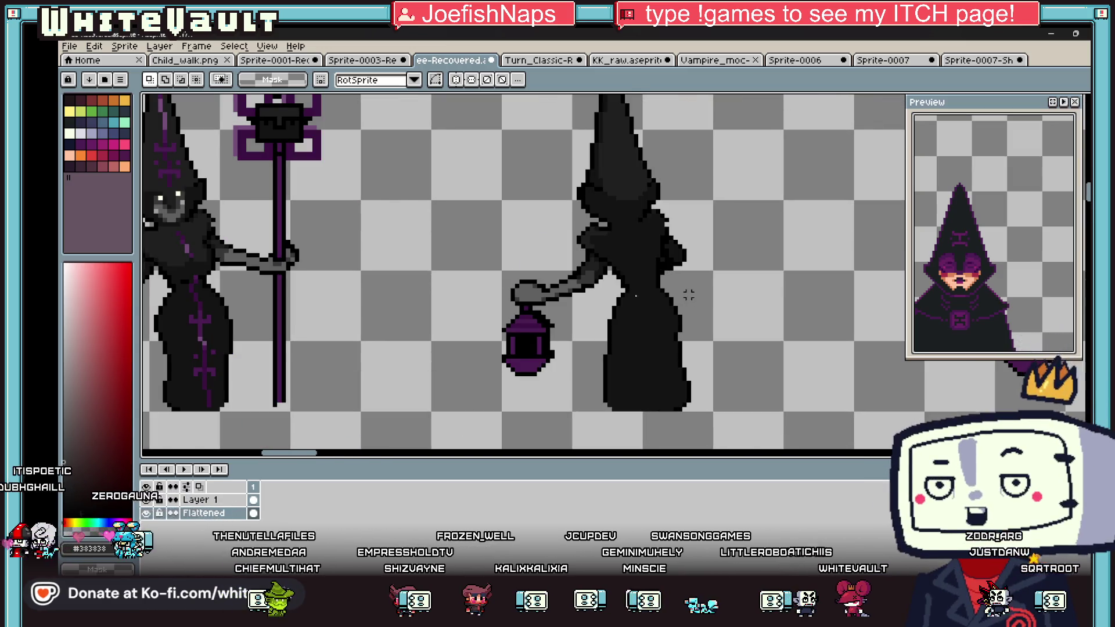
scroll(510, 329, up, 1)
mouse_move(494, 313)
mouse_down()
mouse_move(572, 398)
mouse_move(604, 405)
mouse_up()
click(667, 356)
scroll(664, 357, down, 1)
scroll(666, 359, down, 1)
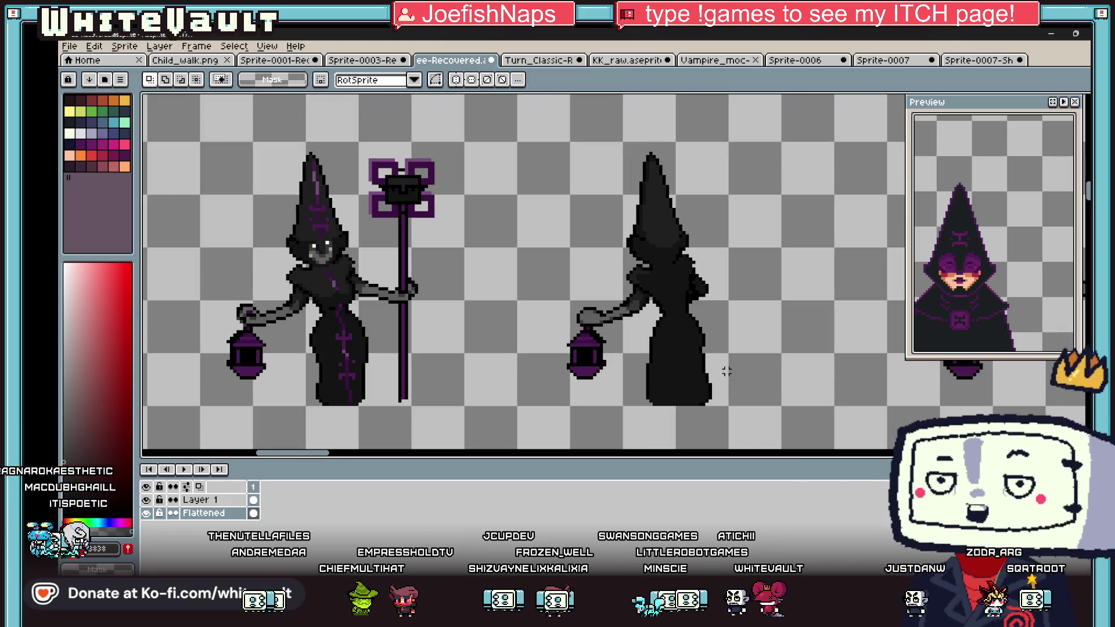
scroll(743, 352, down, 1)
scroll(730, 318, up, 4)
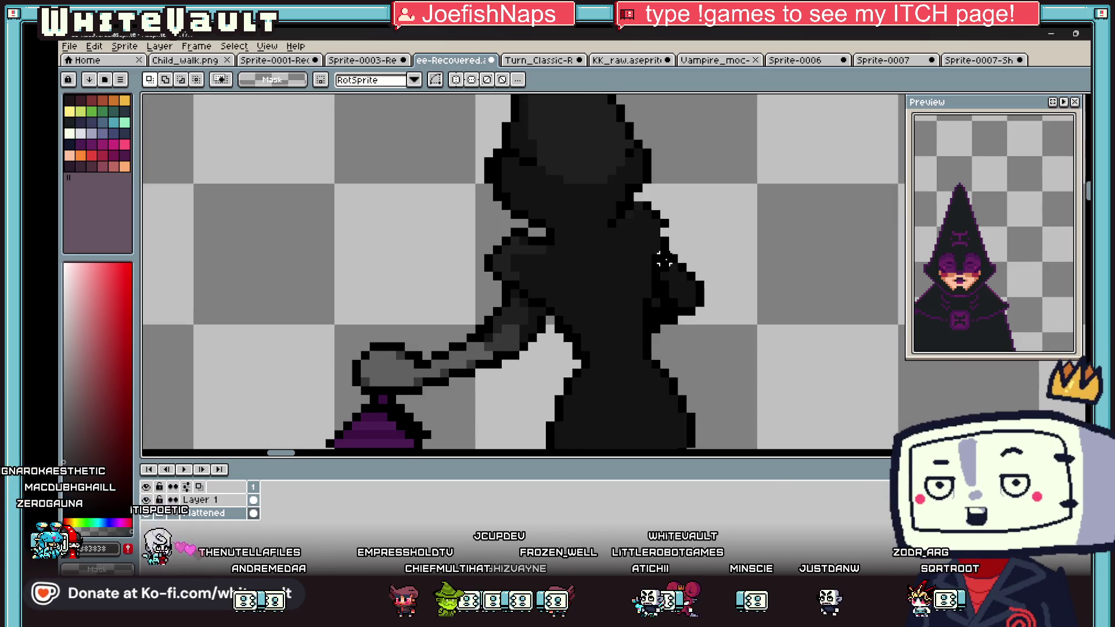
mouse_move(664, 261)
mouse_down()
mouse_move(721, 325)
mouse_move(723, 343)
mouse_up()
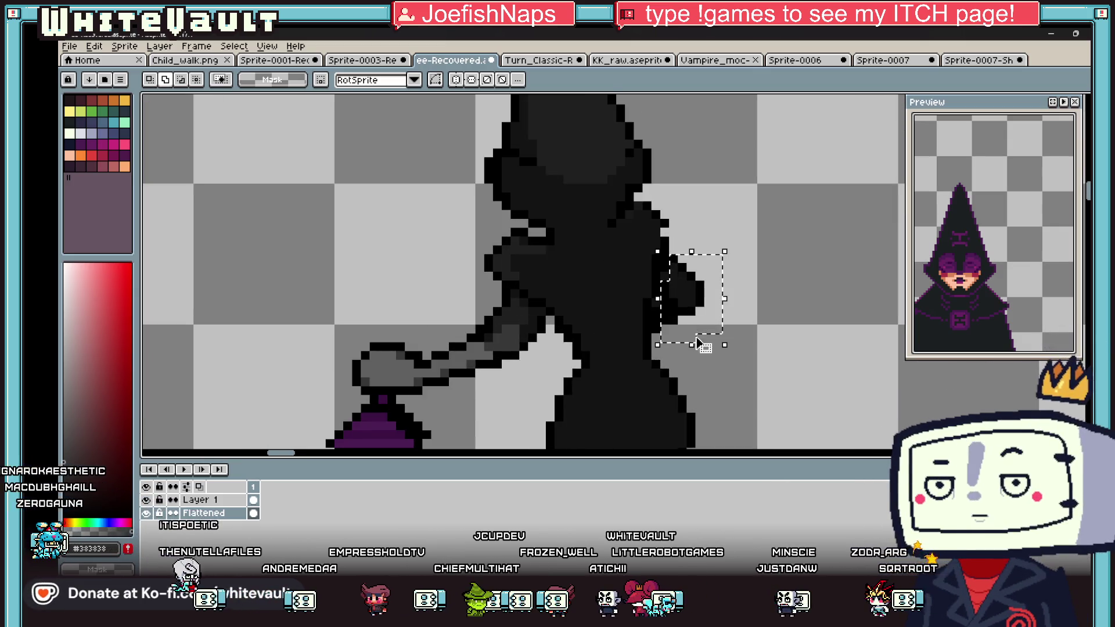
drag(668, 313, 698, 327)
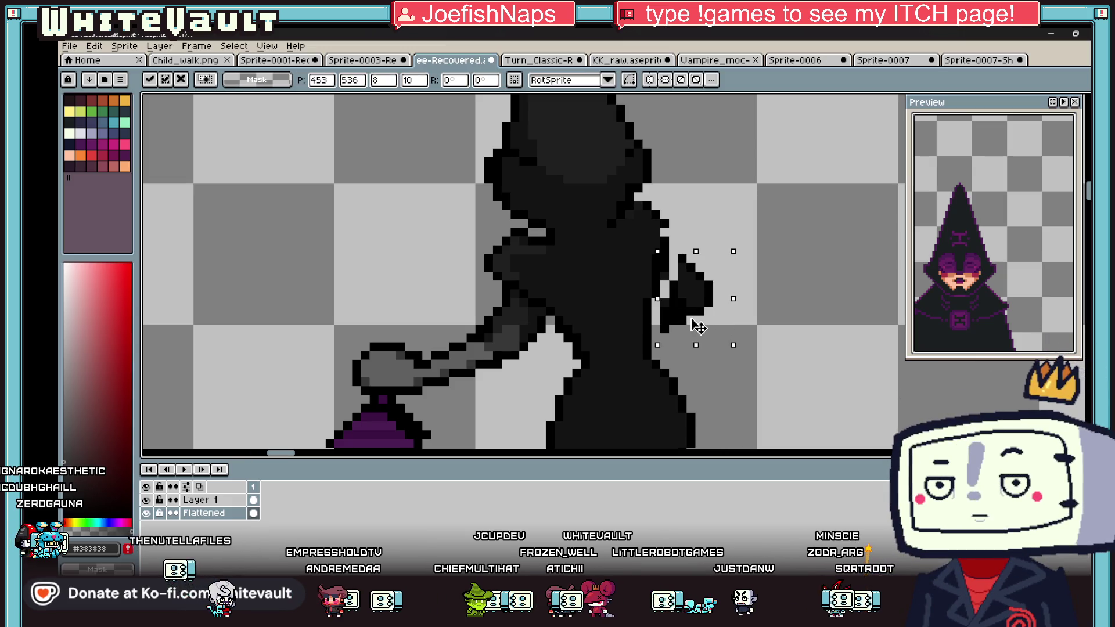
key(Return)
Step: Touch up the hand's edge pixels with the pencil, undoing a stray light stroke
scroll(688, 318, up, 1)
key(i)
key(b)
drag(666, 226, 639, 327)
key(ctrl+z)
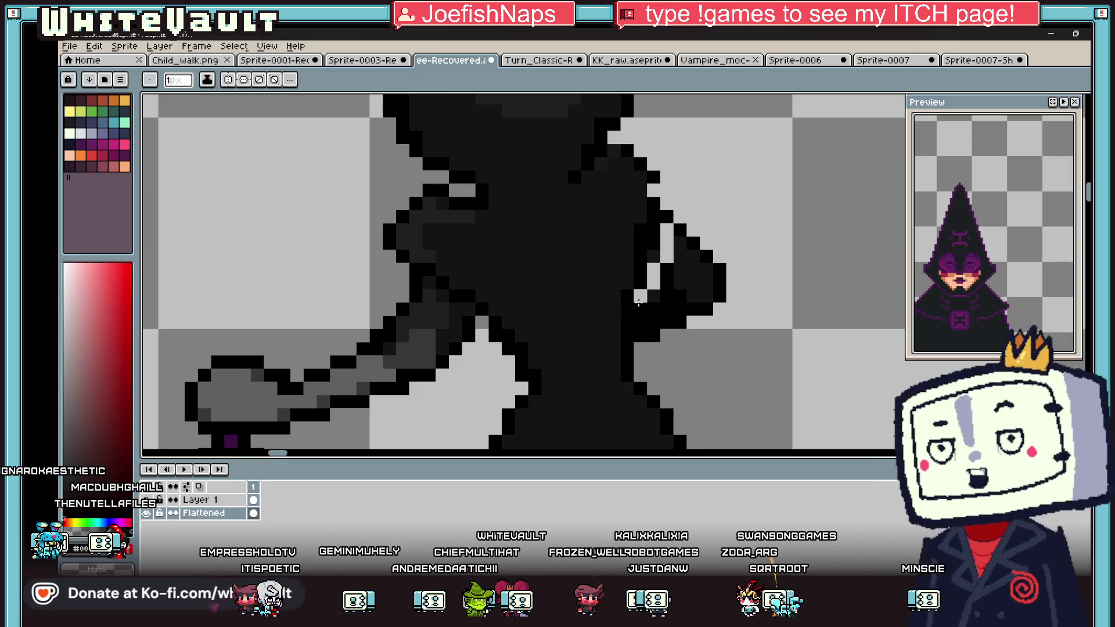
key(b)
click(655, 272)
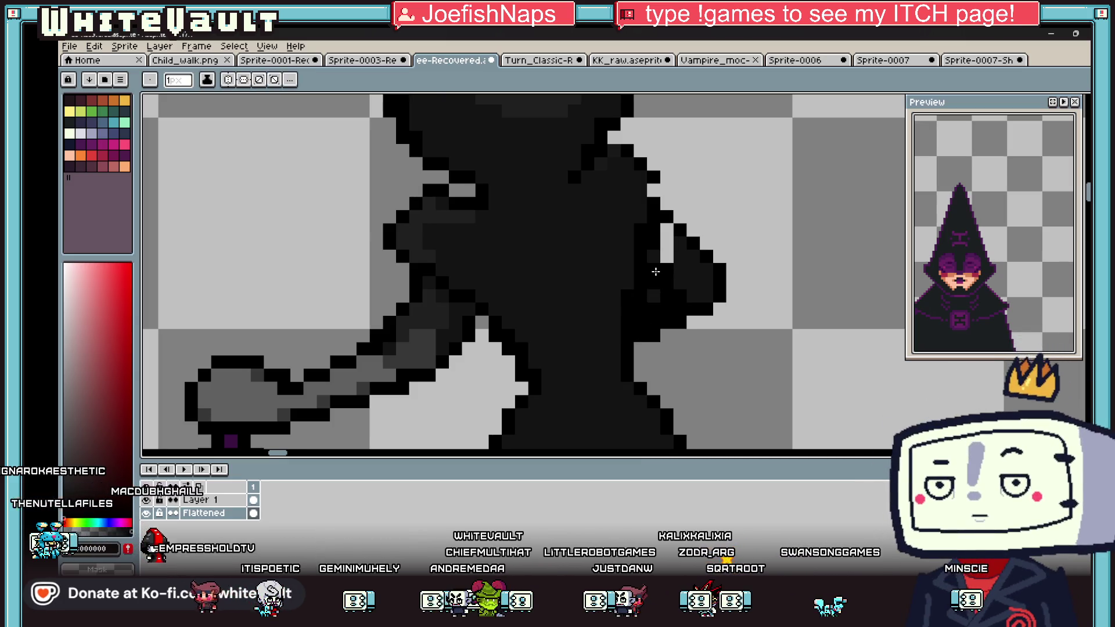
key(i)
scroll(679, 244, down, 5)
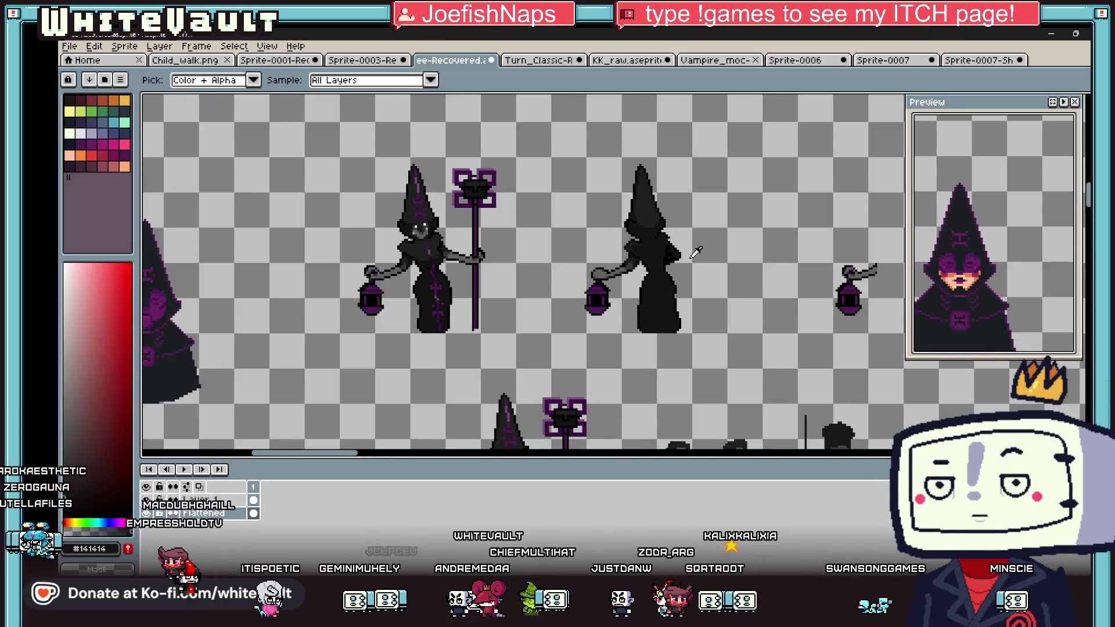
scroll(680, 241, up, 3)
scroll(663, 279, down, 3)
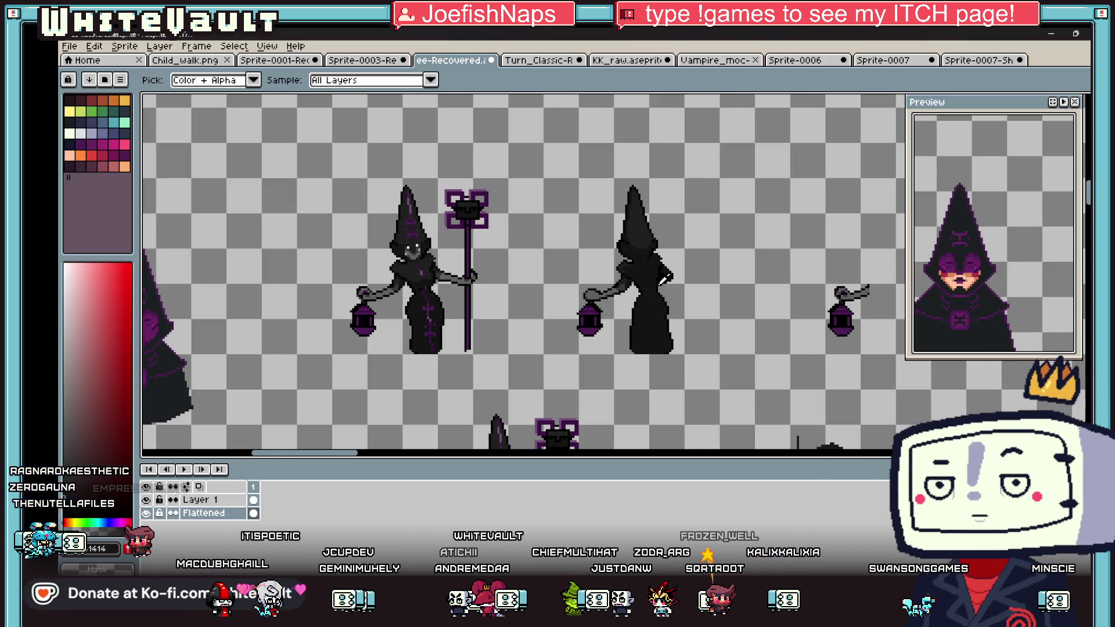
scroll(667, 266, down, 3)
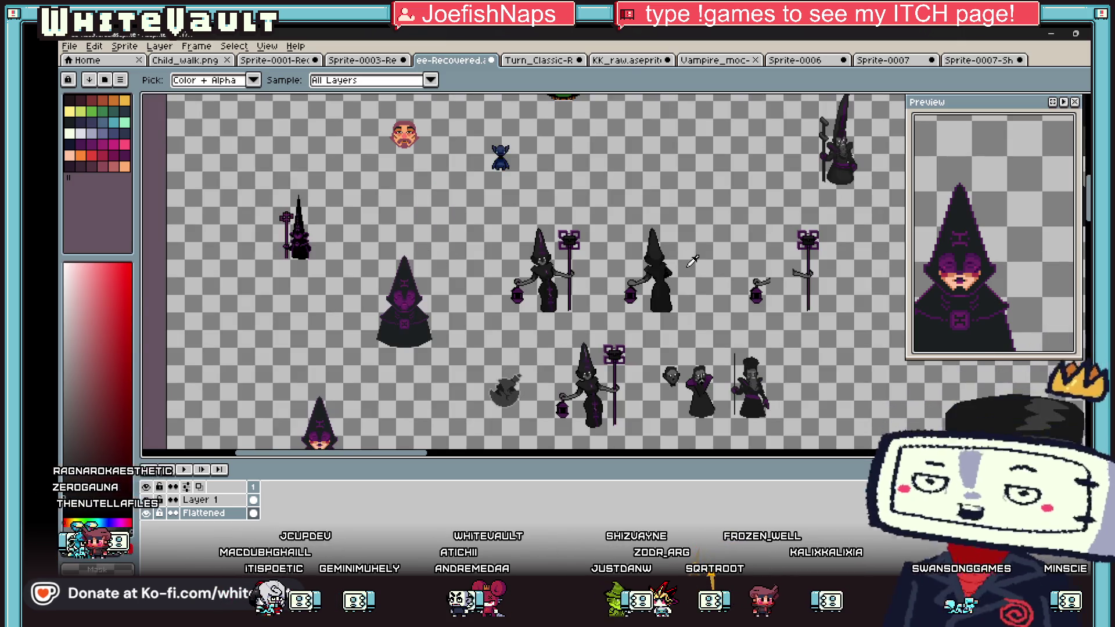
scroll(687, 261, up, 3)
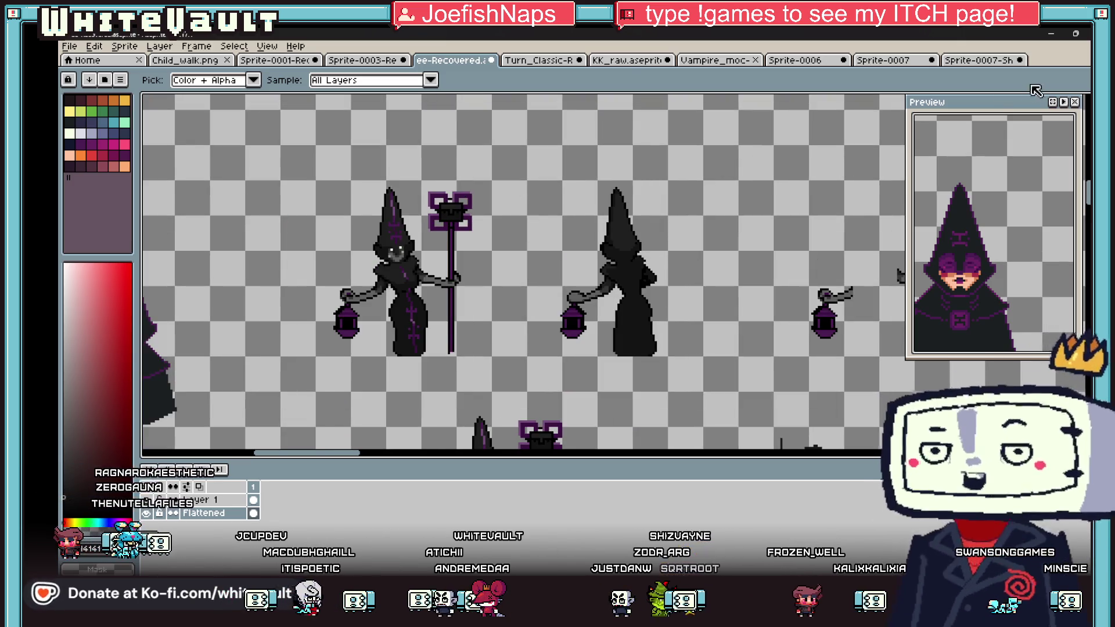
Step: Copy the first witch's staff, trial a flipped paste beside the second witch, then undo it
key(m)
mouse_move(515, 154)
mouse_down()
mouse_move(451, 348)
mouse_move(428, 373)
mouse_up()
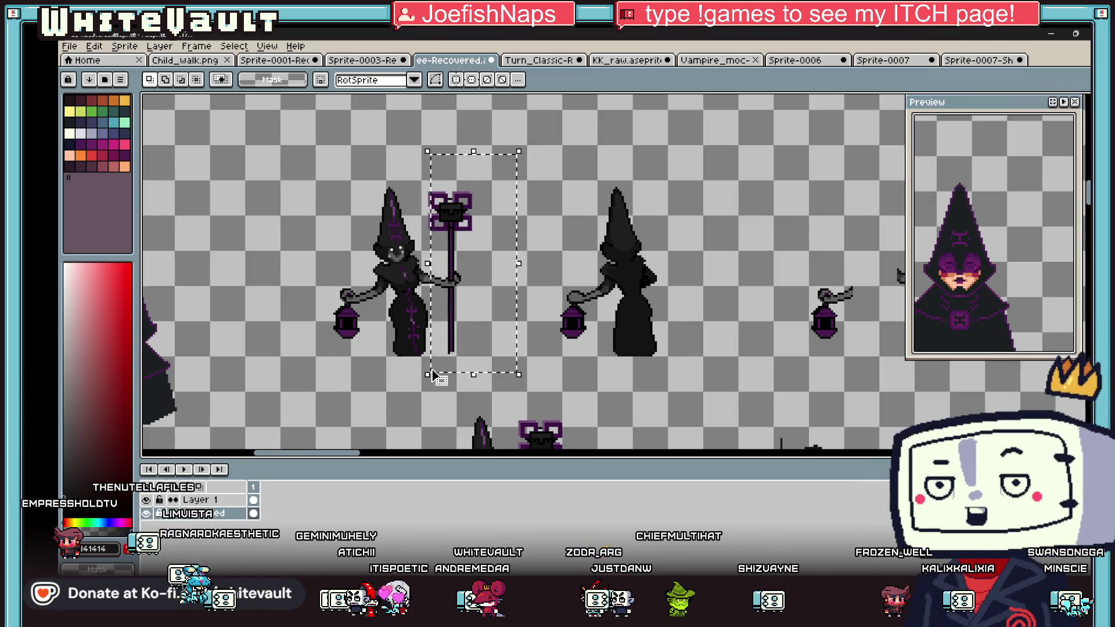
drag(488, 181, 430, 400)
key(ctrl+c)
key(ctrl+v)
key(shift+h)
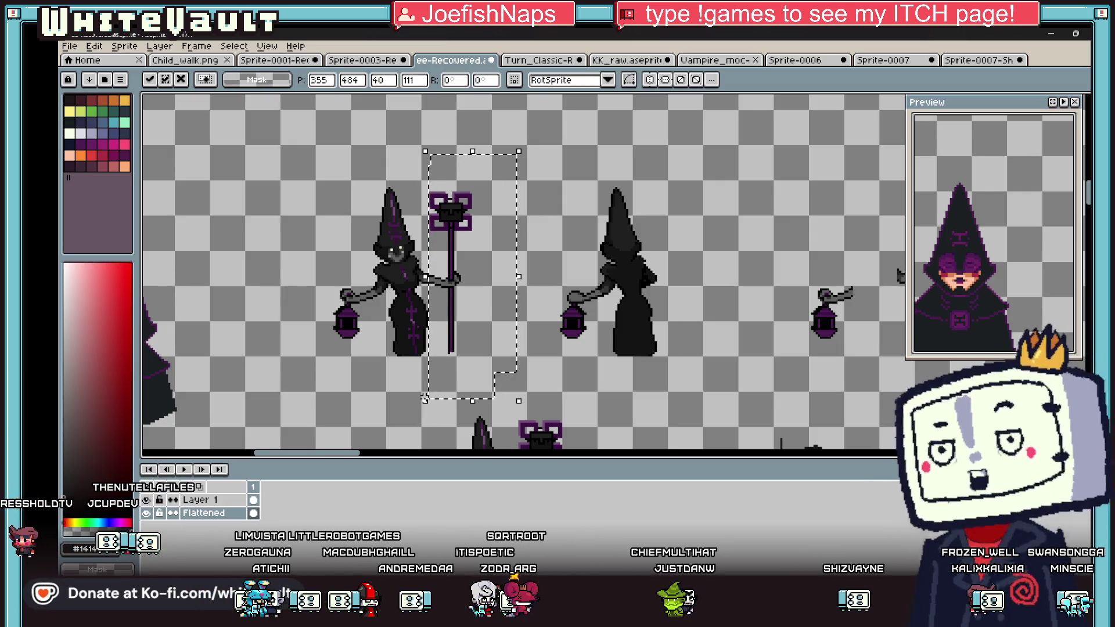
mouse_move(459, 357)
mouse_down()
mouse_move(685, 356)
mouse_move(695, 326)
mouse_move(607, 326)
mouse_up()
key(shift+h)
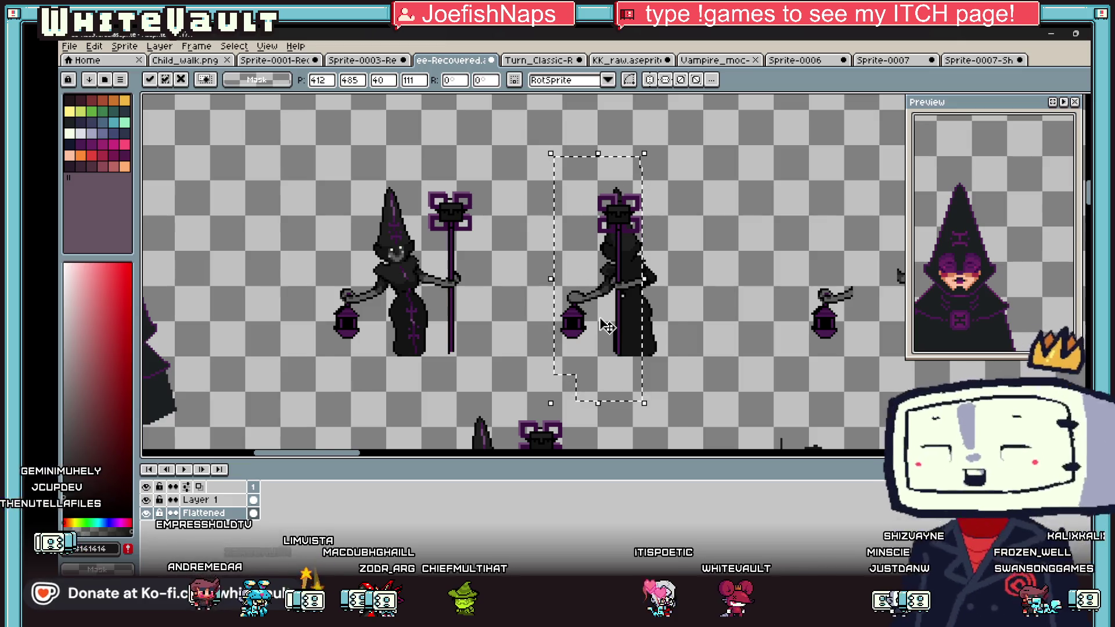
key(ctrl+z)
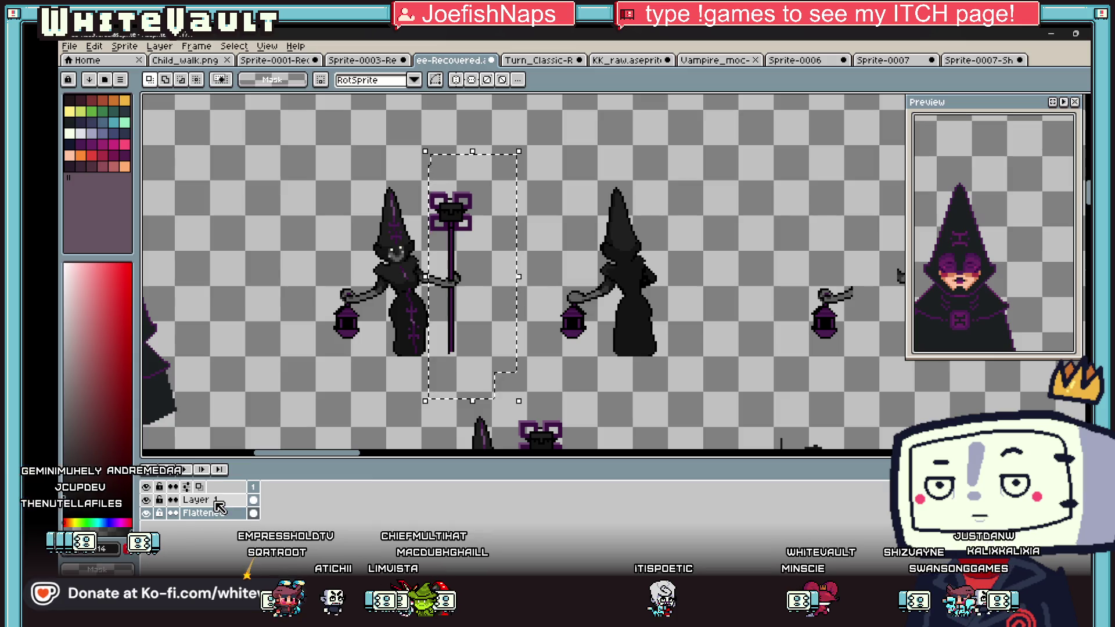
Step: Paste the staff onto Layer 1 and nudge it into the second witch's hand
click(197, 500)
key(ctrl+v)
mouse_move(451, 350)
mouse_down()
mouse_move(481, 362)
mouse_move(705, 349)
mouse_move(662, 349)
mouse_move(683, 328)
mouse_up()
key(Left)
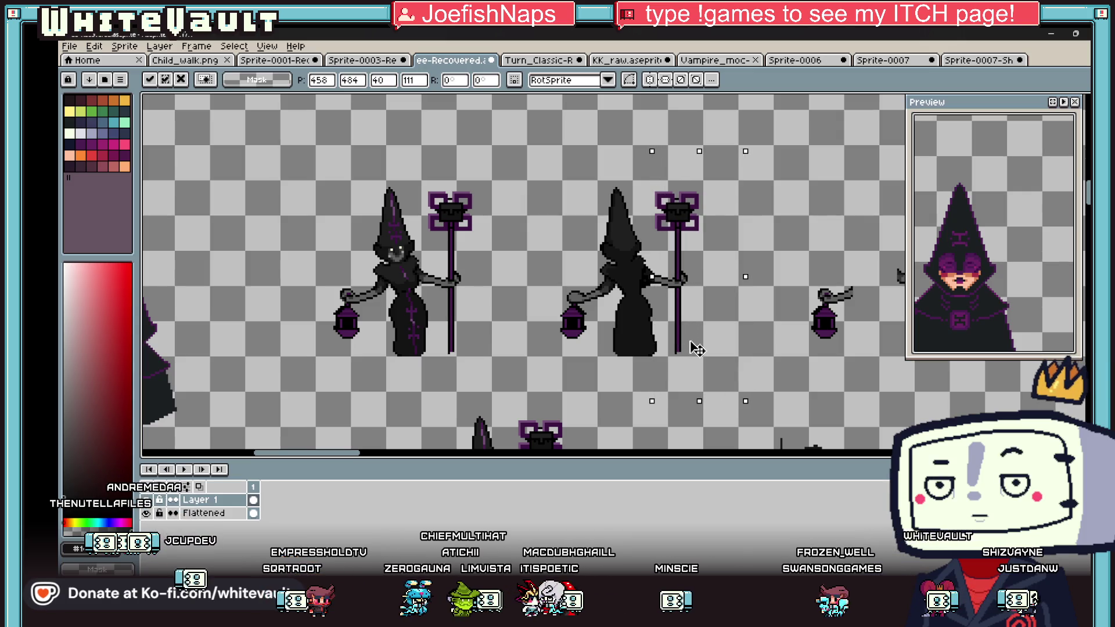
key(Up)
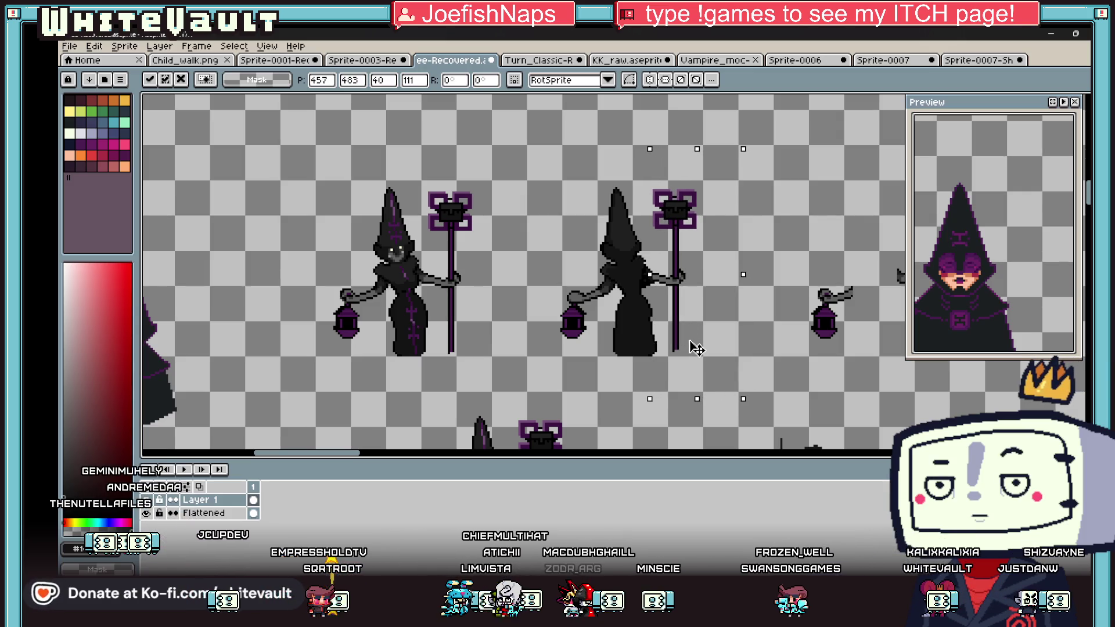
key(Down)
key(ctrl+d)
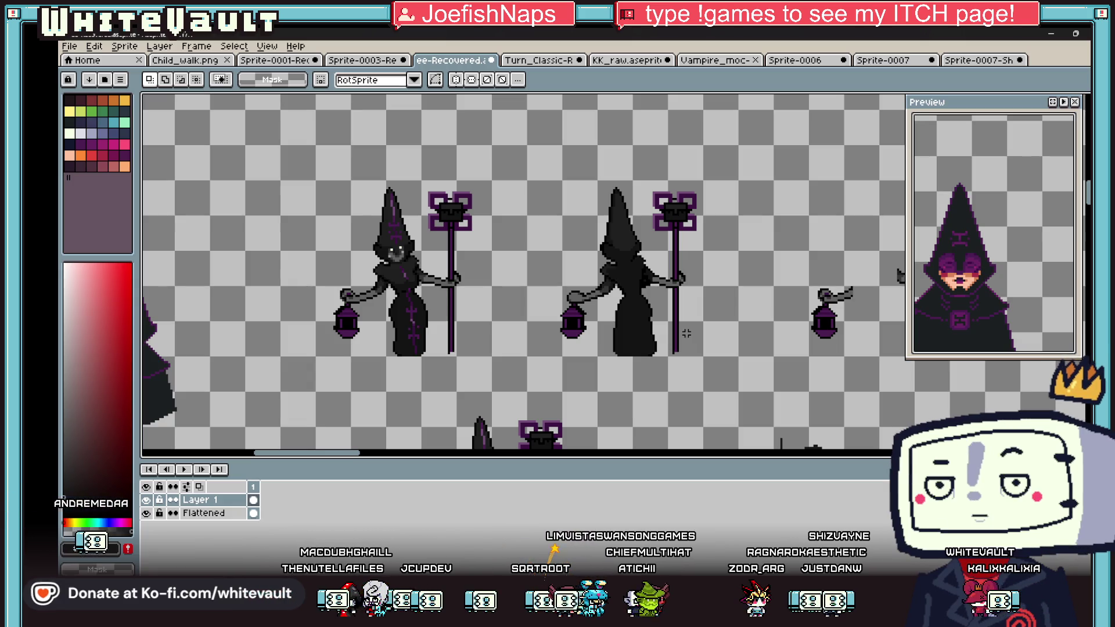
Step: Shift the second witch's staff a few pixels to the right
scroll(673, 293, down, 2)
scroll(678, 284, up, 2)
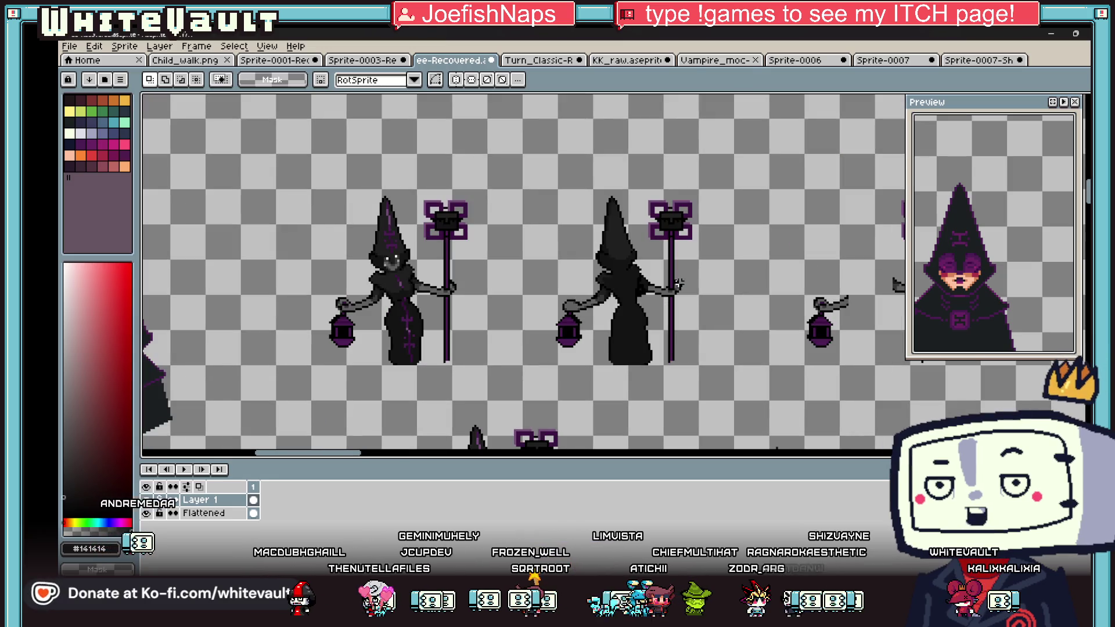
mouse_move(767, 139)
mouse_down()
mouse_move(623, 396)
mouse_move(668, 373)
mouse_up()
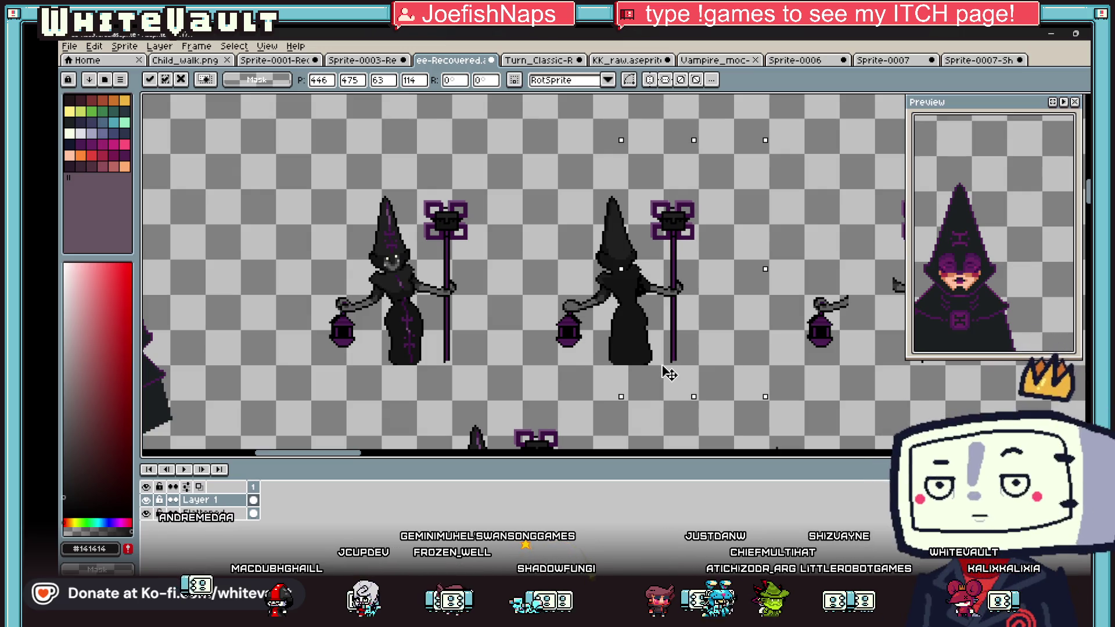
click(767, 371)
scroll(818, 378, down, 2)
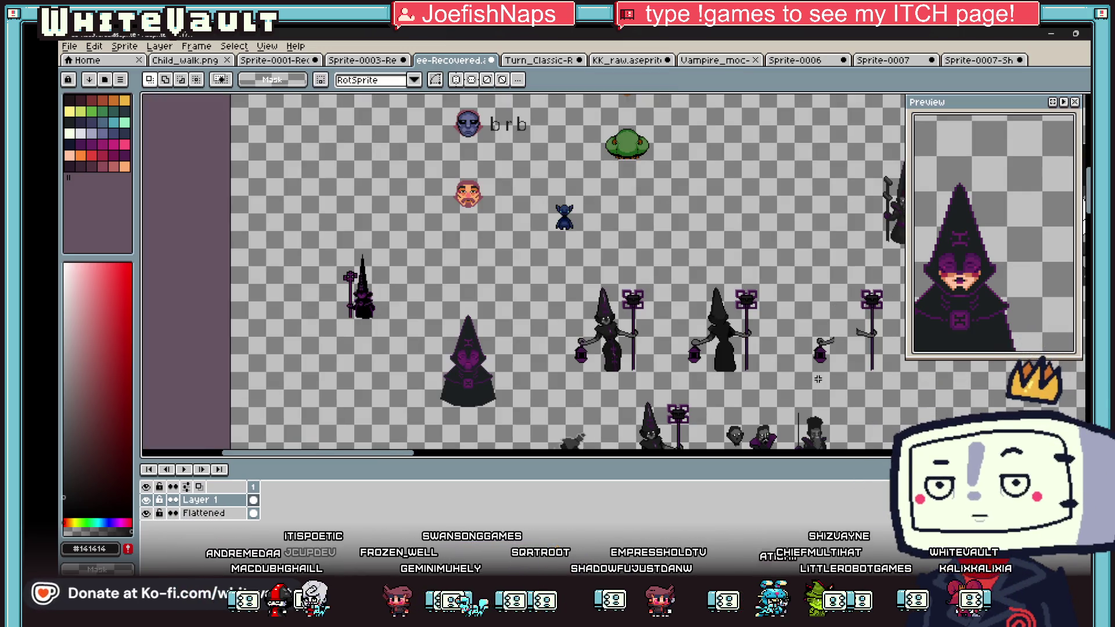
Step: Undo twice to remove the pasted staff and its selection from the dark witch
key(ctrl+z)
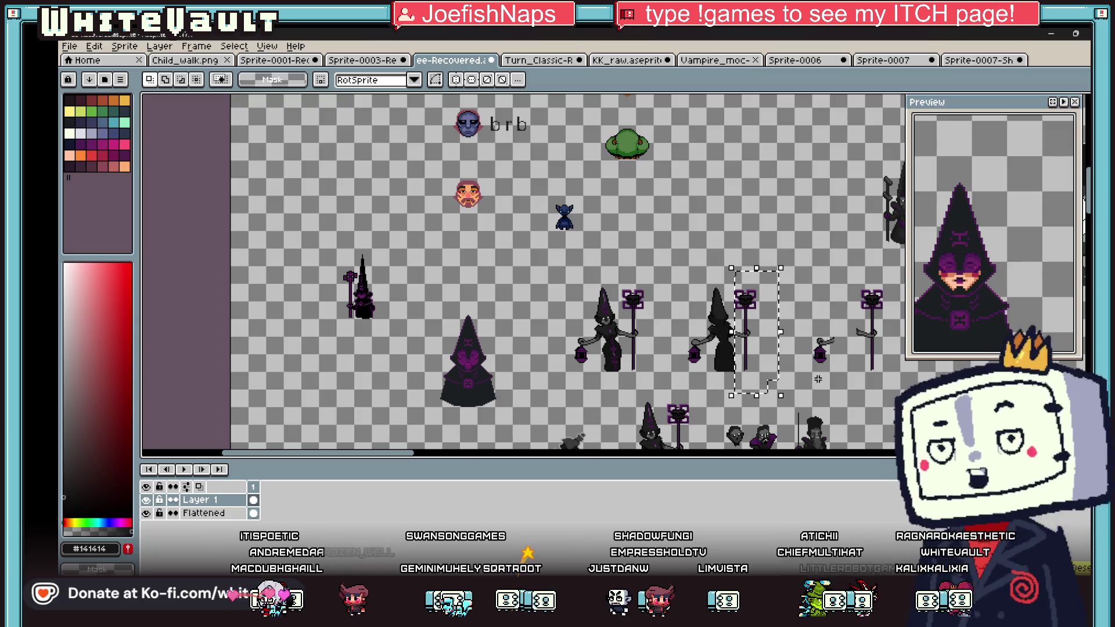
key(ctrl+z)
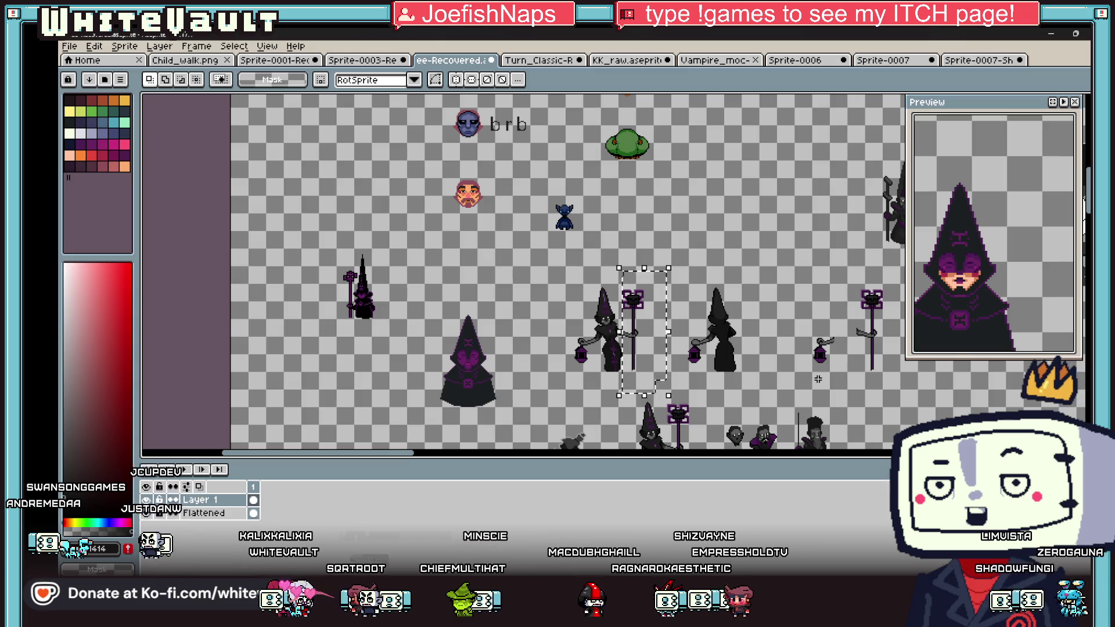
scroll(778, 338, up, 1)
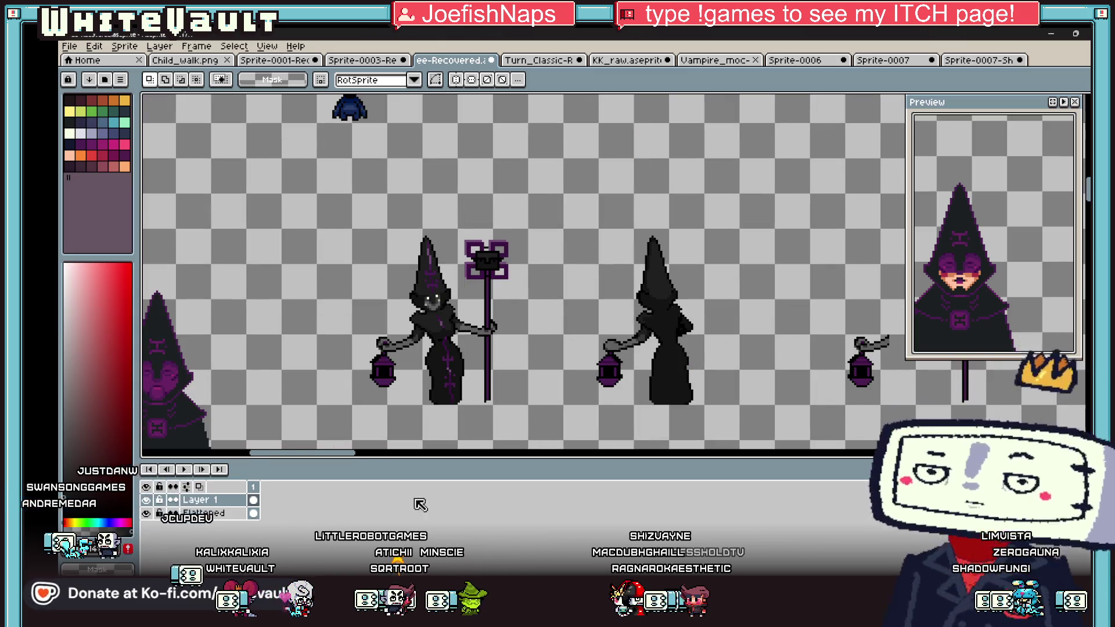
Step: Sample the dark #141414 robe and arm colours of the back-view witch for the pencil
right_click(244, 514)
key(Escape)
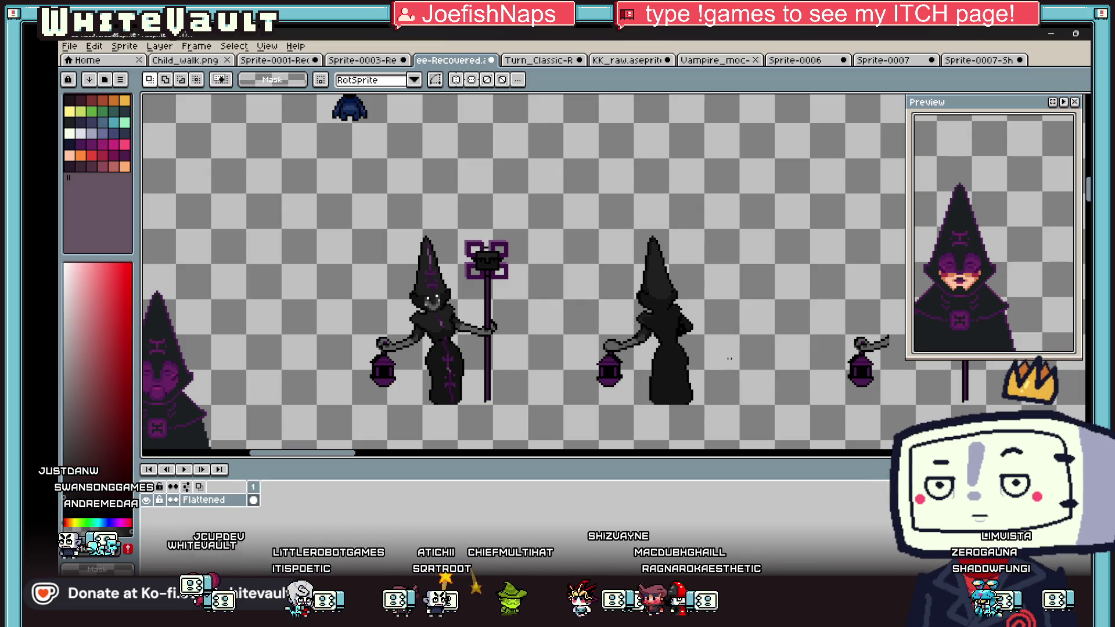
scroll(691, 330, up, 3)
key(i)
key(b)
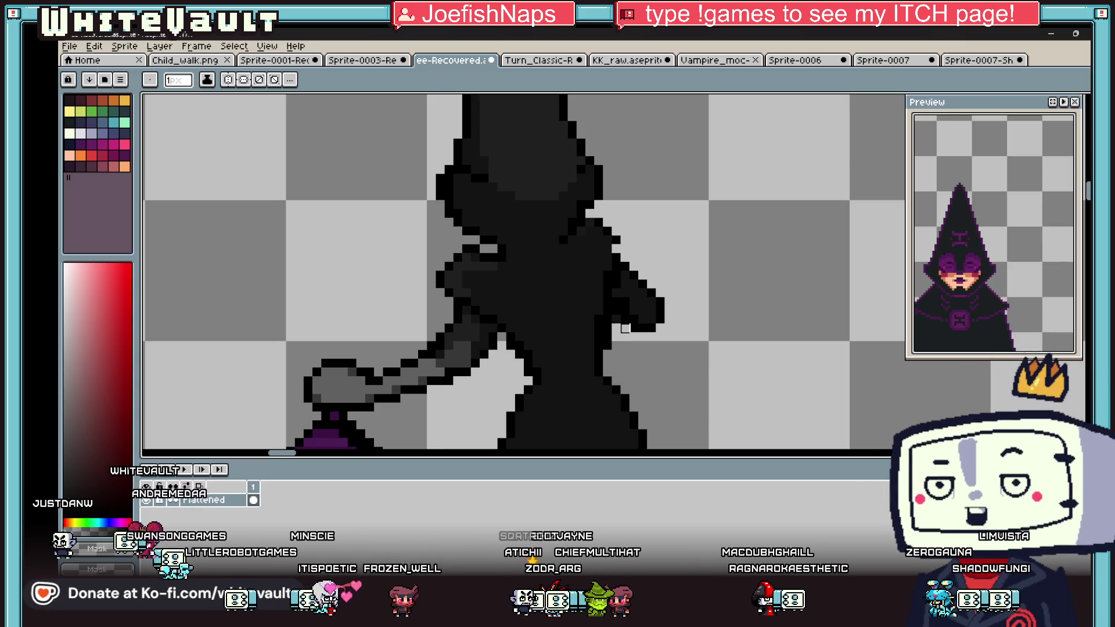
alt+click(601, 324)
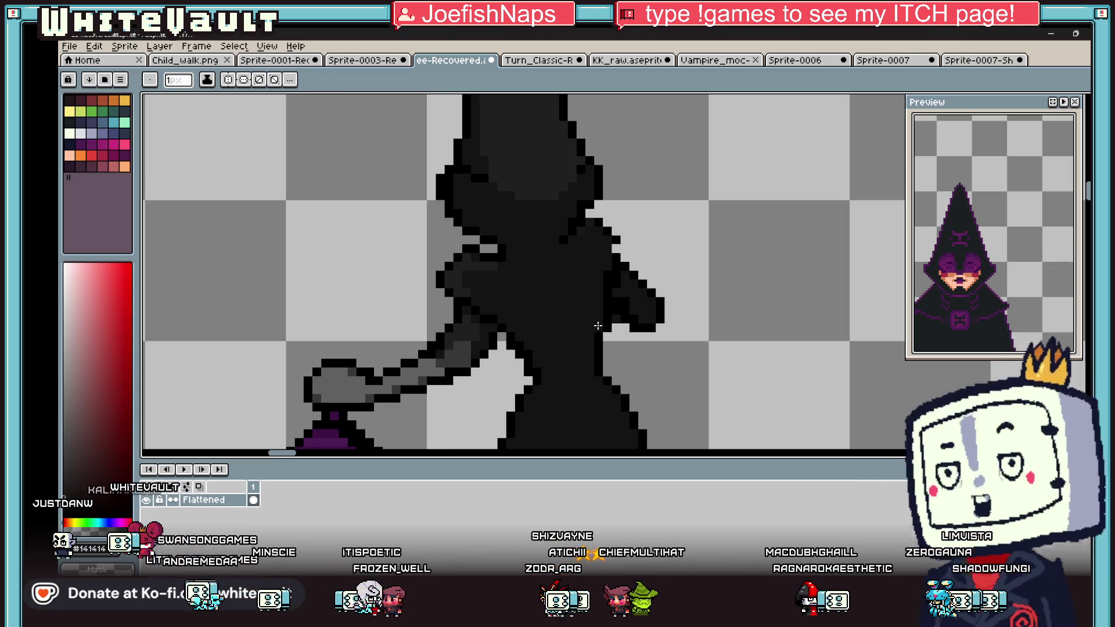
alt+click(624, 322)
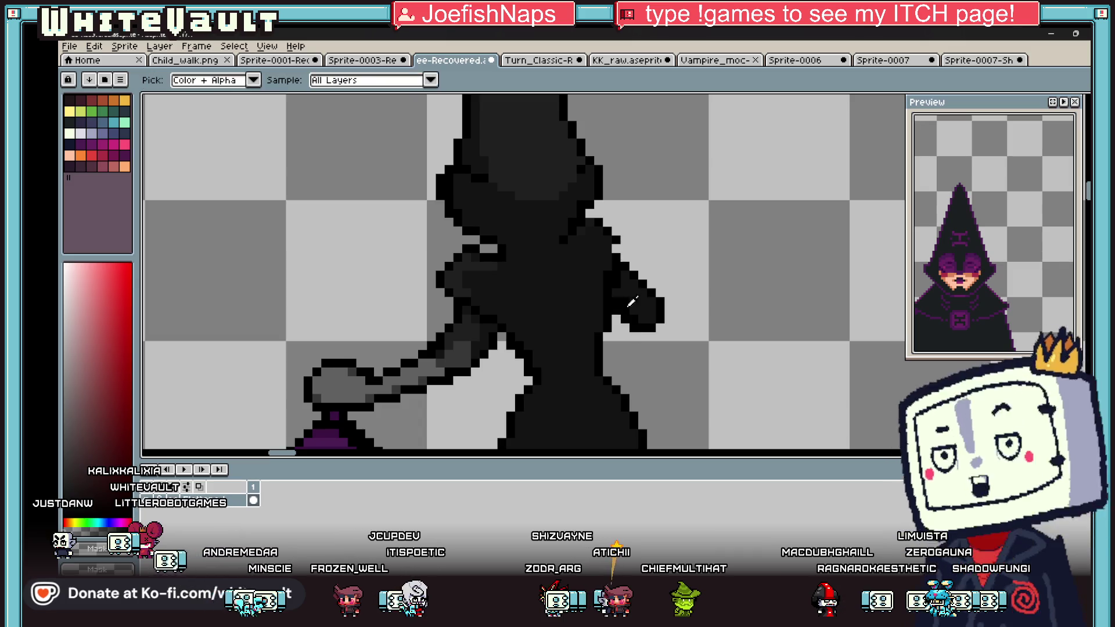
alt+click(624, 302)
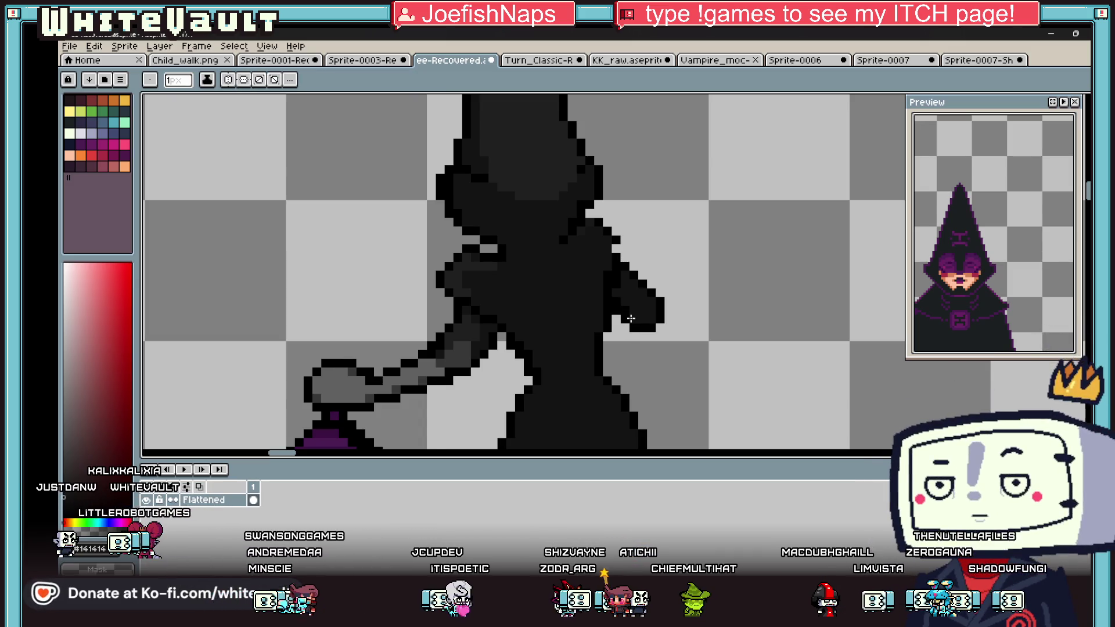
alt+click(632, 317)
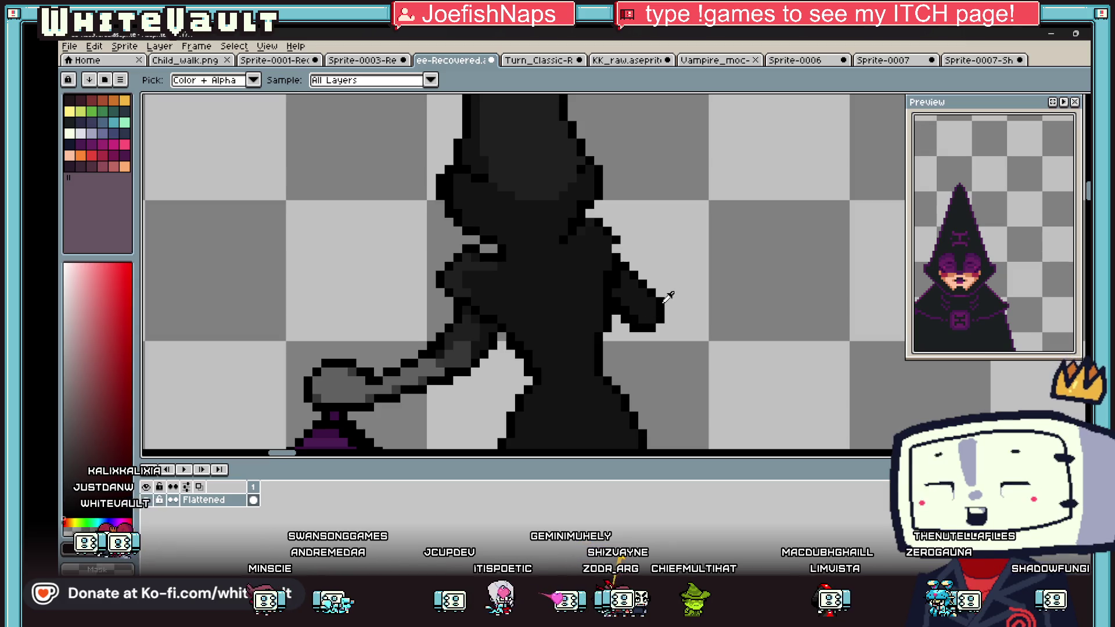
Step: Draw the black outline of an arm reaching right, adding a pixel at the hand's top edge
scroll(665, 300, up, 1)
mouse_move(660, 294)
mouse_down()
mouse_move(810, 313)
mouse_move(744, 365)
mouse_move(662, 365)
mouse_up()
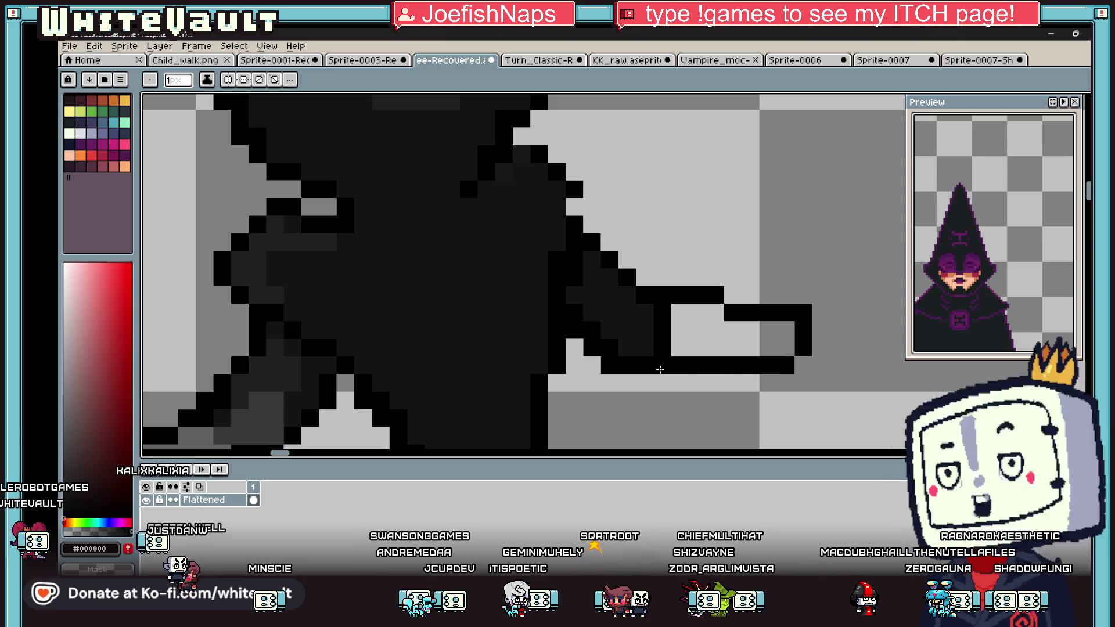
scroll(752, 328, down, 2)
scroll(766, 323, up, 2)
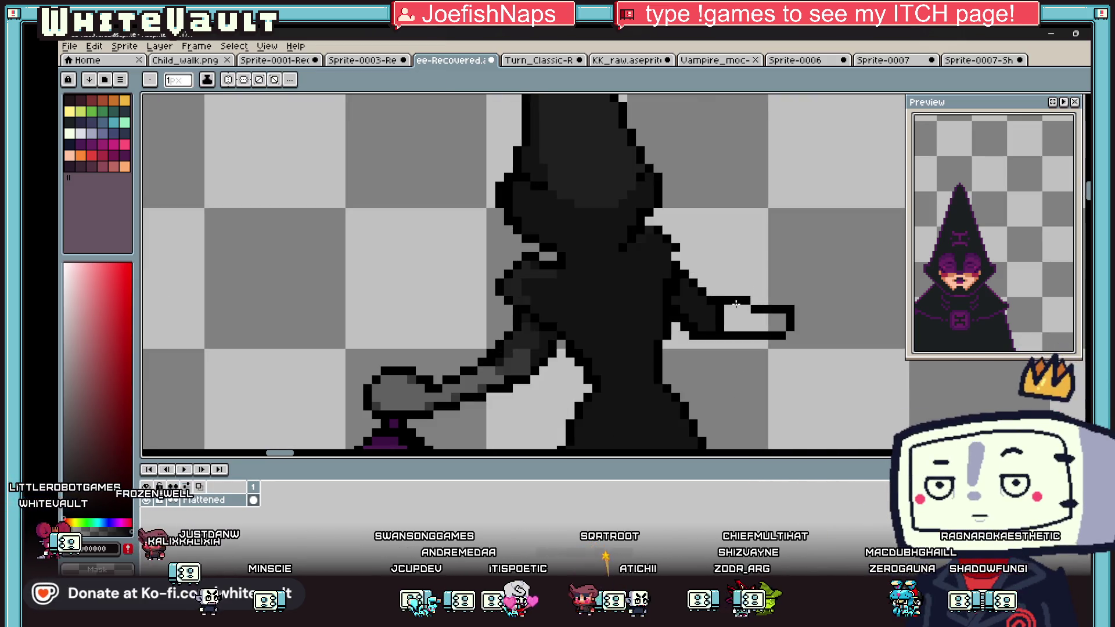
click(753, 301)
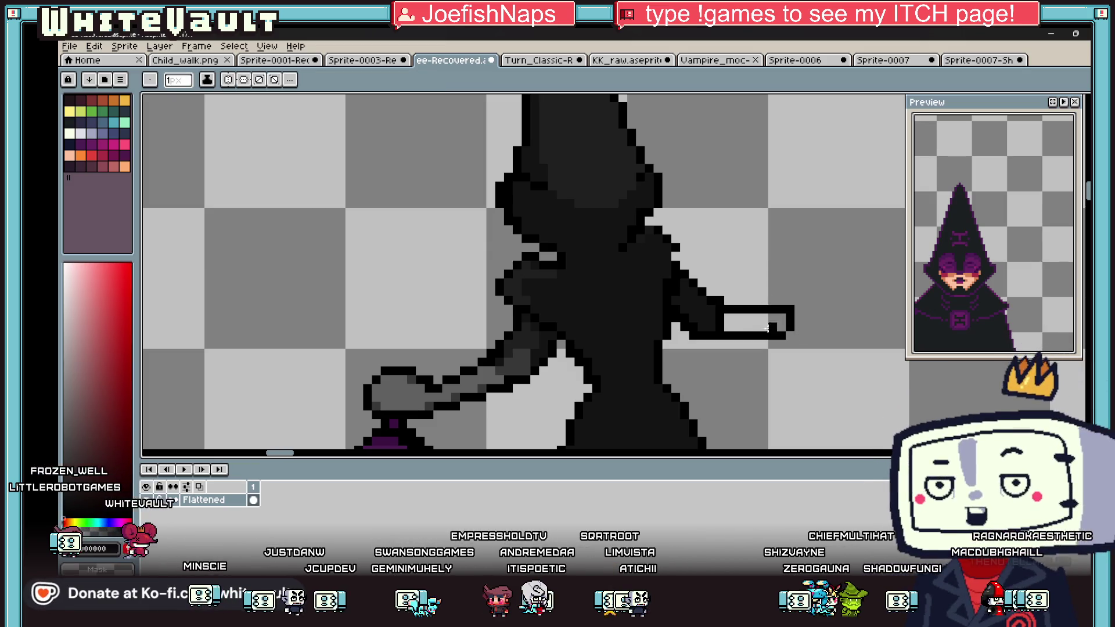
scroll(768, 328, down, 4)
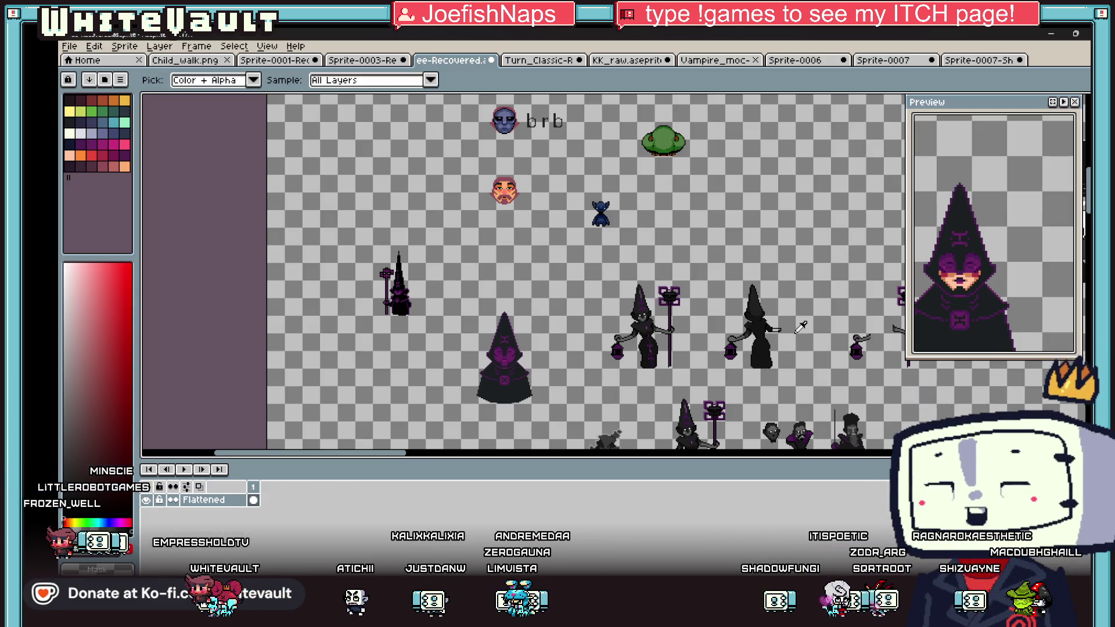
Step: Draw the arm's upper edge to the hand and paint the arm interior dark grey
scroll(783, 328, up, 4)
drag(762, 305, 788, 304)
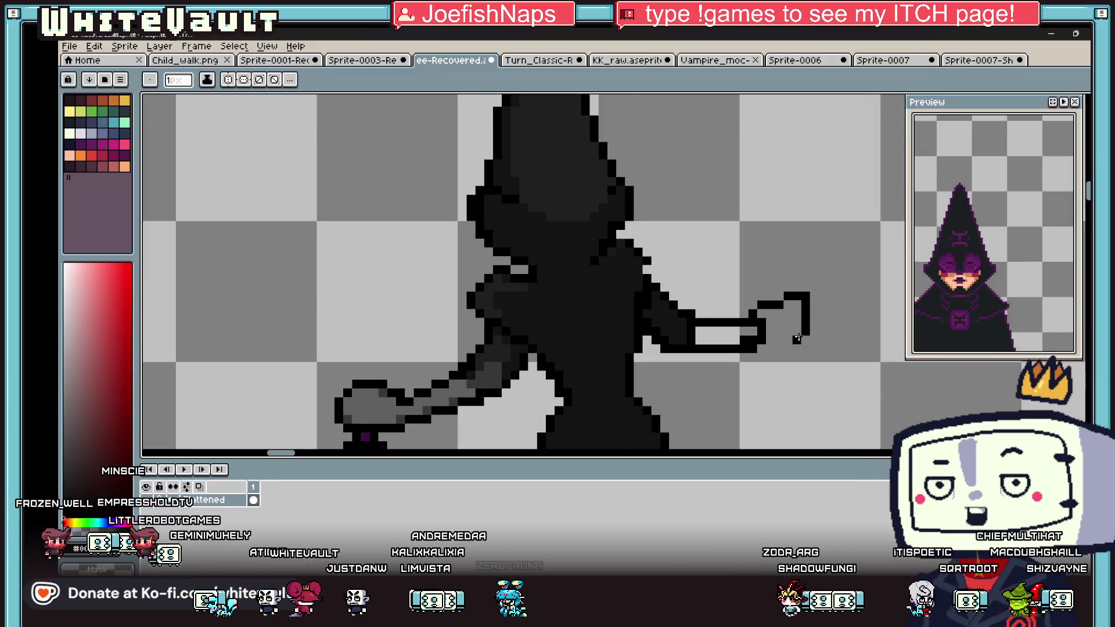
key(i)
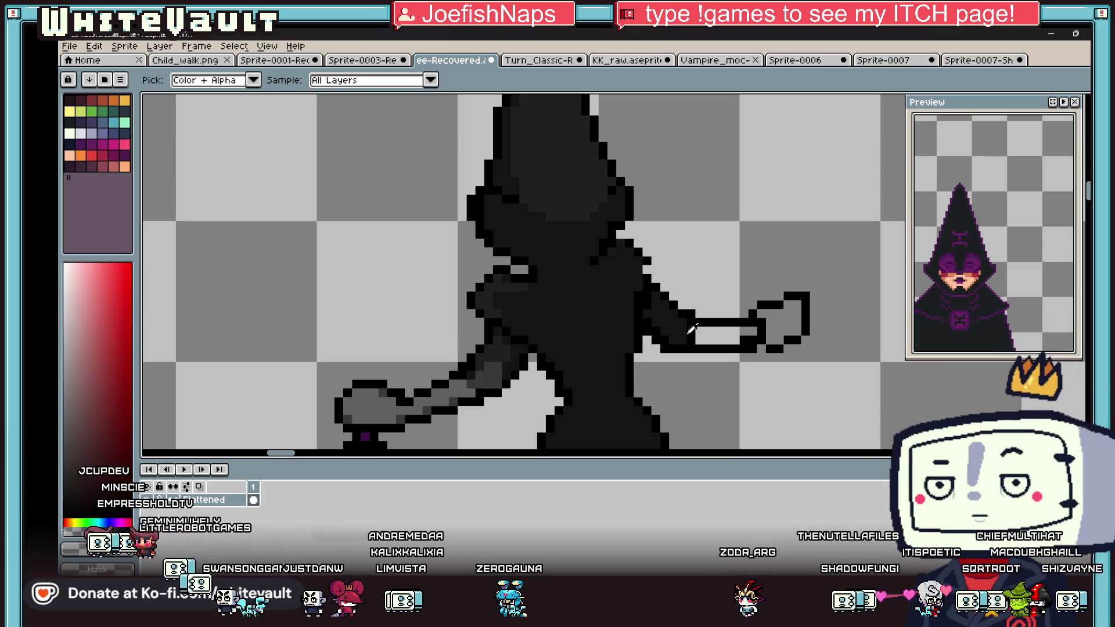
alt+click(498, 369)
drag(714, 339, 787, 319)
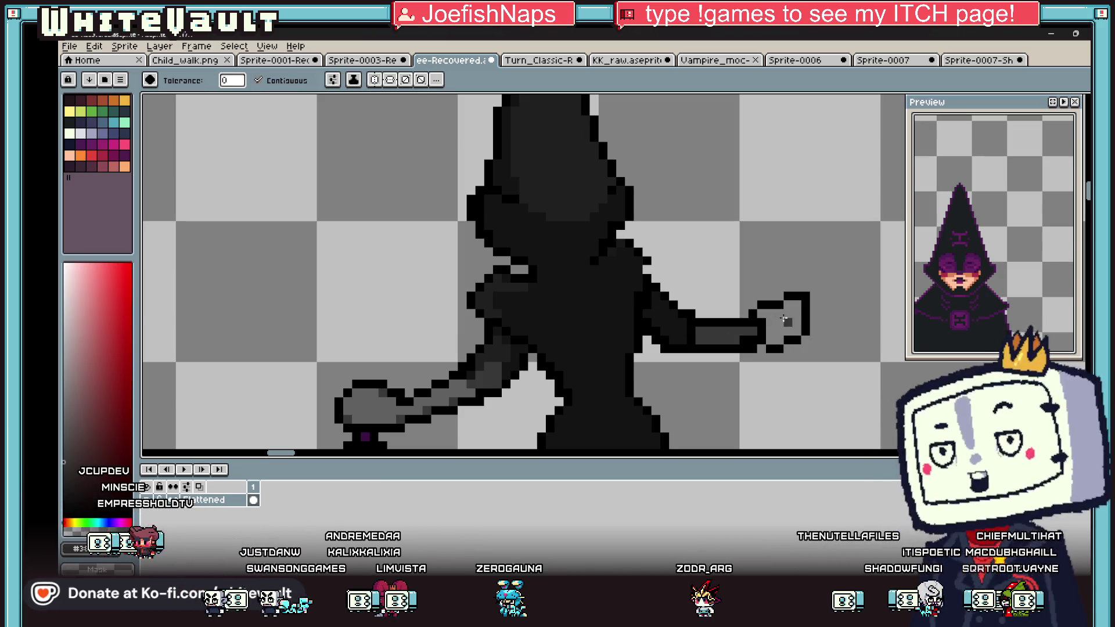
Step: Repaint remaining arm pixels grey and add a dark pixel shaping the hand
scroll(691, 333, up, 2)
drag(689, 332, 672, 333)
key(i)
alt+click(302, 390)
click(653, 343)
scroll(668, 336, down, 3)
scroll(755, 331, up, 3)
click(797, 337)
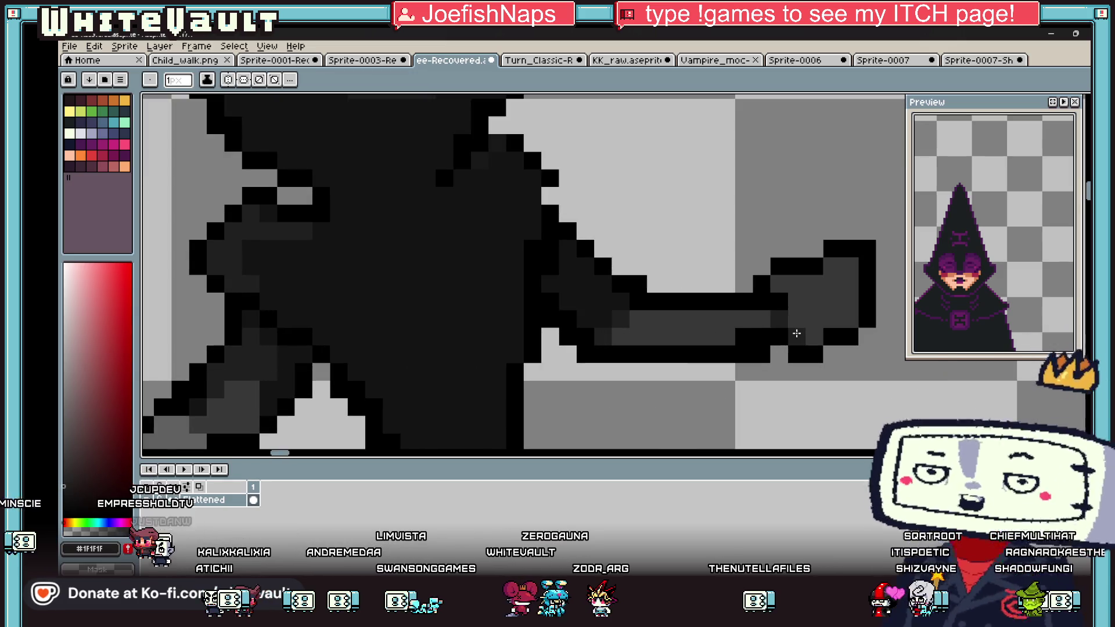
scroll(801, 328, down, 5)
key(i)
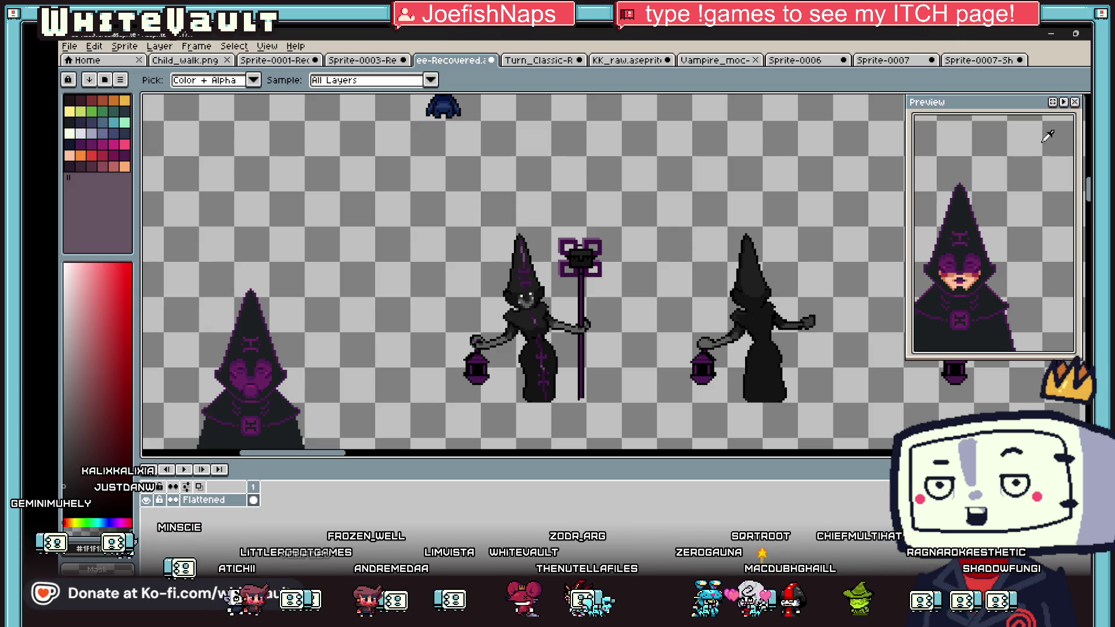
Step: Copy the front witch's staff onto the back-view witch, mirrored and nudged into her hand
key(m)
mouse_move(625, 207)
mouse_down()
mouse_move(580, 301)
mouse_move(549, 319)
mouse_move(559, 314)
mouse_move(609, 421)
mouse_up()
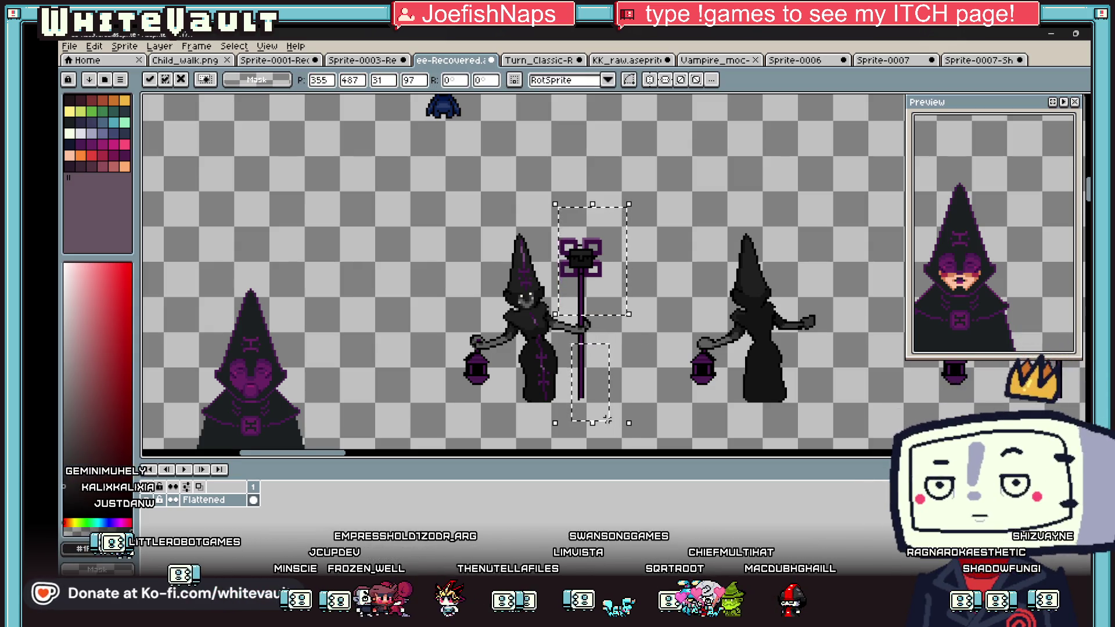
mouse_move(591, 313)
ctrl+mouse_down()
mouse_move(820, 319)
mouse_move(816, 303)
ctrl+mouse_up()
key(shift+h)
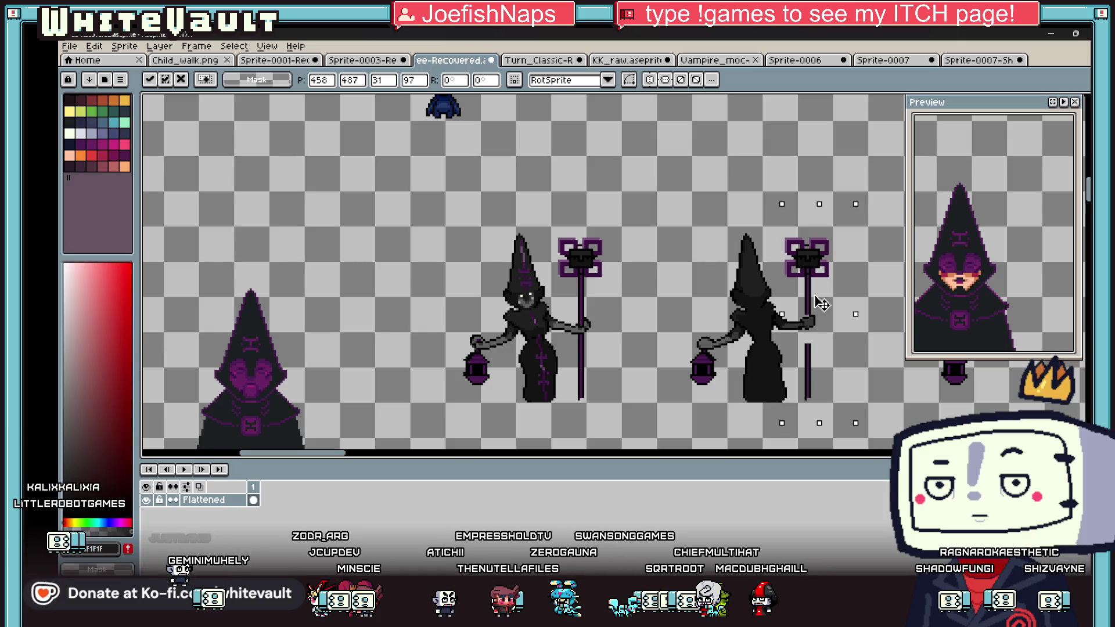
key(Right)
key(Right)
key(Right)
key(Return)
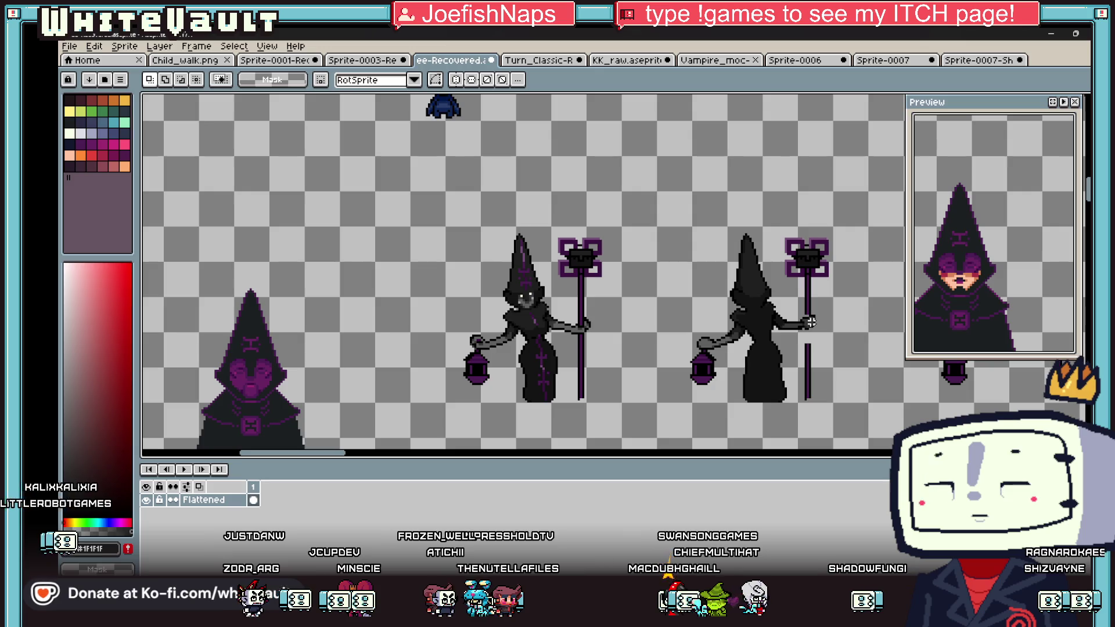
Step: Pick the dark grey #383838, purple #4b1d52 and black colours from the sprite
key(i)
scroll(813, 293, up, 3)
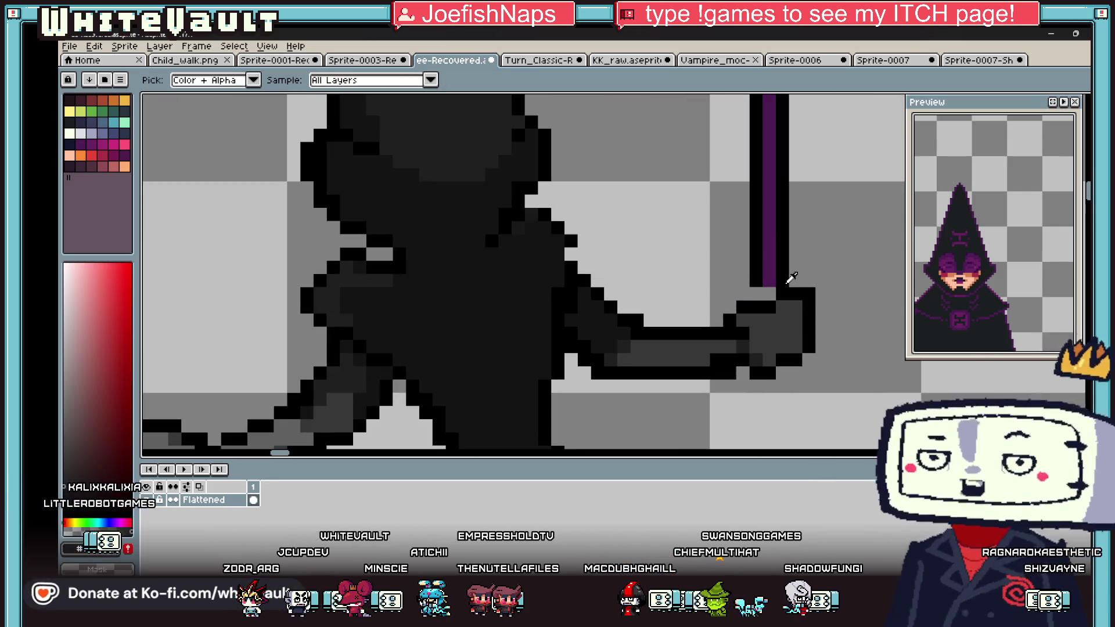
scroll(790, 278, down, 1)
key(b)
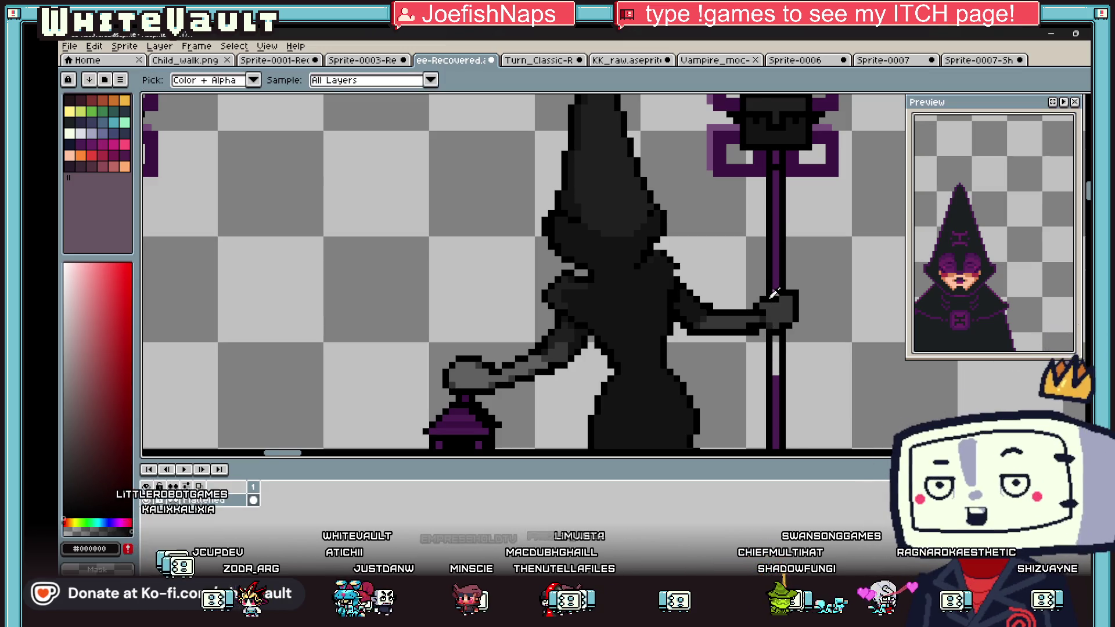
scroll(769, 292, up, 2)
alt+click(771, 292)
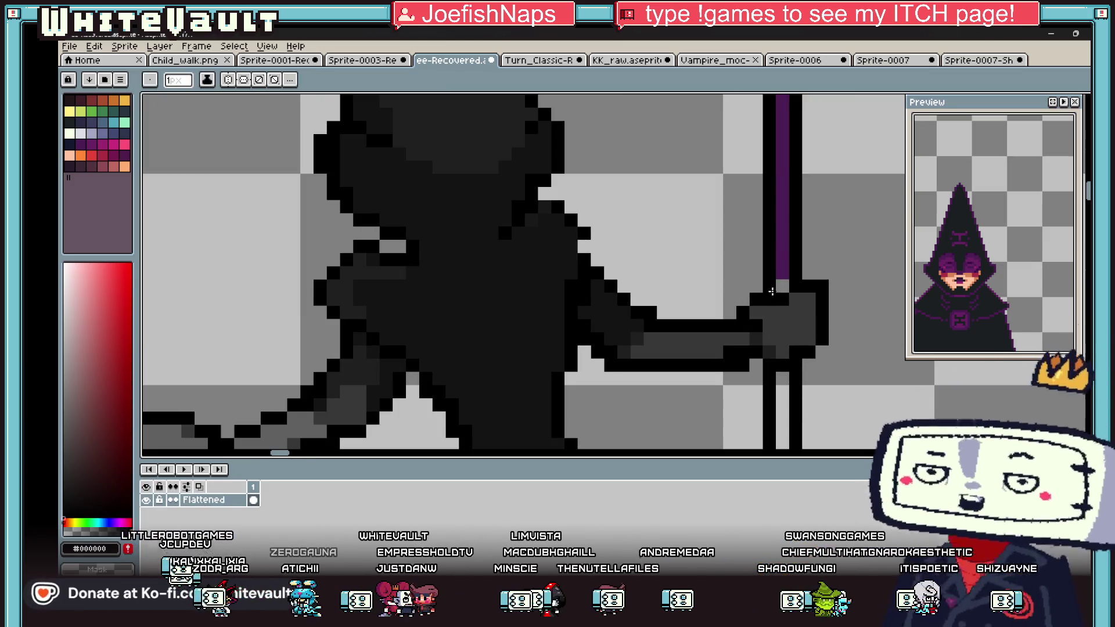
alt+click(782, 287)
scroll(782, 288, down, 4)
scroll(800, 363, down, 3)
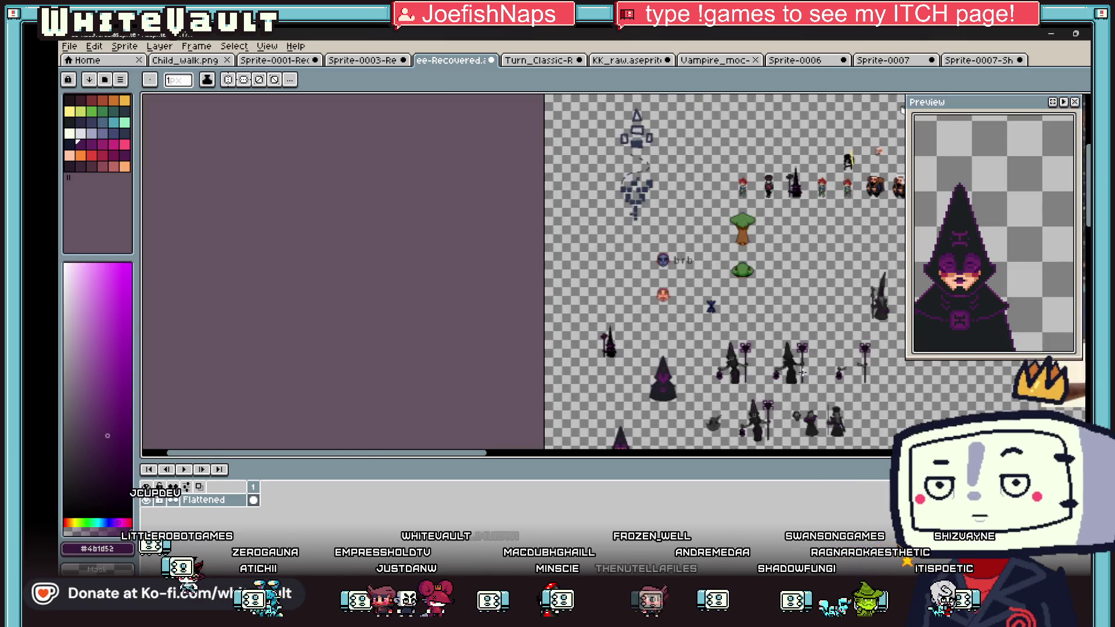
scroll(800, 354, up, 4)
key(g)
key(alt)
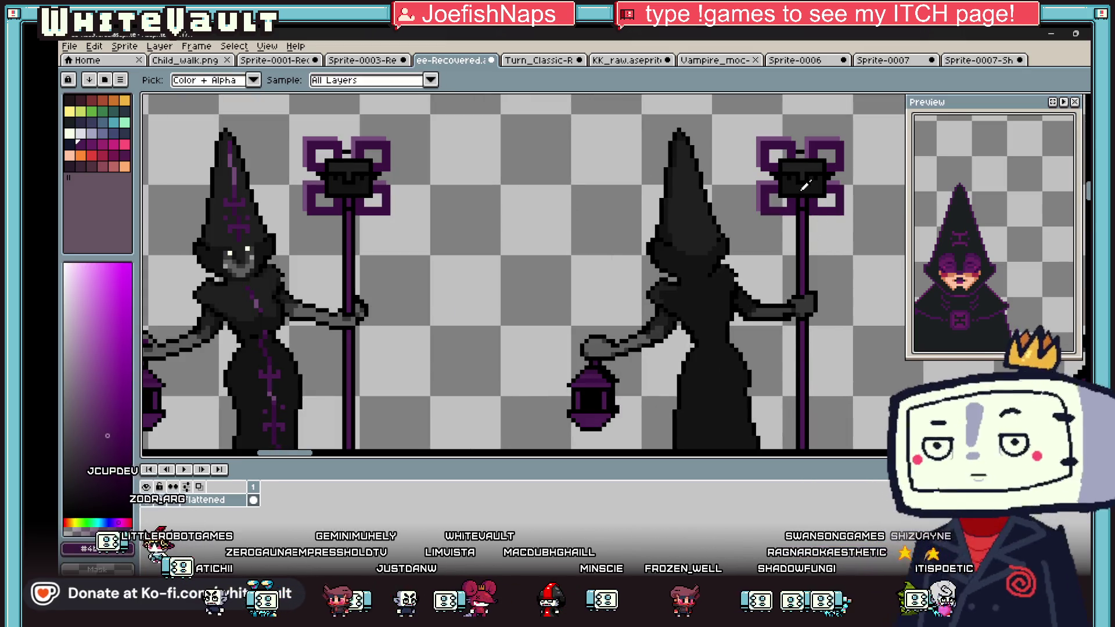
scroll(682, 350, down, 1)
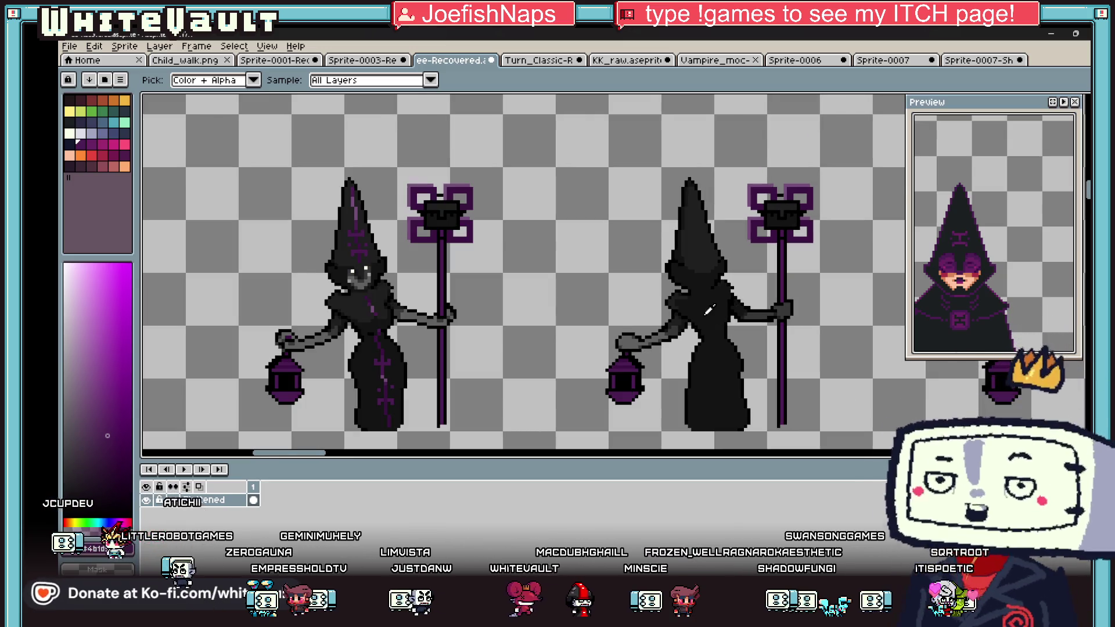
scroll(685, 325, up, 3)
click(685, 325)
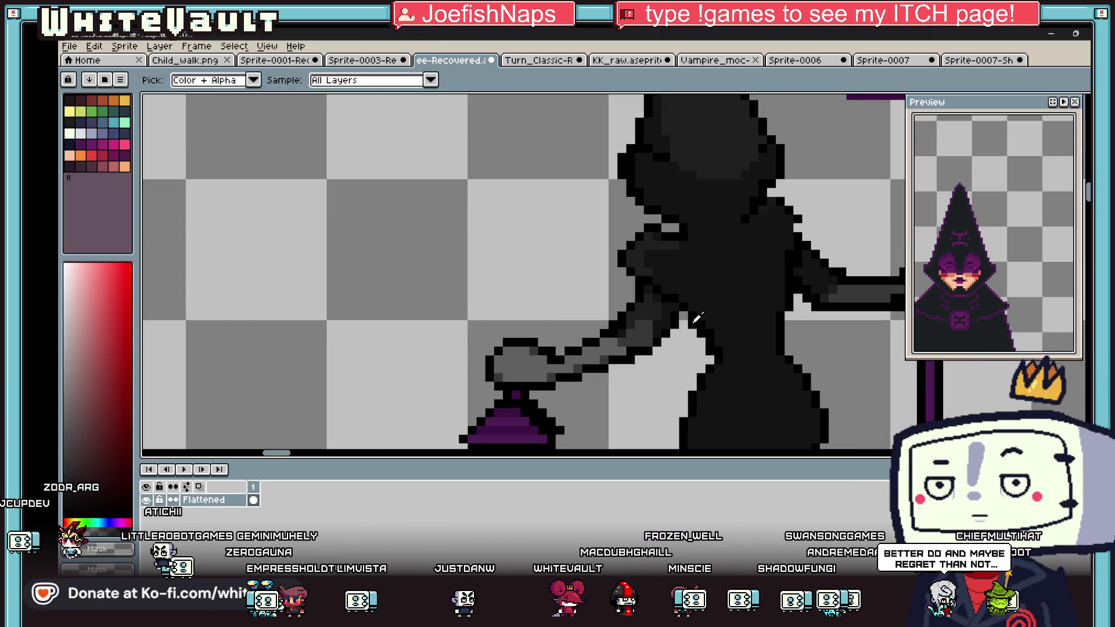
Step: Draw a darker fold line across the back-view witch's robe
scroll(685, 325, down, 5)
key(alt)
scroll(745, 281, up, 5)
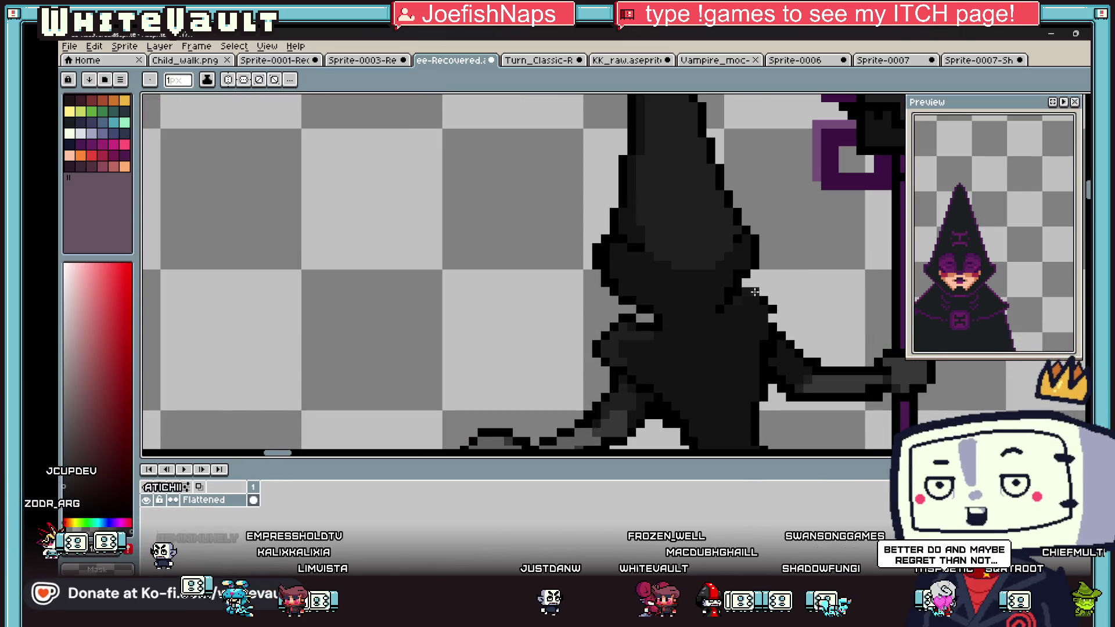
key(alt)
scroll(810, 289, down, 5)
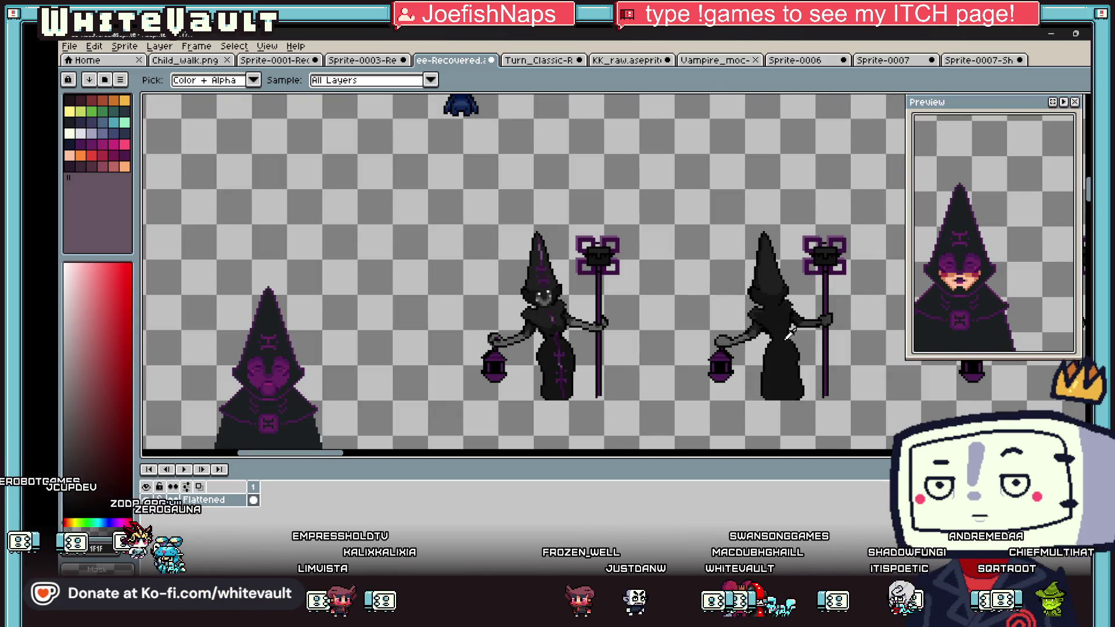
scroll(789, 334, up, 5)
scroll(786, 286, up, 2)
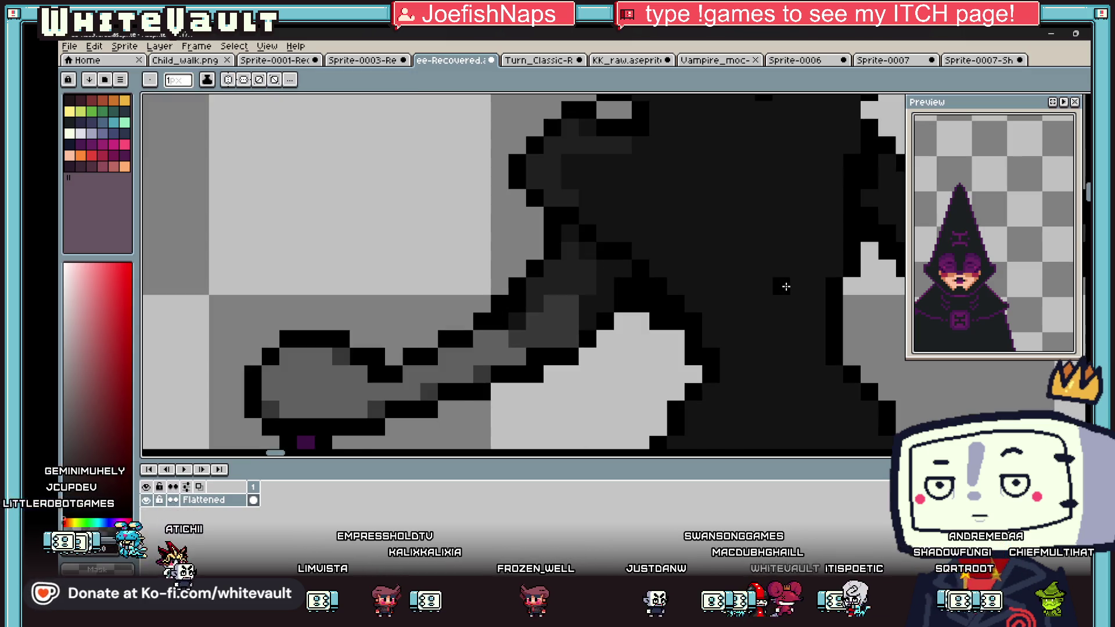
scroll(786, 287, down, 3)
scroll(779, 329, up, 2)
drag(765, 318, 804, 336)
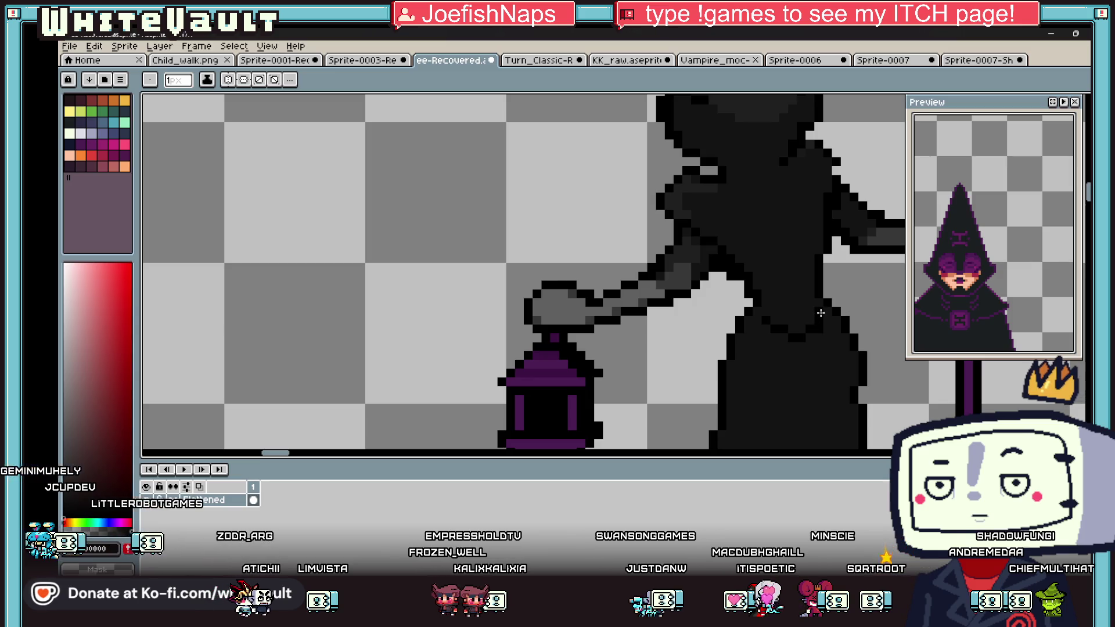
alt+click(821, 319)
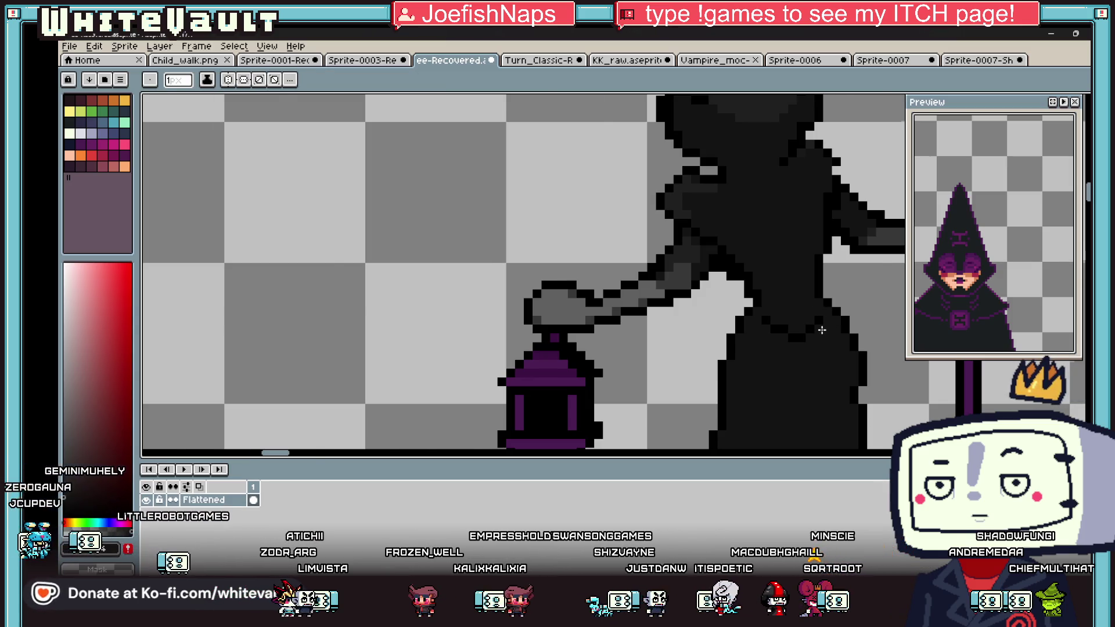
scroll(821, 318, down, 3)
scroll(821, 319, up, 4)
scroll(815, 317, down, 3)
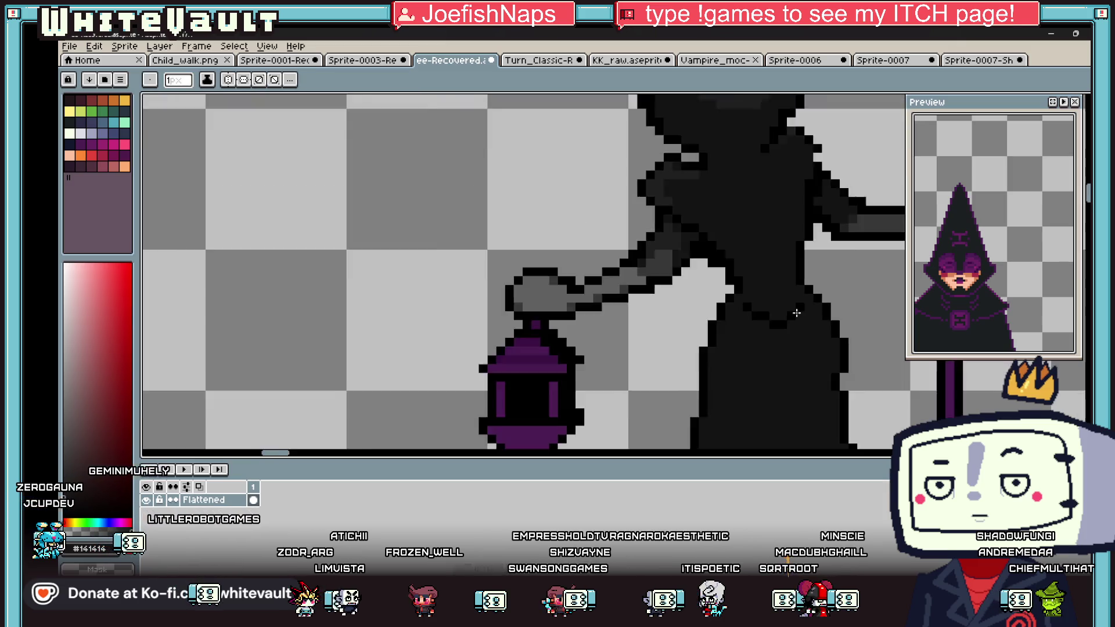
Step: Draw a dark vertical fold down the robe and pick the #141414 robe colour
key(b)
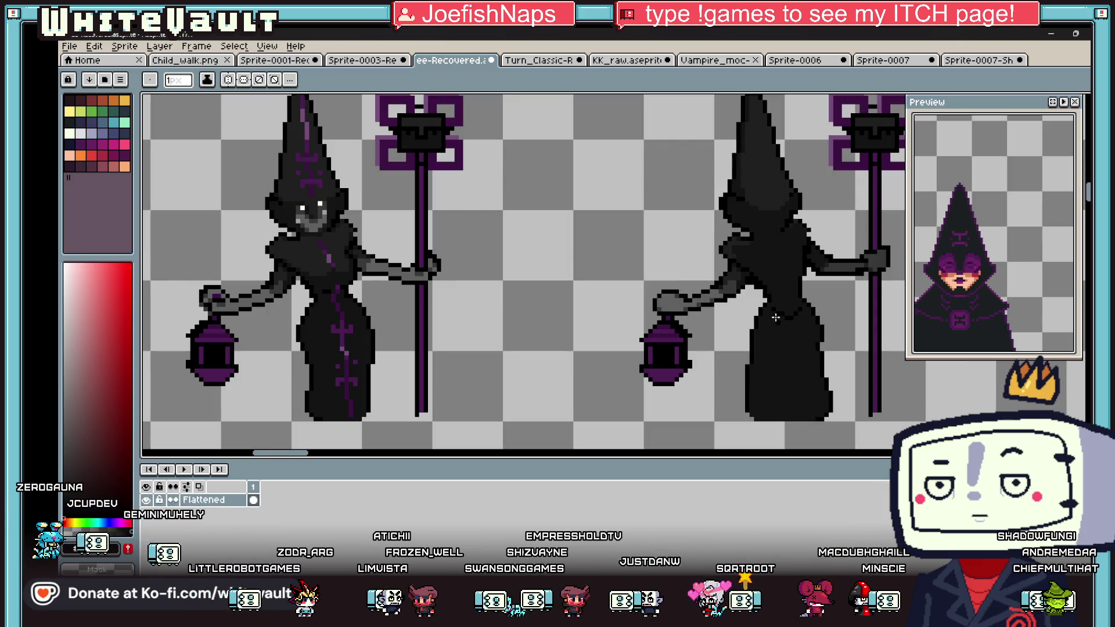
scroll(775, 317, up, 2)
scroll(778, 348, down, 2)
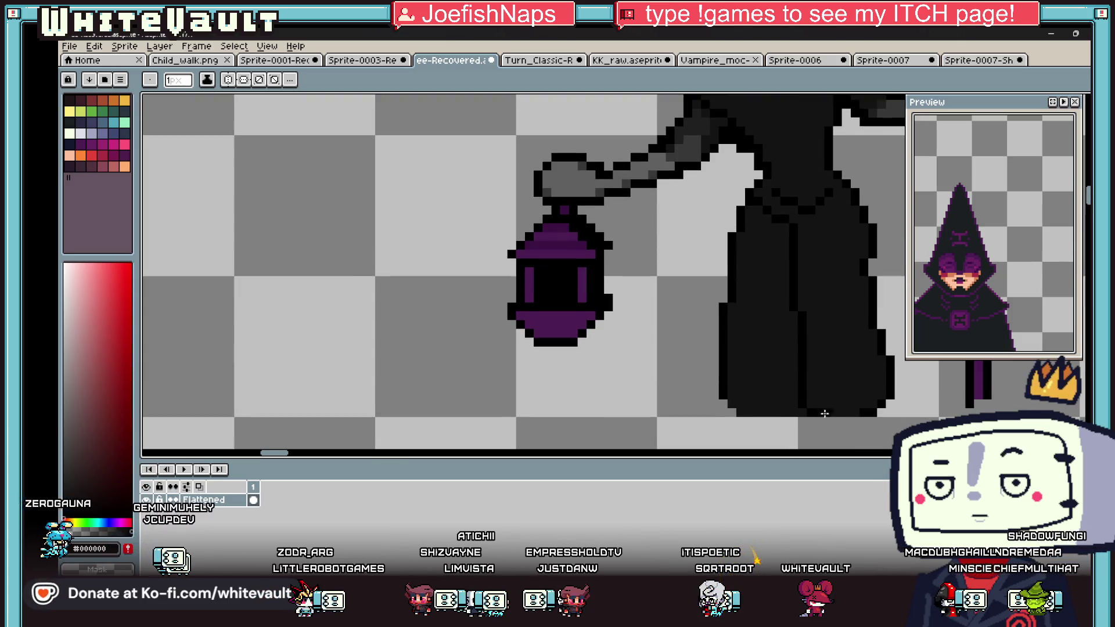
drag(840, 411, 831, 223)
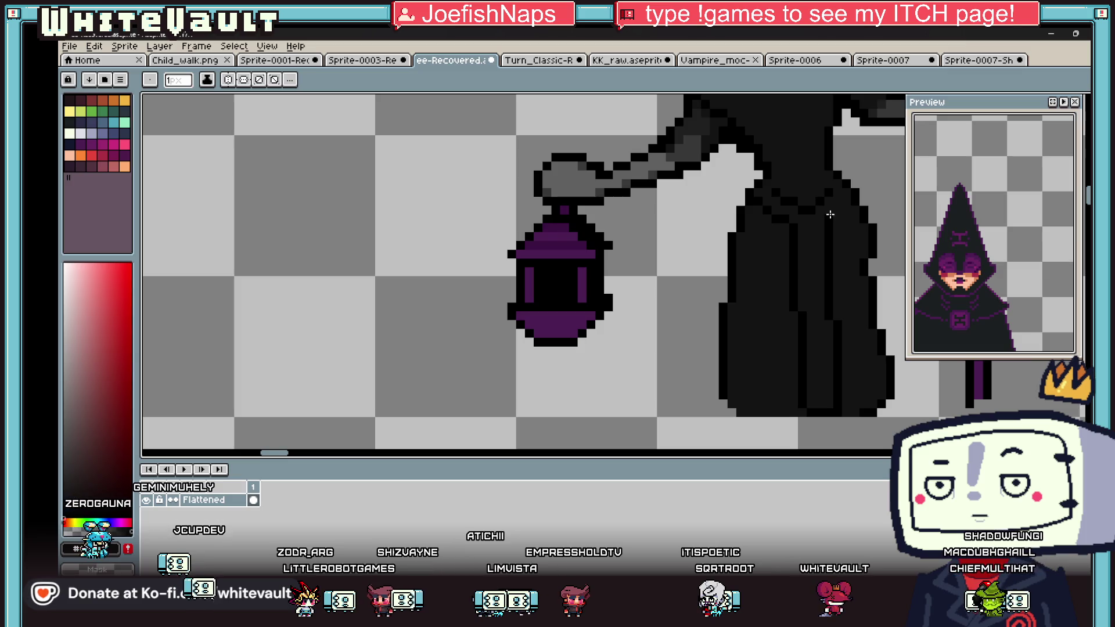
alt+click(844, 202)
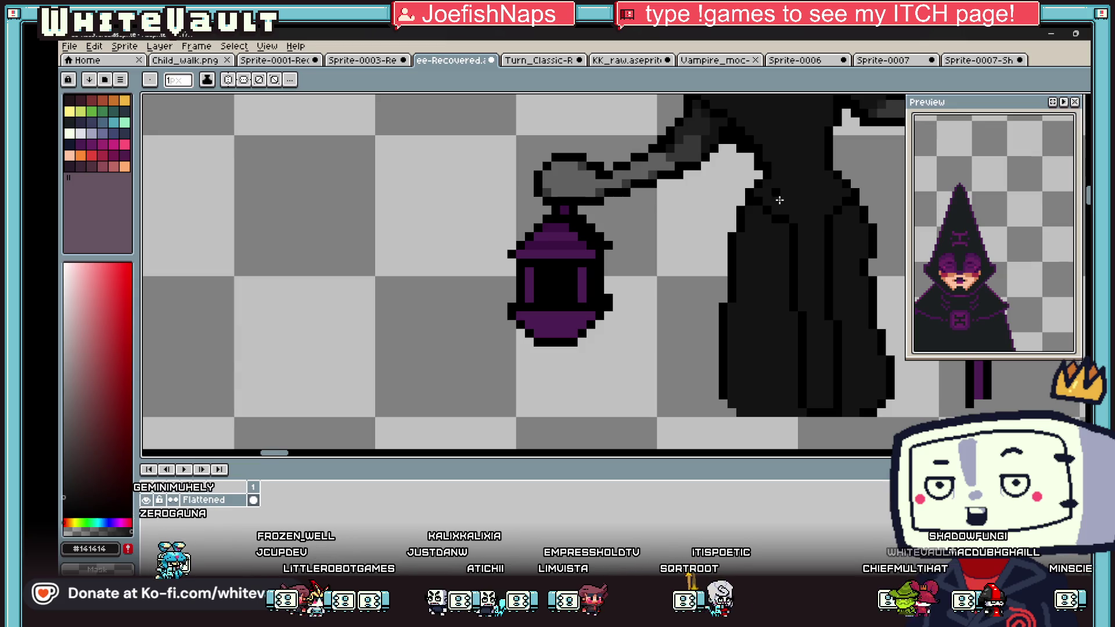
Step: Draw two joined purple lines down the robe forming a U-shaped trim
scroll(774, 202, down, 4)
alt+click(850, 191)
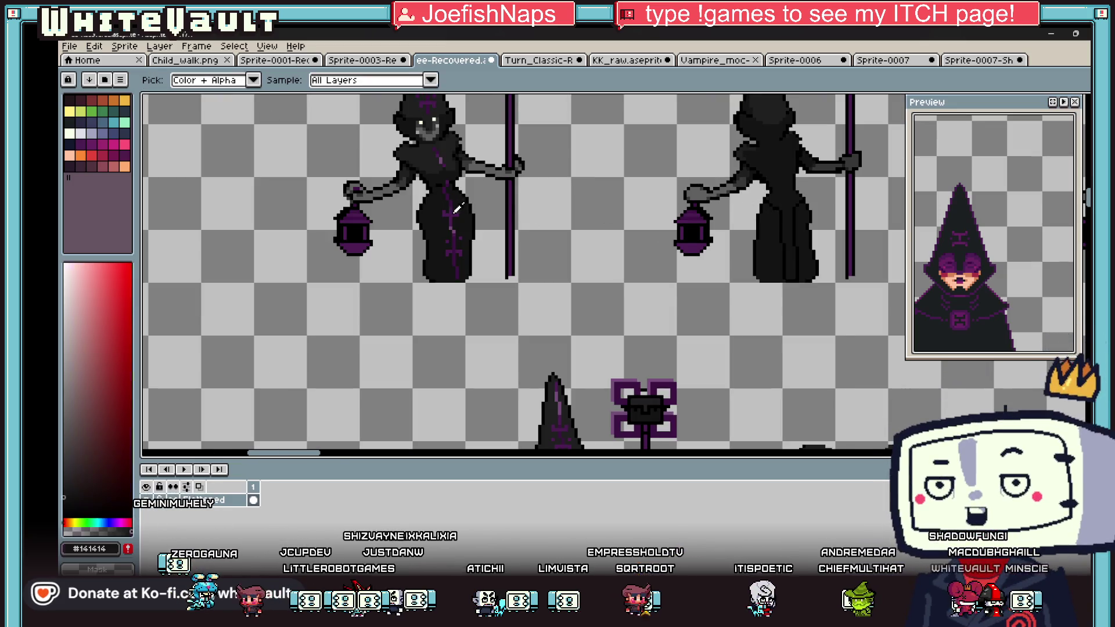
scroll(812, 189, up, 3)
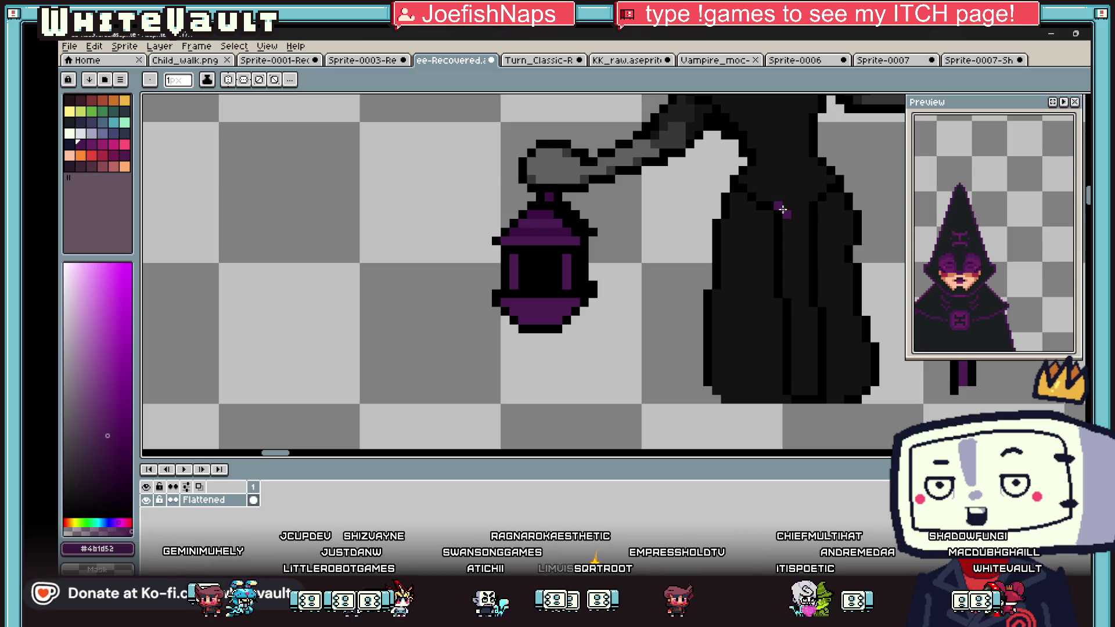
drag(782, 209, 795, 395)
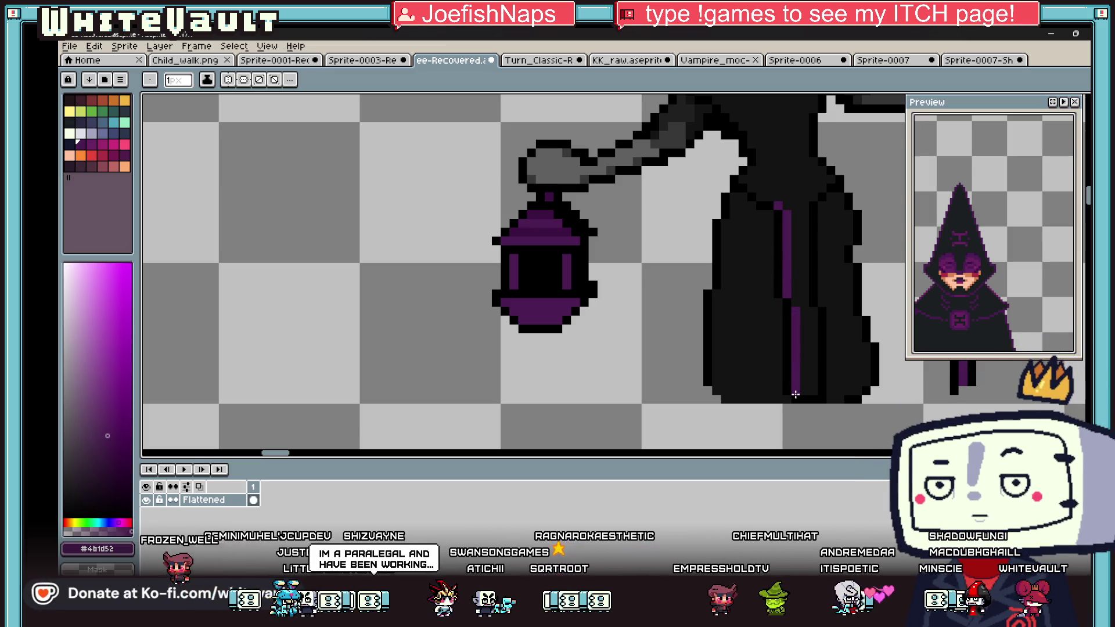
mouse_move(808, 391)
mouse_down()
mouse_move(804, 205)
mouse_move(819, 189)
mouse_up()
scroll(832, 207, down, 5)
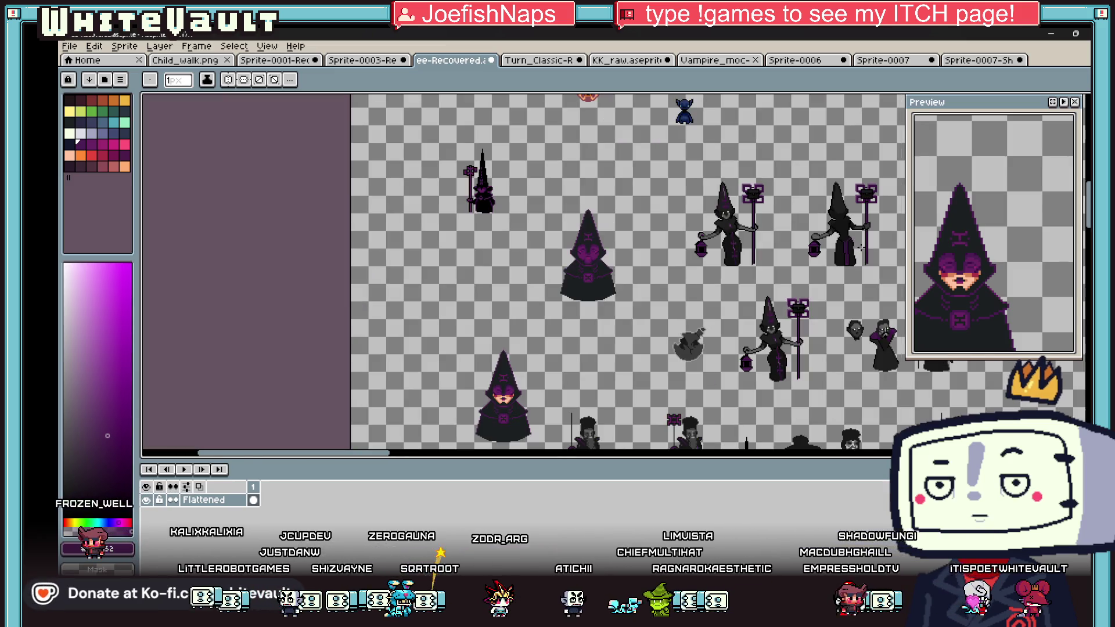
Step: Sample the robe's near-black and paint a row of hem pixels black, touching up single pixels
scroll(857, 238, up, 2)
key(v)
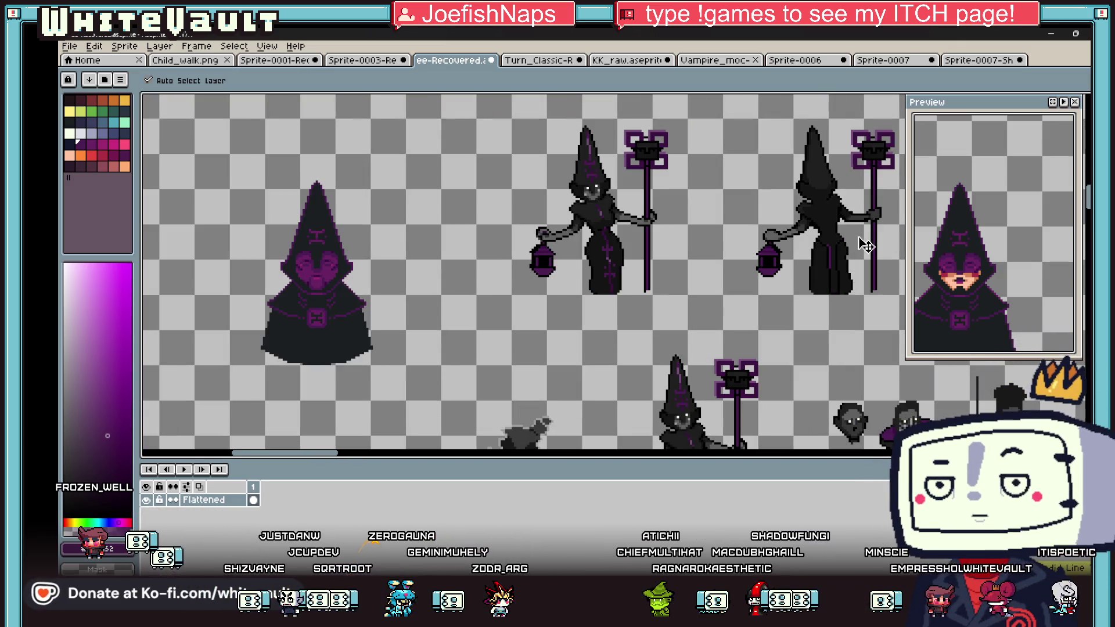
key(b)
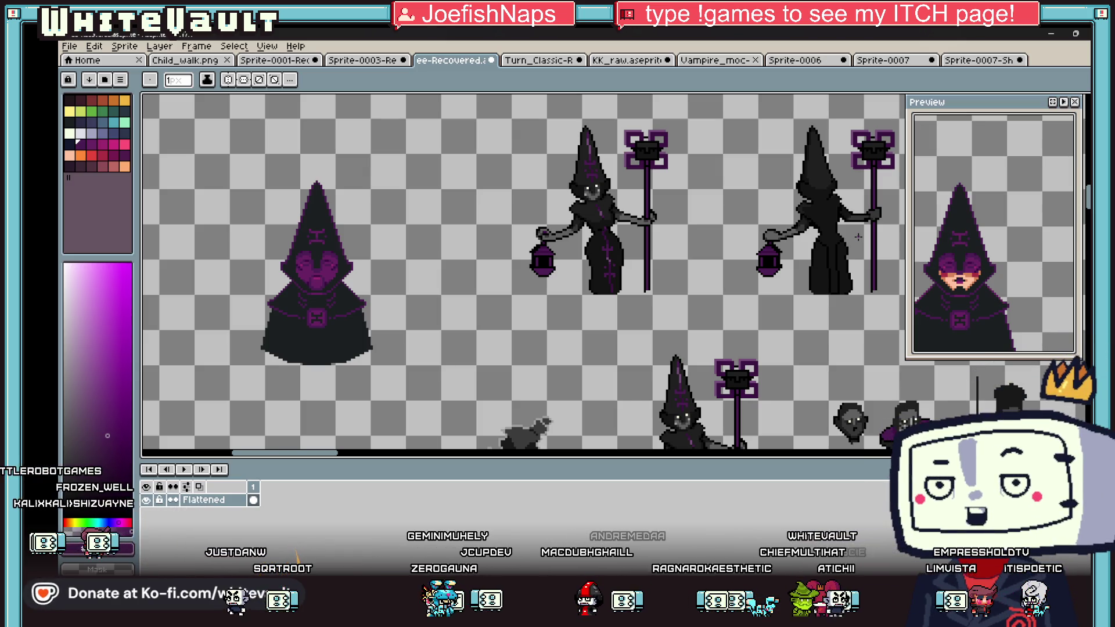
scroll(843, 291, up, 6)
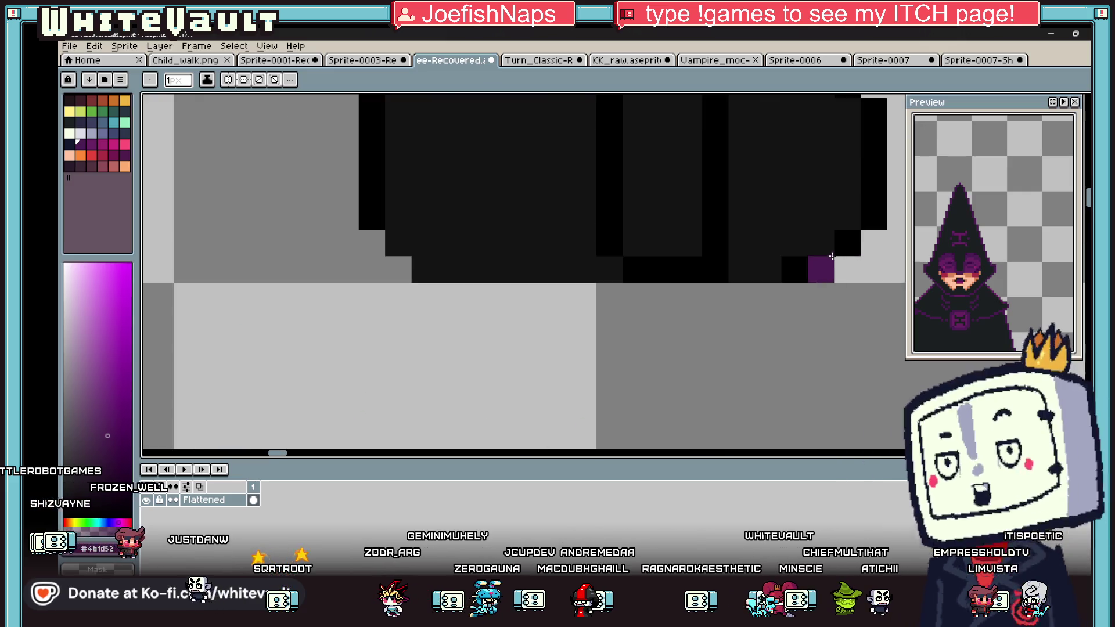
key(i)
alt+click(713, 212)
drag(684, 206, 633, 216)
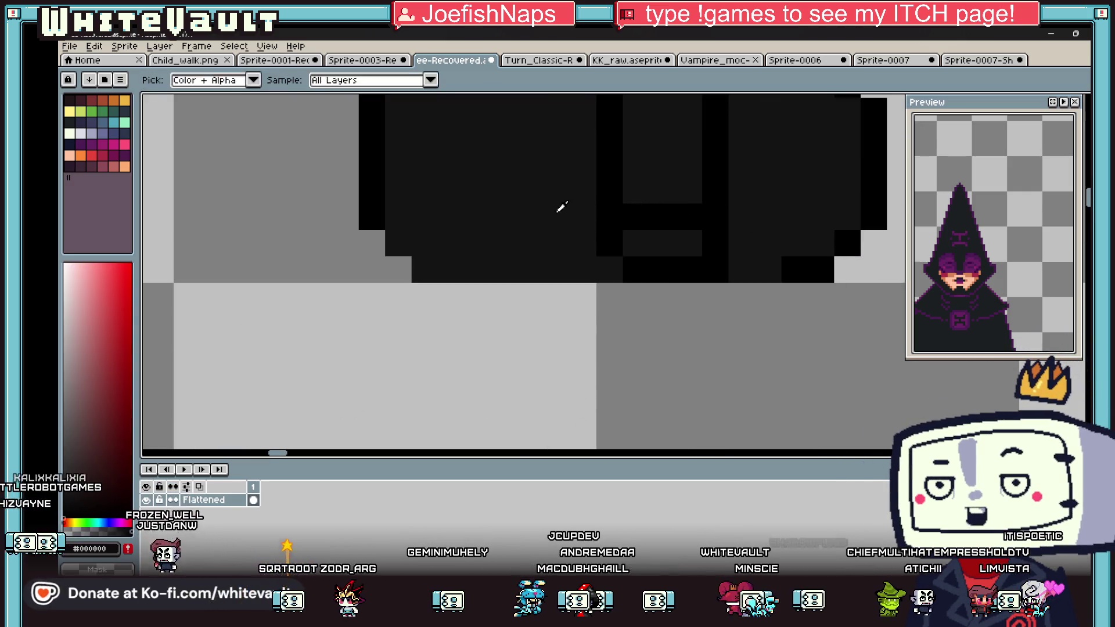
alt+click(562, 206)
click(610, 242)
click(715, 243)
Step: Paint the bottom hem row dark grey and blacken pixels beside the U's right arm
click(715, 216)
drag(636, 269, 714, 267)
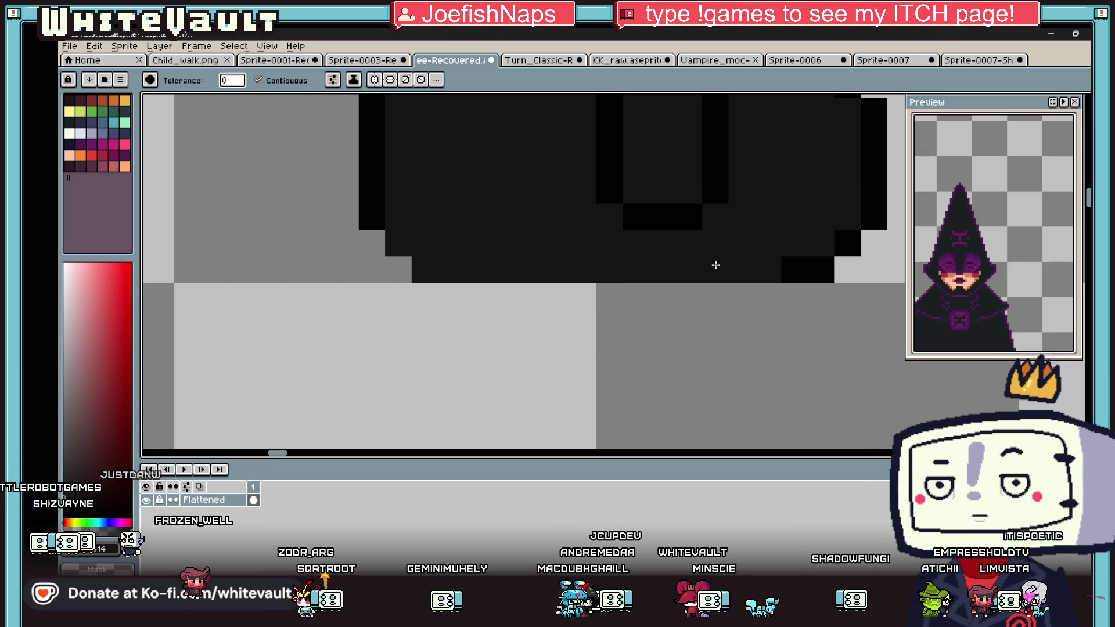
alt+click(711, 188)
drag(689, 191, 659, 190)
right_click(684, 213)
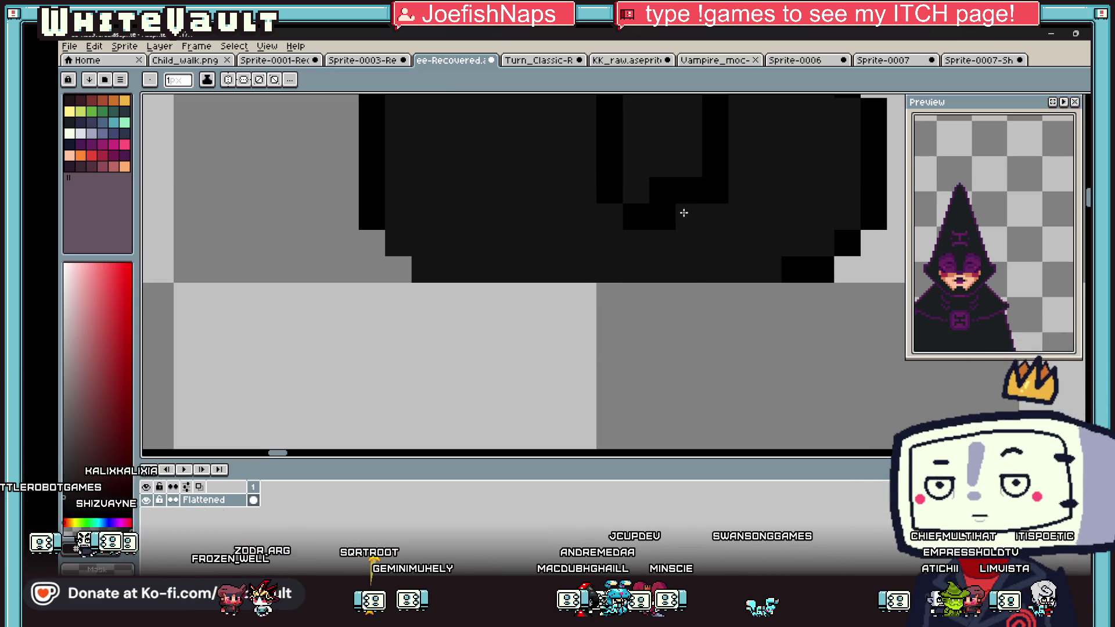
right_click(664, 187)
click(662, 212)
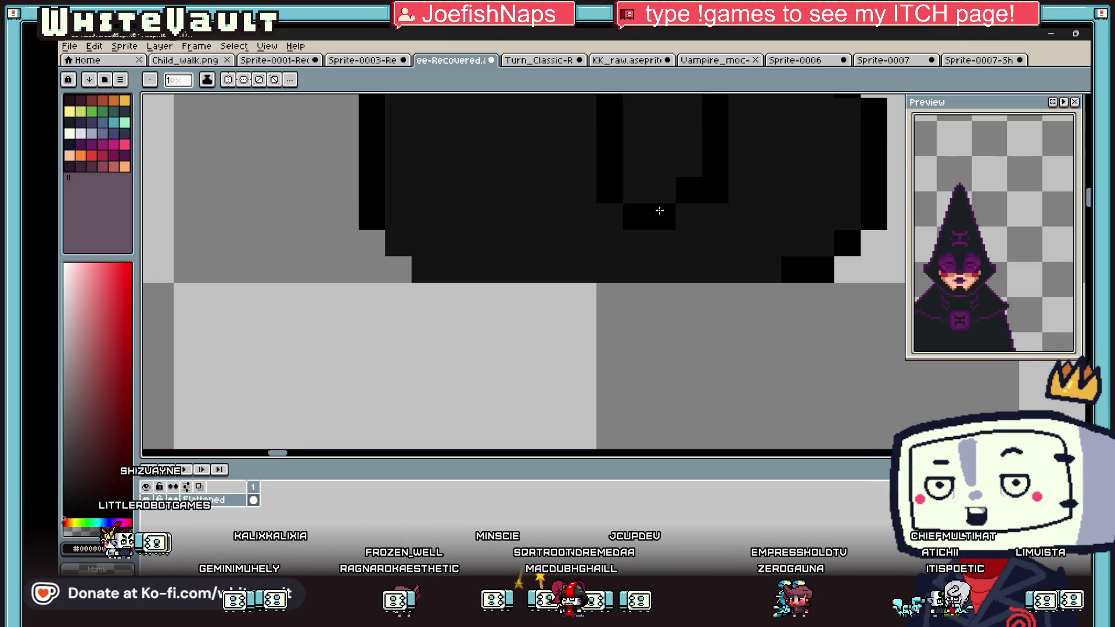
click(688, 216)
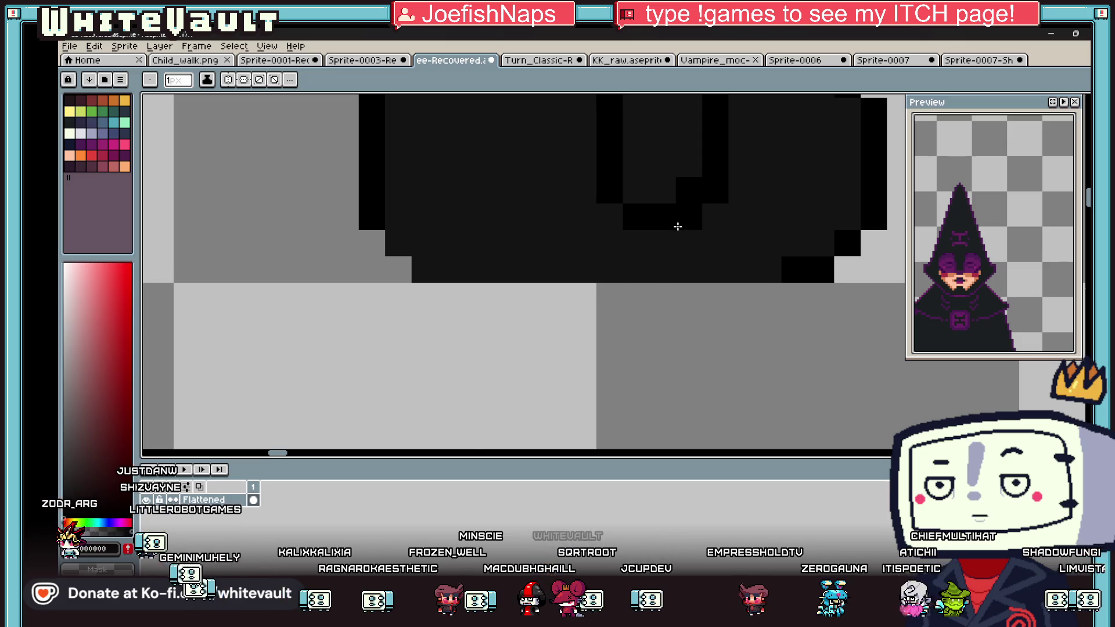
scroll(659, 210, down, 5)
scroll(650, 188, up, 4)
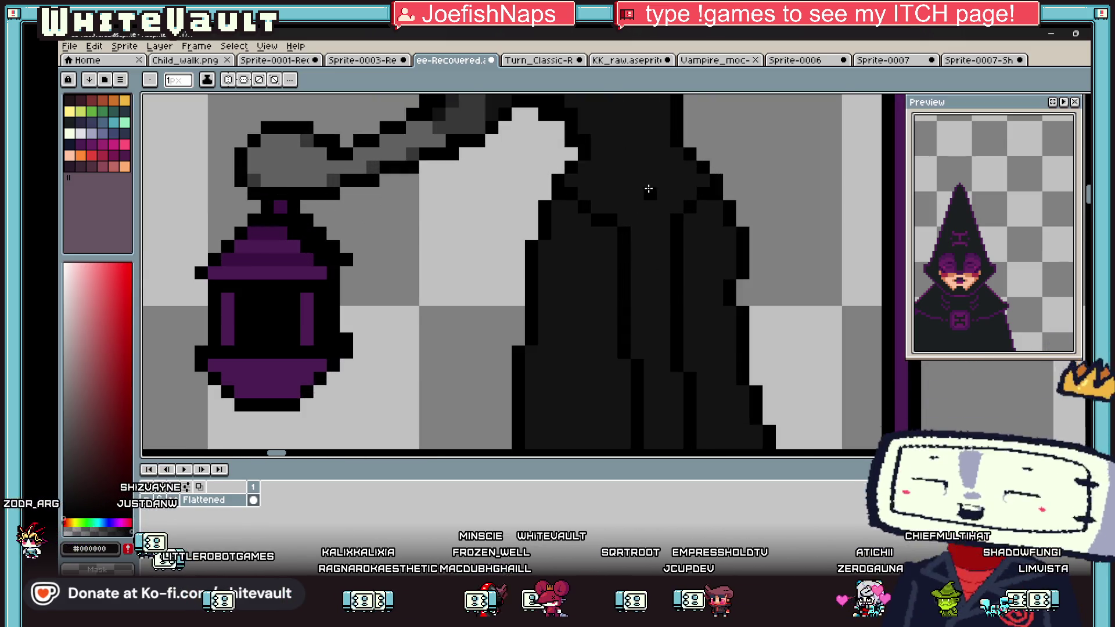
Step: Draw a diagonal and a vertical dark fold line on the robe, plus black lower-fold pixels
drag(566, 205, 604, 243)
scroll(649, 249, down, 3)
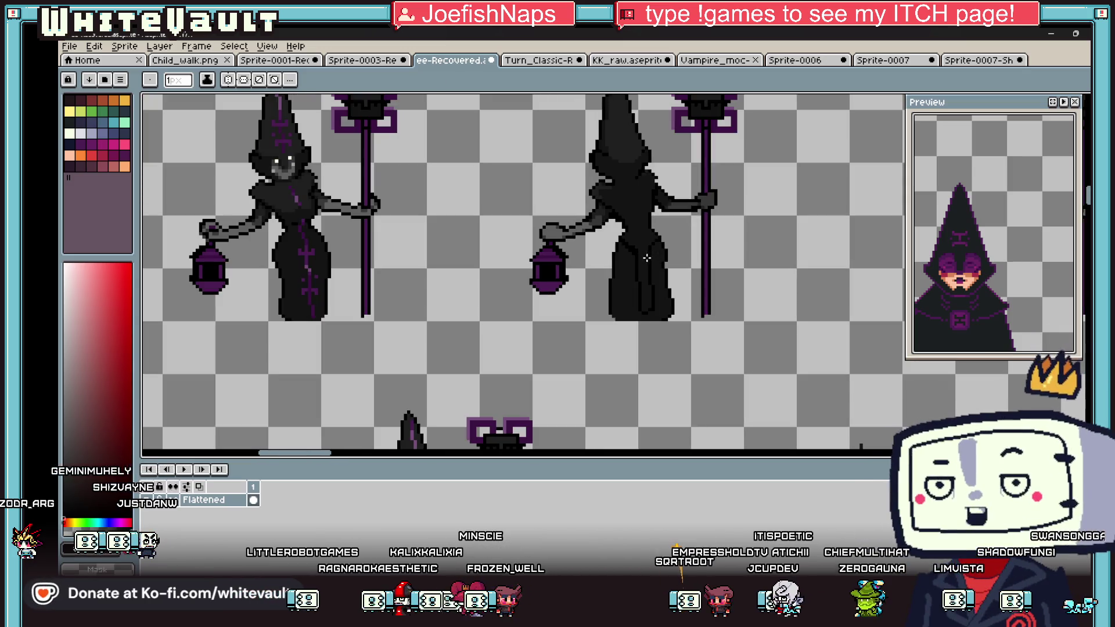
scroll(646, 257, up, 2)
drag(621, 244, 624, 280)
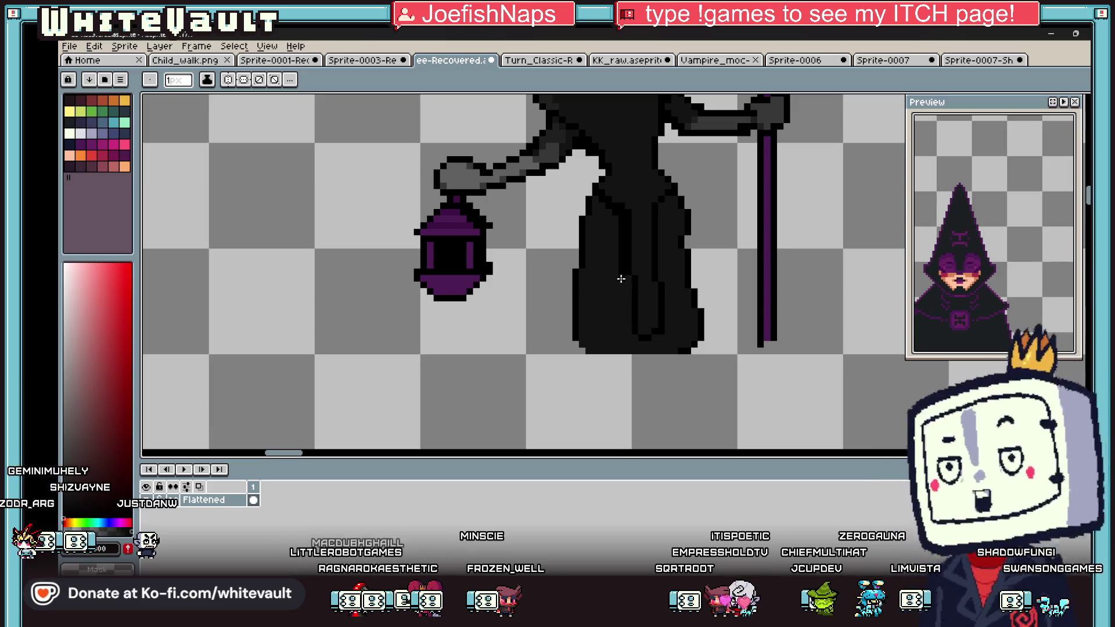
scroll(630, 336, up, 3)
drag(634, 353, 678, 357)
scroll(712, 309, down, 5)
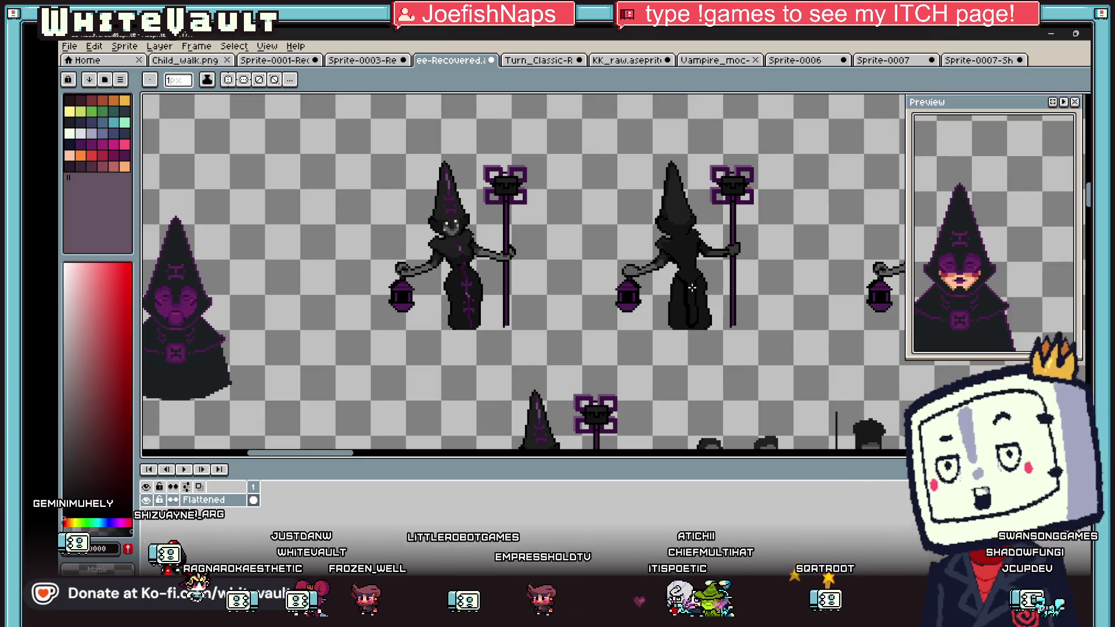
scroll(692, 287, down, 3)
scroll(446, 209, up, 5)
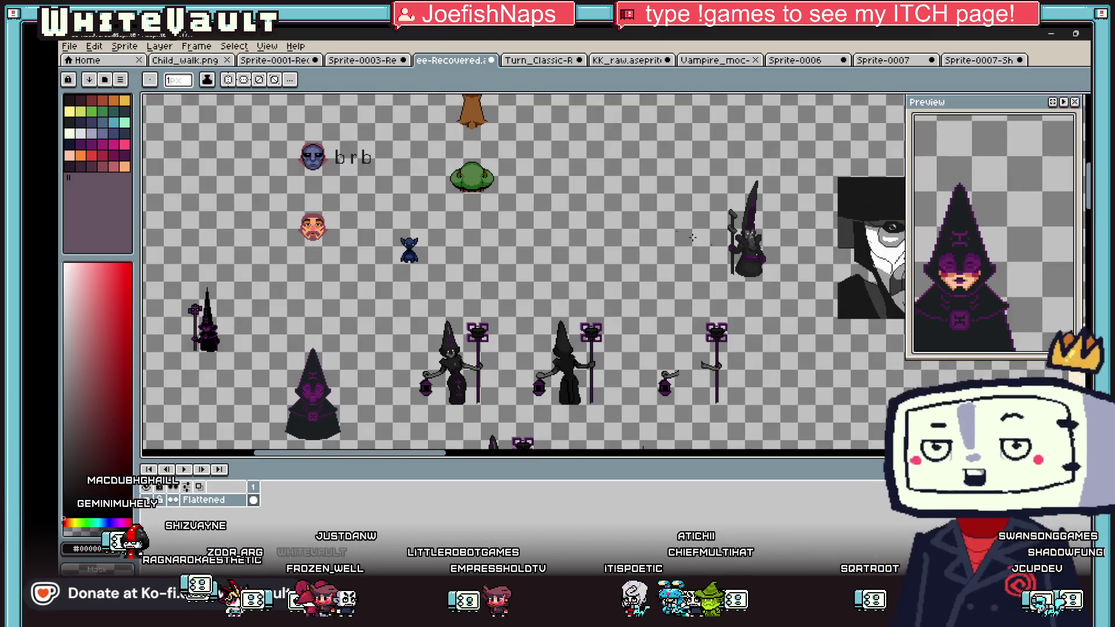
Step: Draw a large dark blue-grey circle with a radius line from its top to the centre
click(123, 114)
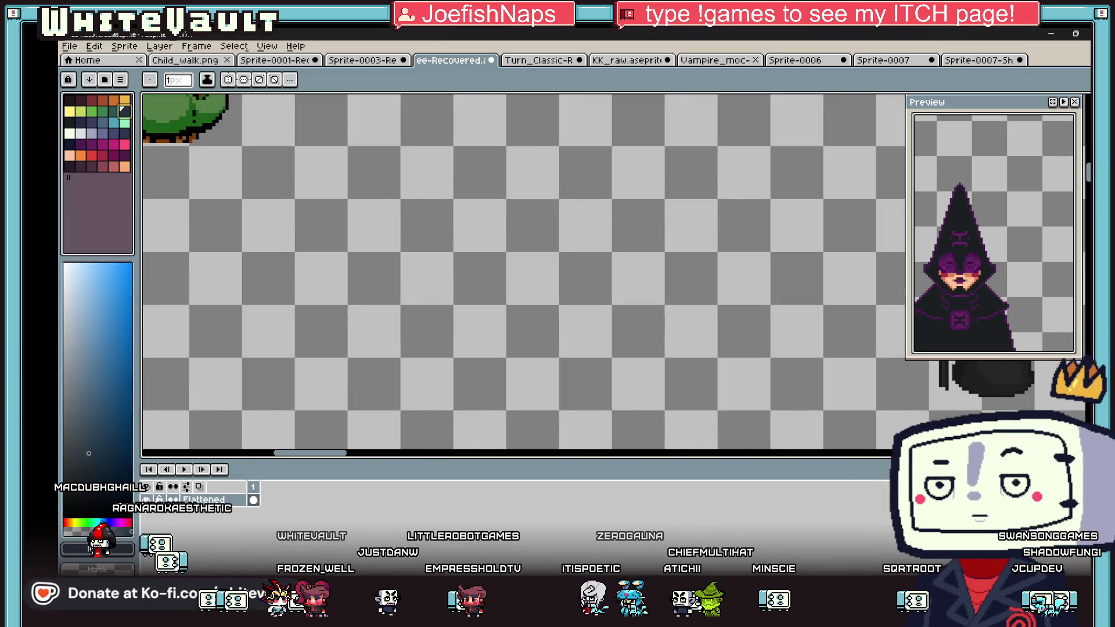
click(1086, 256)
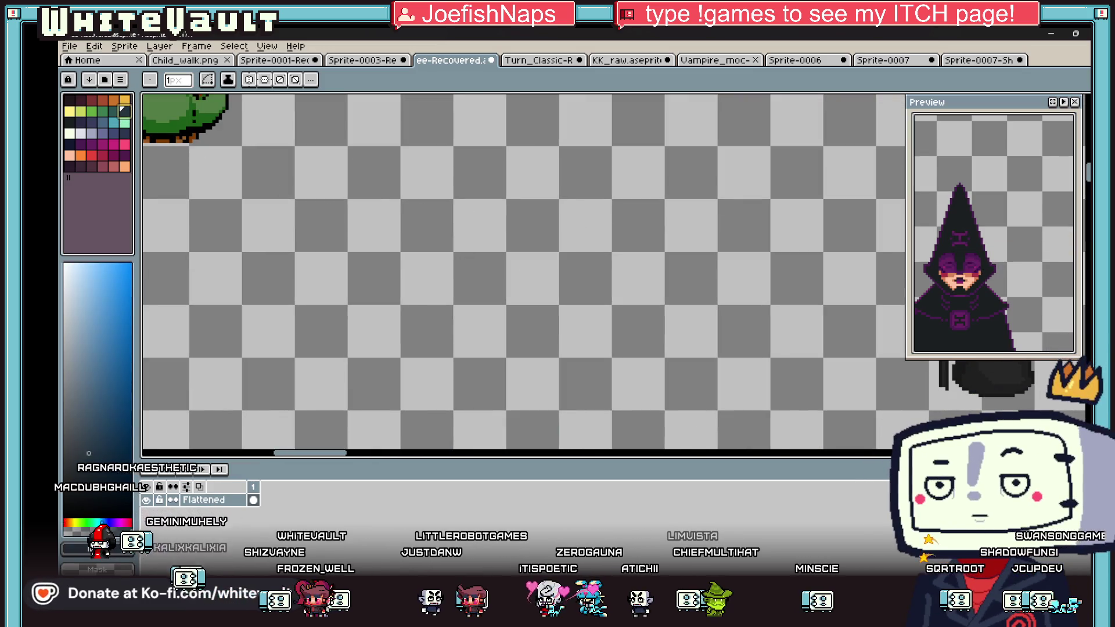
click(1085, 239)
mouse_move(447, 190)
mouse_down()
mouse_move(656, 391)
mouse_move(630, 379)
mouse_up()
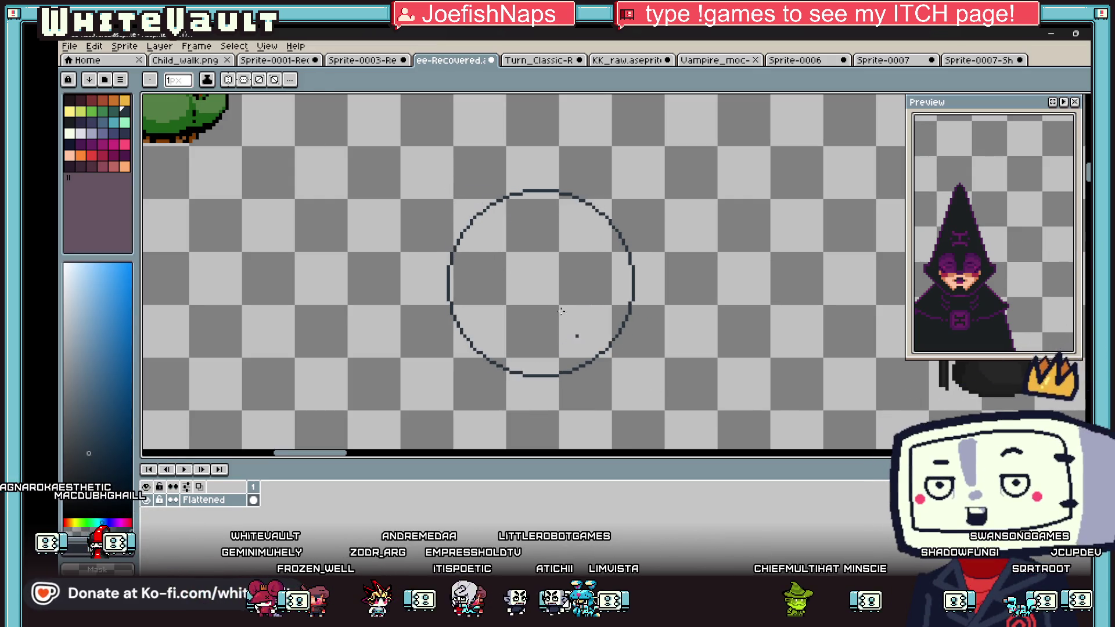
key(i)
key(b)
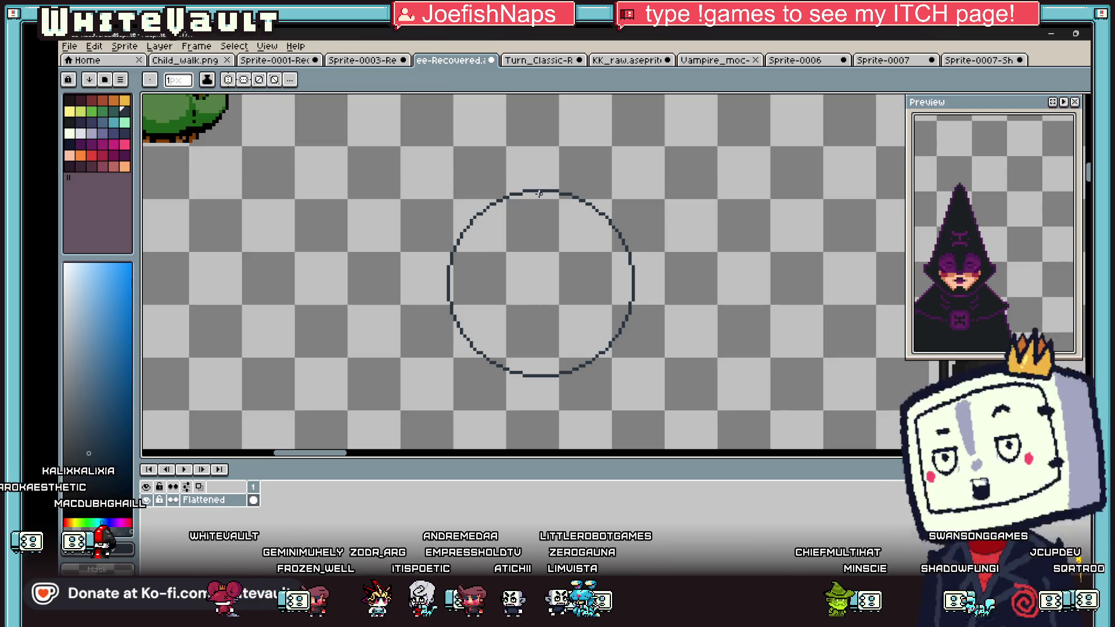
mouse_move(534, 193)
mouse_down()
mouse_move(535, 311)
mouse_move(479, 347)
mouse_up()
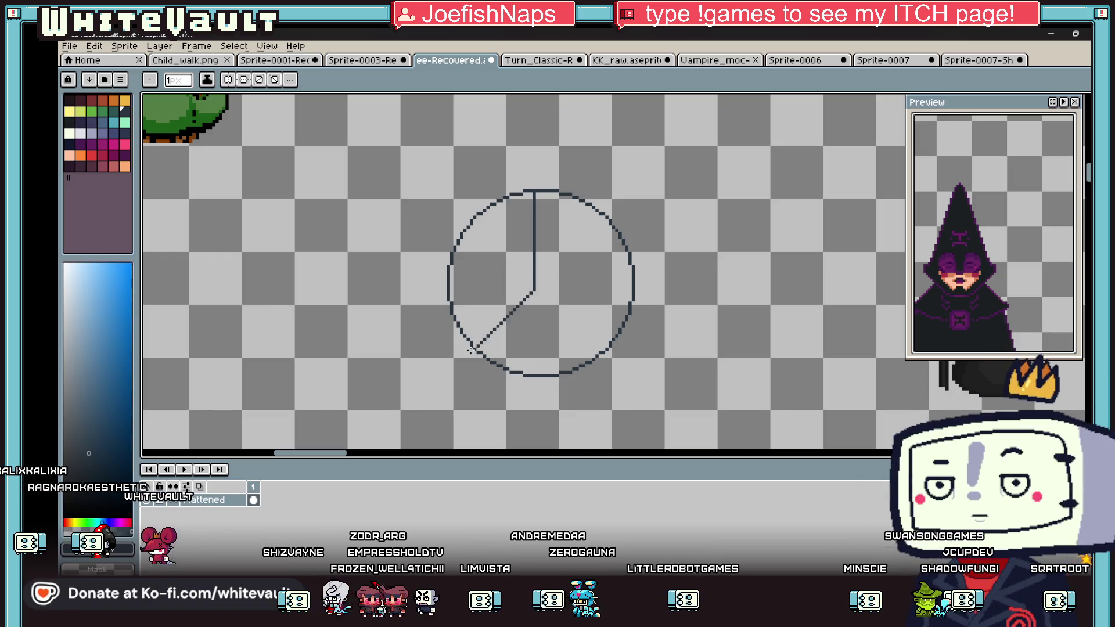
Step: Flood-fill the larger right wedge of the circle dark
key(e)
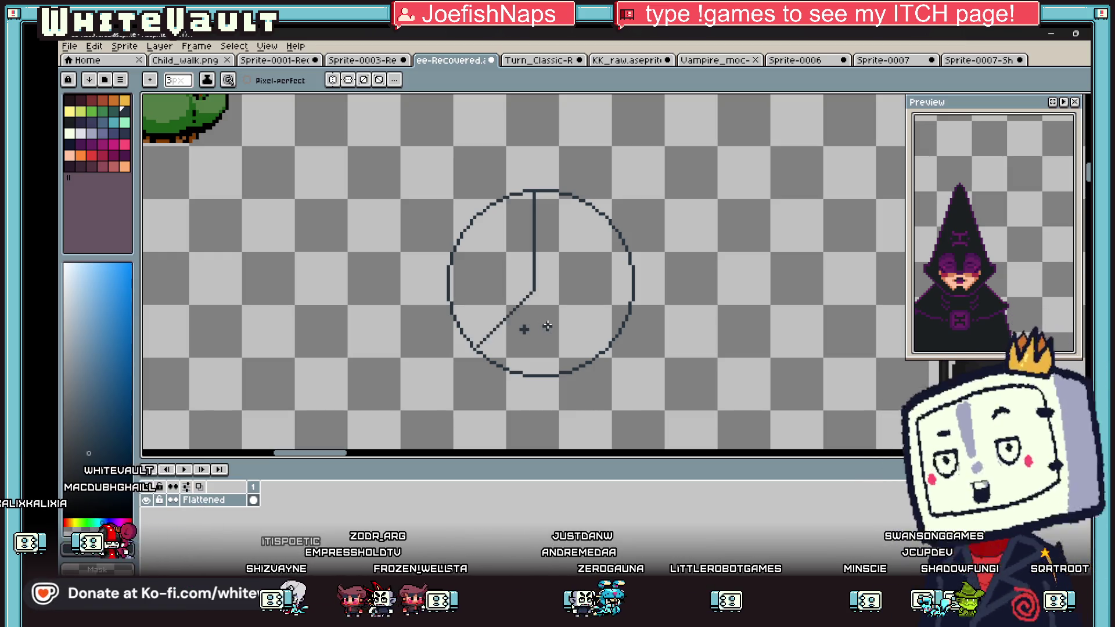
key(g)
click(548, 325)
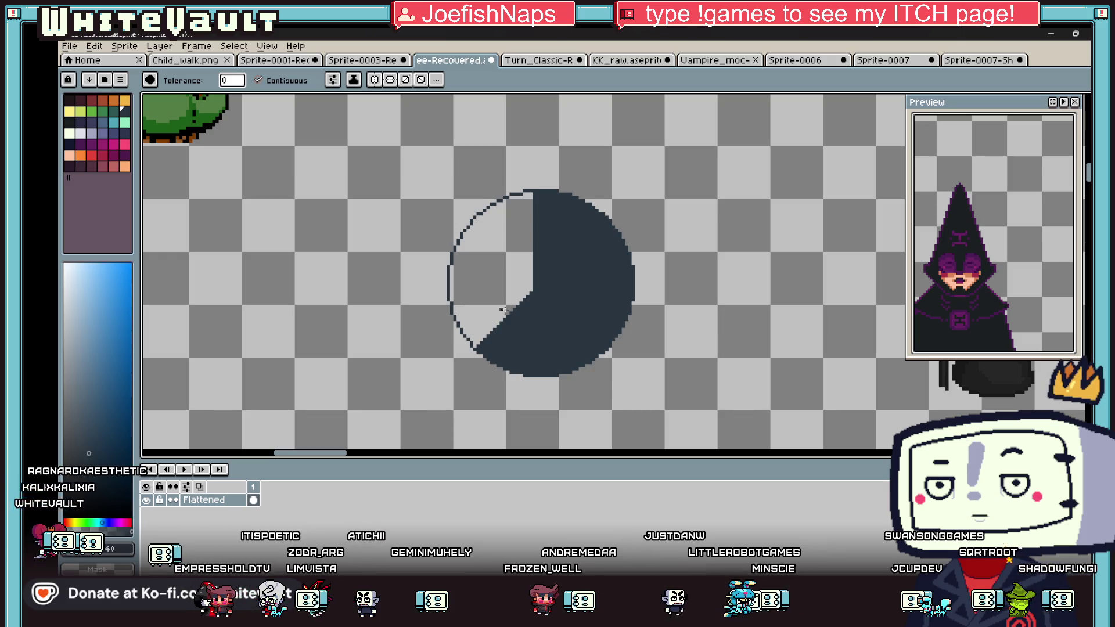
scroll(490, 270, up, 1)
Step: Fill the upper-left wedge teal and the lower-left wedge orange
key(i)
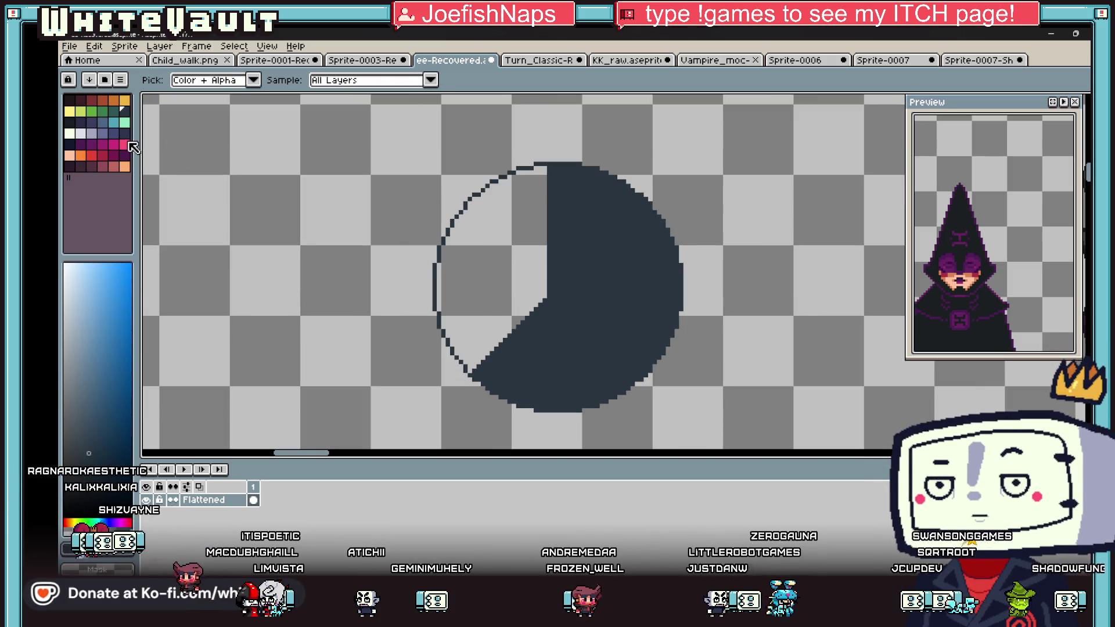
click(115, 123)
key(b)
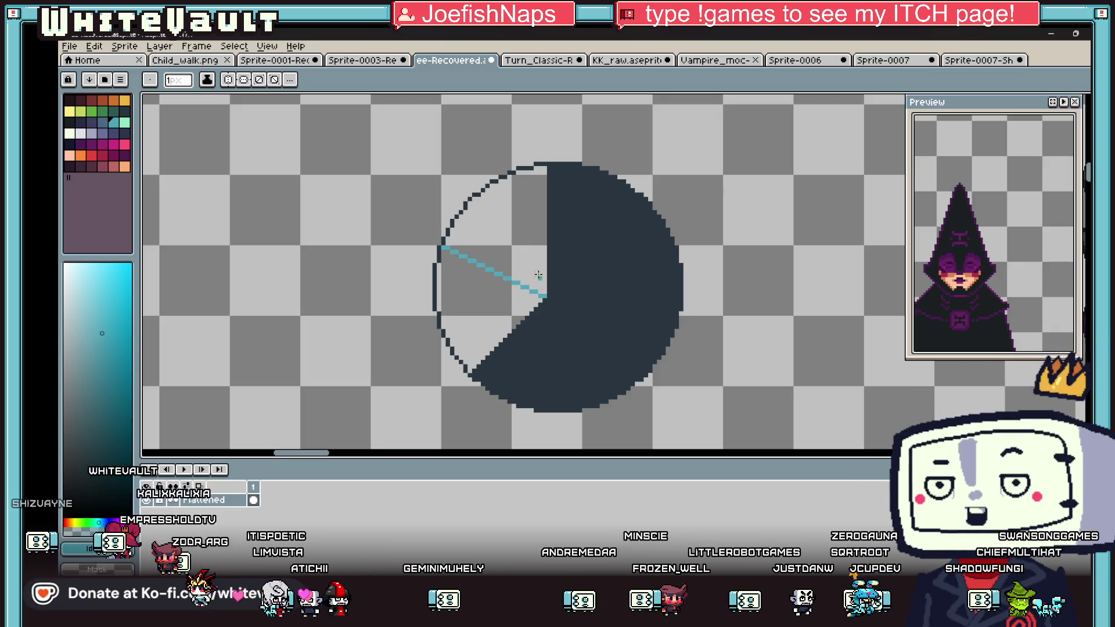
key(g)
click(518, 239)
scroll(557, 287, down, 1)
scroll(557, 288, up, 1)
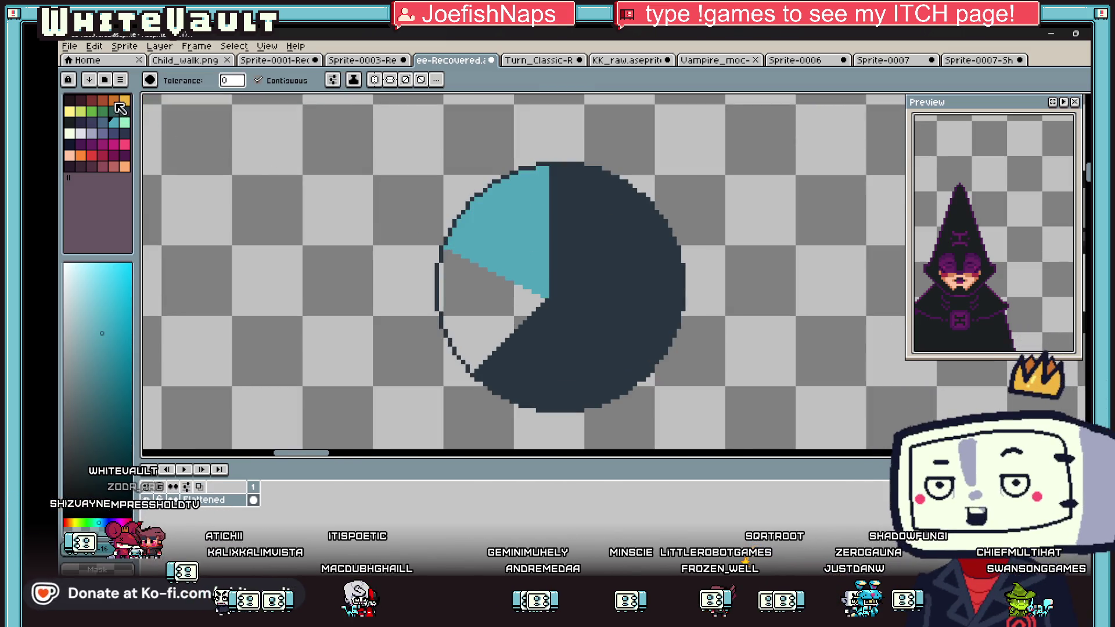
click(115, 102)
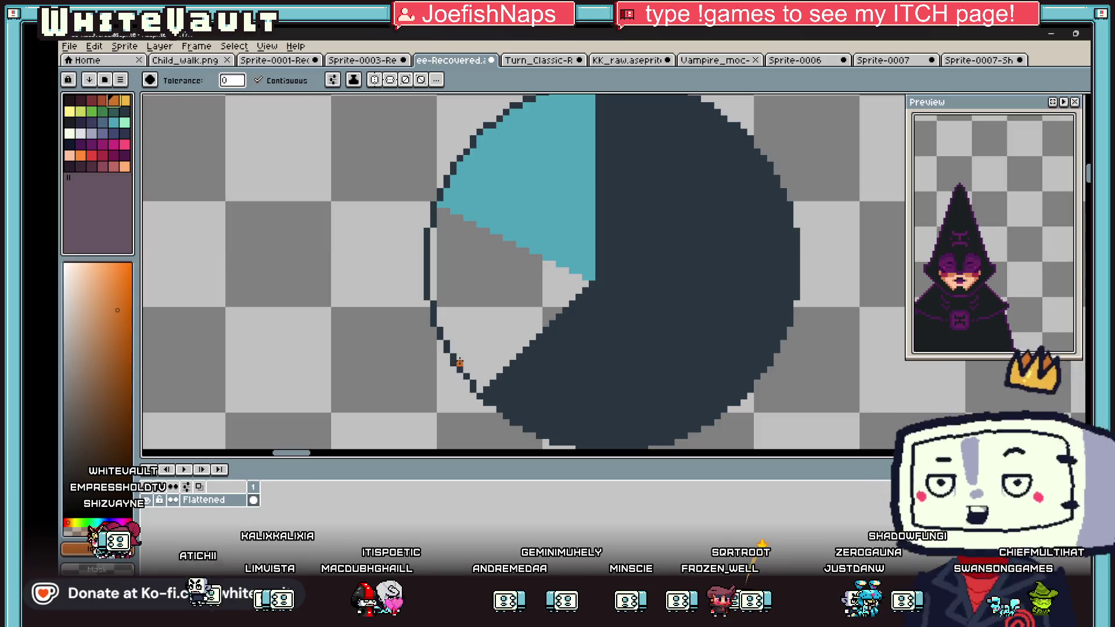
click(456, 330)
Step: Draw and thicken a mint line along the orange/dark edge up to the centre
scroll(455, 330, up, 1)
key(b)
drag(584, 289, 491, 384)
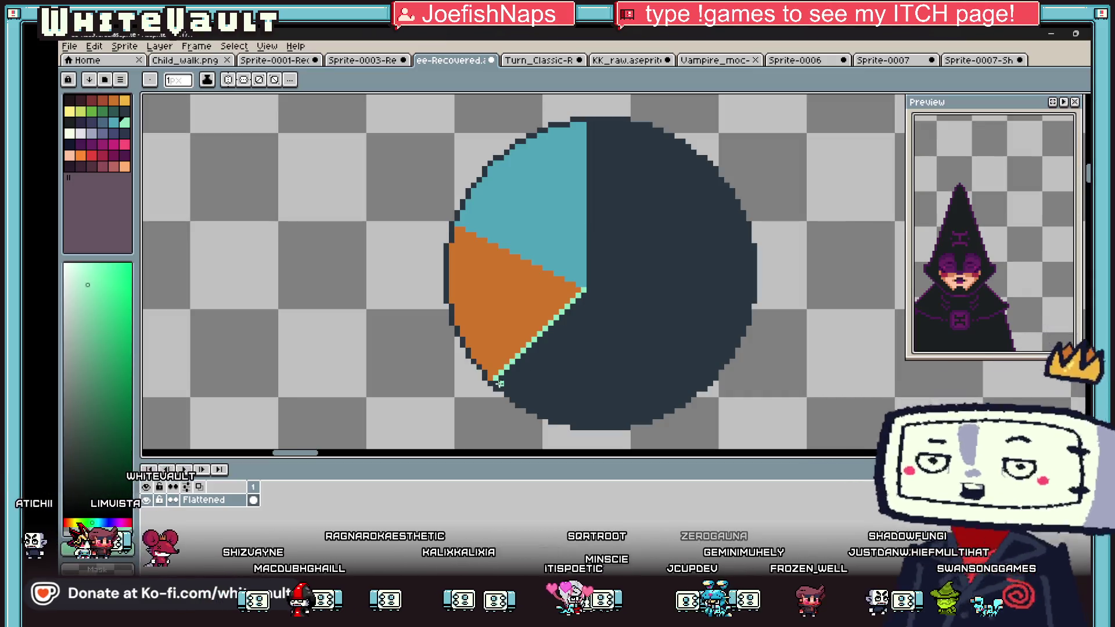
shift+click(585, 291)
drag(584, 298, 501, 388)
scroll(501, 388, down, 1)
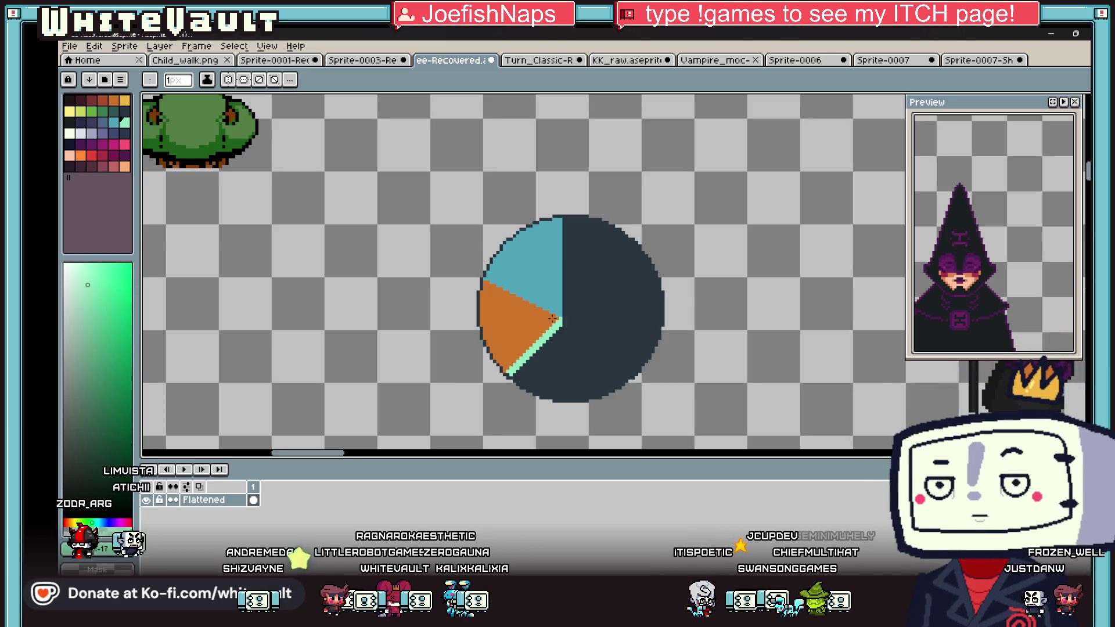
scroll(561, 341, up, 1)
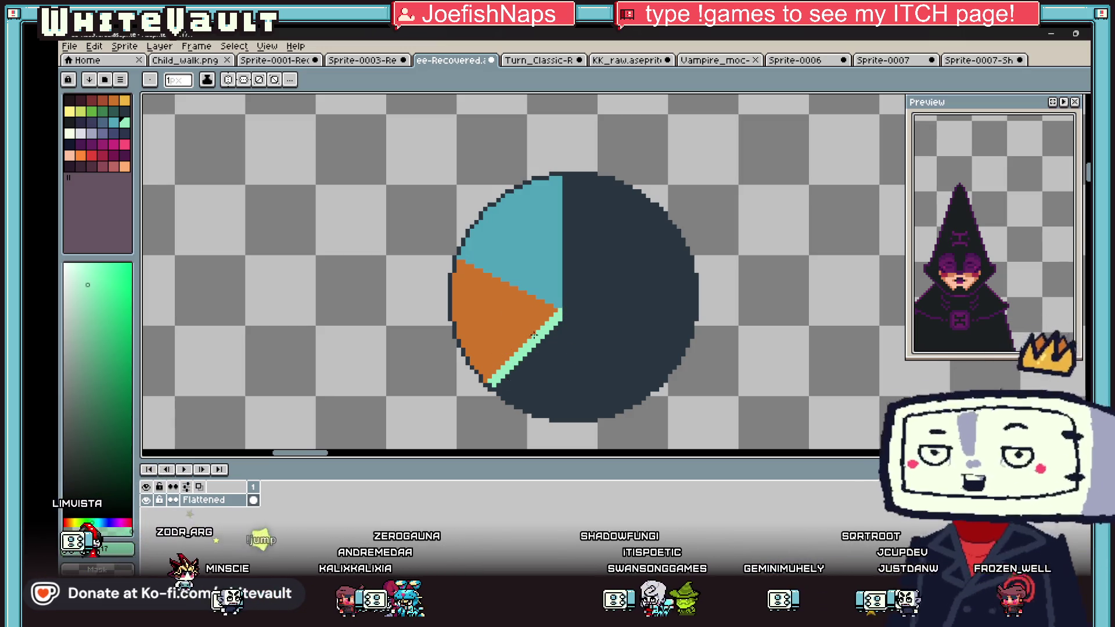
scroll(529, 332, down, 1)
scroll(529, 332, up, 1)
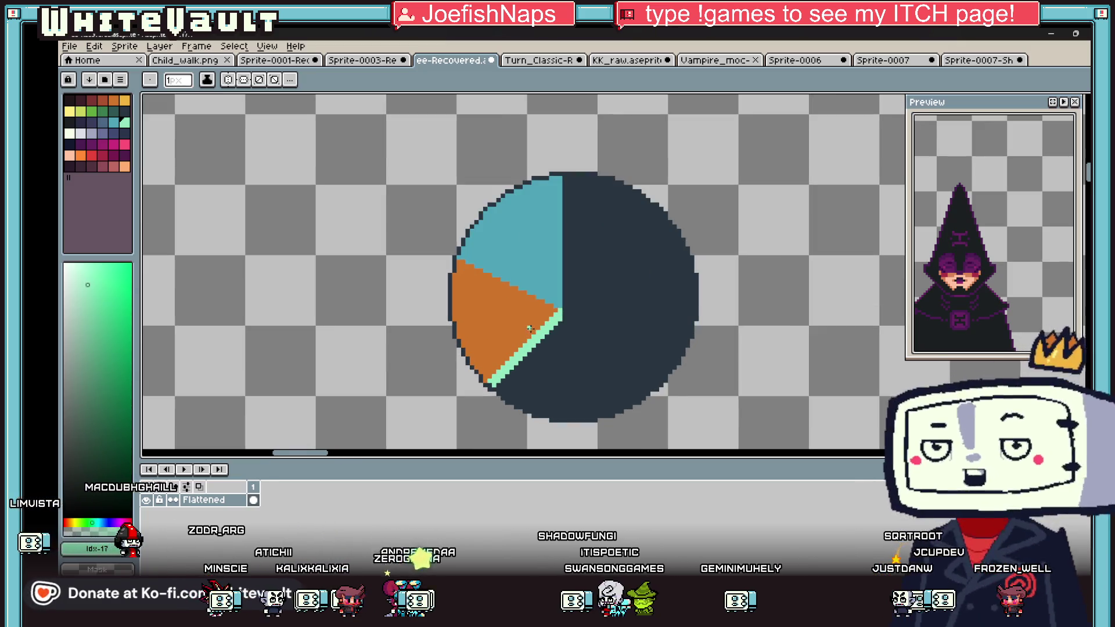
Step: Sample the mint colour and add a mint stroke at the pie's upper-left edge
key(i)
click(555, 323)
key(b)
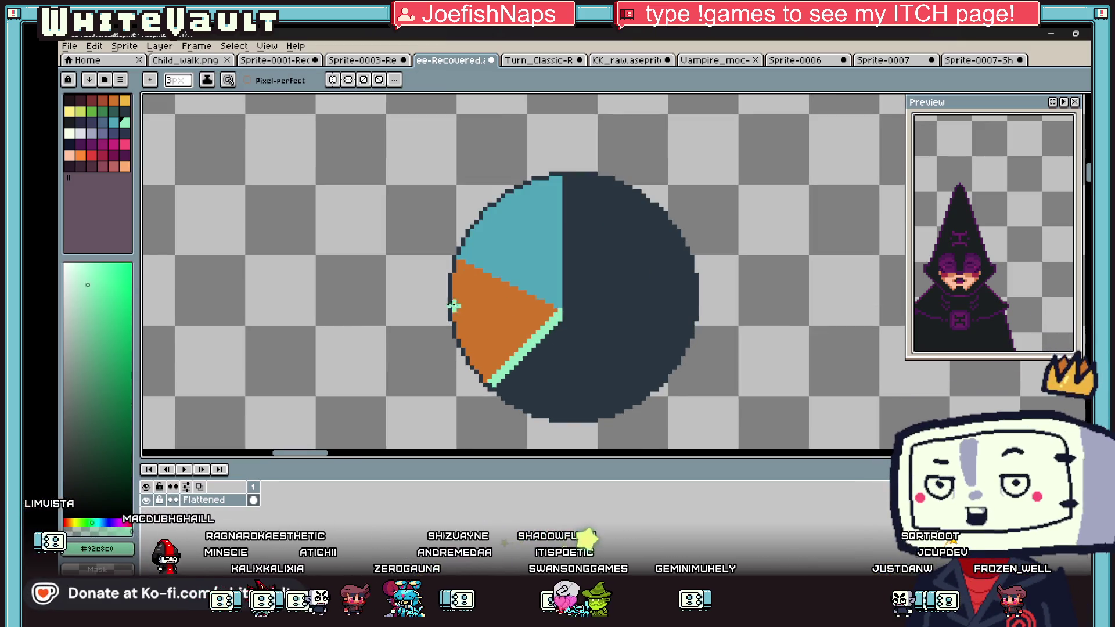
drag(451, 201, 496, 237)
scroll(568, 295, down, 1)
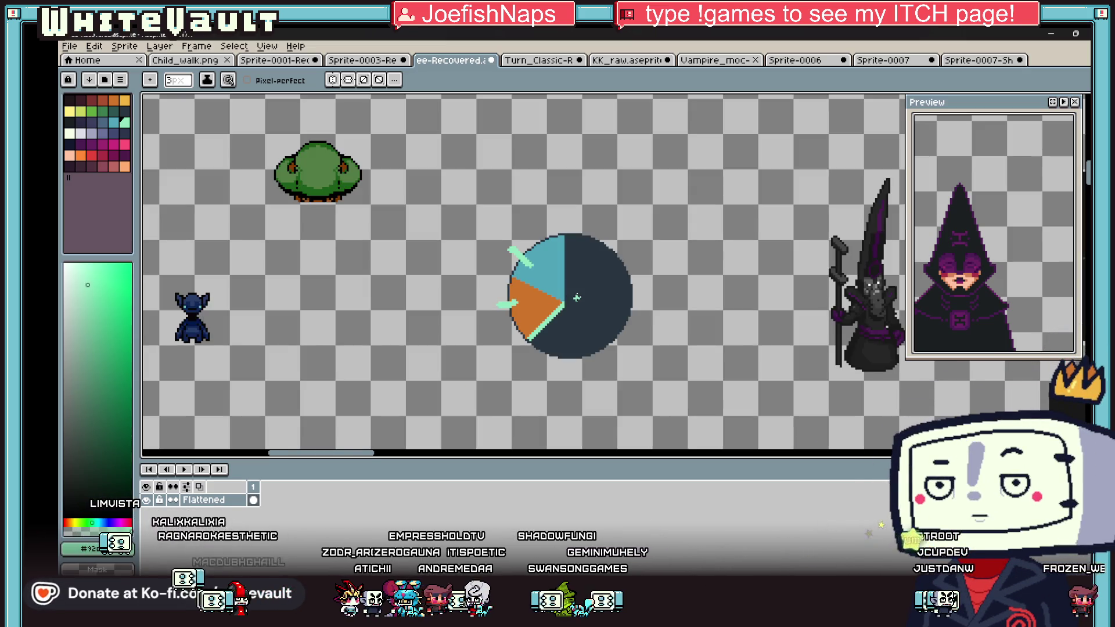
key(v)
key(b)
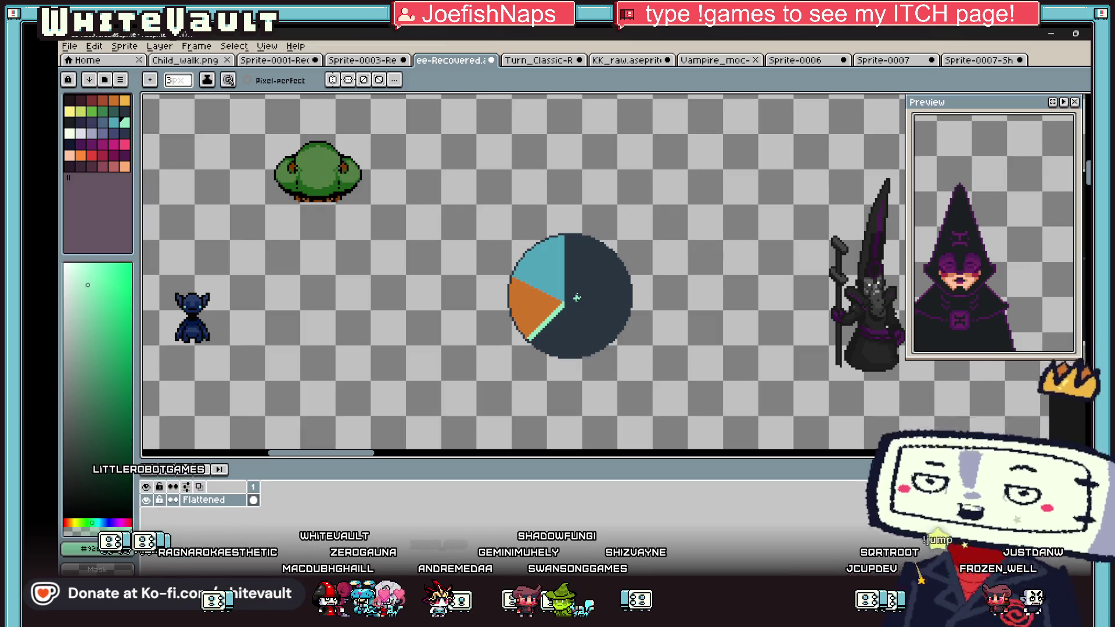
scroll(572, 314, up, 1)
Step: Draw a straight orange line from the pie's centre to its lower-right edge
key(i)
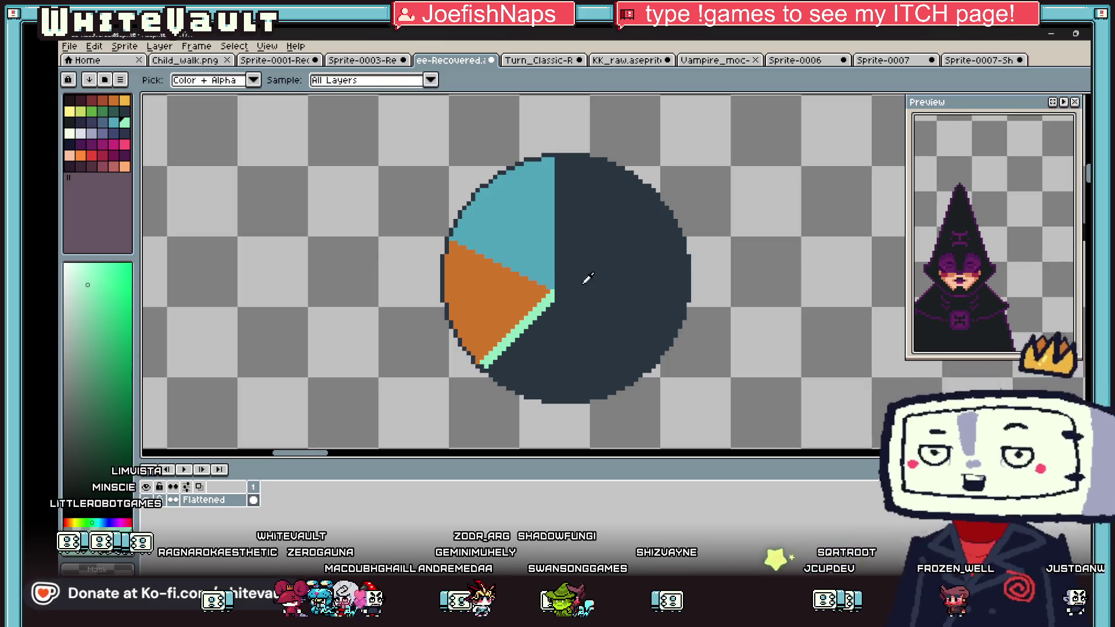
click(537, 284)
key(b)
click(555, 294)
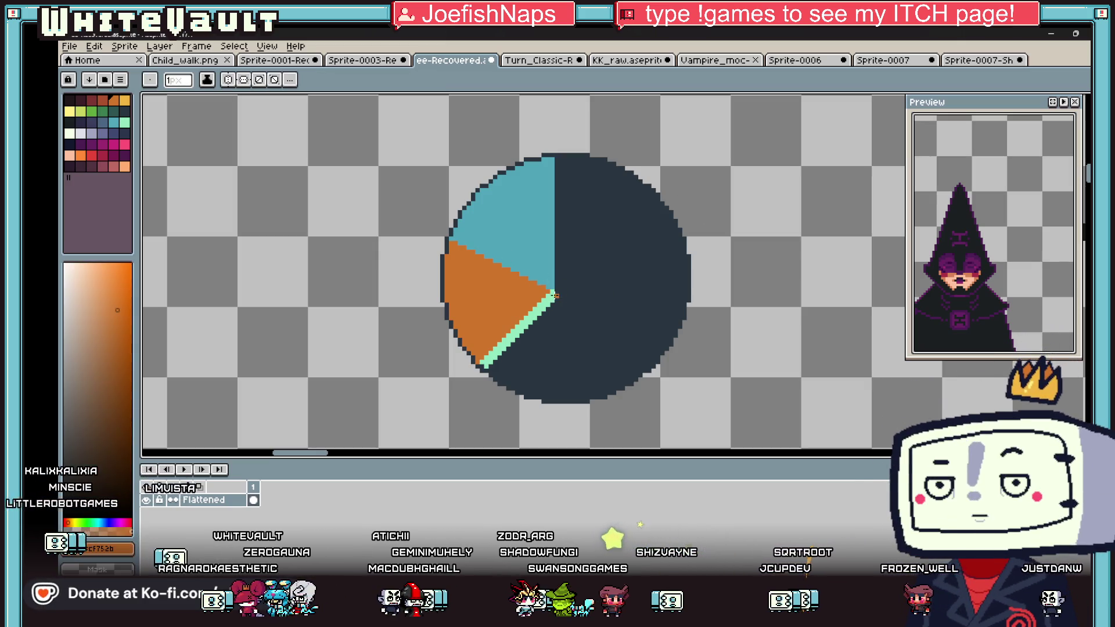
shift+click(662, 348)
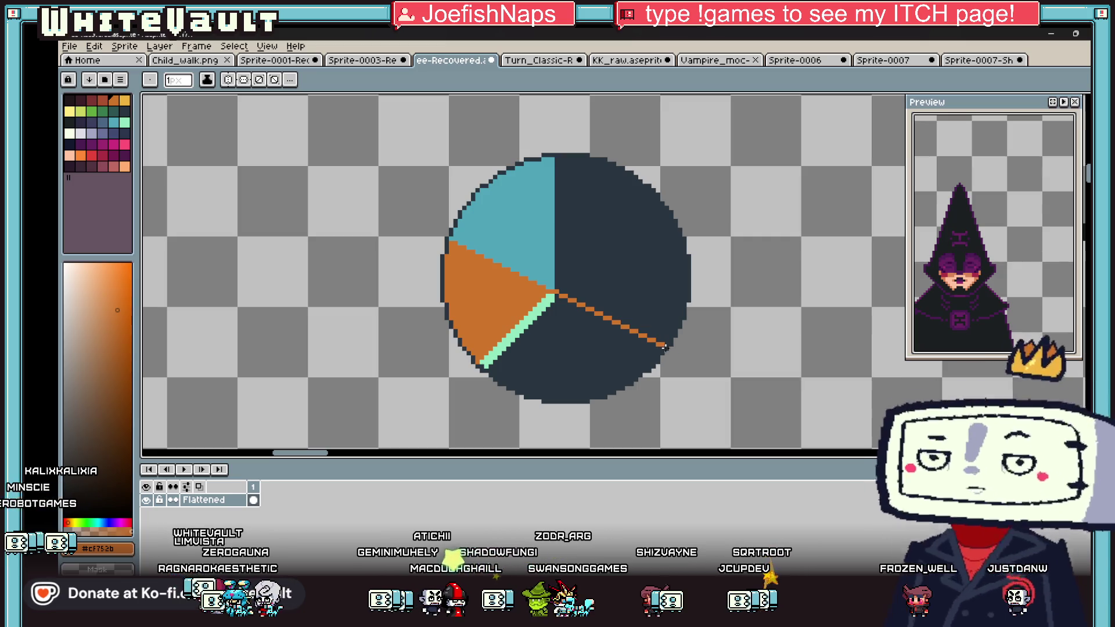
key(e)
key(v)
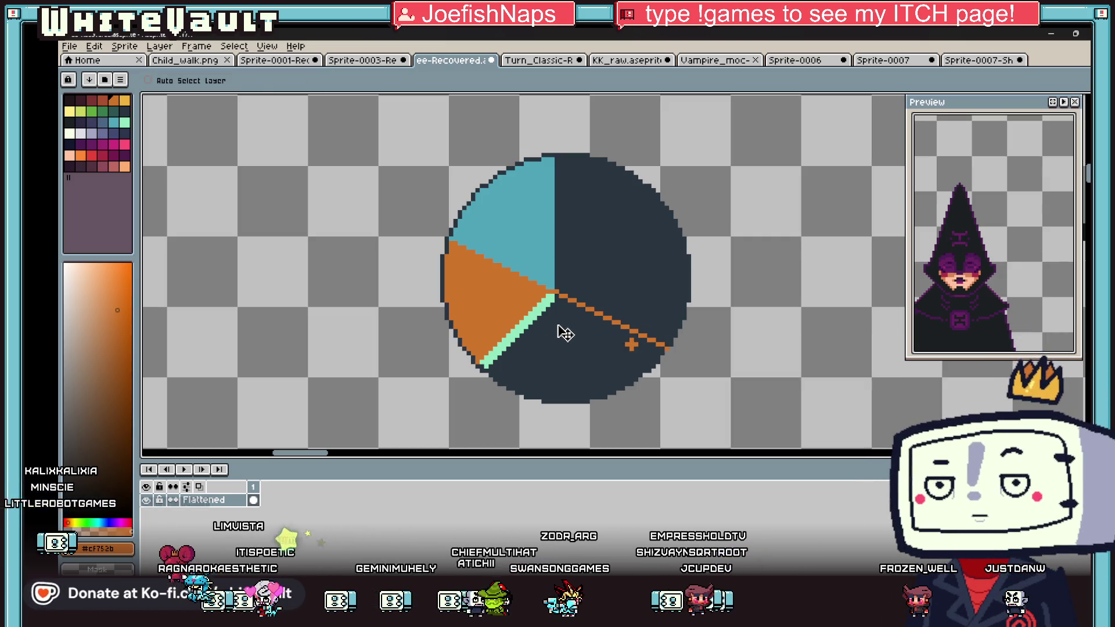
Step: Fill the lower dark area and mint divider orange, and the remaining dark slice mint
key(i)
key(g)
click(586, 343)
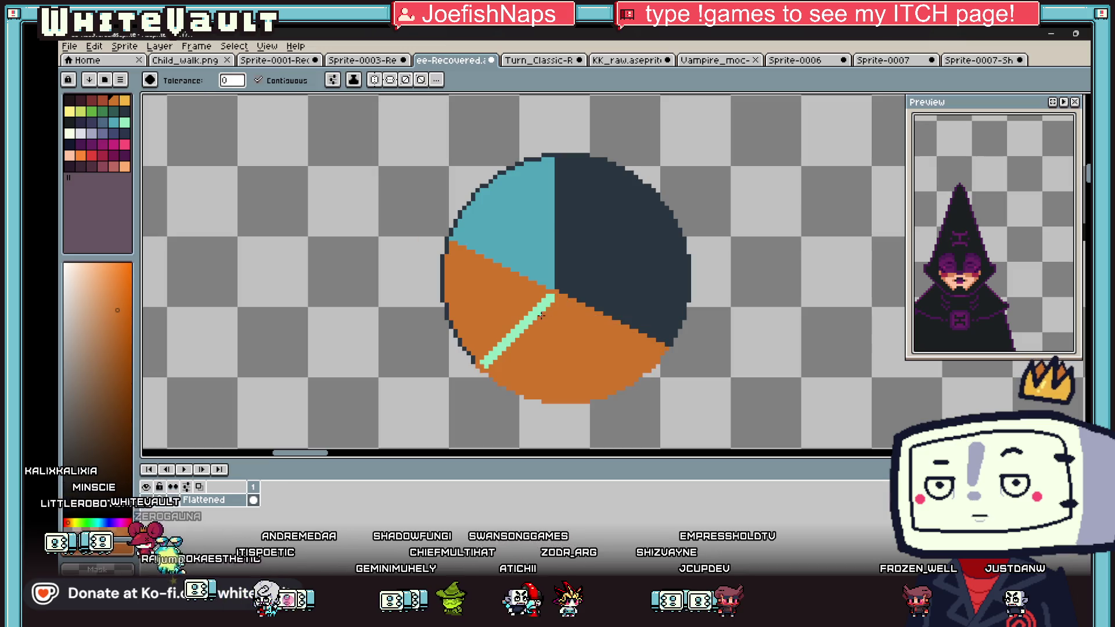
click(541, 315)
key(i)
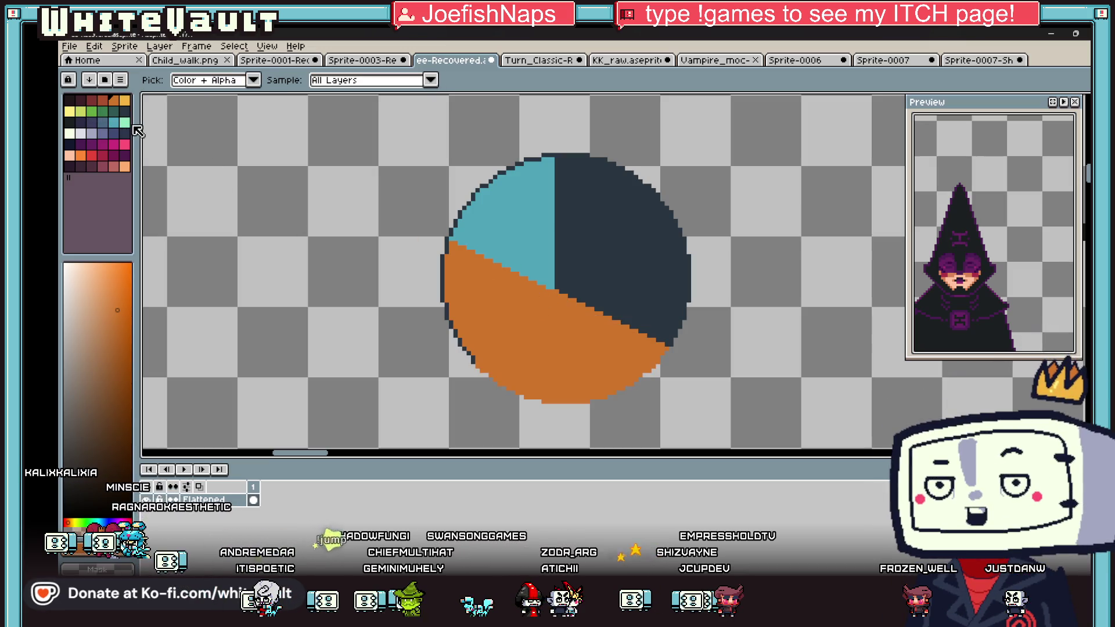
click(124, 122)
key(g)
click(617, 206)
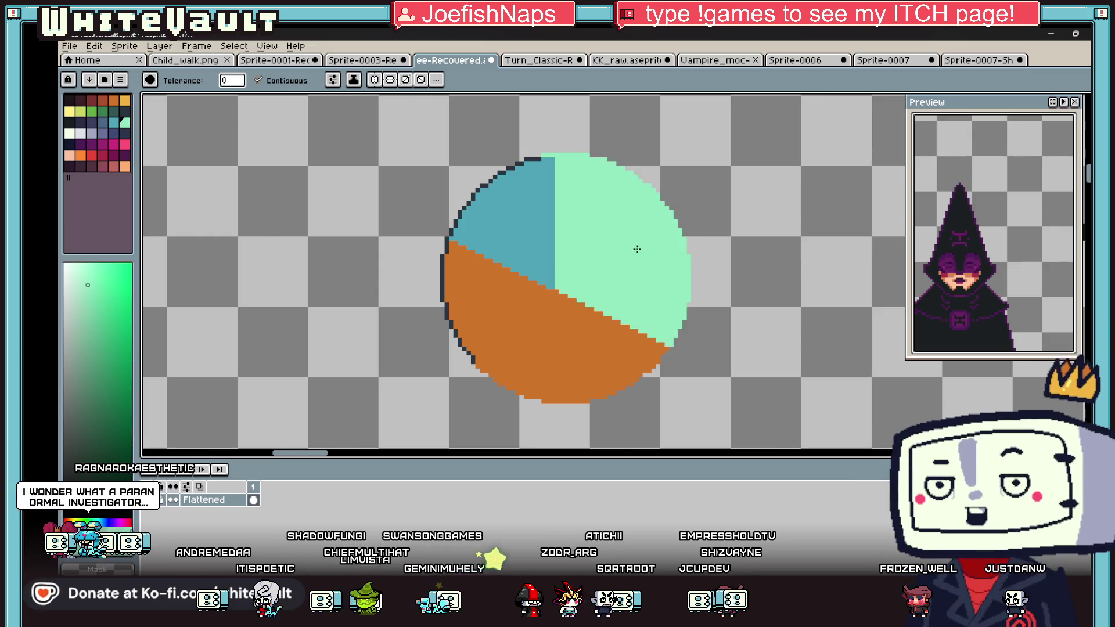
scroll(662, 291, down, 2)
scroll(665, 294, down, 2)
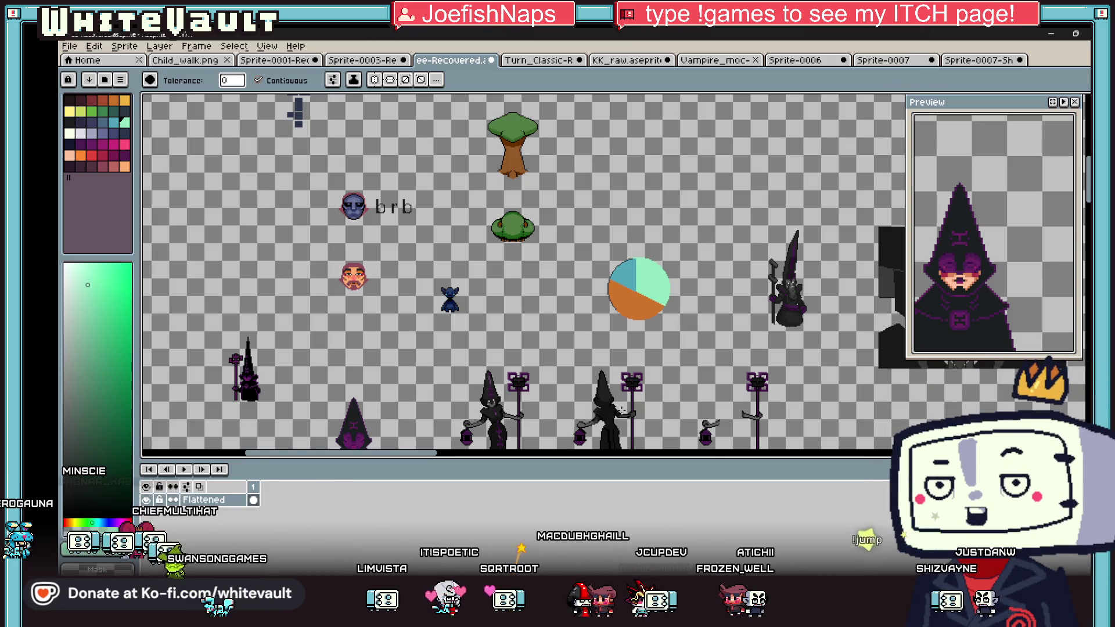
Step: Undo the lighter shading and eye marks on the lamp-post head
scroll(632, 386, up, 3)
key(b)
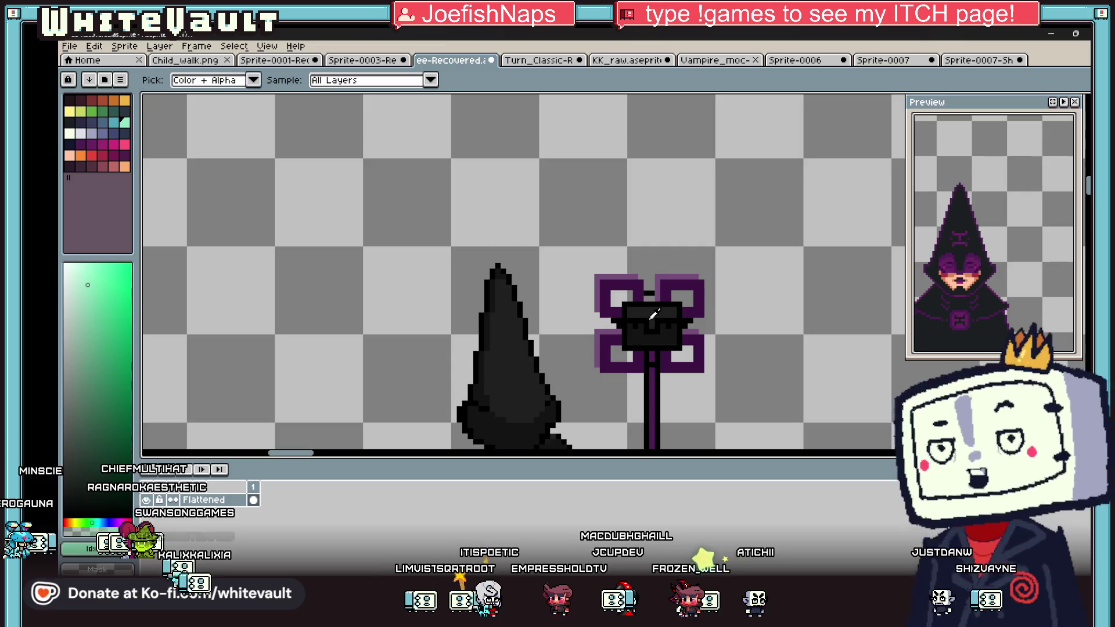
scroll(638, 321, up, 1)
alt+click(619, 321)
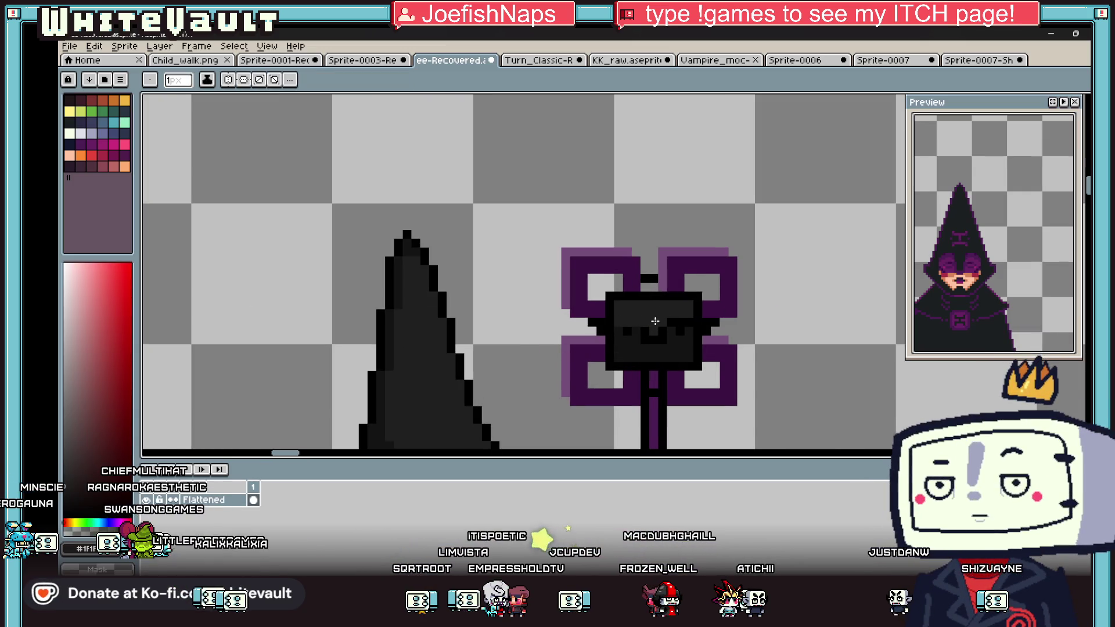
scroll(654, 321, up, 1)
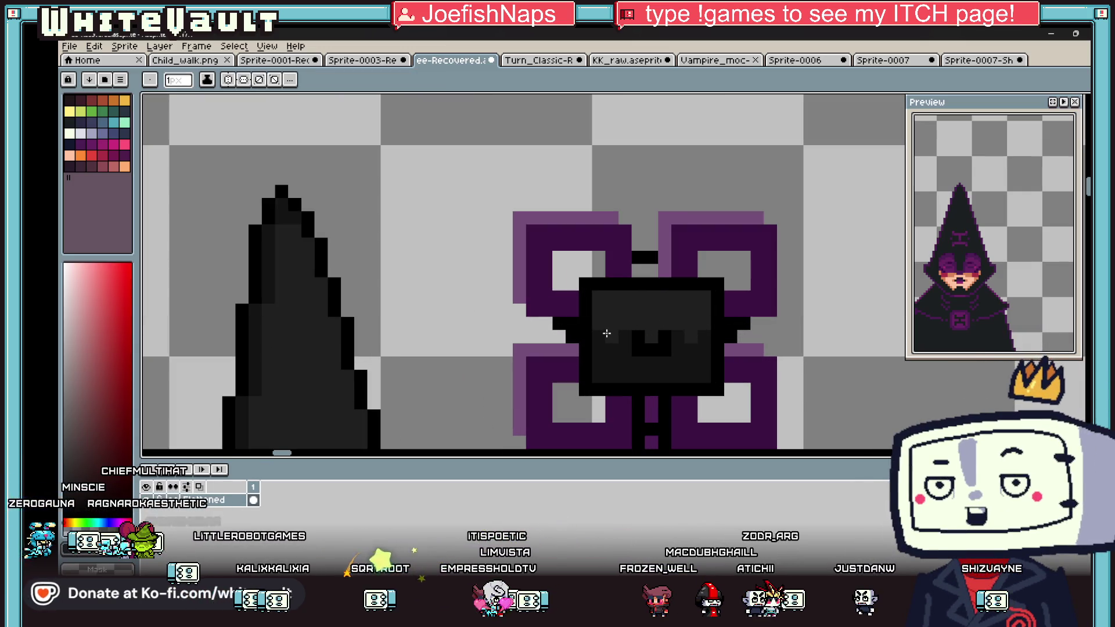
key(ctrl+z)
key(ctrl+z)
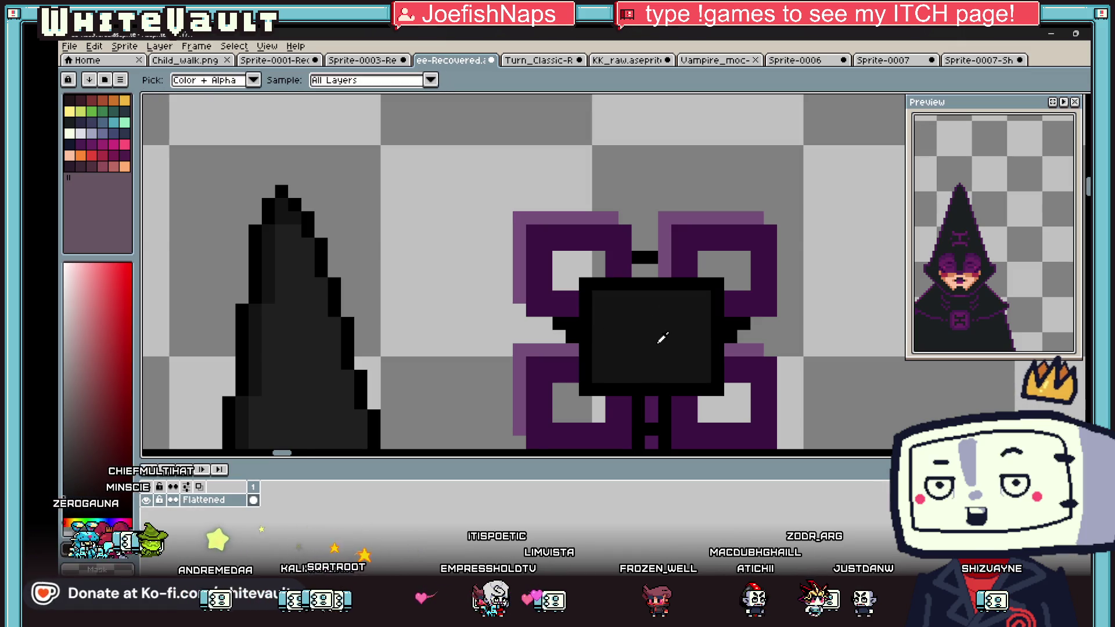
scroll(662, 337, down, 5)
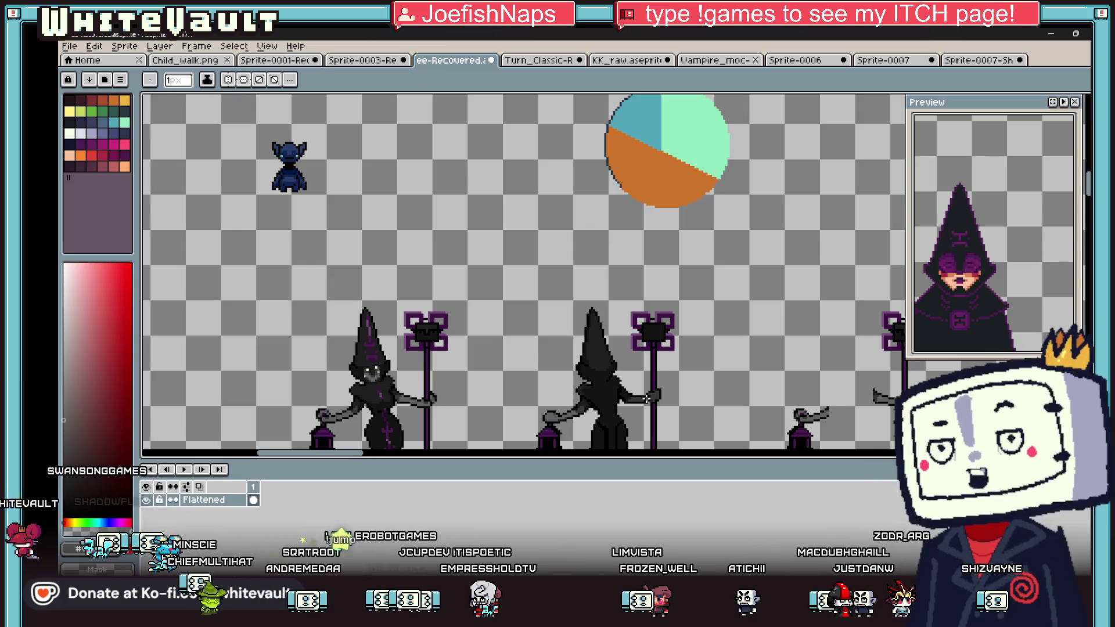
scroll(650, 325, up, 4)
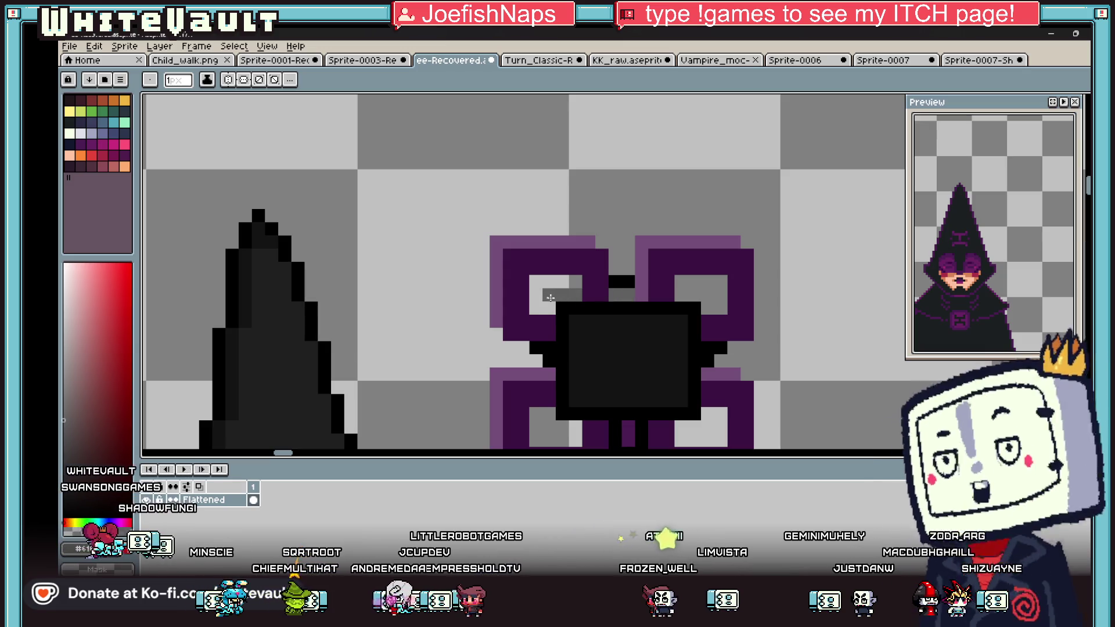
Step: Sample pure black from the sprite as the drawing colour
key(i)
scroll(589, 324, down, 4)
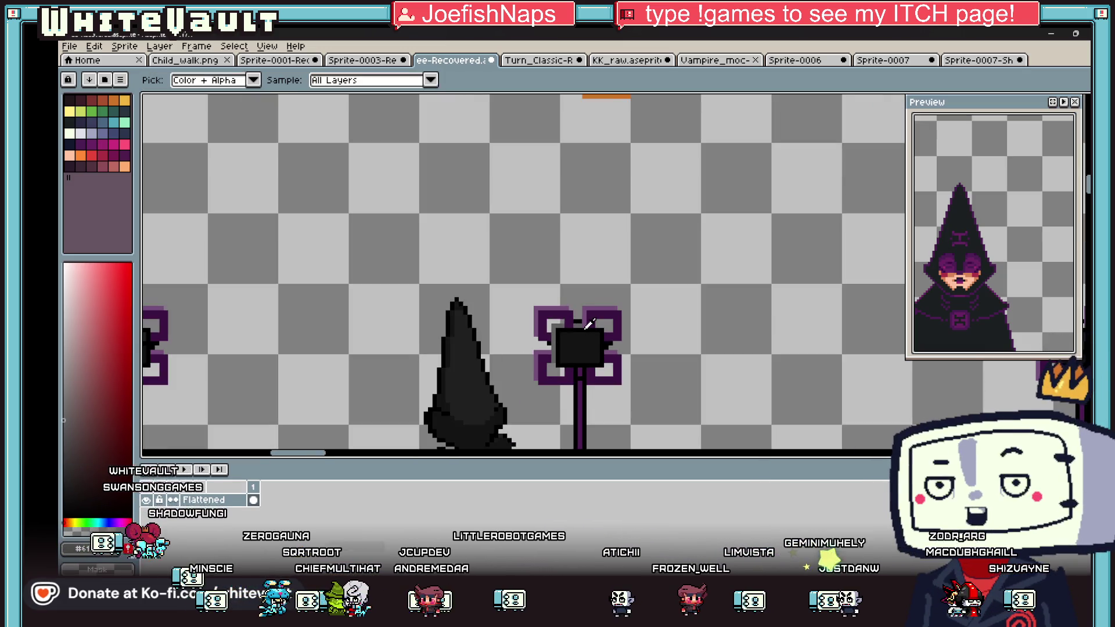
scroll(590, 324, up, 1)
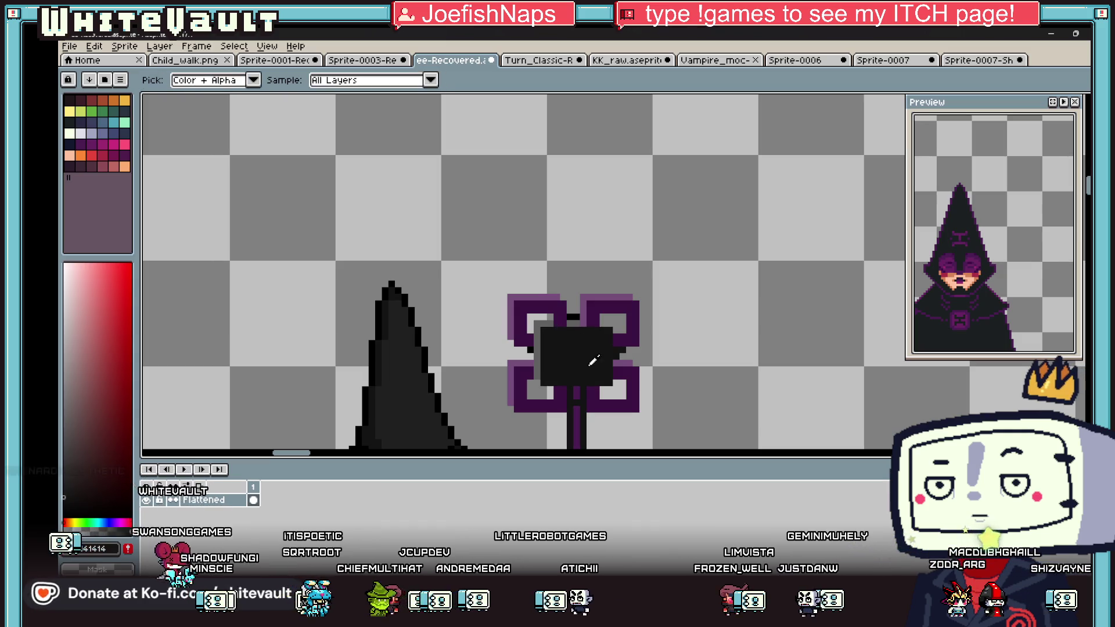
scroll(584, 394, down, 4)
scroll(500, 405, up, 3)
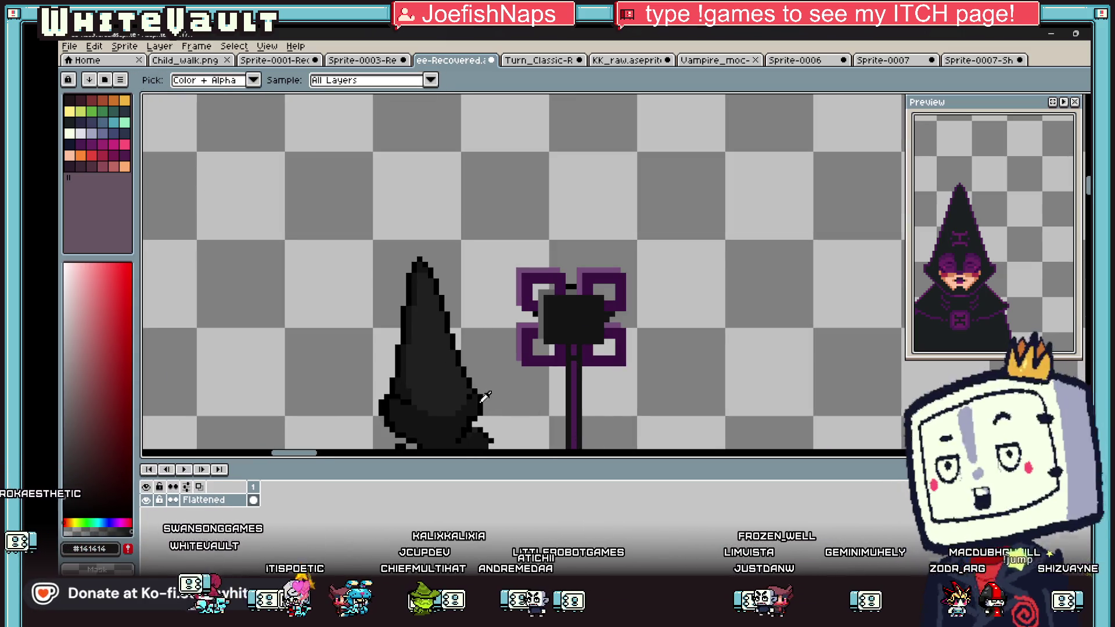
alt+click(572, 347)
scroll(567, 346, down, 3)
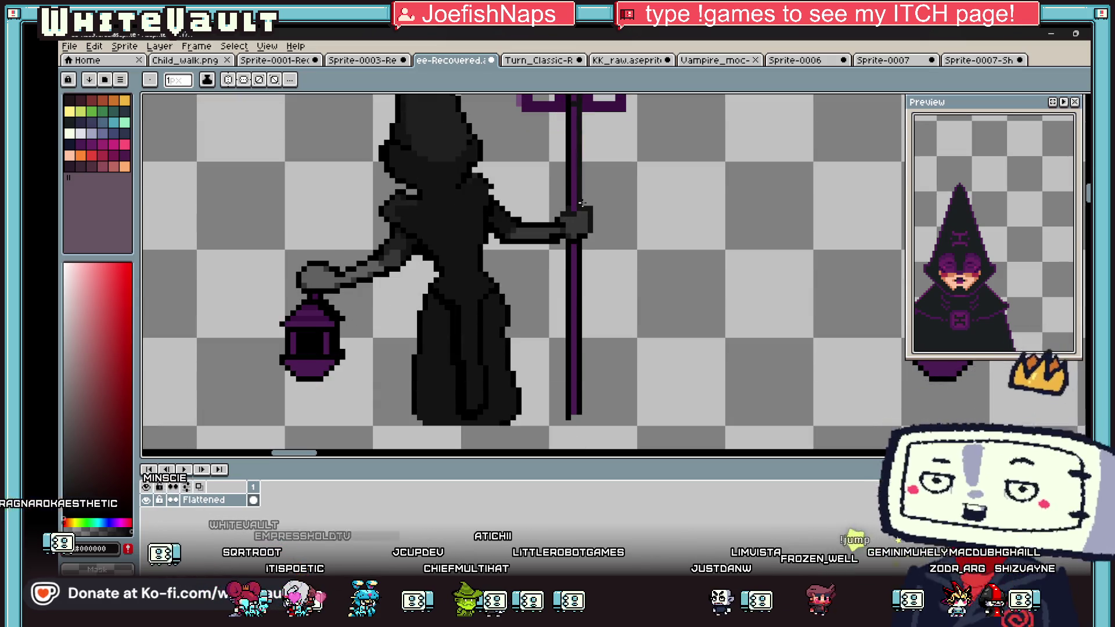
Step: Lighten one pixel on the forearm gripping the staff to a lighter grey
scroll(579, 204, up, 1)
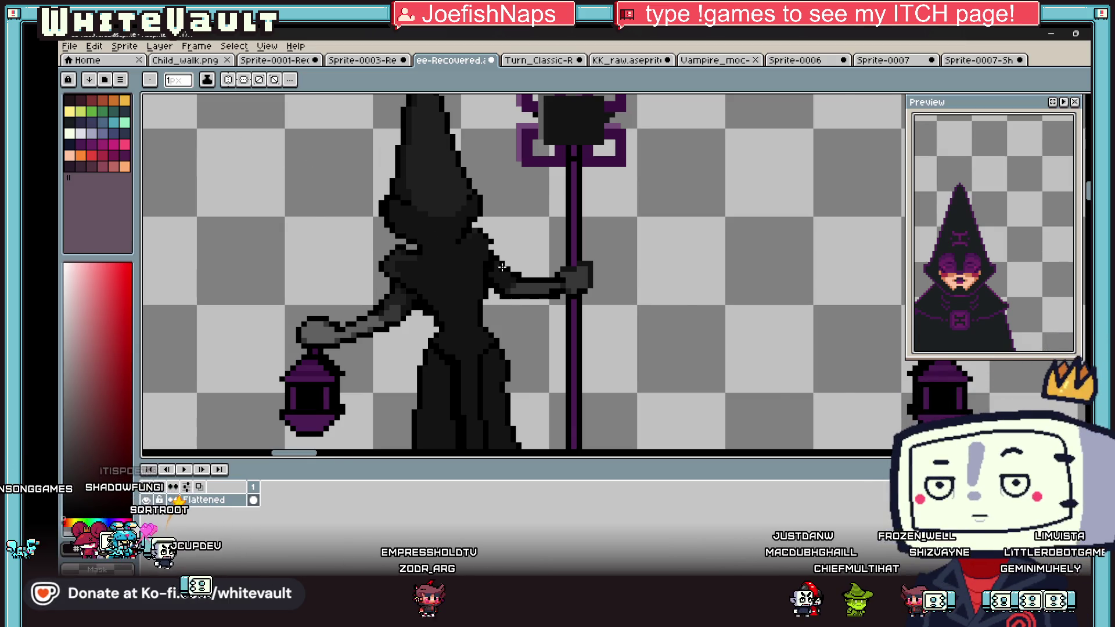
scroll(407, 174, down, 3)
scroll(502, 253, up, 2)
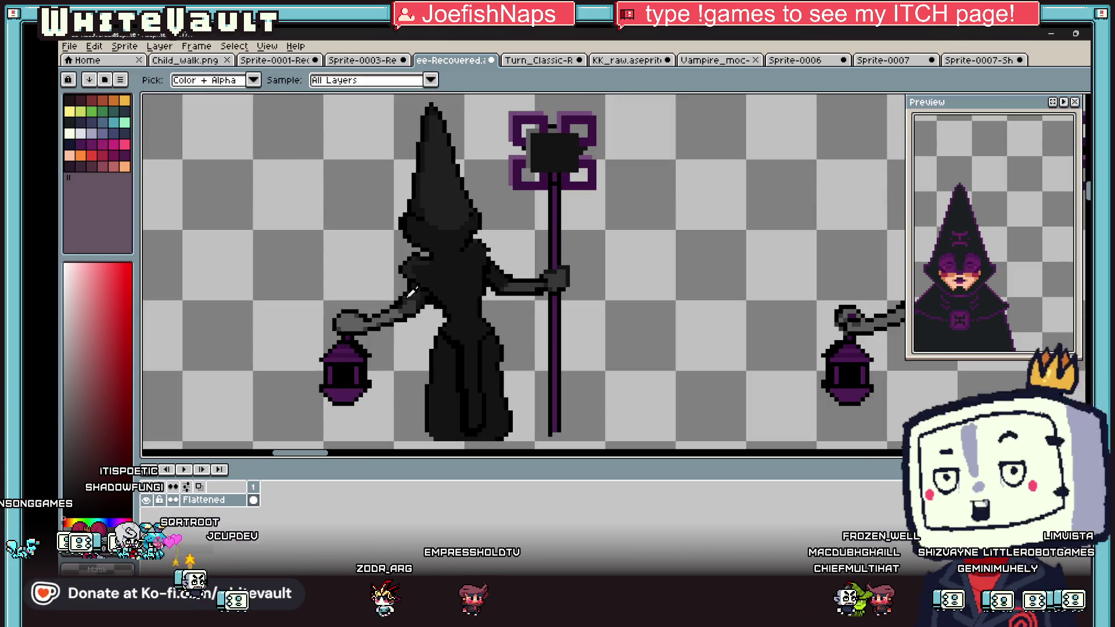
scroll(526, 294, up, 2)
click(527, 293)
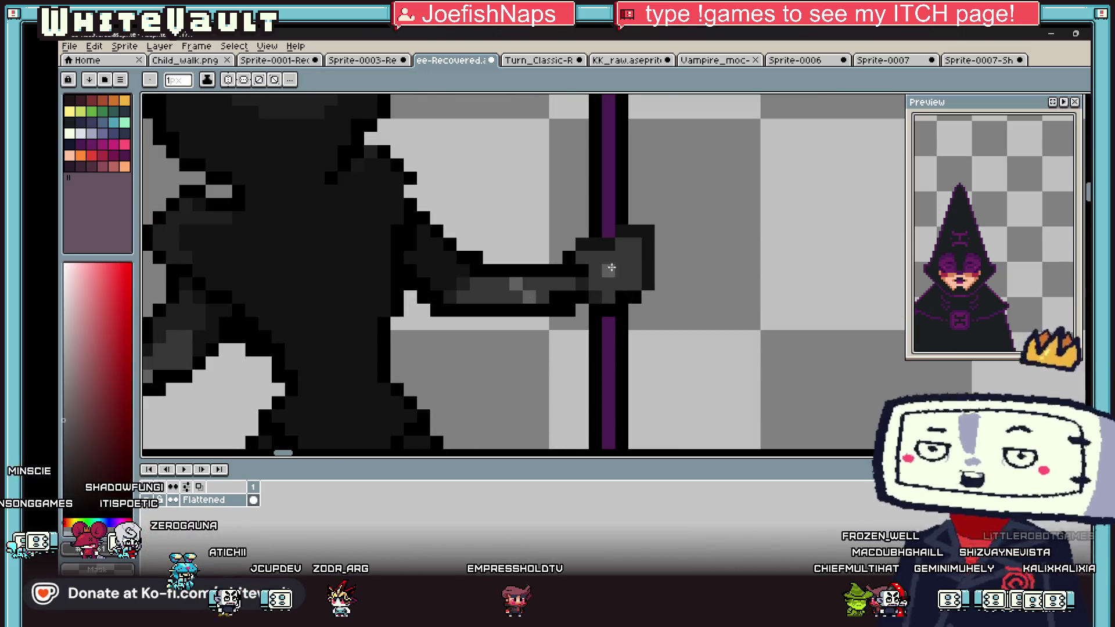
key(g)
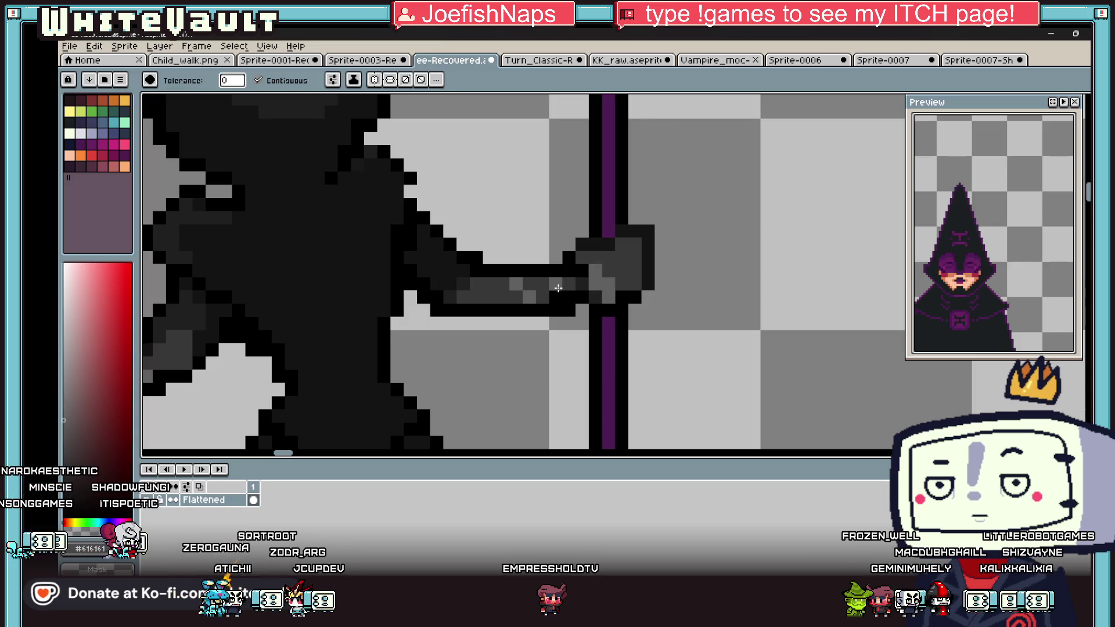
scroll(576, 279, down, 3)
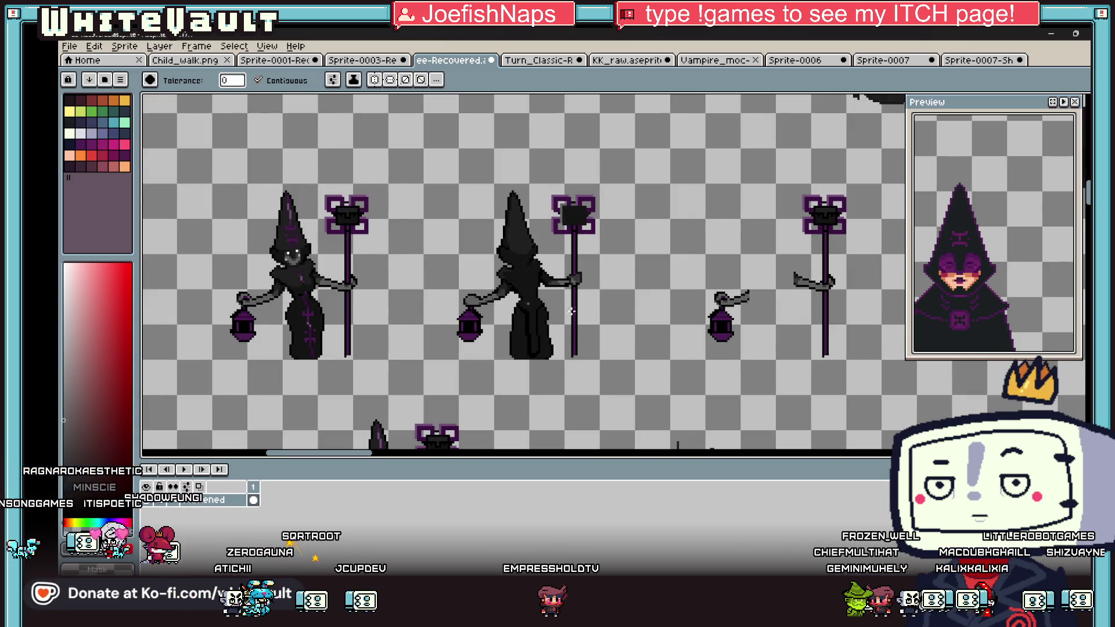
scroll(571, 312, down, 2)
key(v)
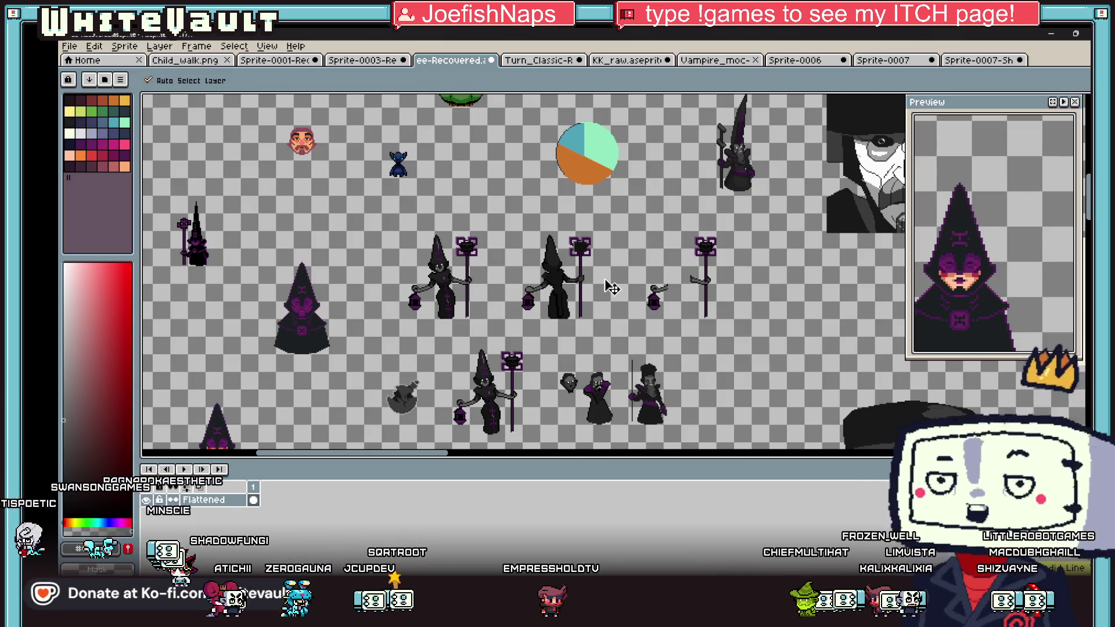
key(g)
scroll(580, 293, up, 3)
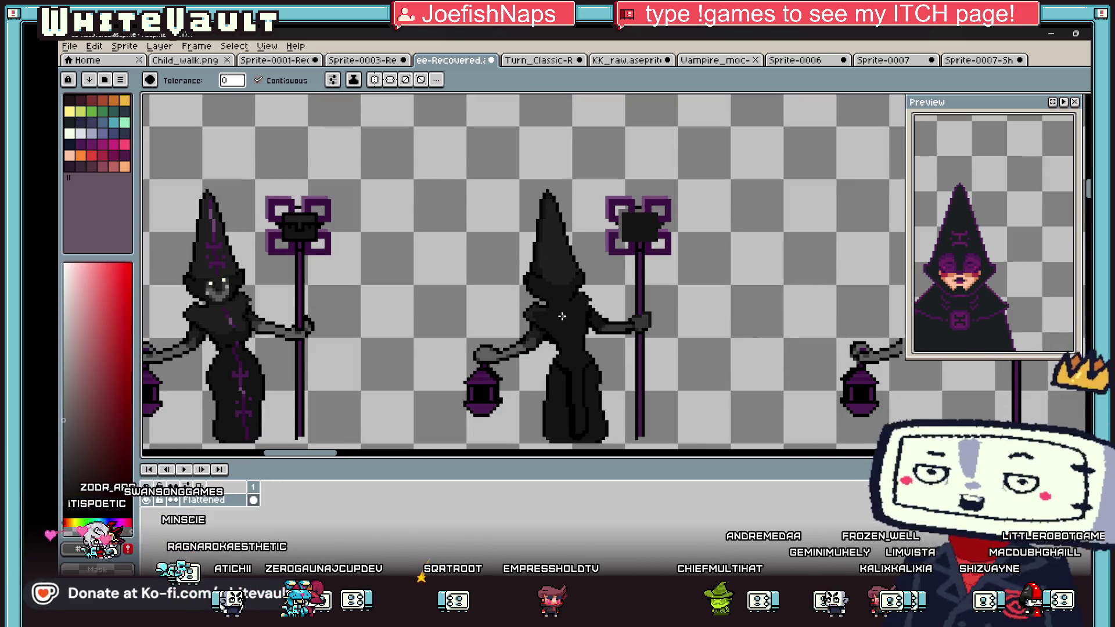
key(b)
scroll(569, 323, up, 2)
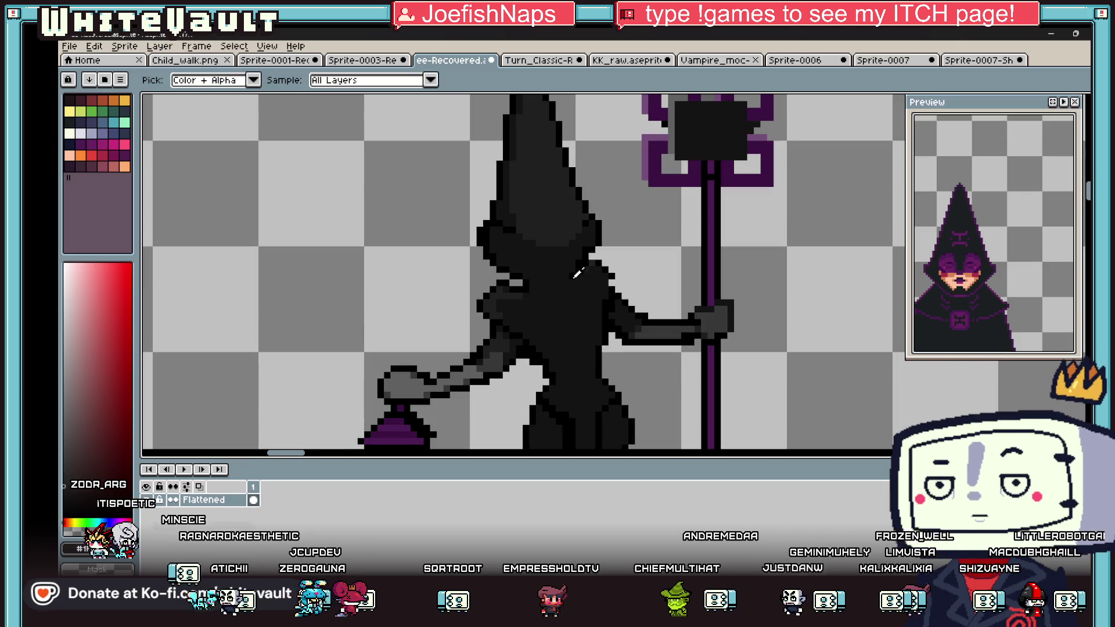
scroll(526, 260, up, 2)
scroll(526, 260, down, 6)
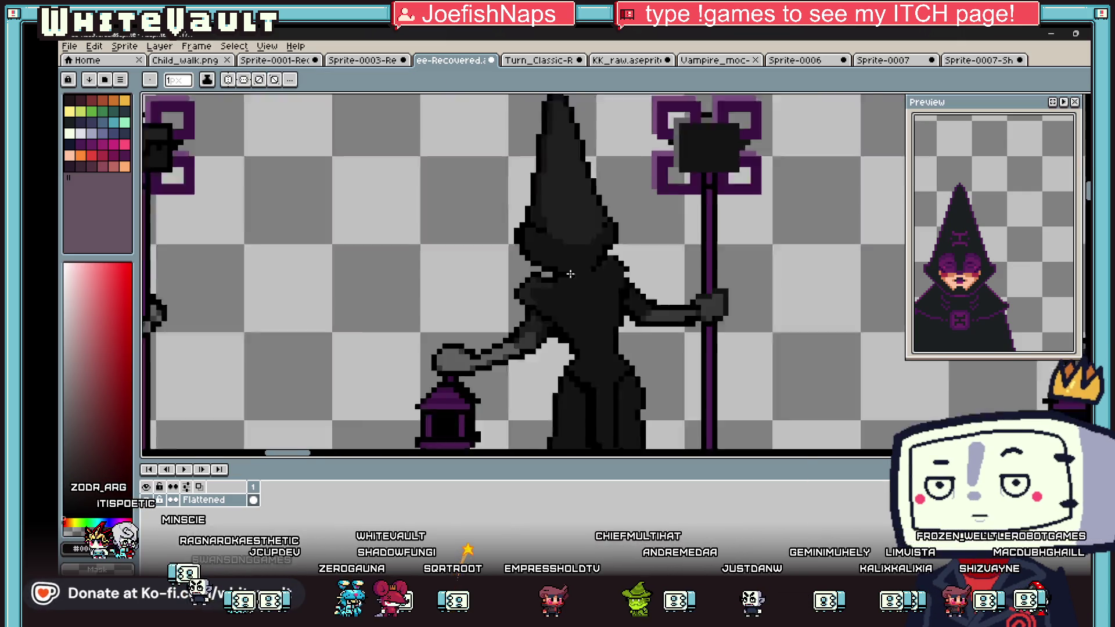
scroll(596, 302, up, 4)
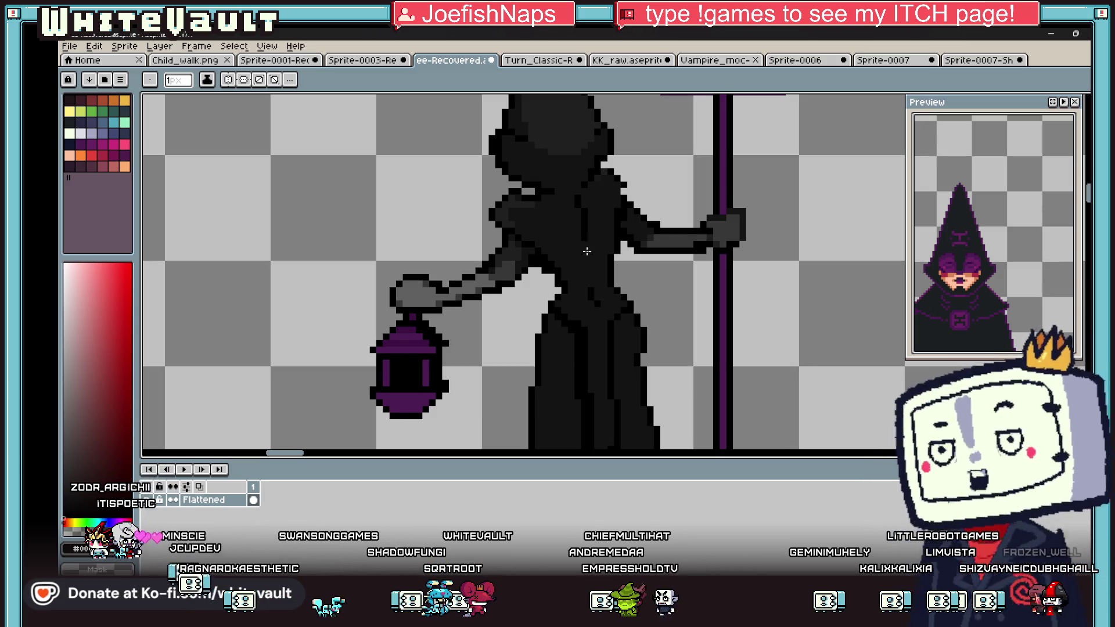
scroll(605, 272, down, 2)
scroll(605, 272, down, 2)
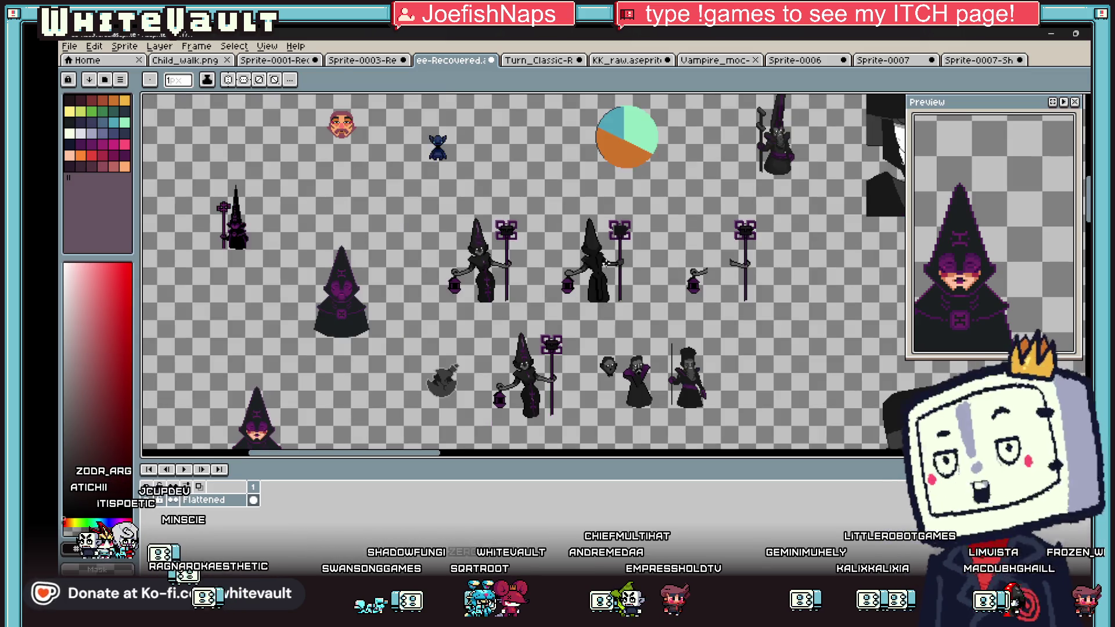
scroll(338, 242, up, 3)
alt+click(238, 200)
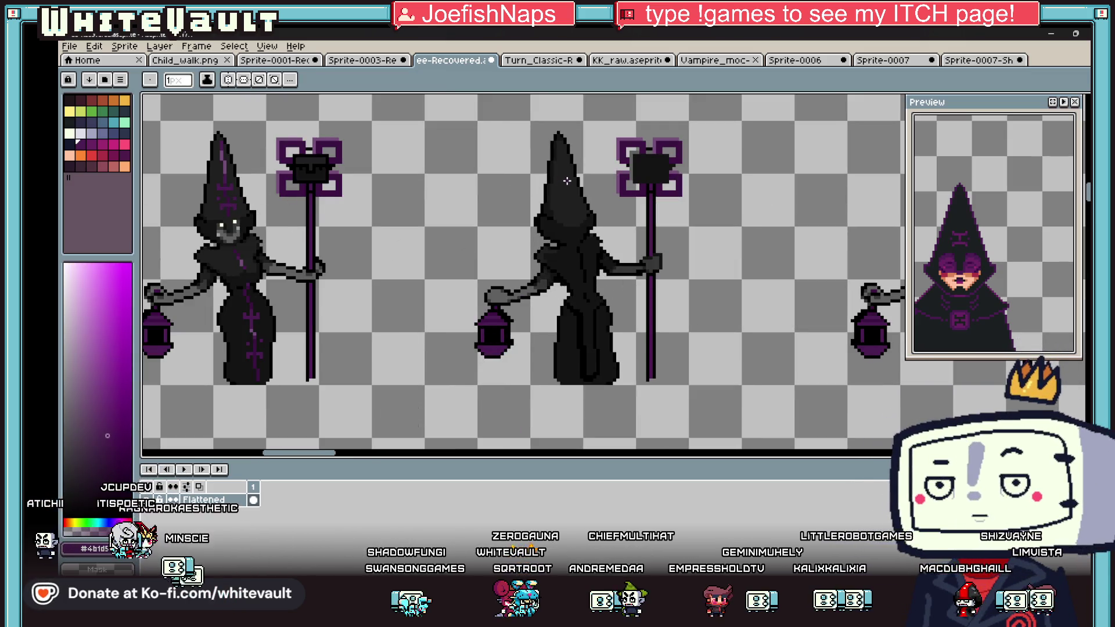
scroll(566, 190, up, 4)
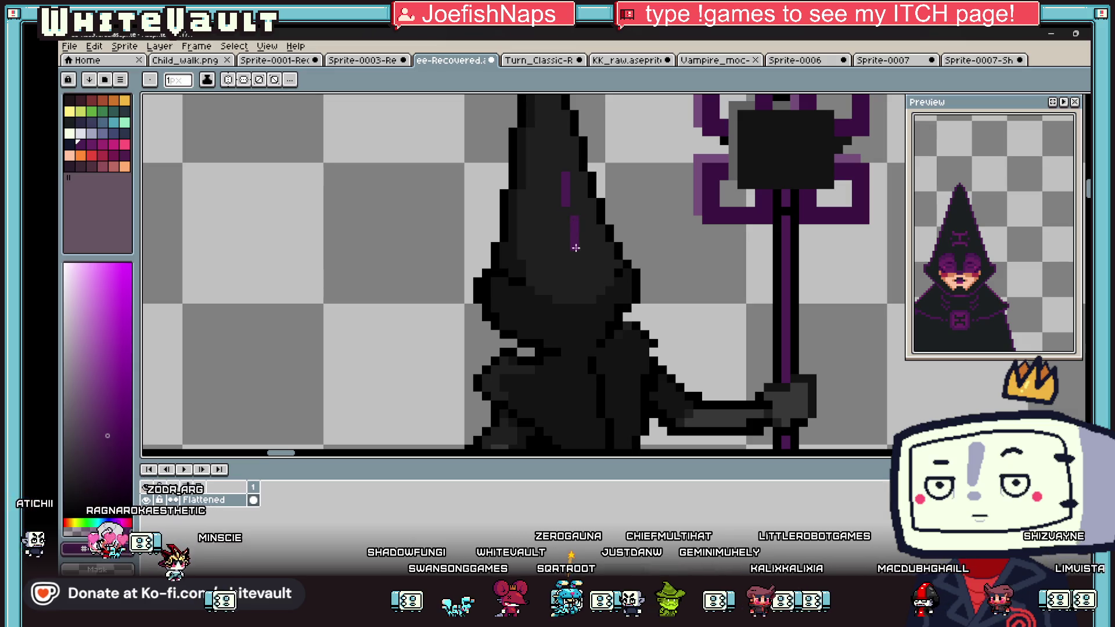
scroll(575, 252, down, 3)
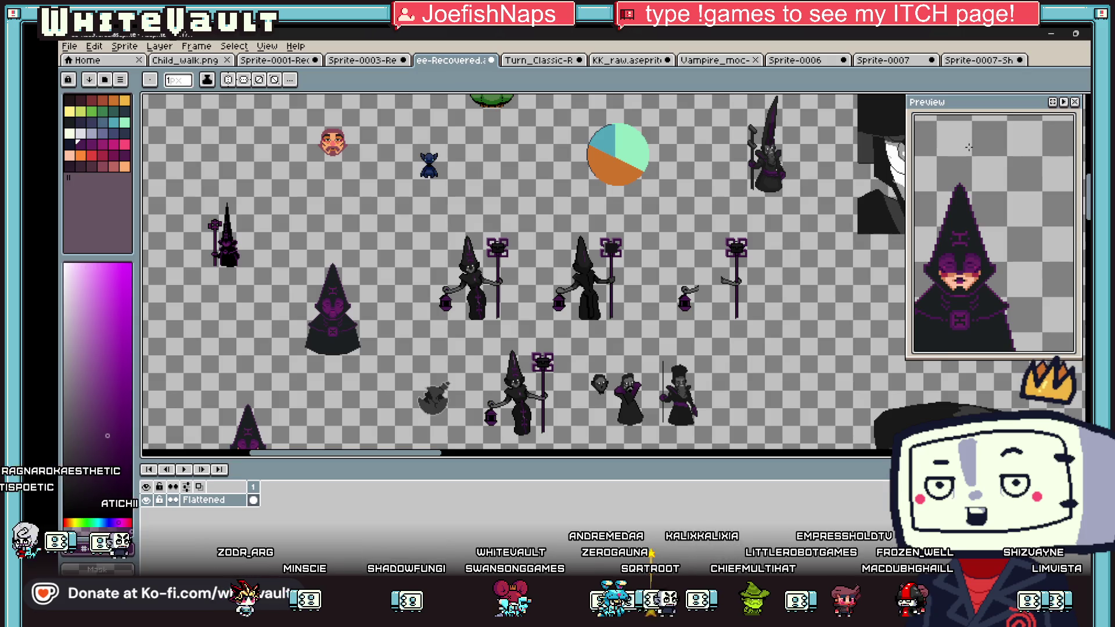
click(1084, 100)
Step: Copy the middle back-view witch onto the tiled sheet, then switch to Sprite-0007
drag(535, 214, 639, 327)
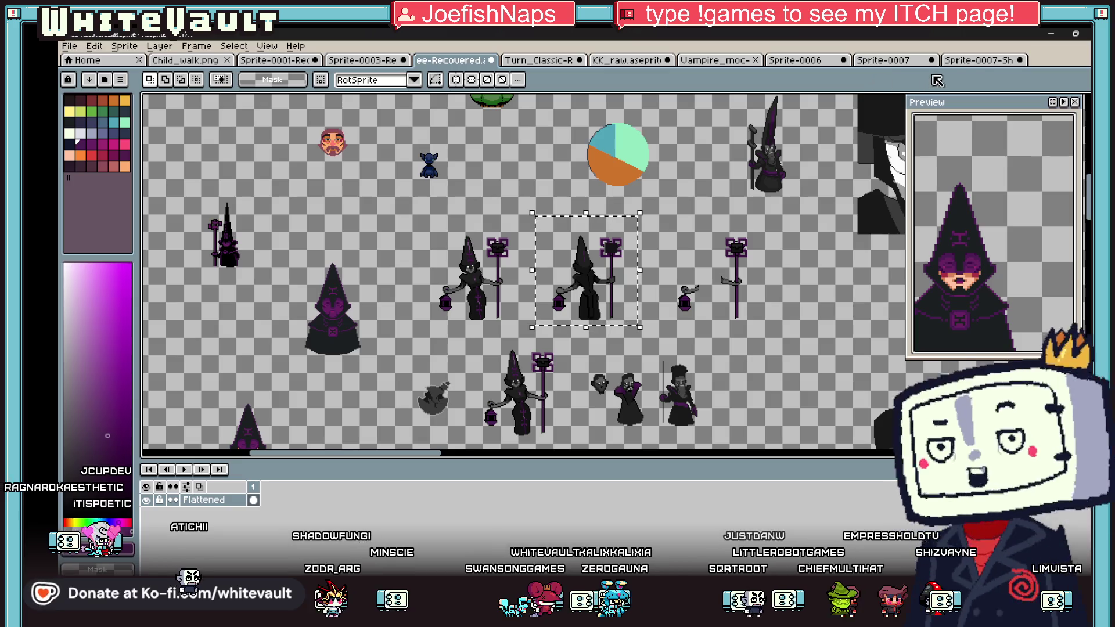
key(ctrl+Tab)
click(551, 262)
scroll(552, 263, down, 2)
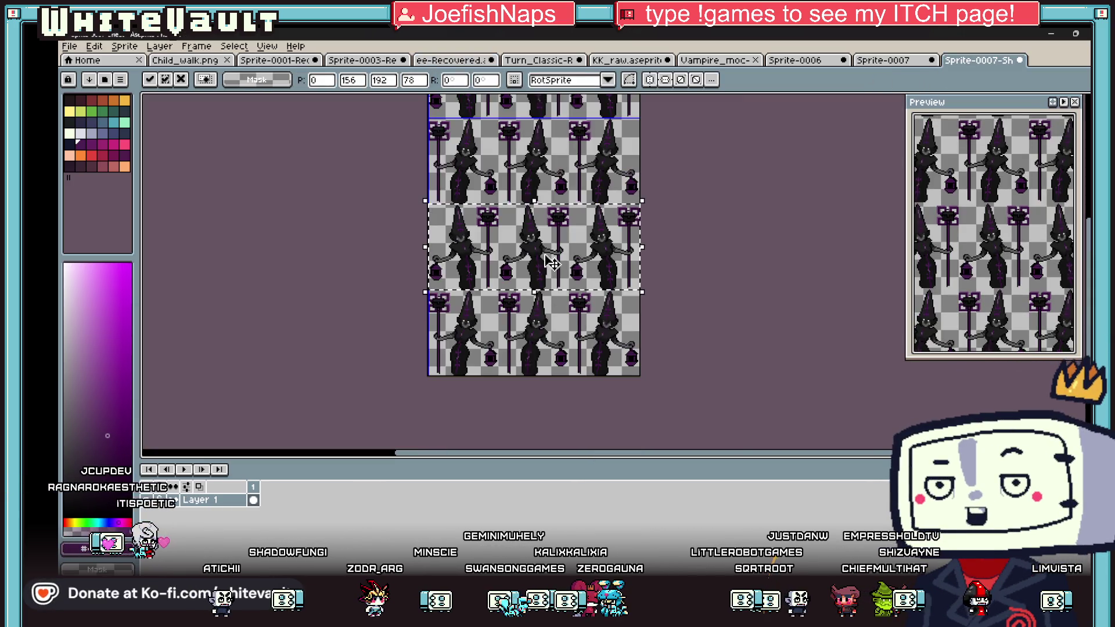
key(Return)
scroll(639, 192, down, 2)
scroll(587, 136, up, 3)
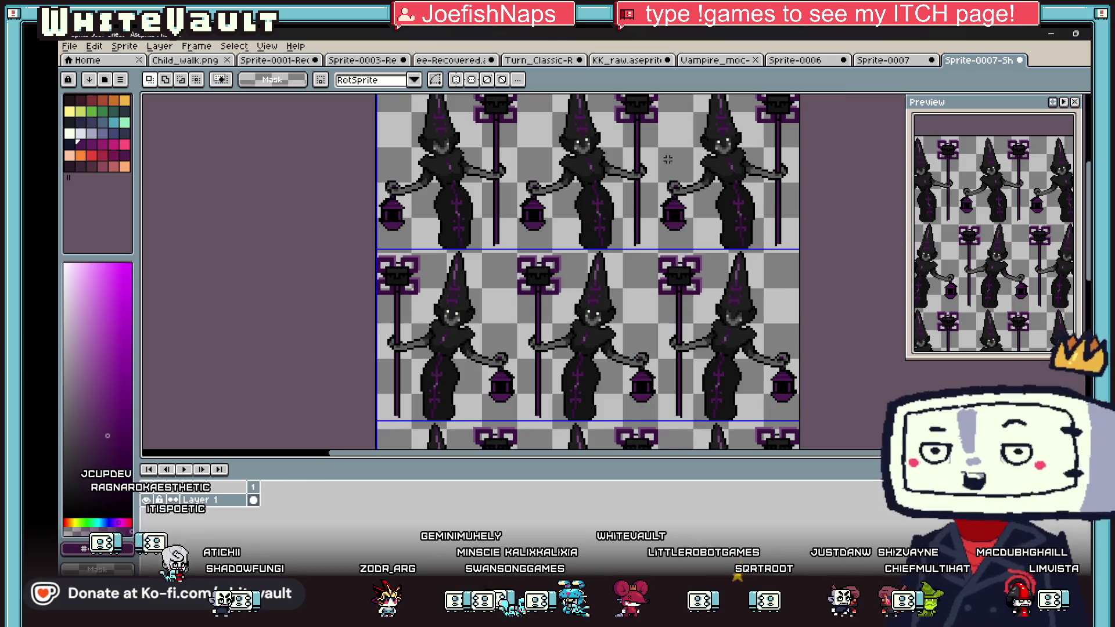
click(884, 60)
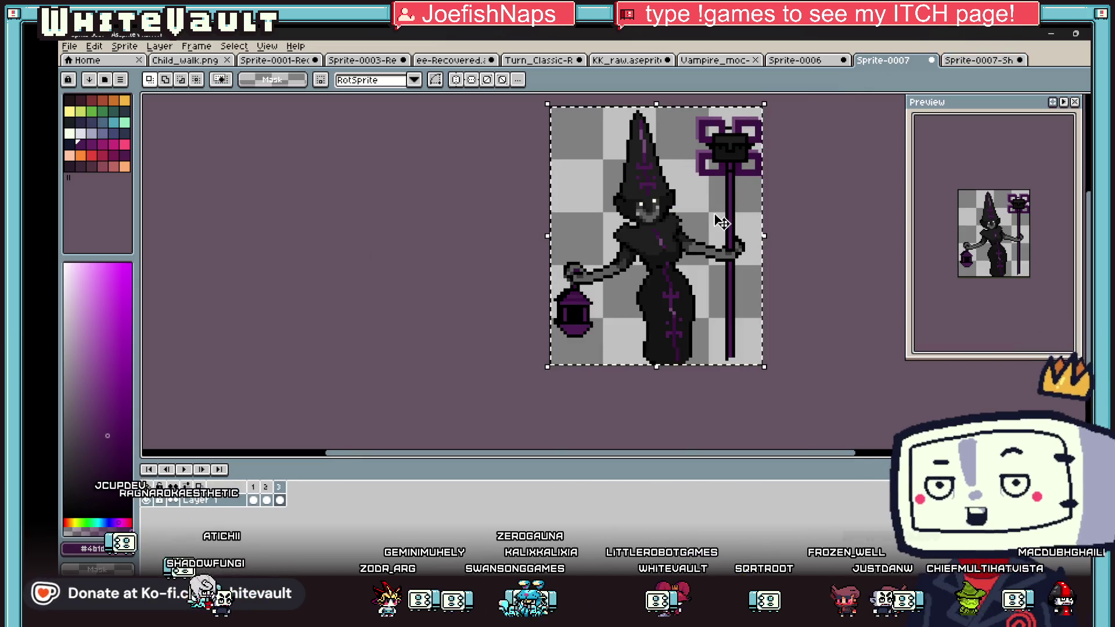
Step: Replace the frame's witch with the pasted back-view witch, aligned in the frame
key(Delete)
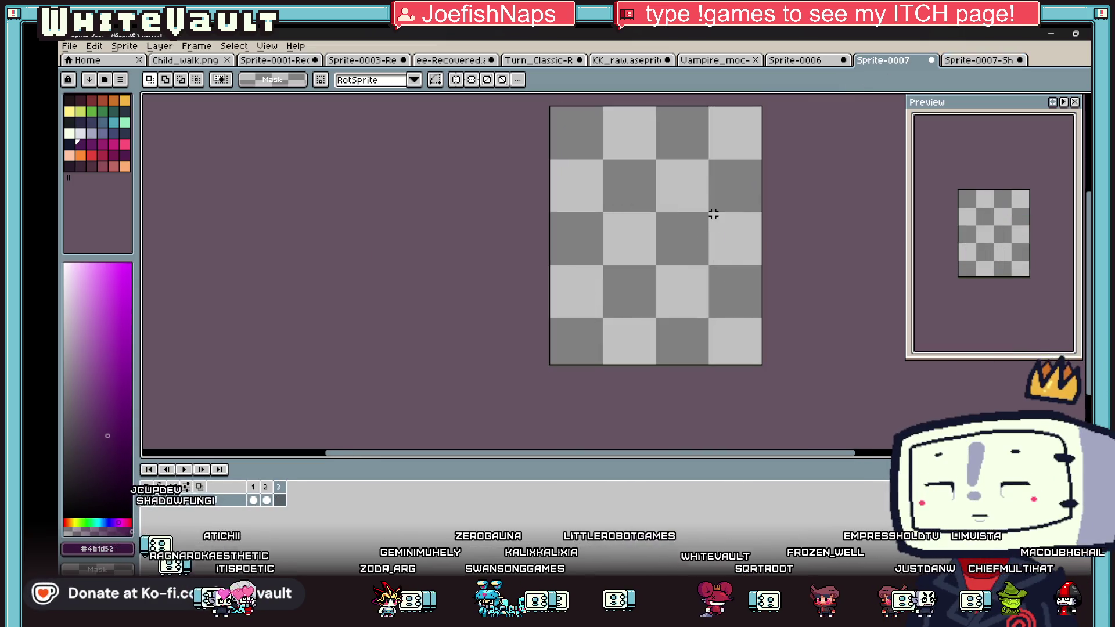
key(ctrl+v)
mouse_move(720, 222)
mouse_down()
mouse_move(692, 164)
mouse_move(667, 161)
mouse_up()
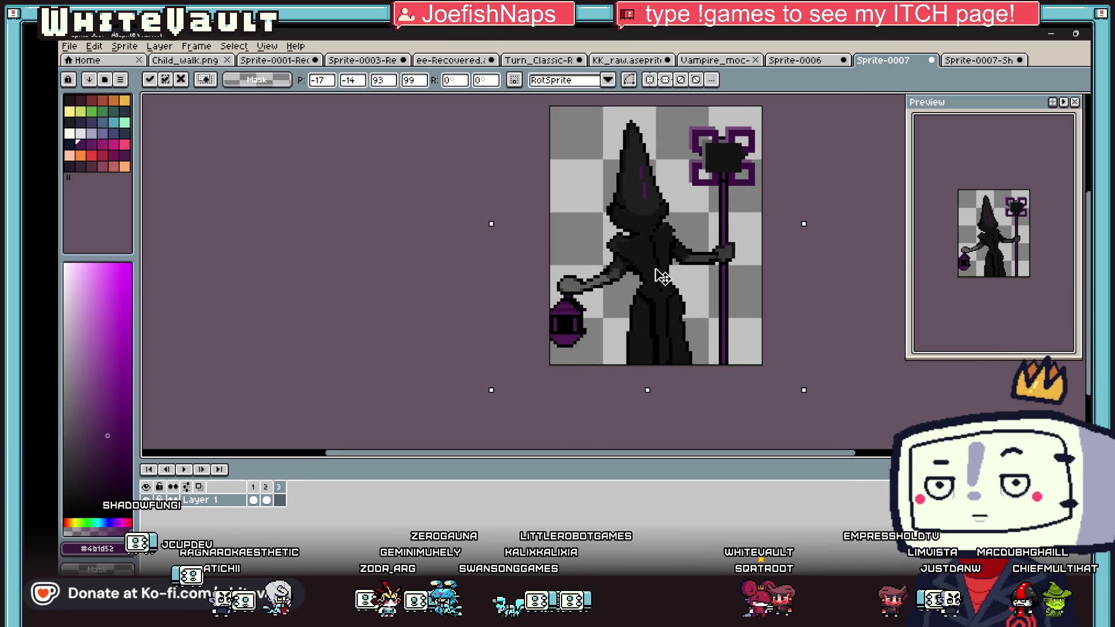
drag(663, 265, 666, 268)
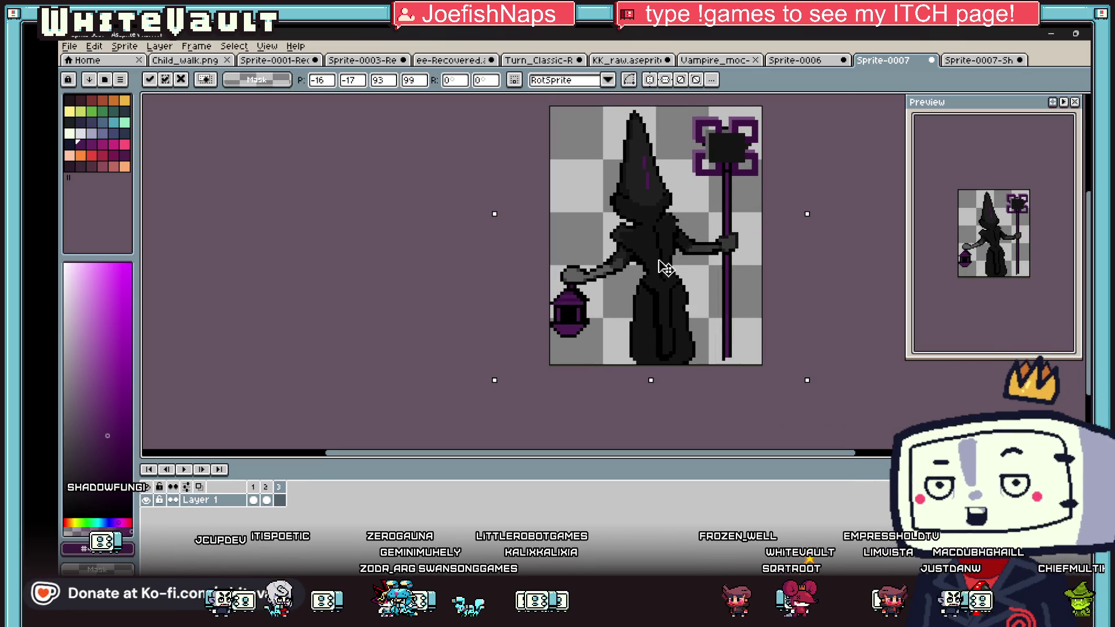
click(853, 302)
scroll(850, 304, down, 2)
scroll(773, 313, up, 1)
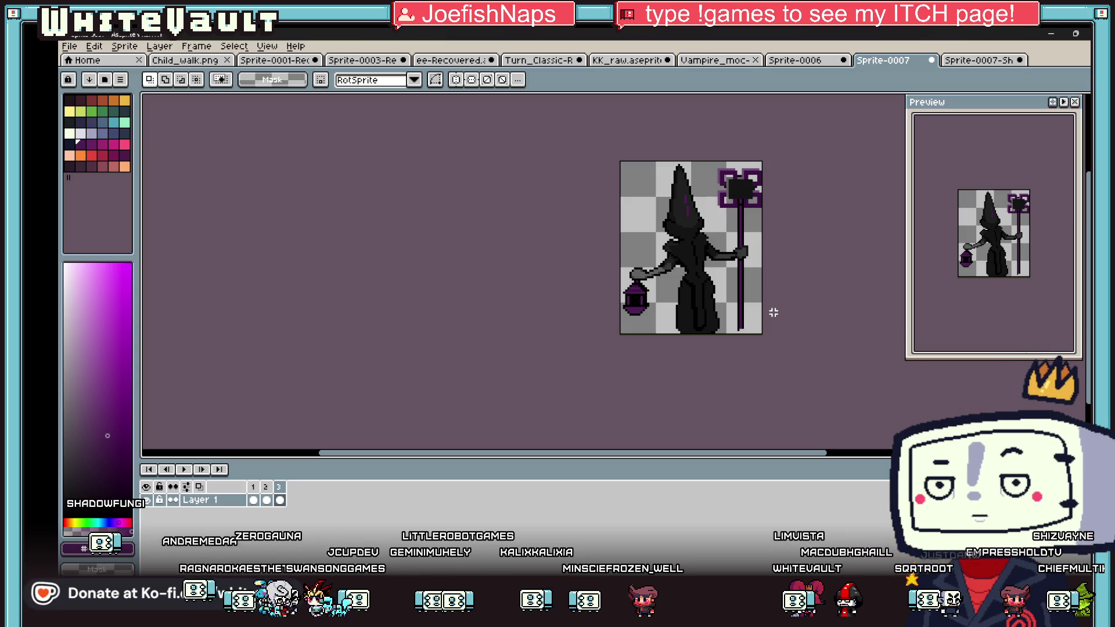
Step: Shift the witch's staff slightly left, closer to her hand
drag(765, 158, 726, 354)
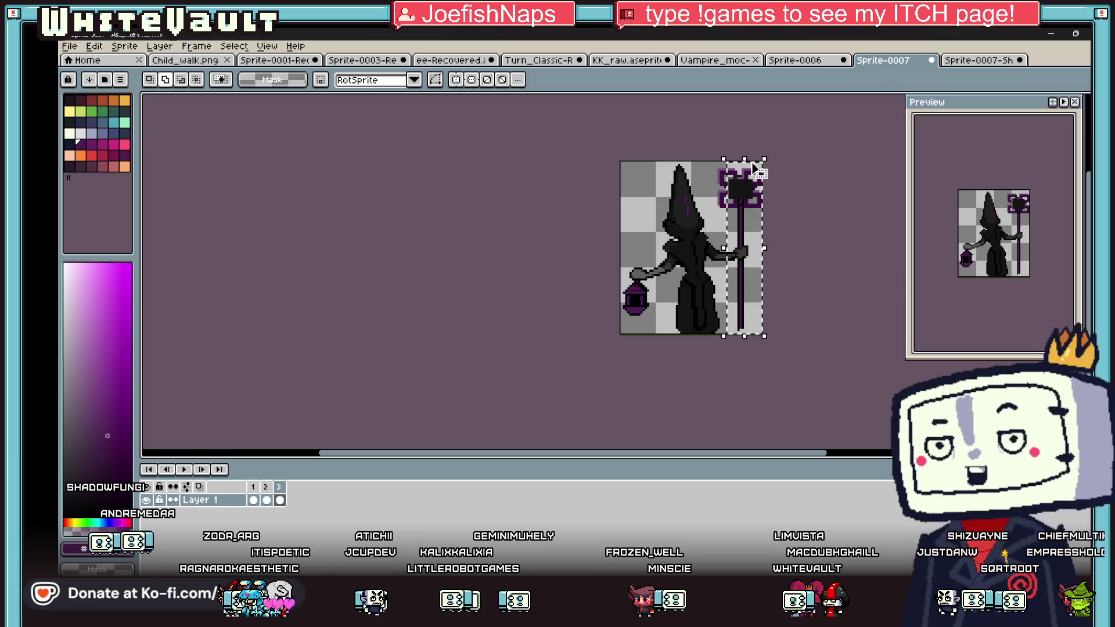
mouse_move(754, 169)
mouse_down()
mouse_move(755, 232)
mouse_move(719, 158)
mouse_move(727, 174)
mouse_up()
click(830, 264)
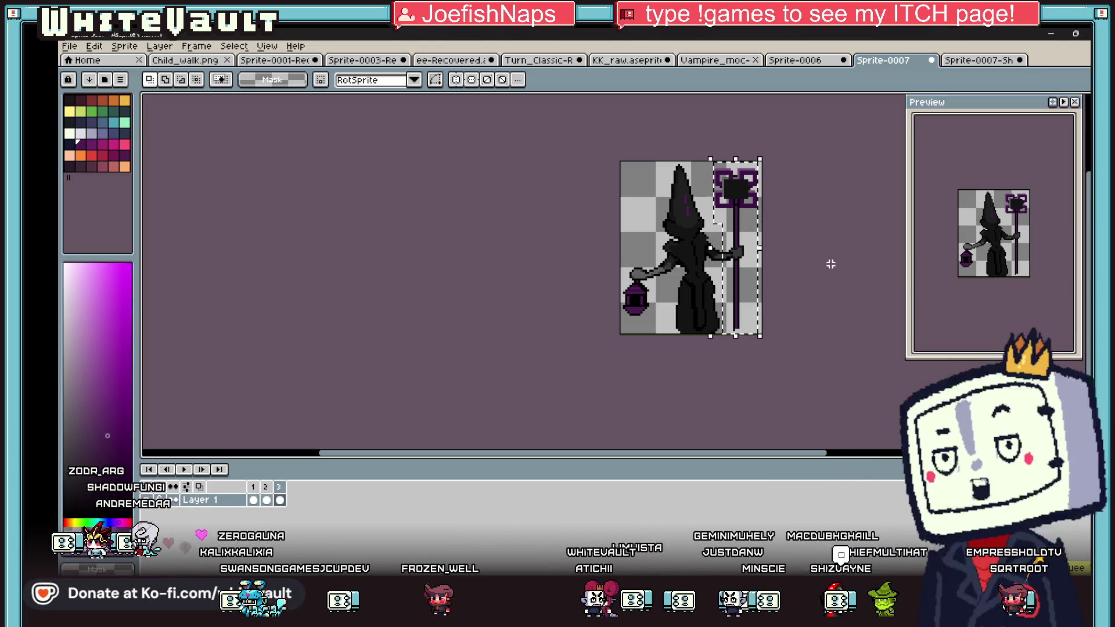
key(ctrl+shift+d)
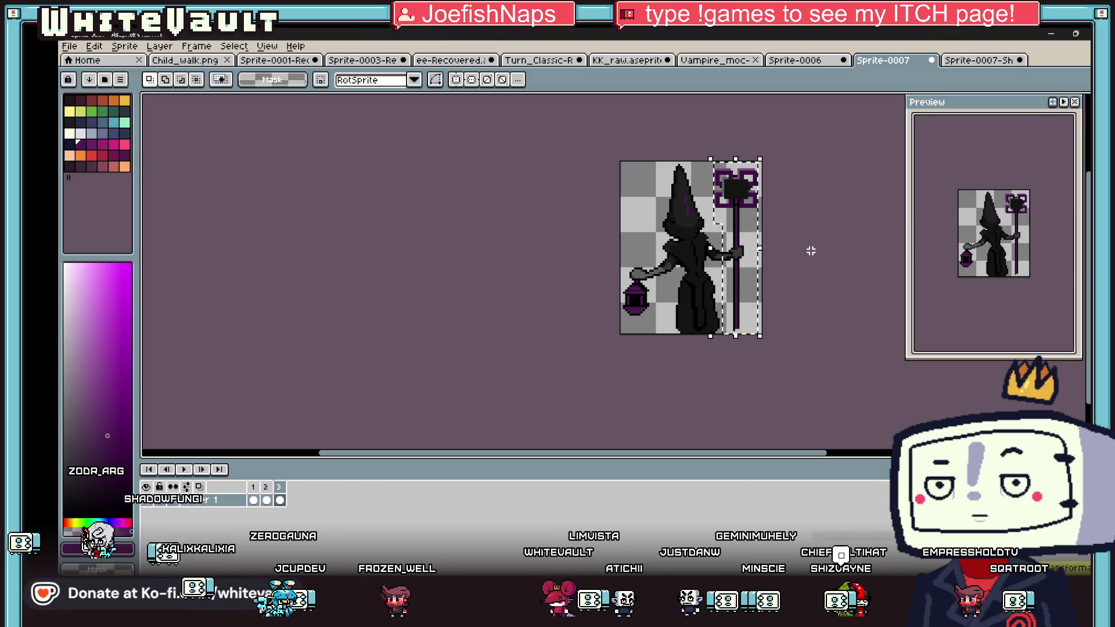
scroll(717, 233, up, 4)
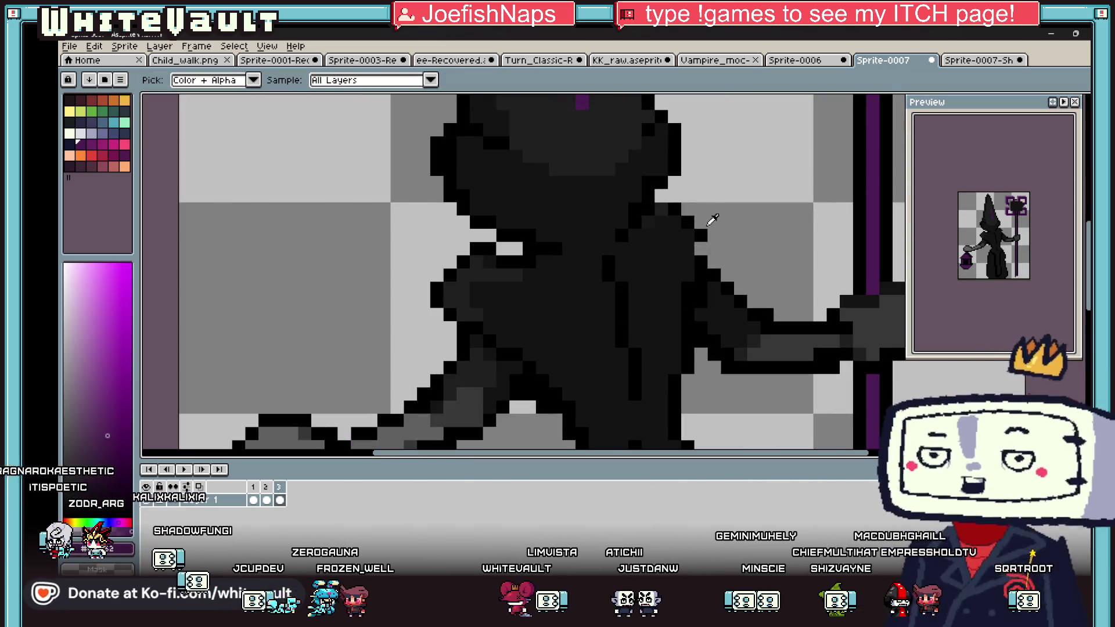
key(Return)
alt+click(701, 251)
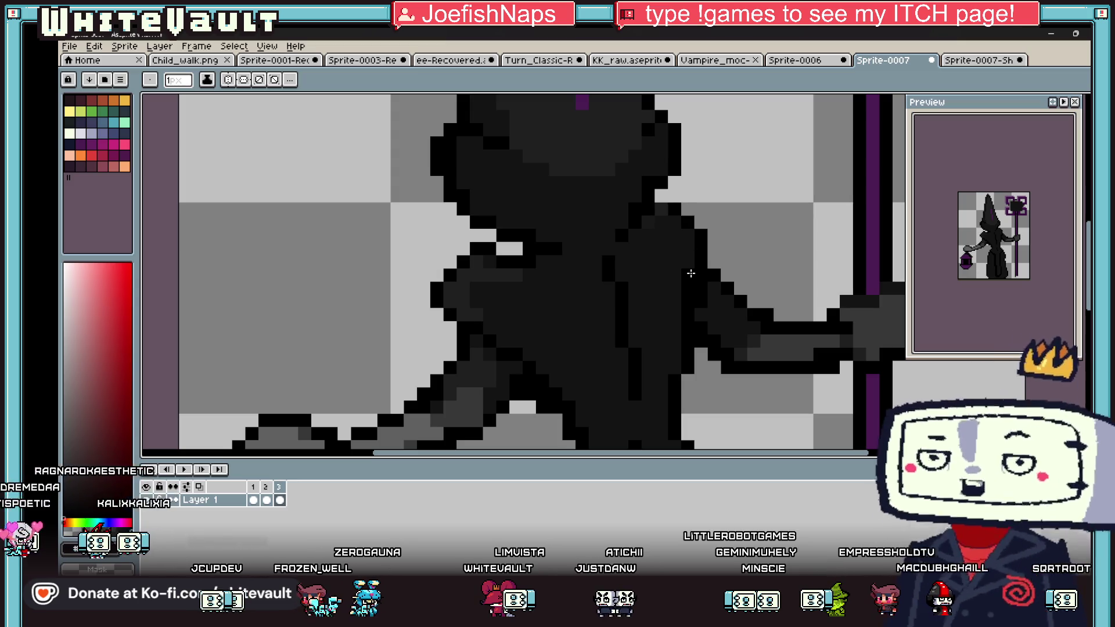
scroll(685, 273, down, 4)
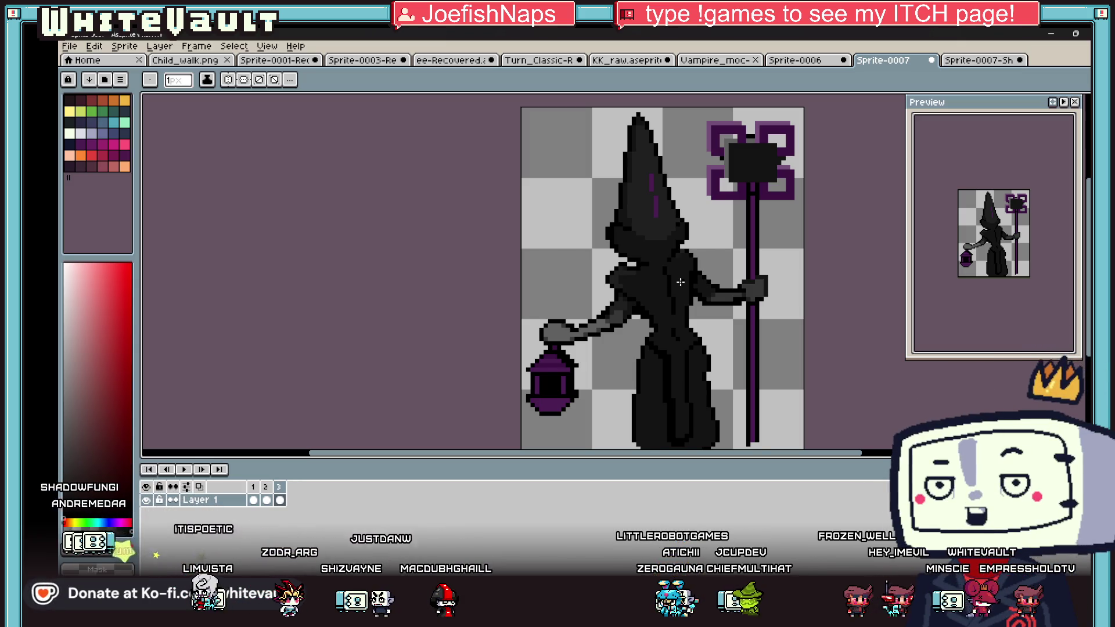
Step: Copy the whole back-view witch frame for use on the Sprite-0007-Sh sheet
scroll(765, 272, down, 1)
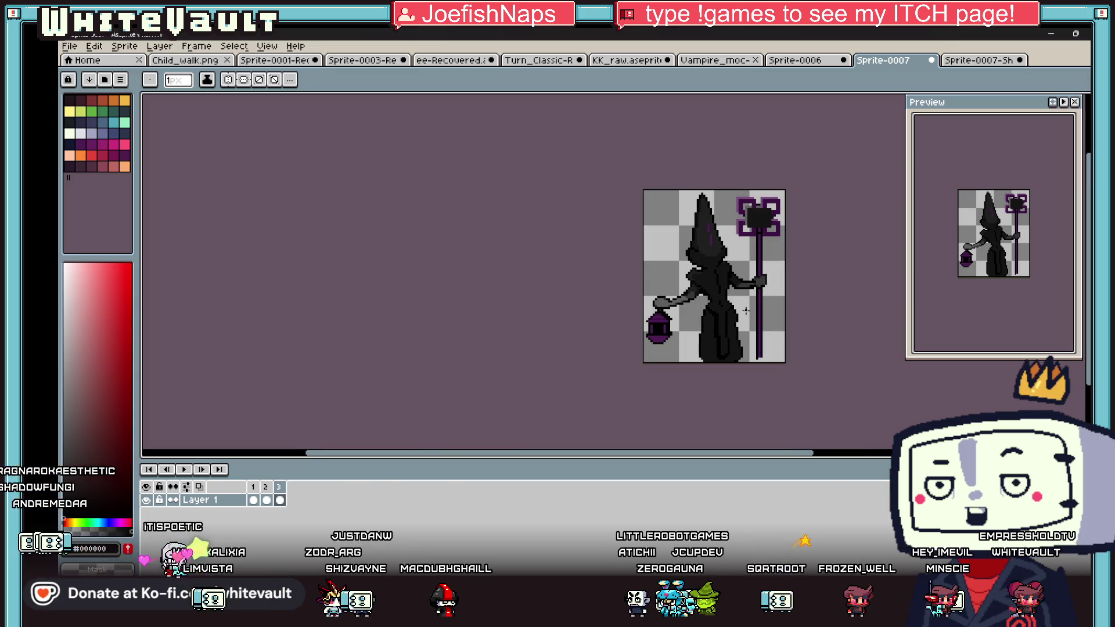
key(m)
key(ctrl+a)
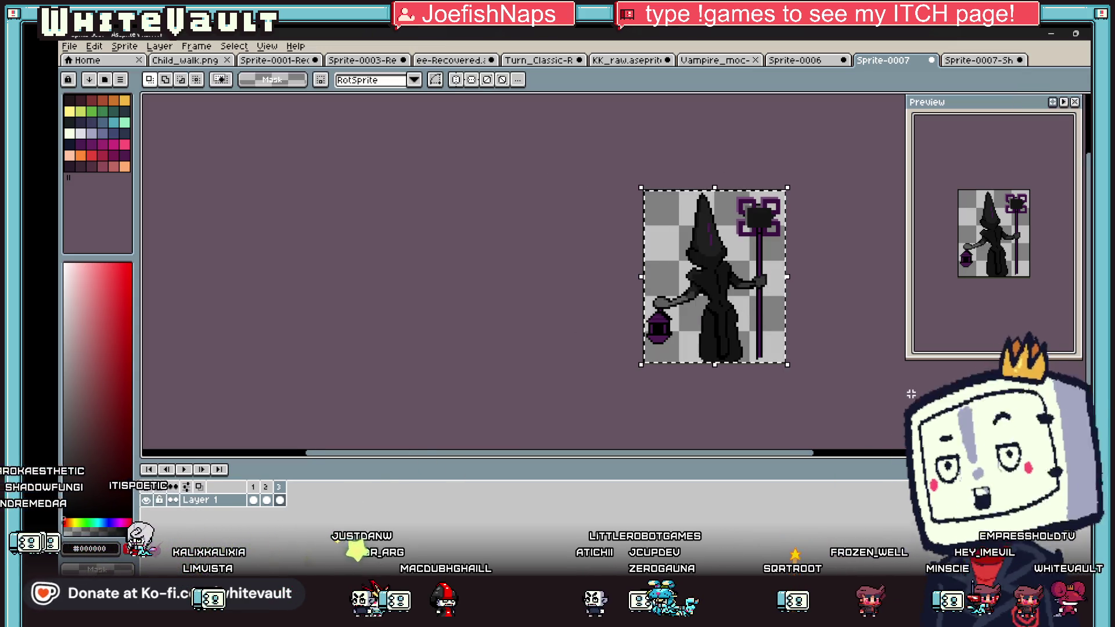
click(987, 60)
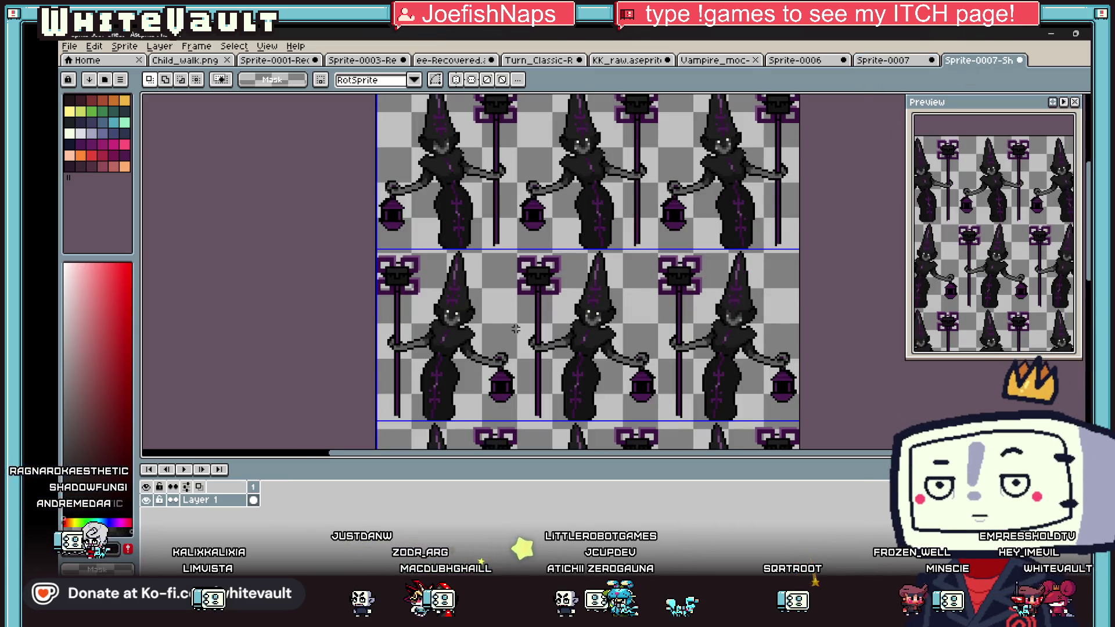
scroll(421, 286, up, 1)
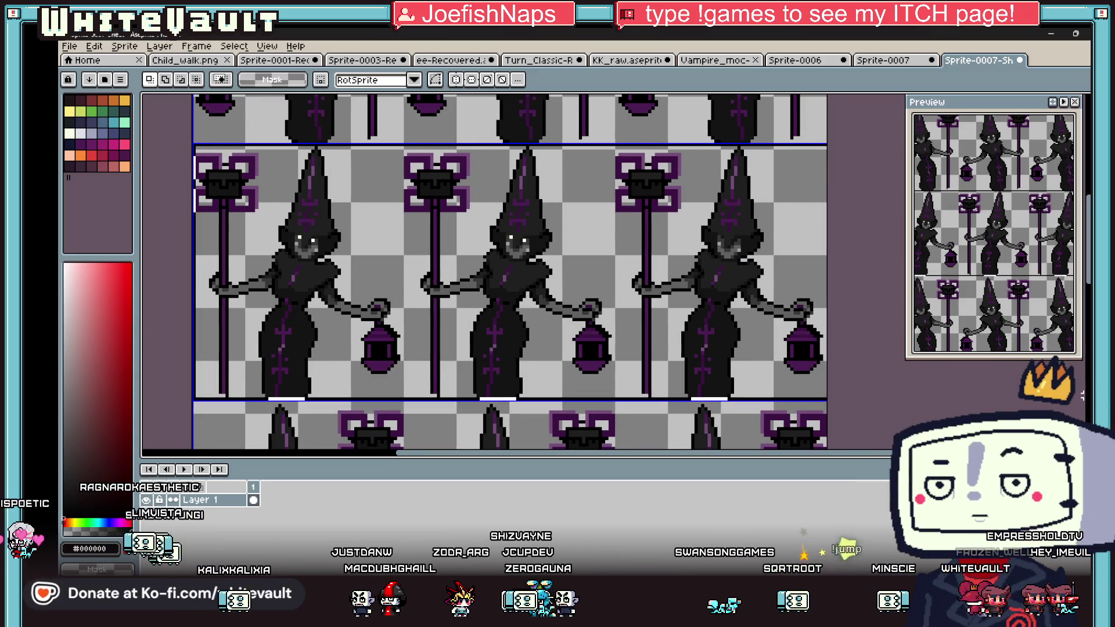
Step: Clear the sheet row and paste back-view witch copies into its three columns
key(Delete)
key(ctrl+v)
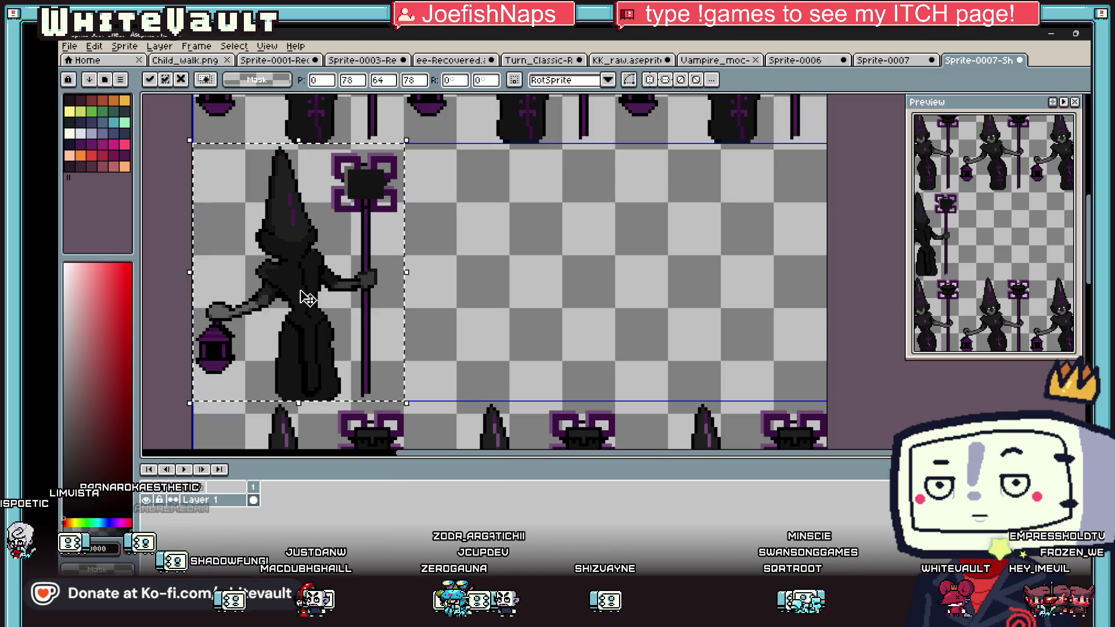
drag(308, 300, 509, 302)
key(Right)
key(Right)
key(Right)
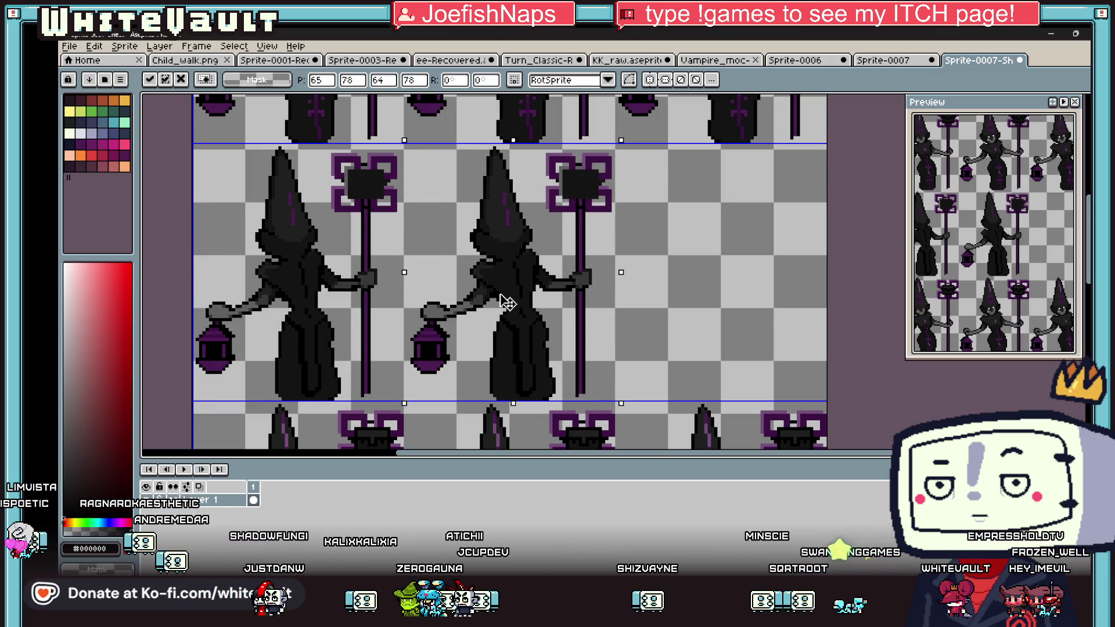
mouse_move(507, 302)
mouse_down()
mouse_move(334, 284)
mouse_move(722, 279)
mouse_move(694, 276)
mouse_up()
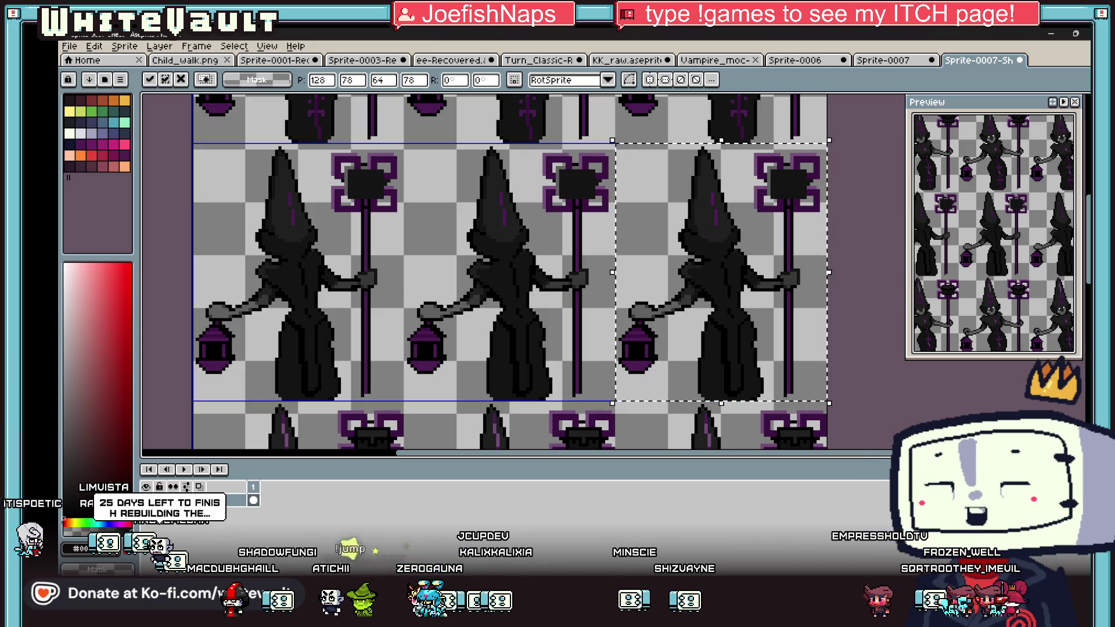
key(alt+Tab)
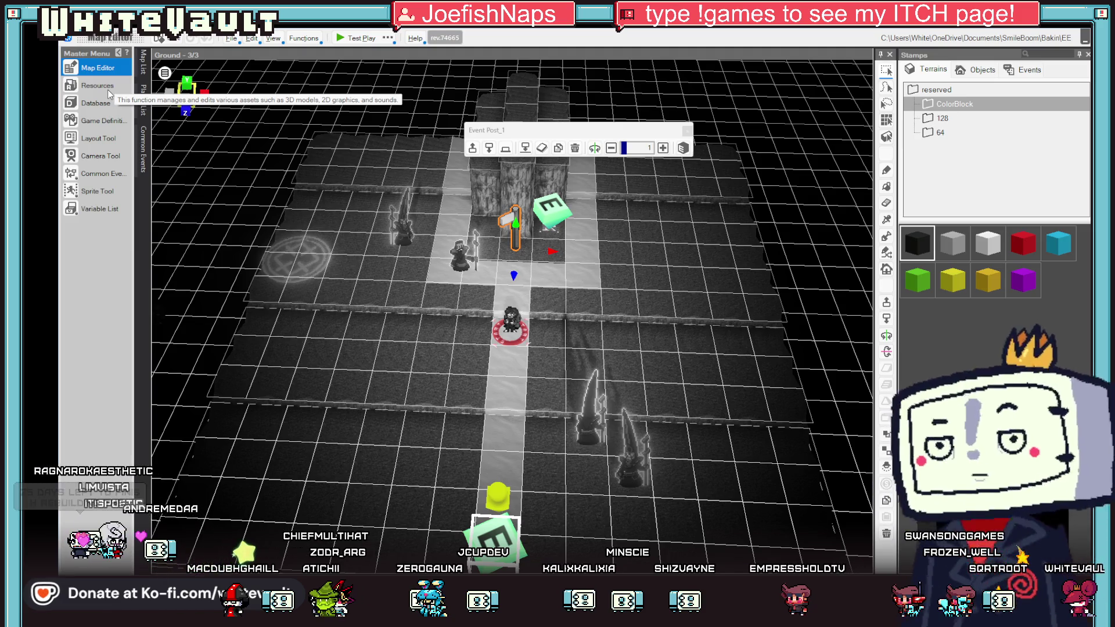
Step: View the imported Wizar_wait image in Bakin's resources, then deselect the sheet in Aseprite
click(109, 95)
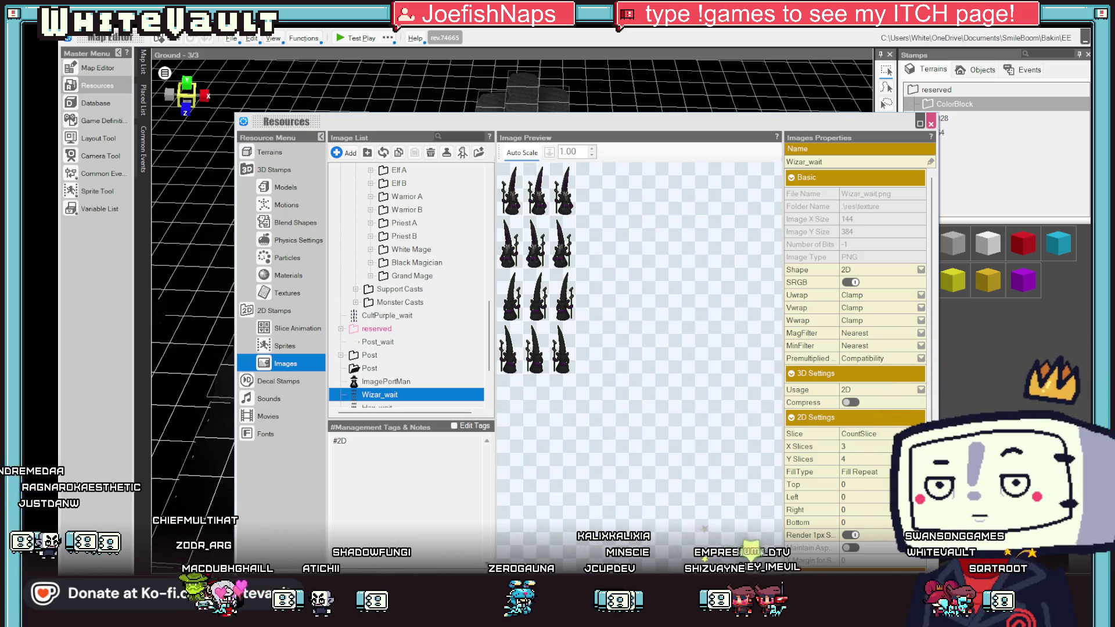
click(526, 450)
key(ctrl+d)
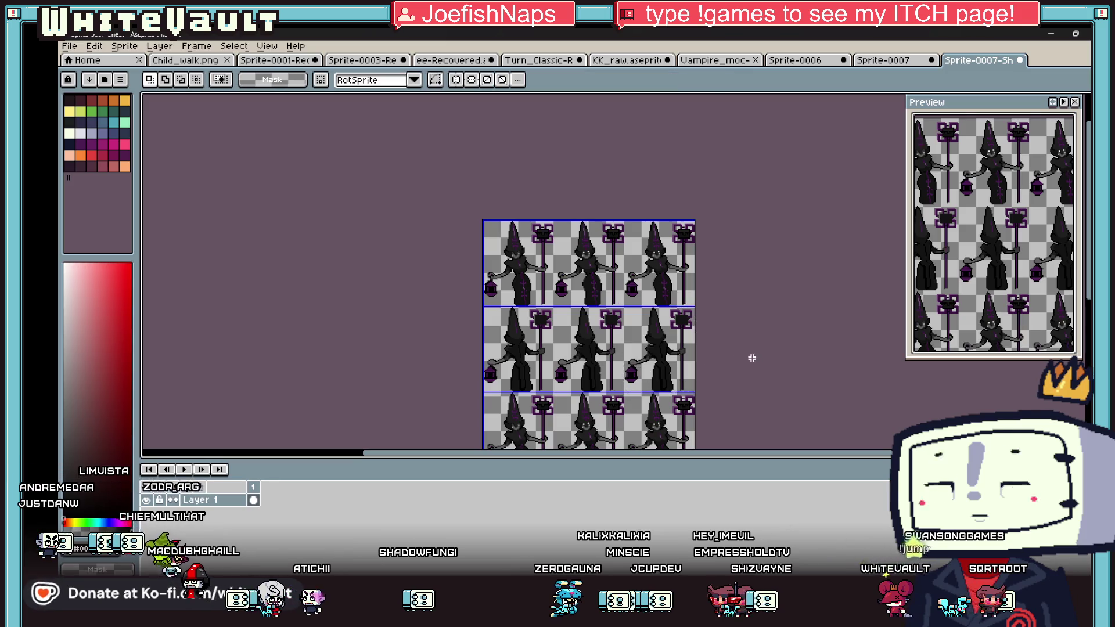
Step: Mirror the selected middle row of witches horizontally
scroll(697, 360, down, 1)
scroll(696, 360, up, 1)
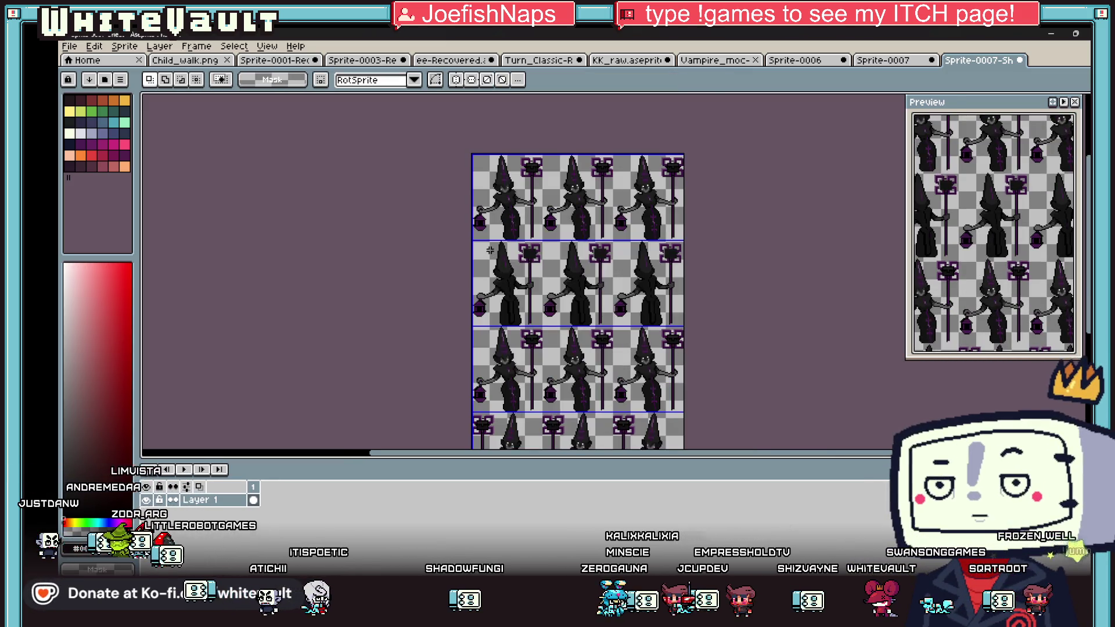
scroll(441, 221, up, 3)
scroll(586, 311, down, 3)
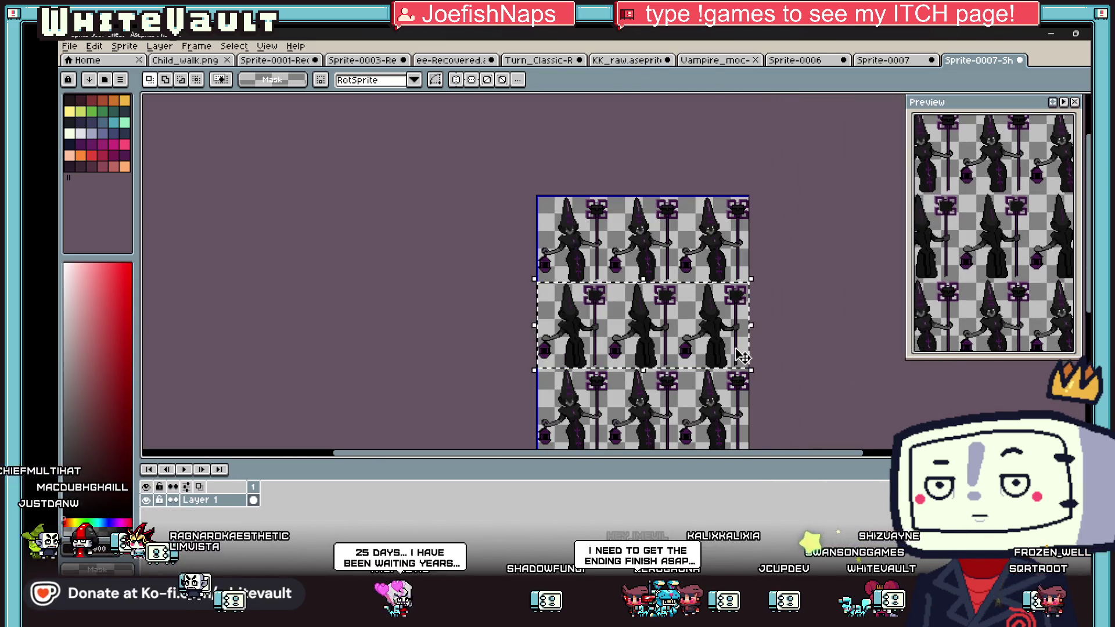
click(741, 355)
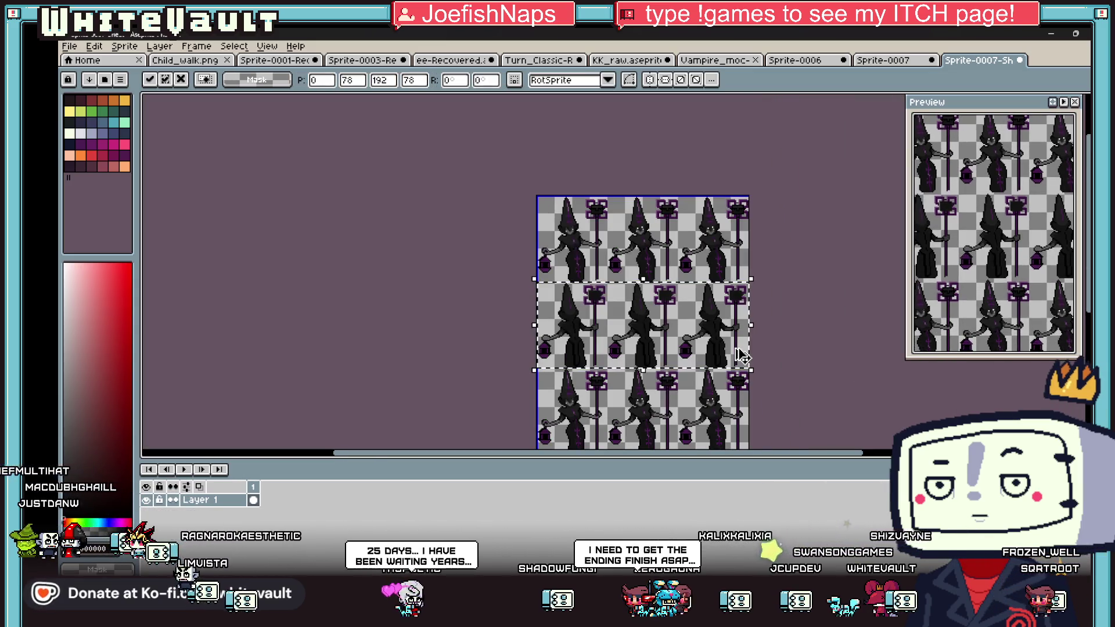
key(Return)
key(shift+h)
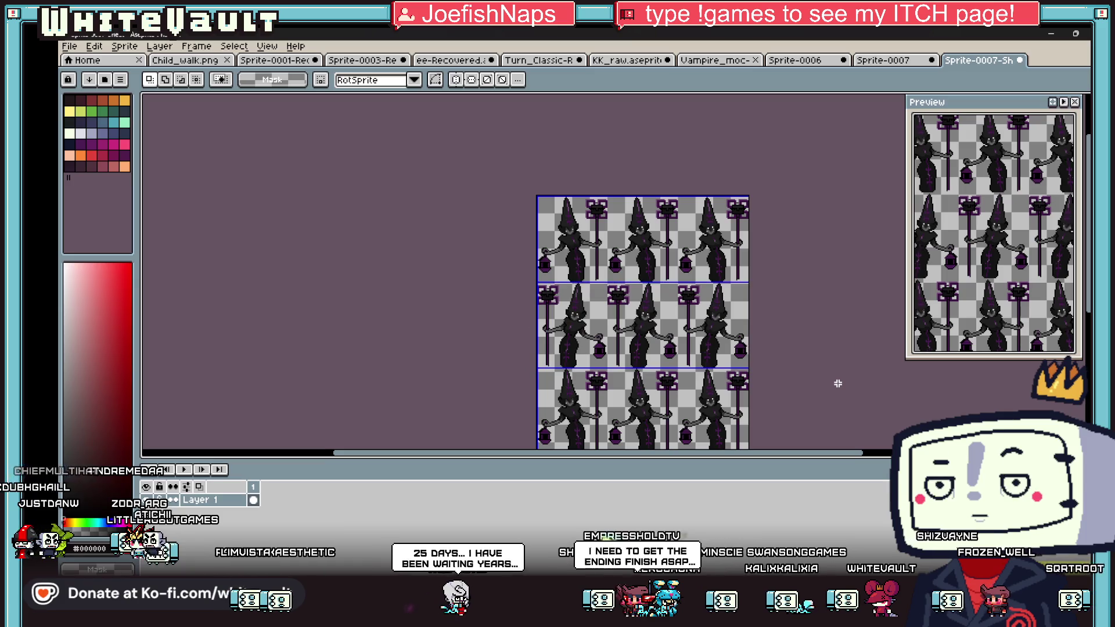
Step: Paste a copy of the bottom row into the empty third row and commit it
scroll(778, 380, down, 2)
scroll(530, 294, up, 2)
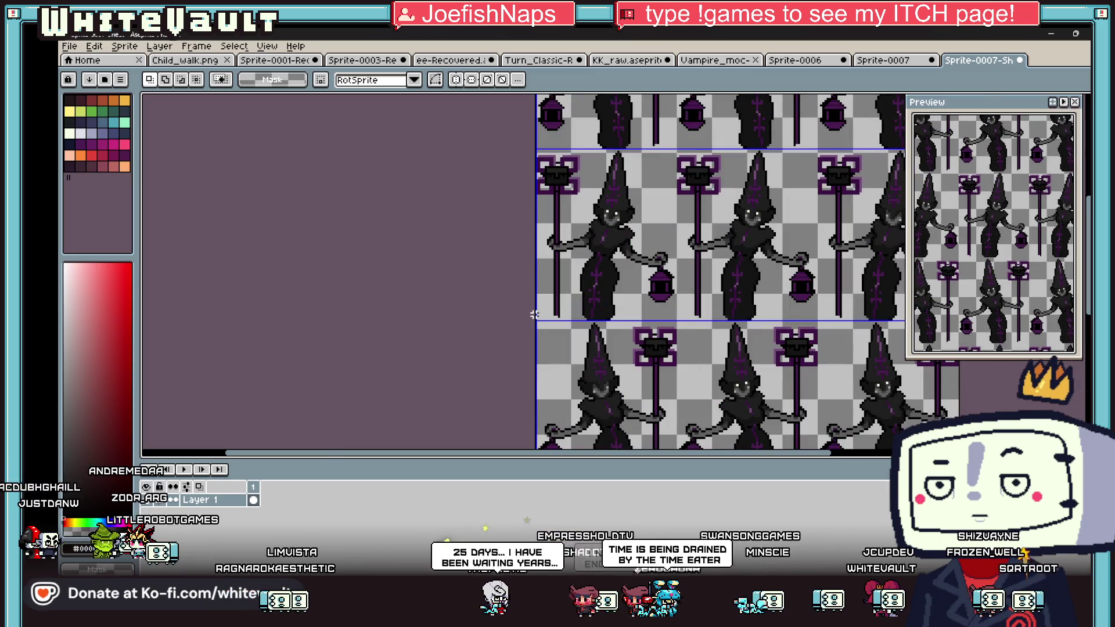
key(ctrl+v)
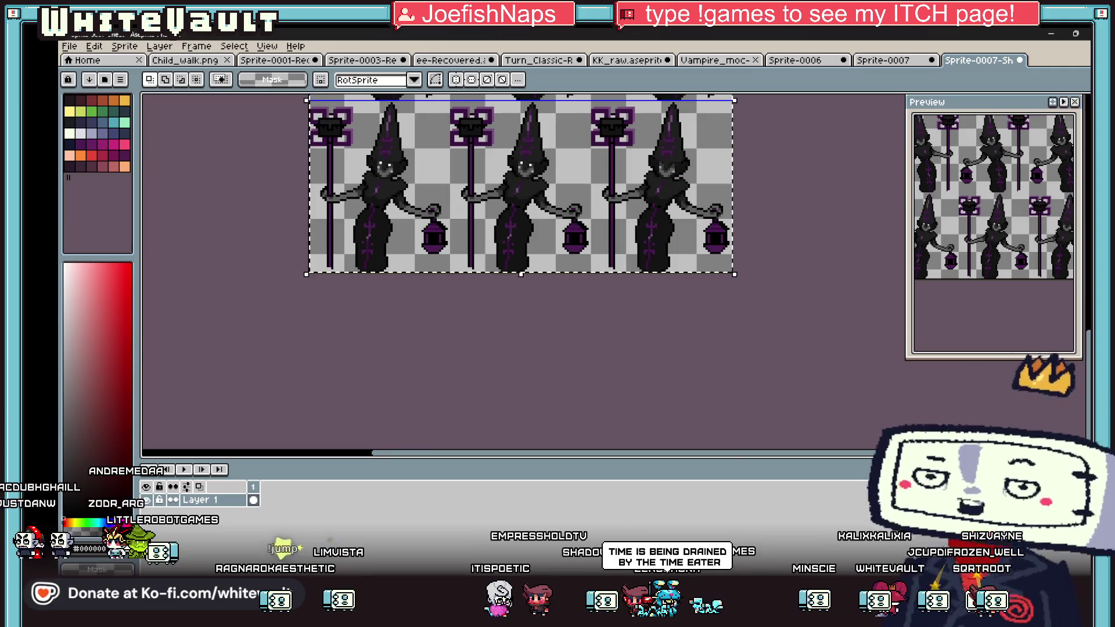
scroll(675, 251, down, 3)
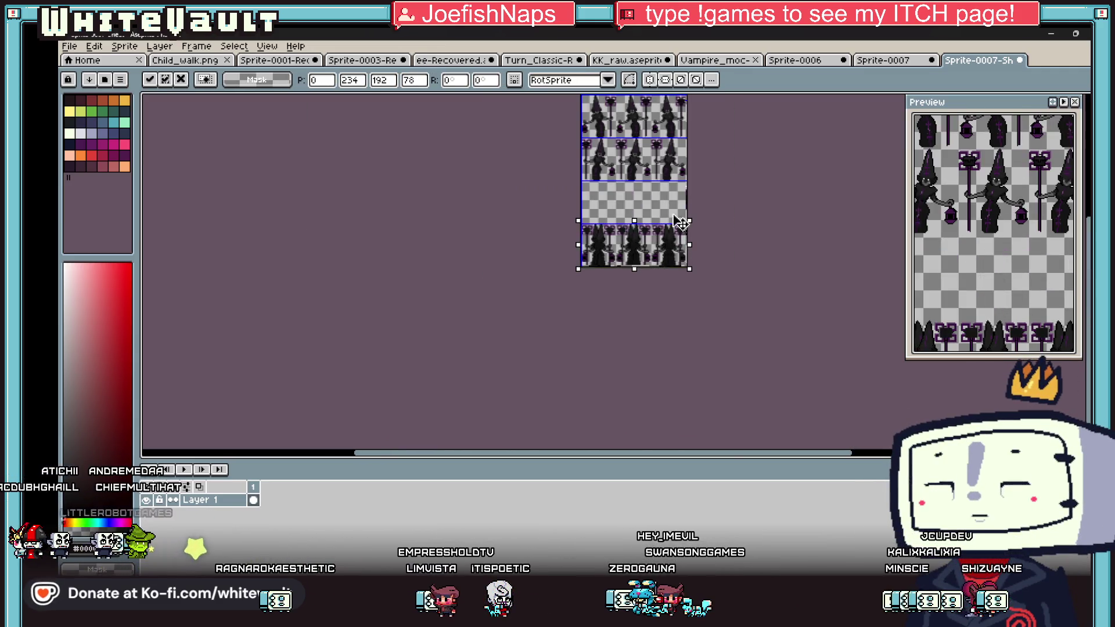
drag(675, 254, 684, 199)
key(Return)
click(68, 60)
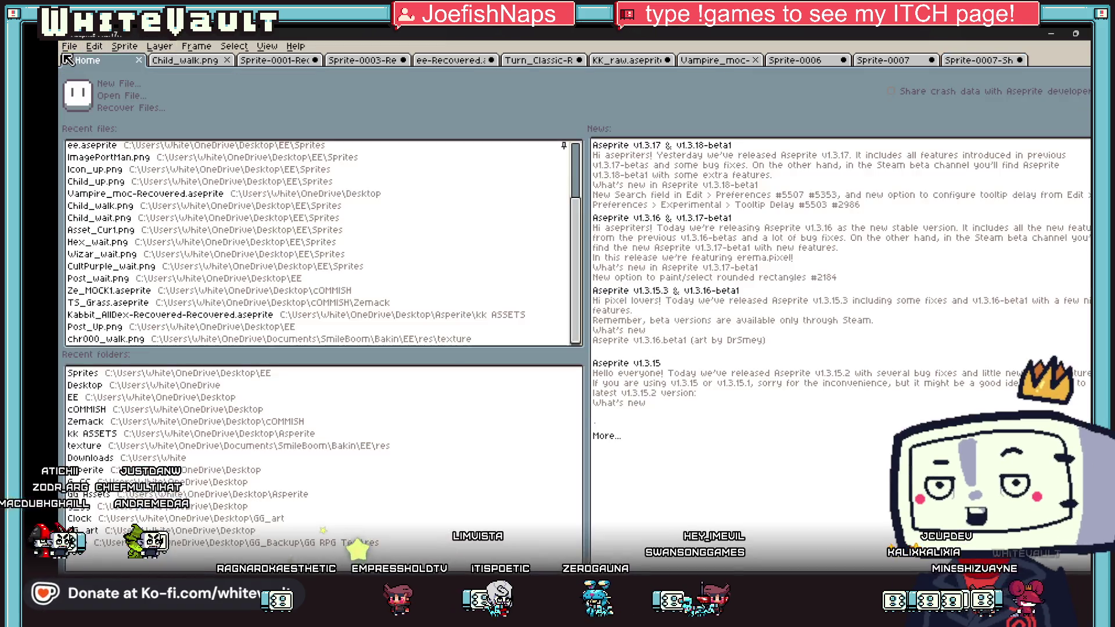
Step: Save the witch sheet as Lady_Waity.png in the Sprites folder, then switch to Bakin
click(985, 61)
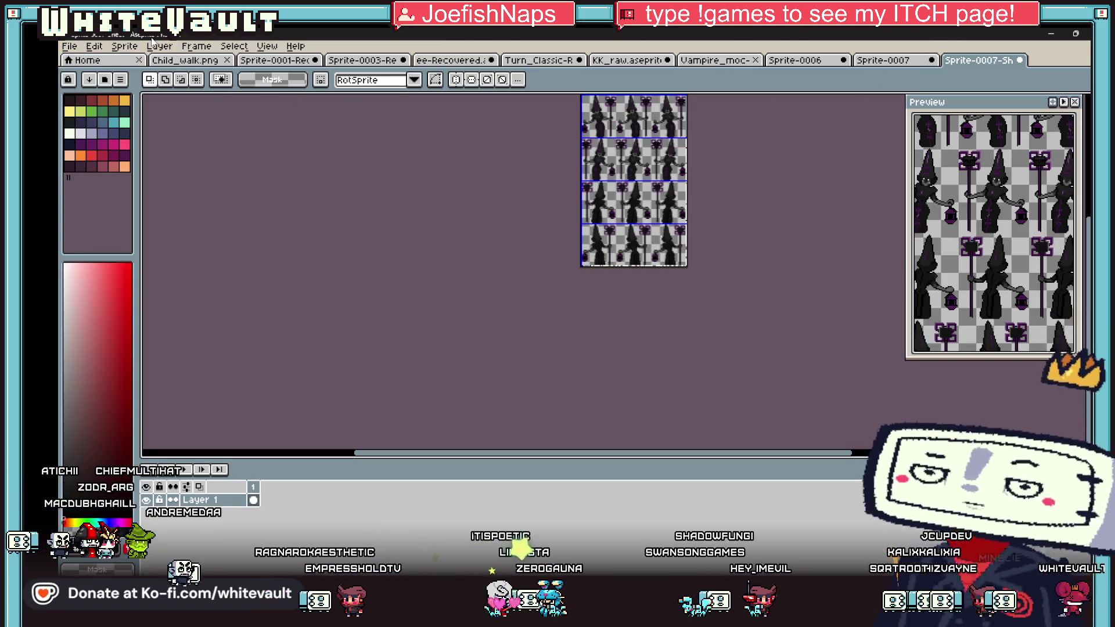
click(69, 45)
click(110, 114)
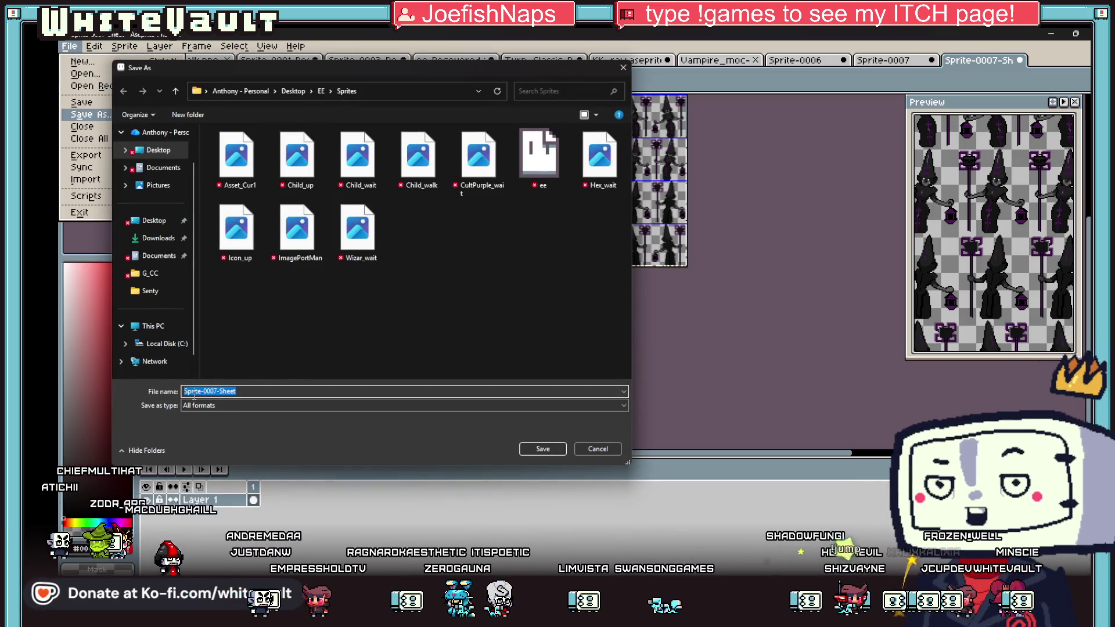
click(298, 160)
double_click(202, 390)
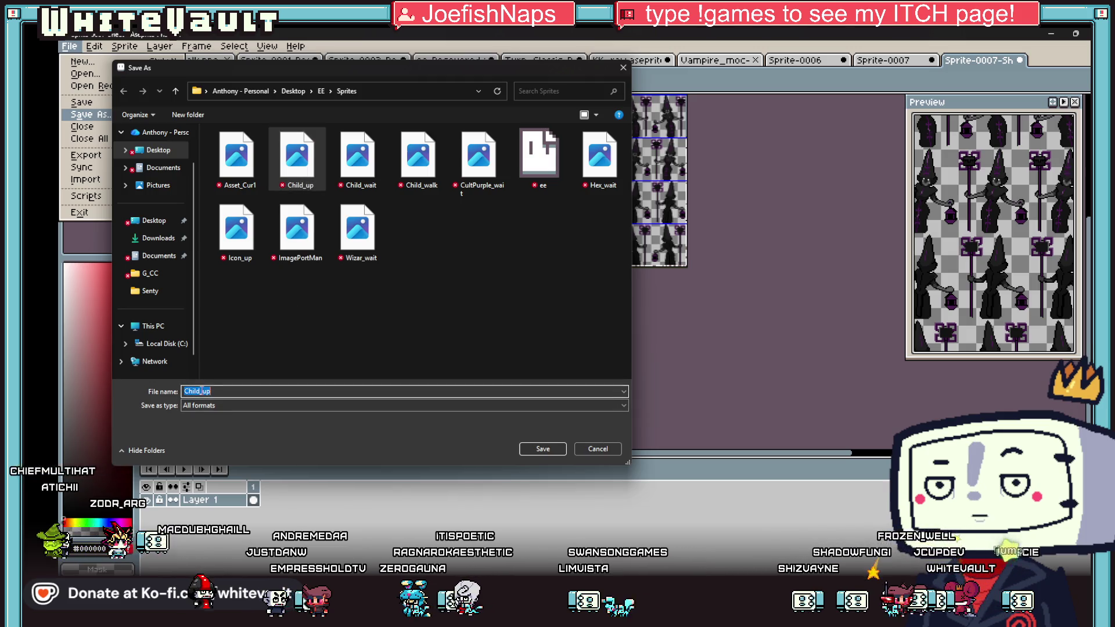
drag(214, 393, 179, 393)
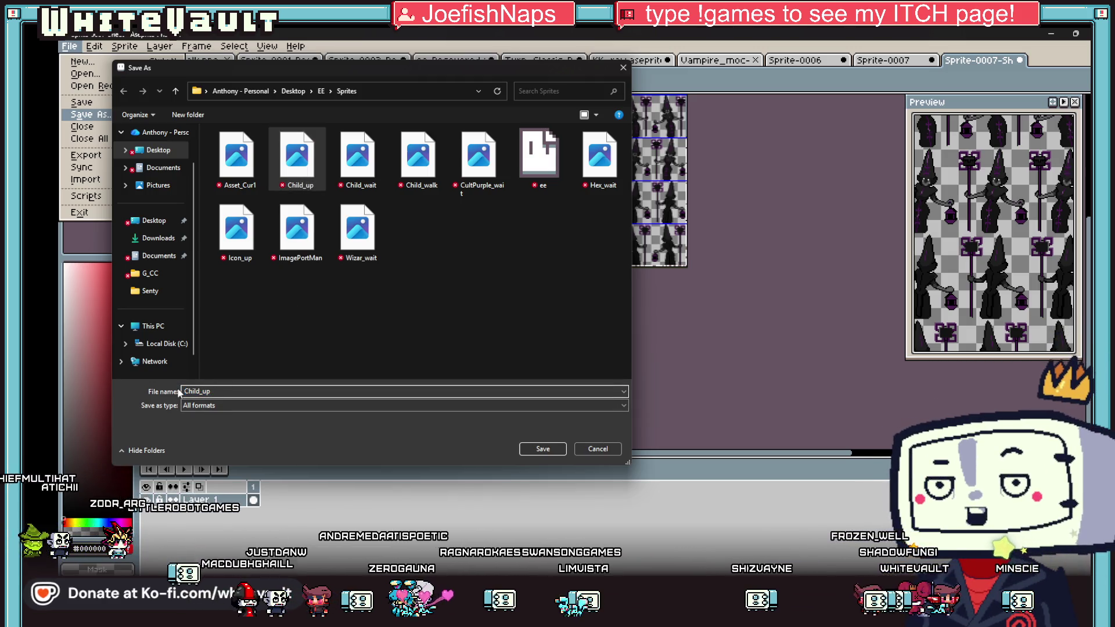
text(Lady_Waity)
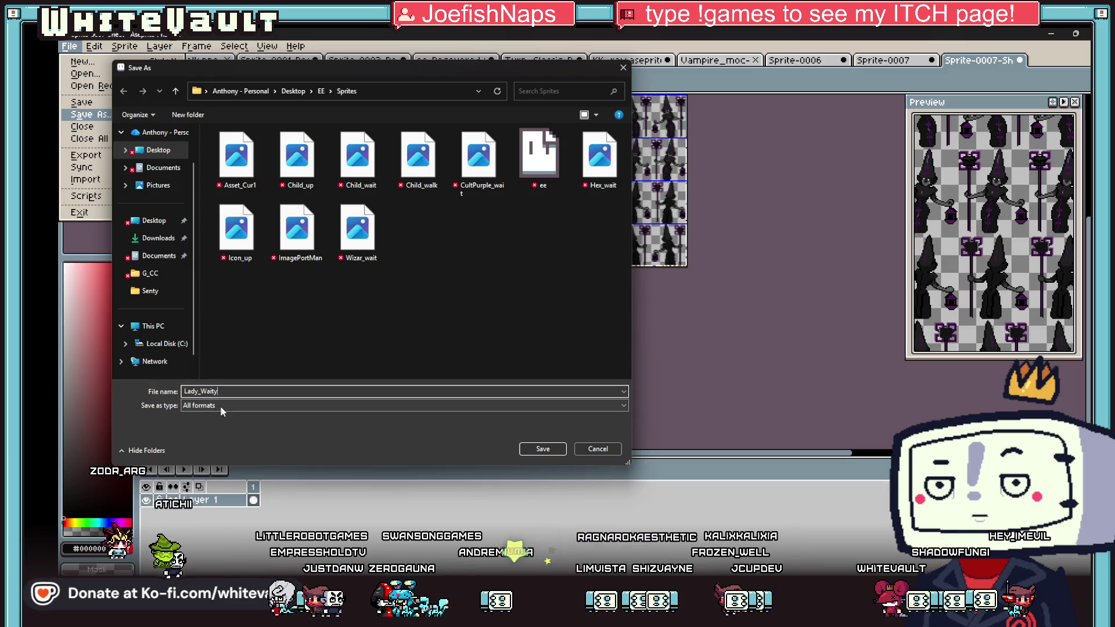
click(197, 405)
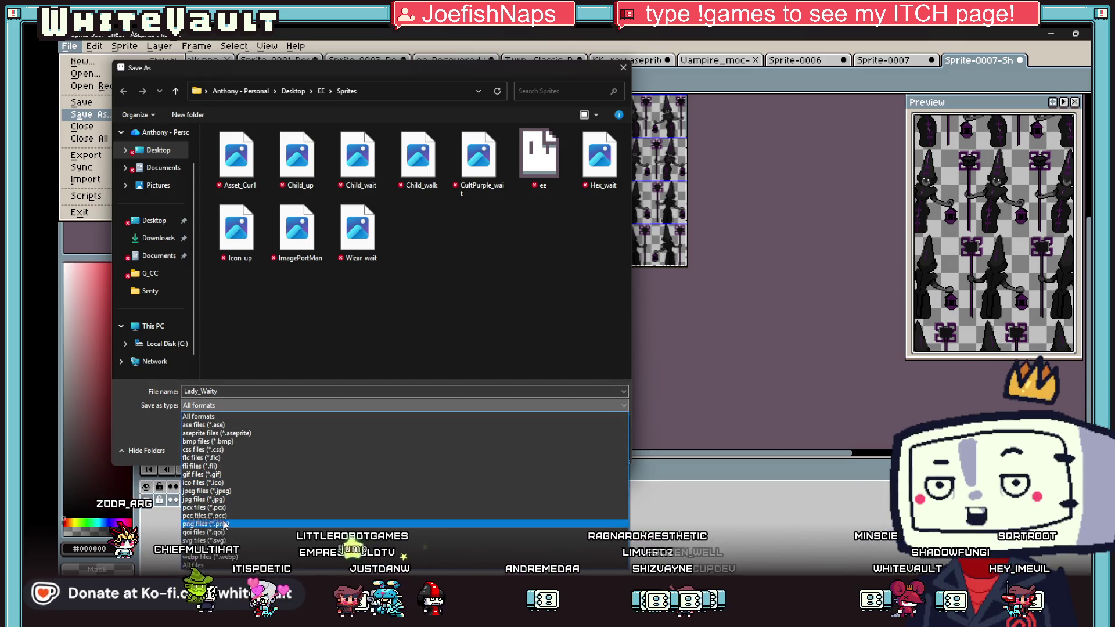
click(206, 523)
click(540, 451)
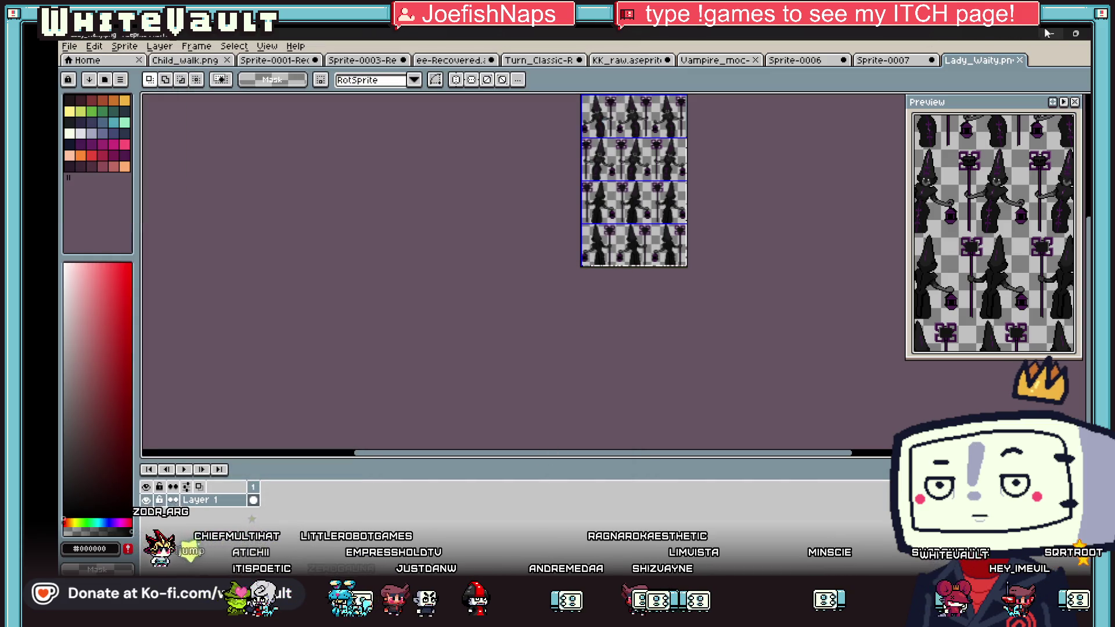
click(1044, 30)
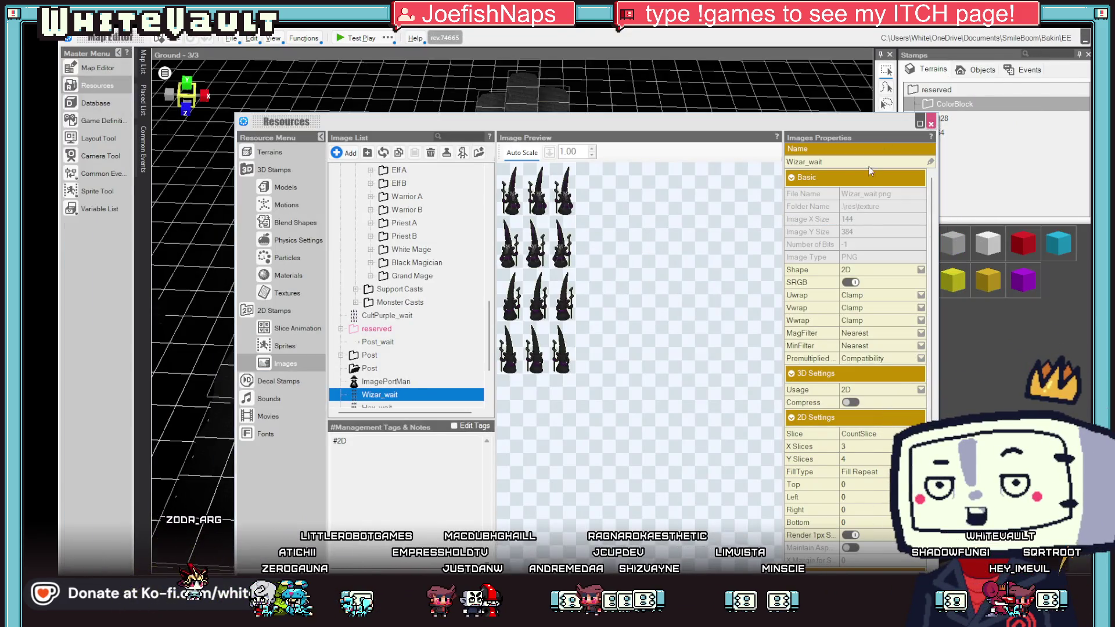
Step: Return to the map, drop the saved Lady_Waity.png sheet onto it and dismiss the warning
click(931, 124)
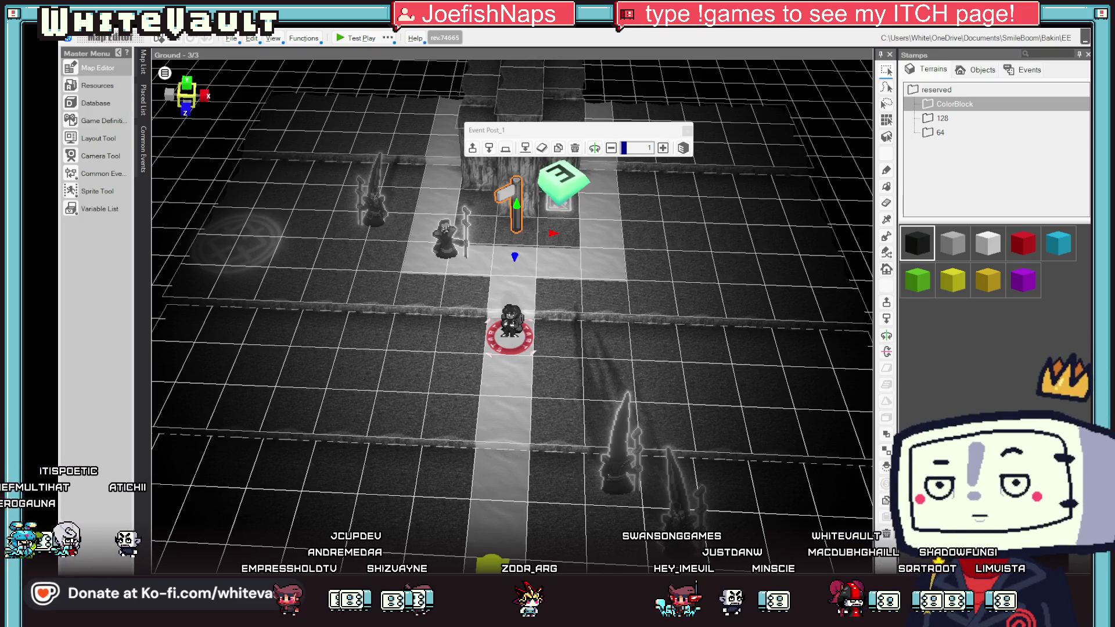
drag(626, 303, 626, 303)
drag(533, 273, 533, 272)
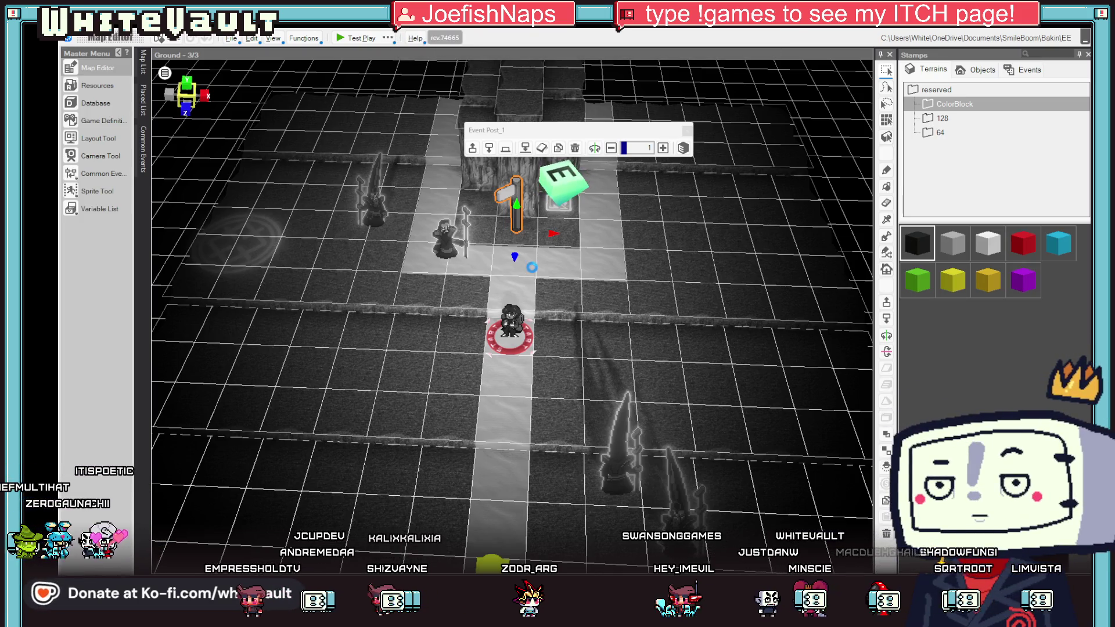
click(601, 361)
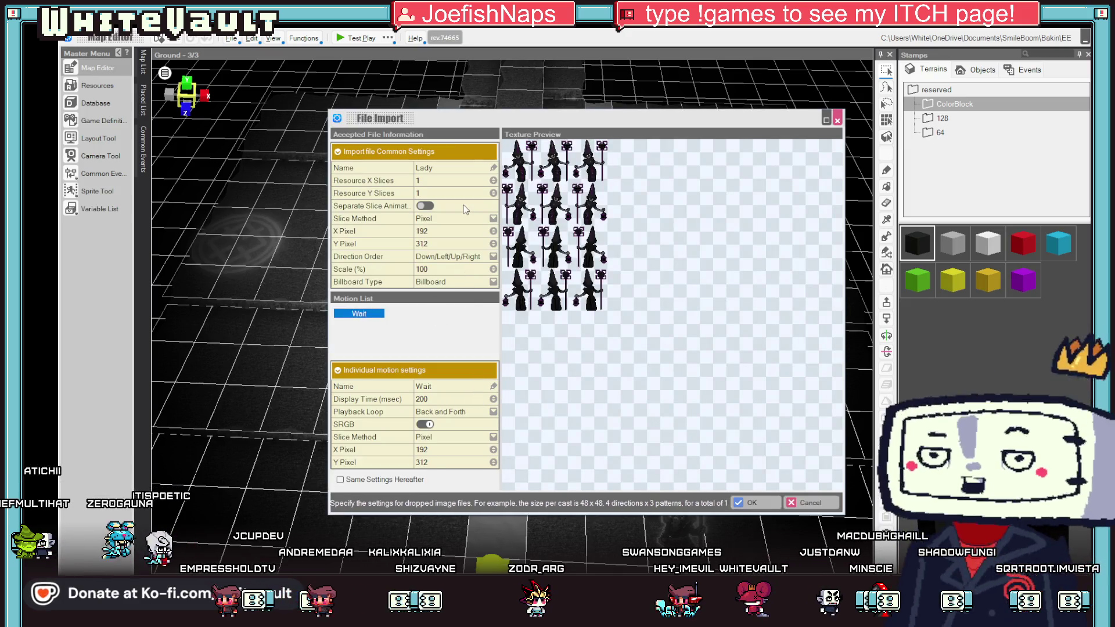
Step: Import the Lady sheet sliced by frame into 3 columns and 4 rows, Down/Left/Up/Right order
click(472, 240)
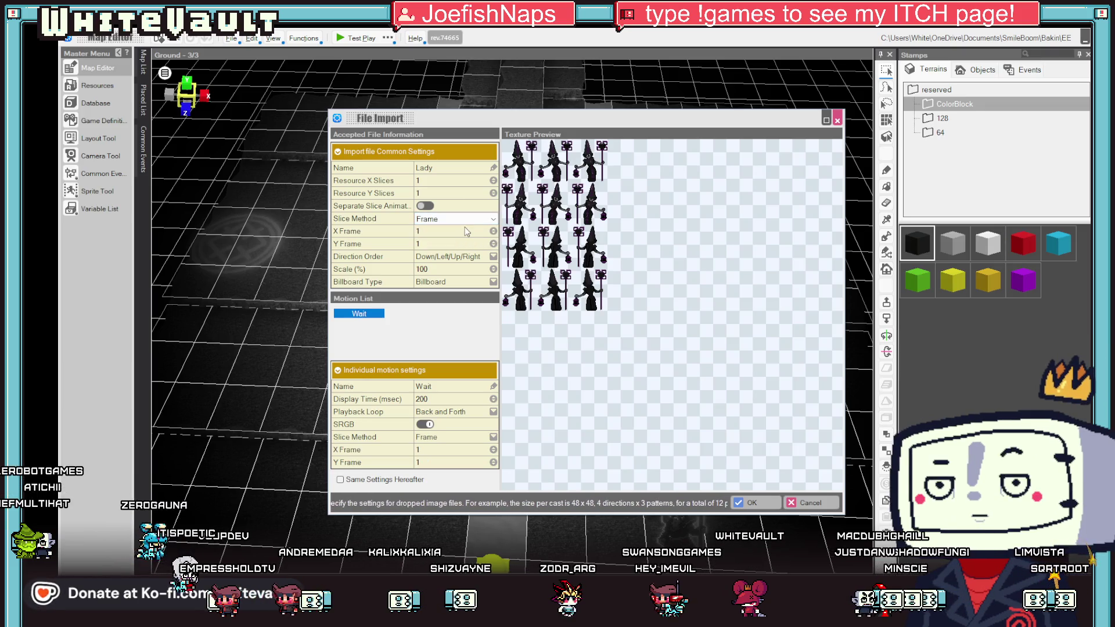
click(494, 231)
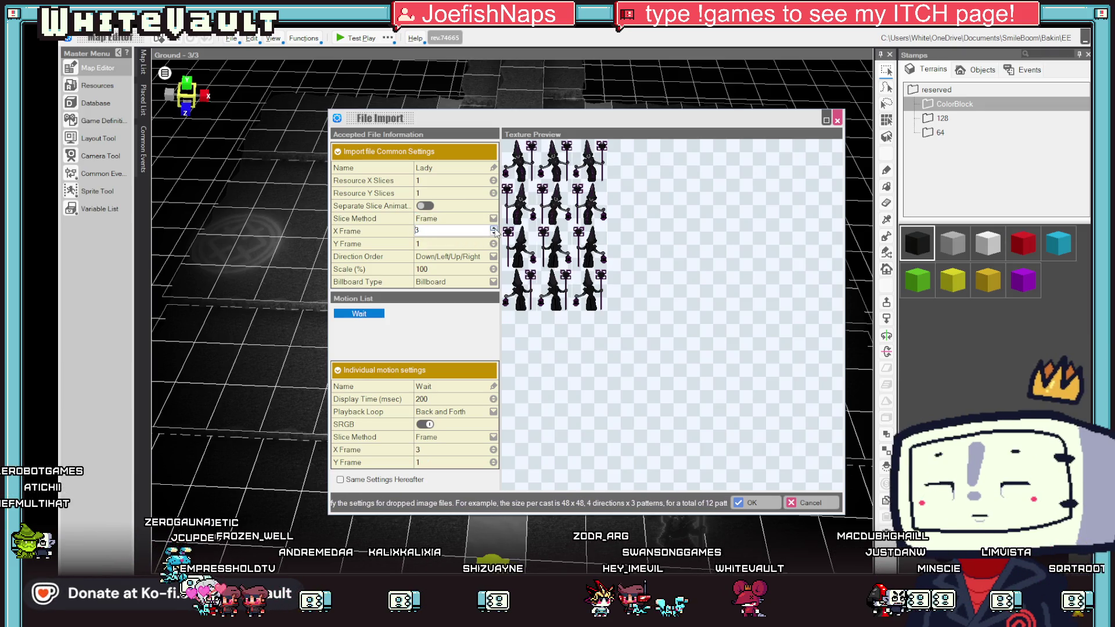
click(495, 244)
text(4)
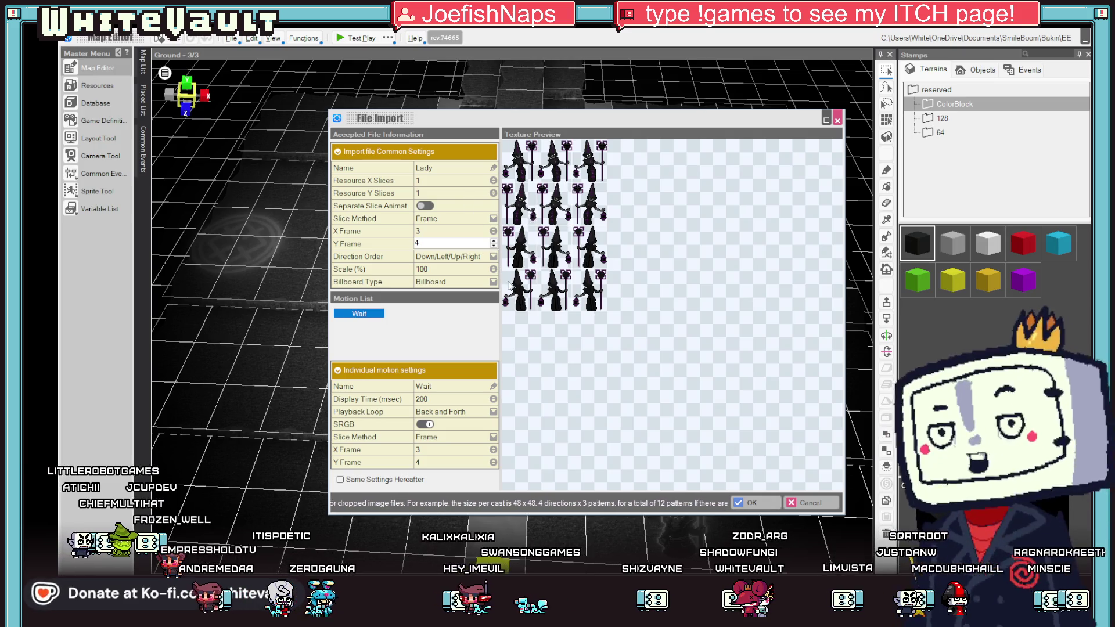
click(493, 257)
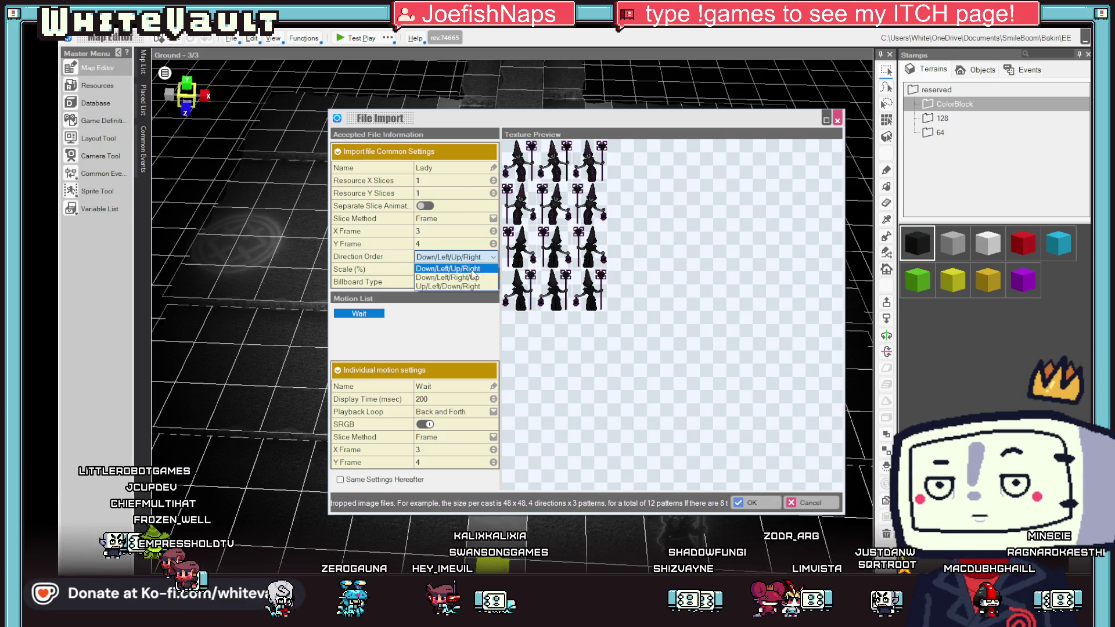
click(464, 268)
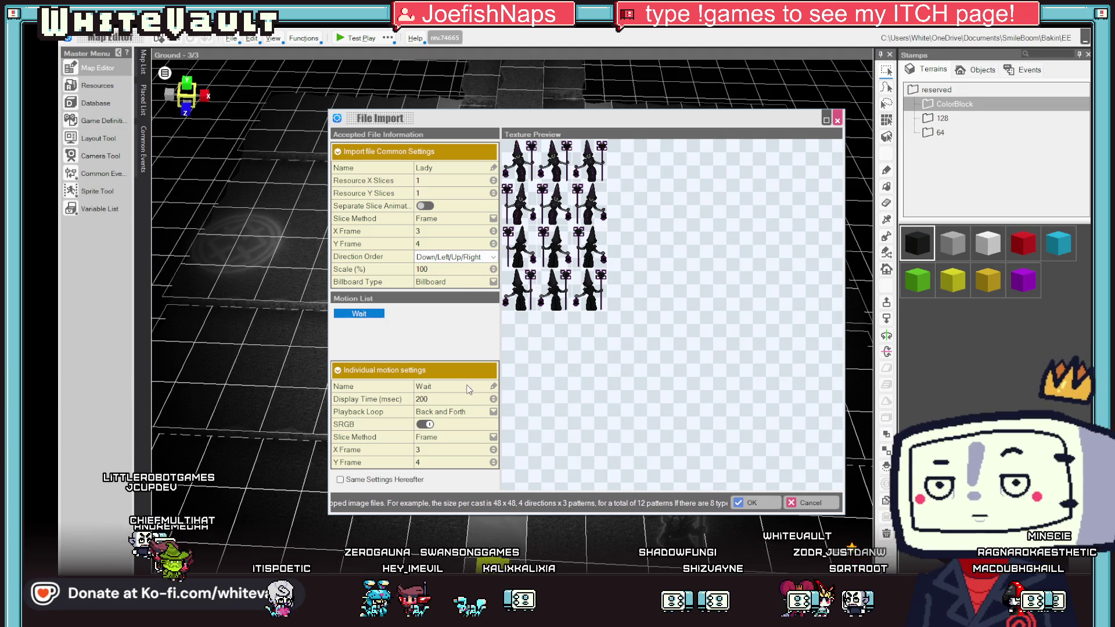
click(750, 503)
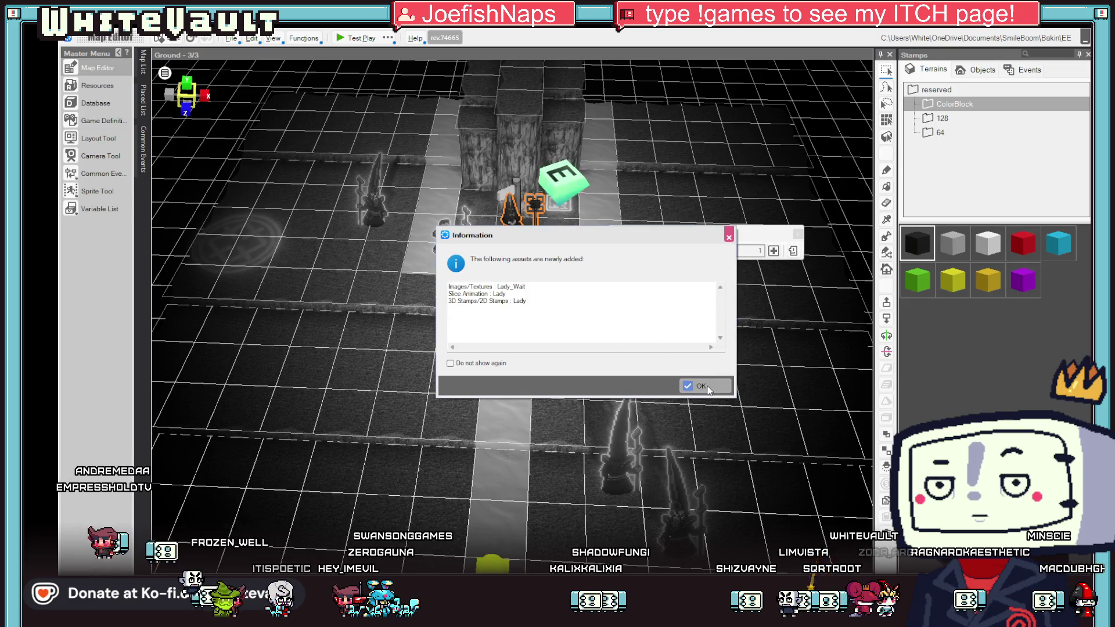
Step: Dismiss the new-assets notice and move the Lady witch one tile toward the camera
click(707, 387)
mouse_move(586, 325)
mouse_down()
mouse_move(592, 285)
mouse_move(625, 302)
mouse_move(632, 277)
mouse_move(617, 331)
mouse_up()
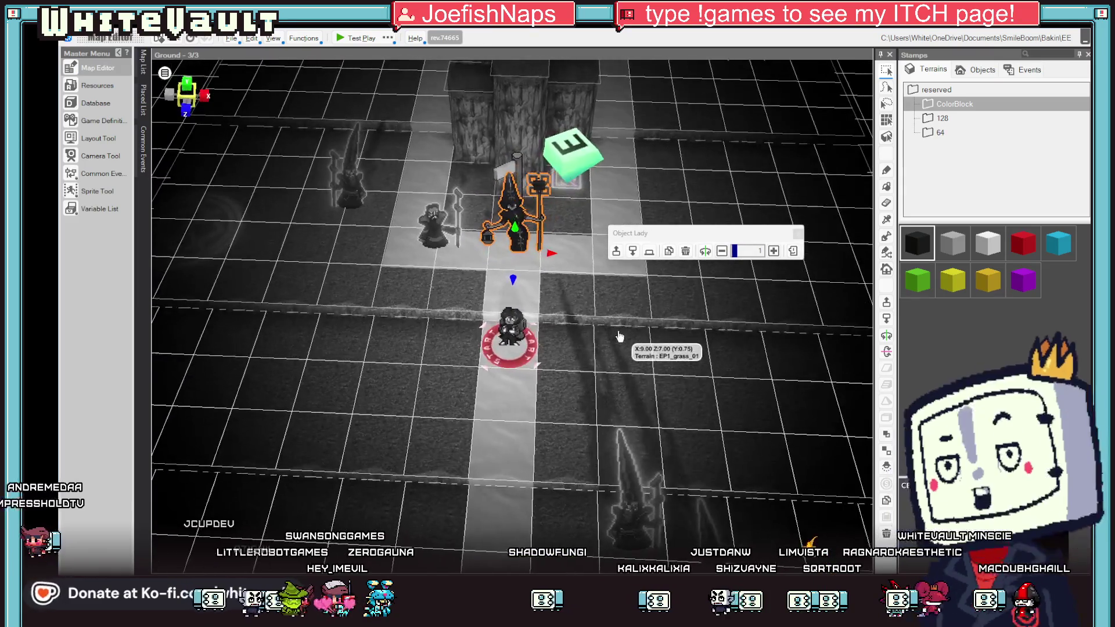
mouse_move(554, 267)
mouse_down()
mouse_move(556, 300)
mouse_move(401, 299)
mouse_move(343, 316)
mouse_up()
scroll(407, 325, up, 5)
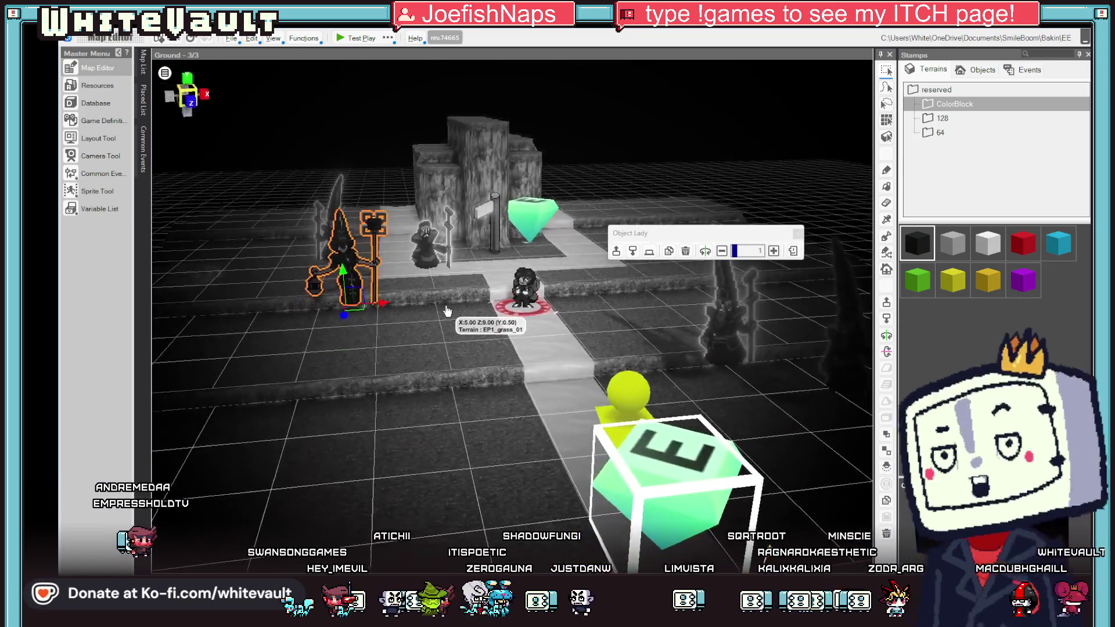
scroll(447, 312, down, 3)
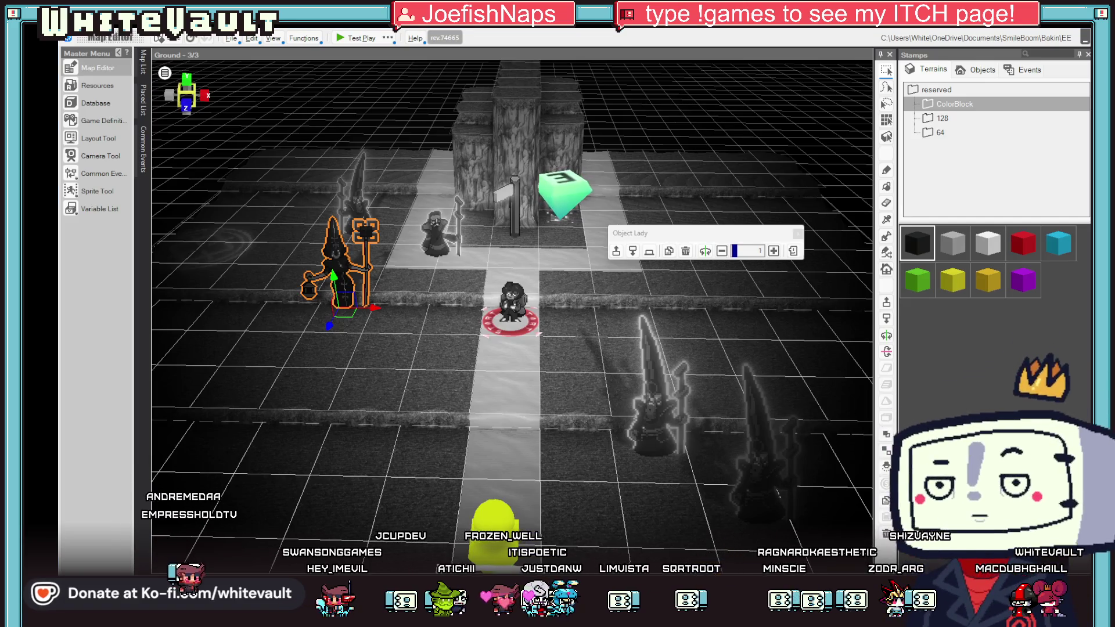
Step: Orbit around Lady to check her placement and select a nearby wizard NPC
mouse_move(241, 361)
mouse_down()
mouse_move(436, 356)
mouse_move(402, 354)
mouse_up()
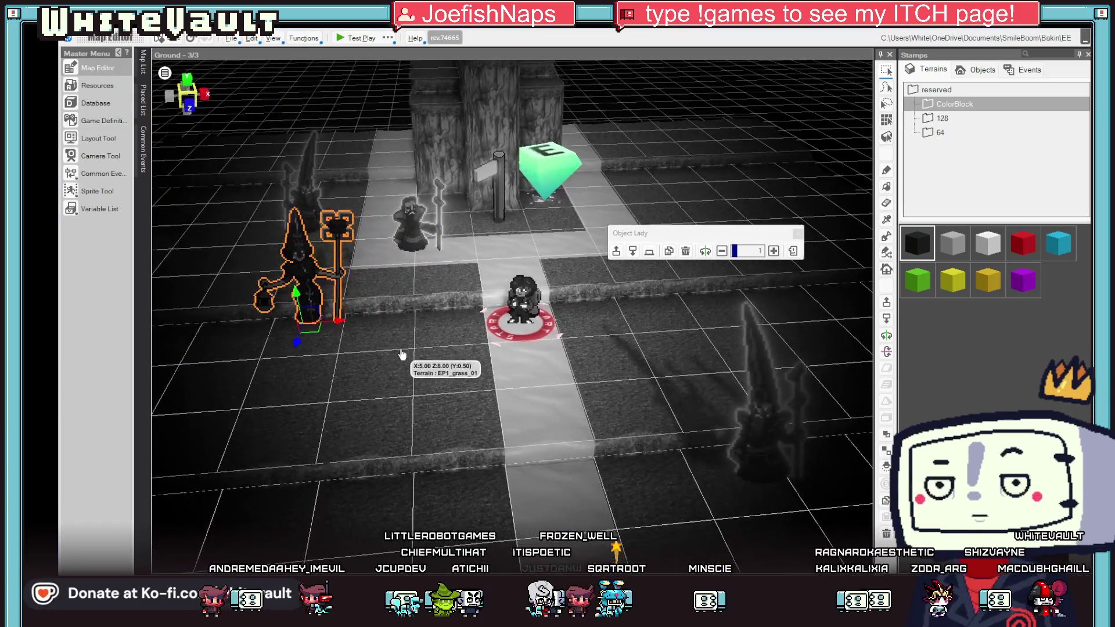
mouse_move(347, 224)
mouse_down()
mouse_move(443, 327)
mouse_move(424, 308)
mouse_move(459, 317)
mouse_move(464, 356)
mouse_move(368, 325)
mouse_move(390, 324)
mouse_move(373, 337)
mouse_move(404, 320)
mouse_move(438, 284)
mouse_move(371, 342)
mouse_move(400, 233)
mouse_up()
click(400, 231)
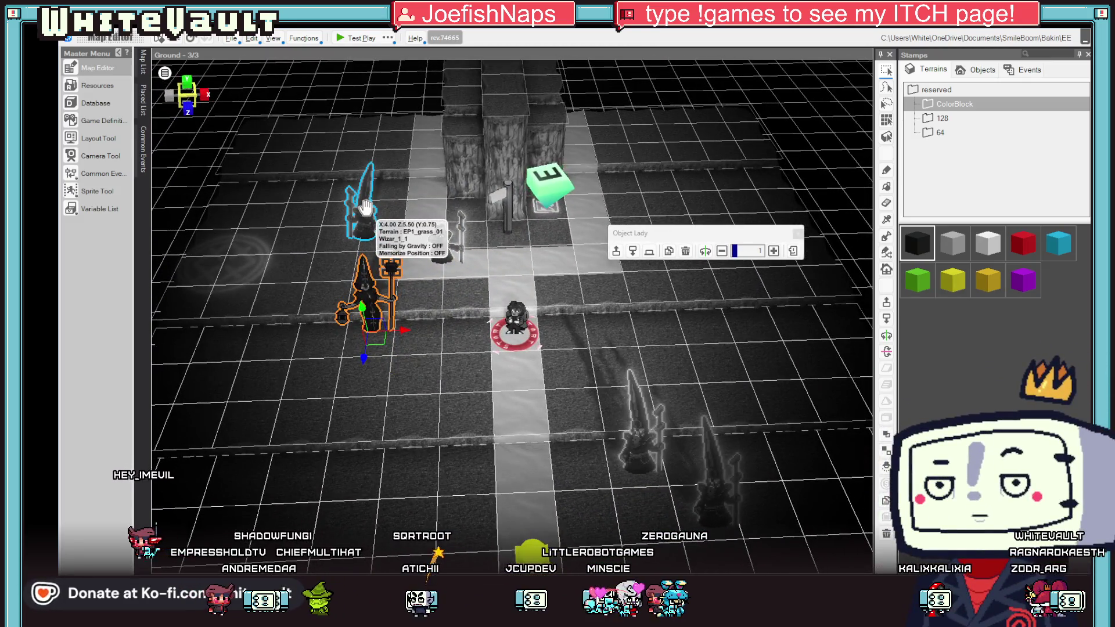
click(109, 87)
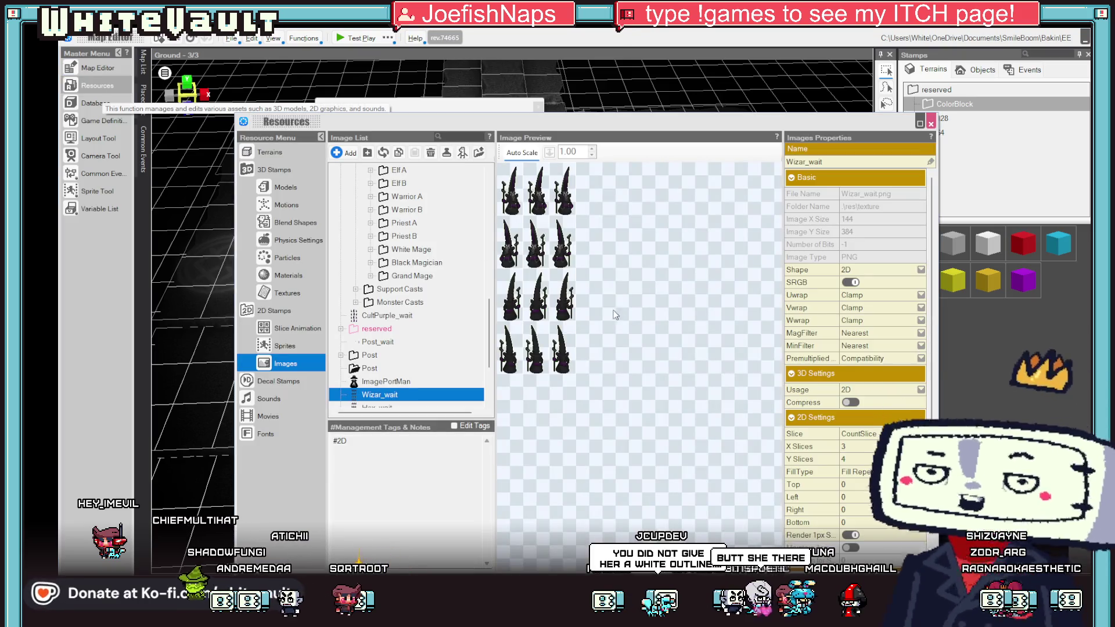
Step: Compare the Lady_Wait and Wizar_wait images, then close Resources and return to Aseprite
scroll(848, 365, down, 2)
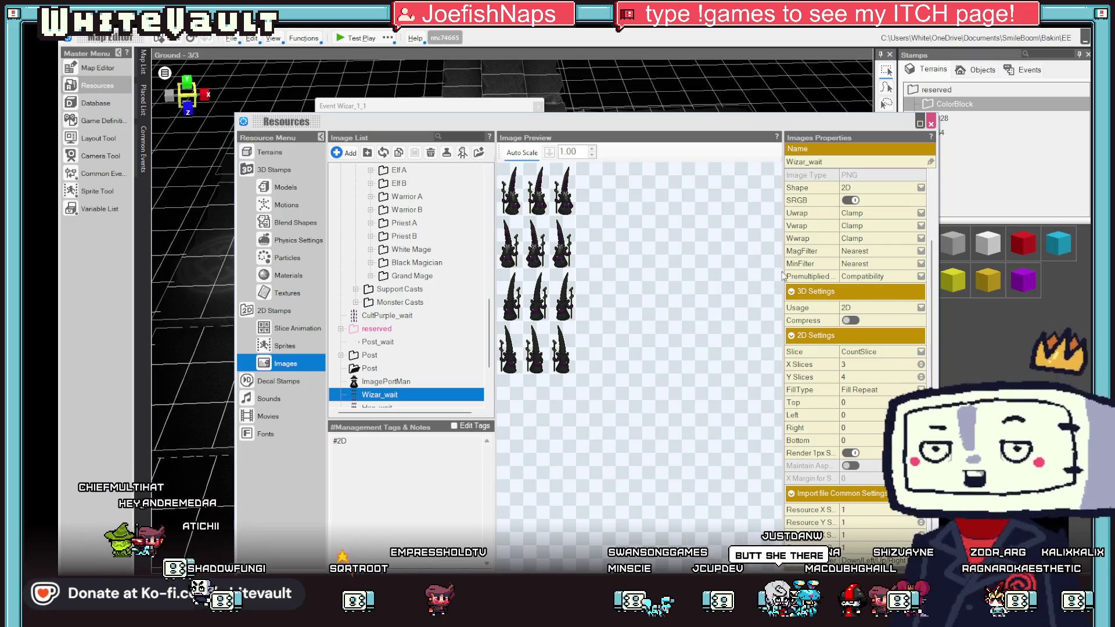
scroll(410, 369, down, 3)
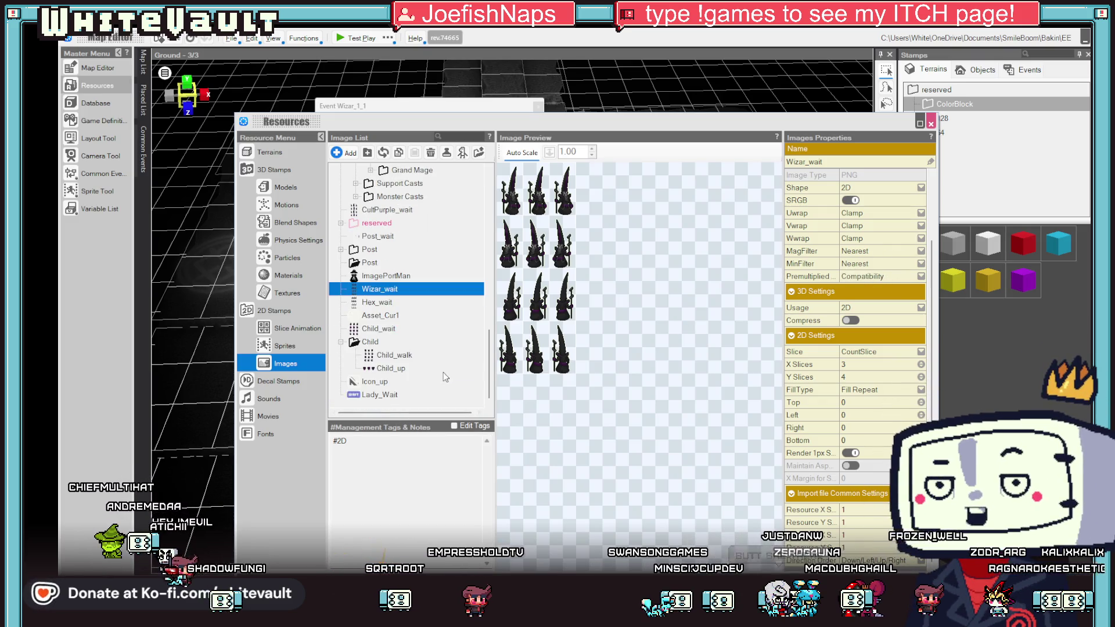
click(379, 395)
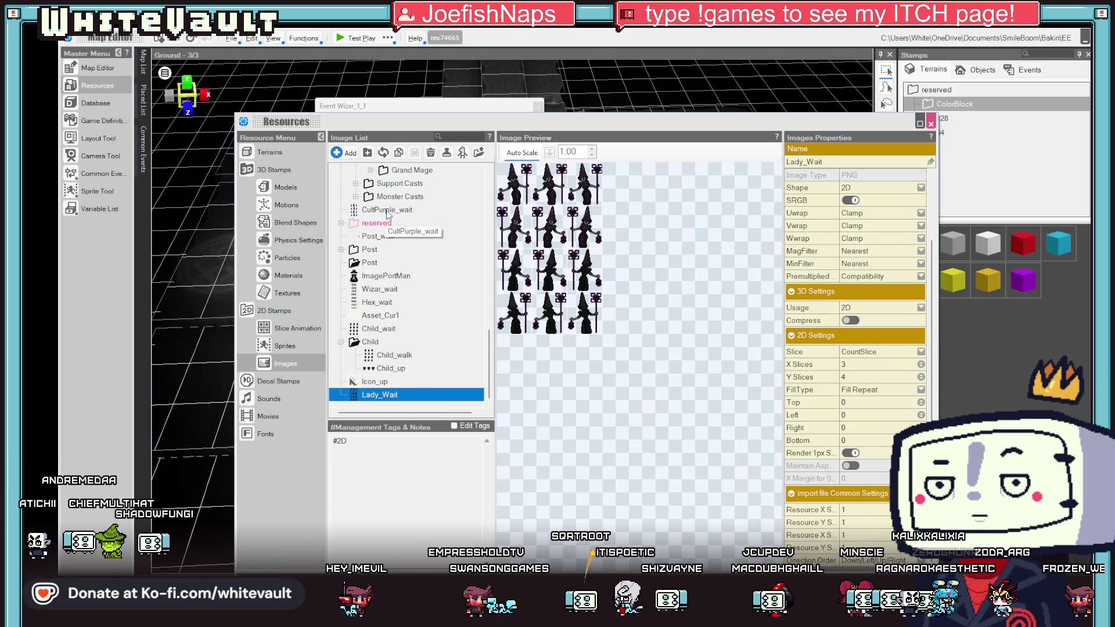
click(390, 293)
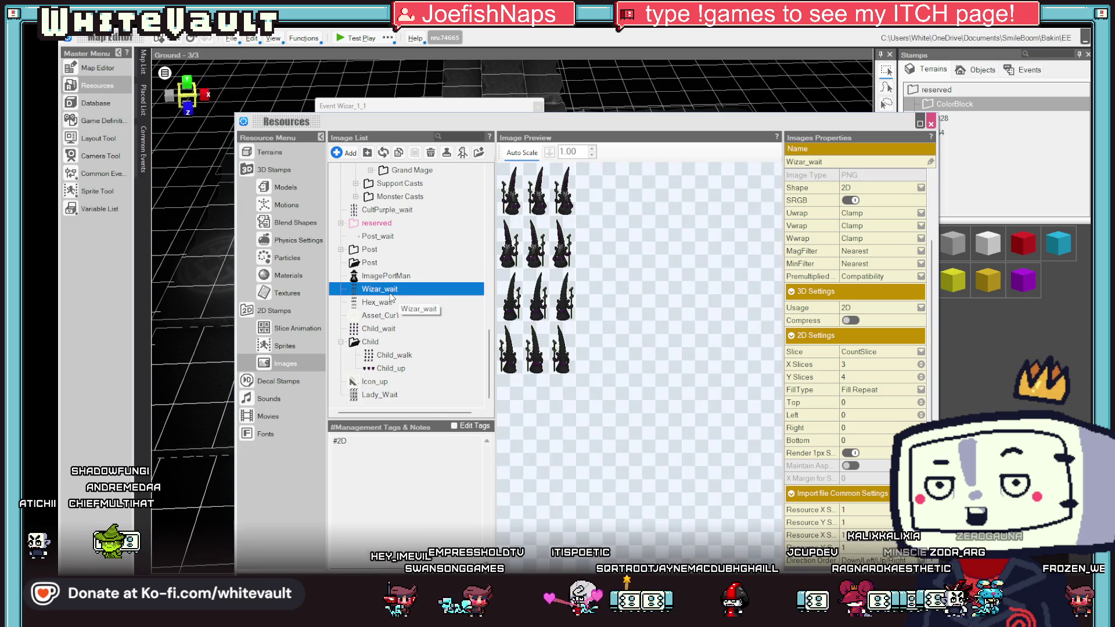
click(381, 396)
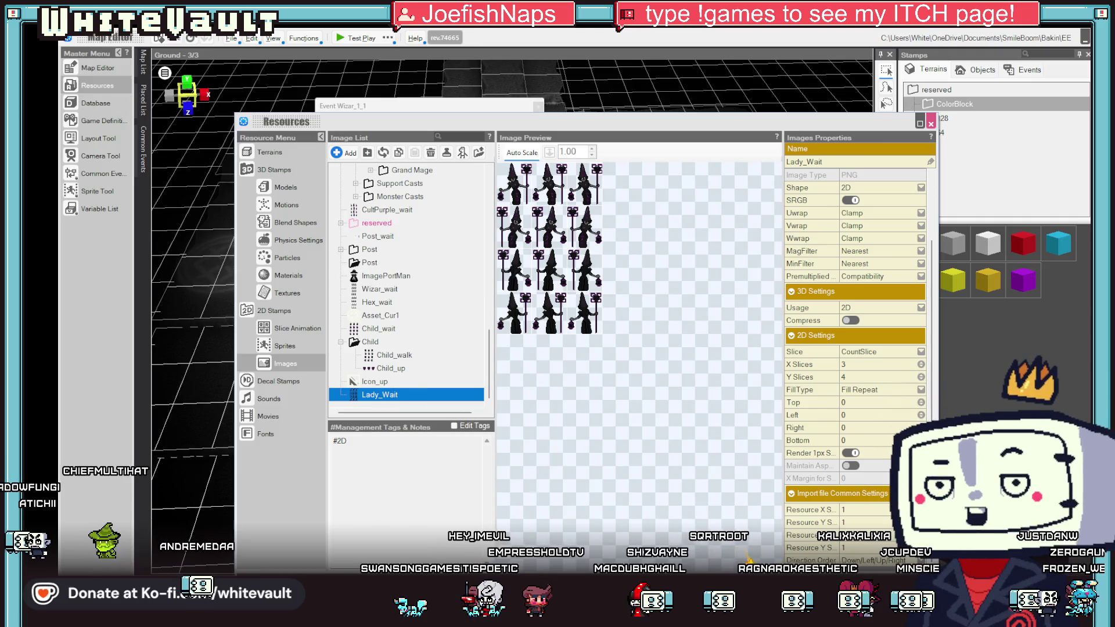
key(Escape)
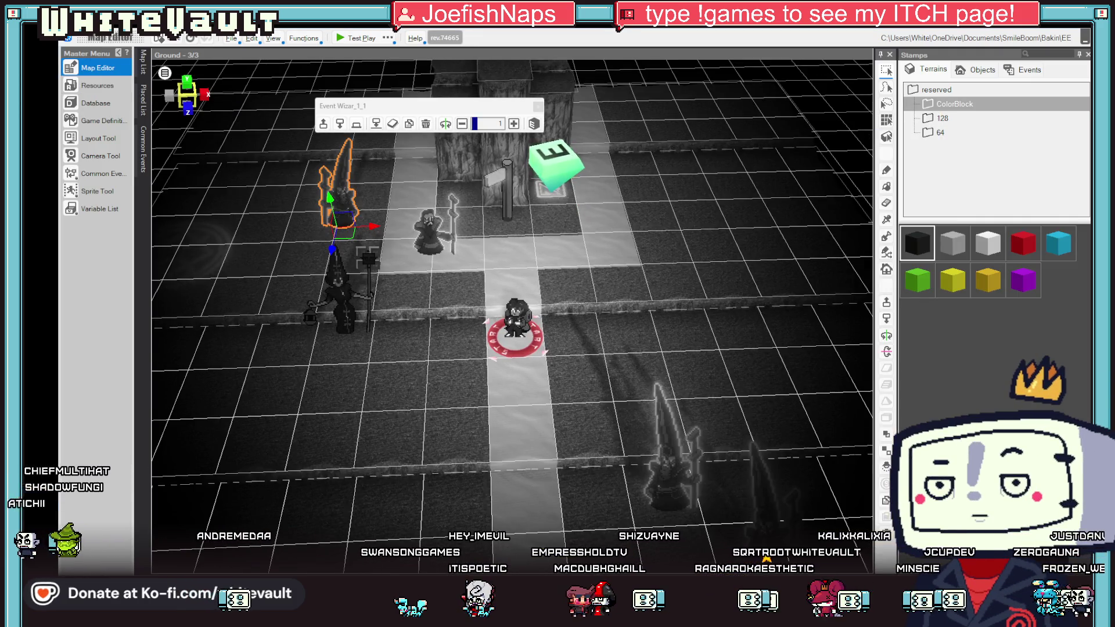
key(alt+Tab)
scroll(694, 216, down, 2)
scroll(692, 155, up, 4)
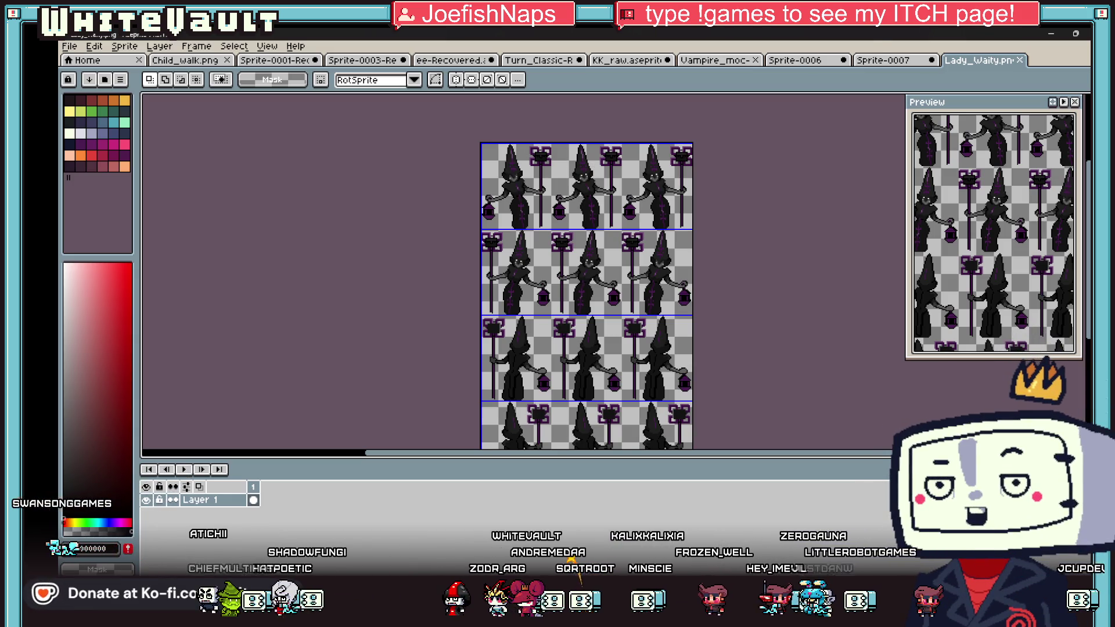
Step: Make the pale near-white palette swatch the foreground colour and zoom in
key(super+d)
key(super+d)
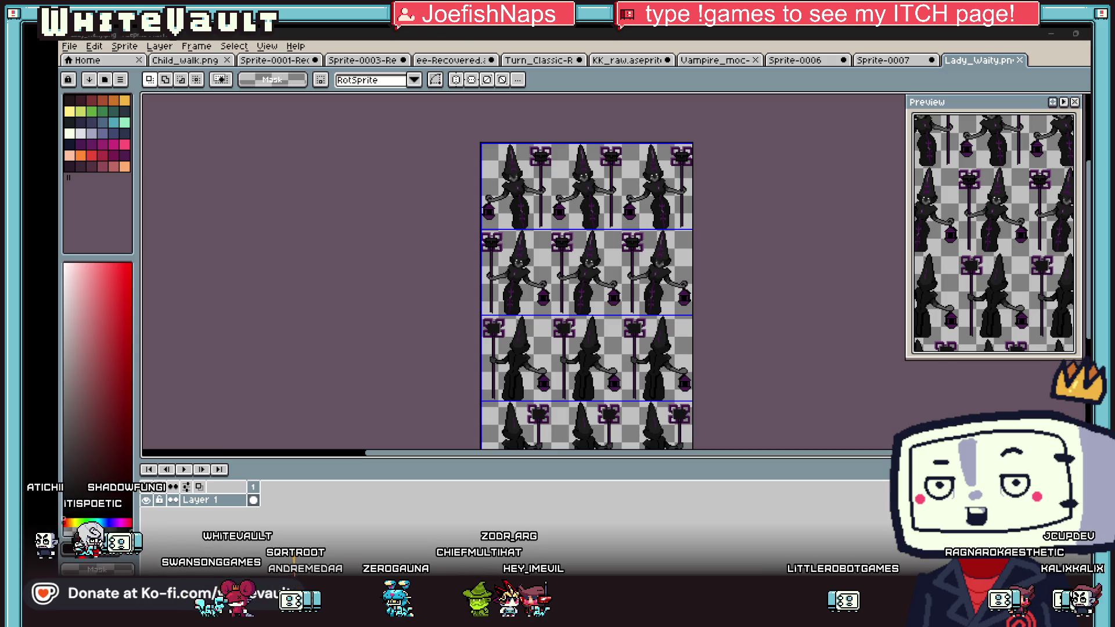
click(72, 134)
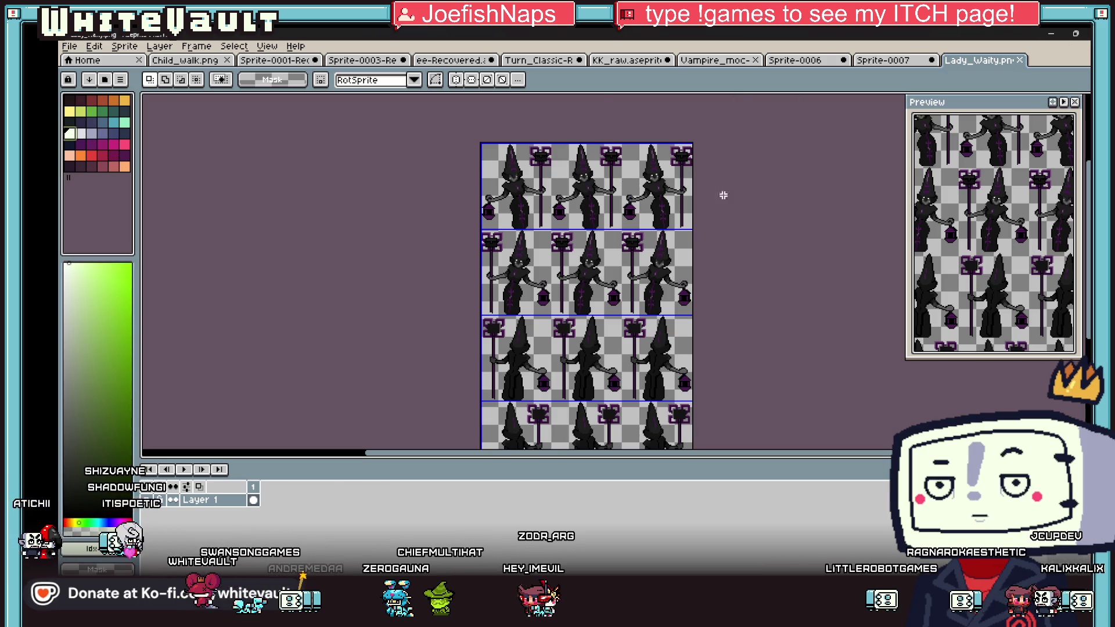
scroll(770, 197, up, 1)
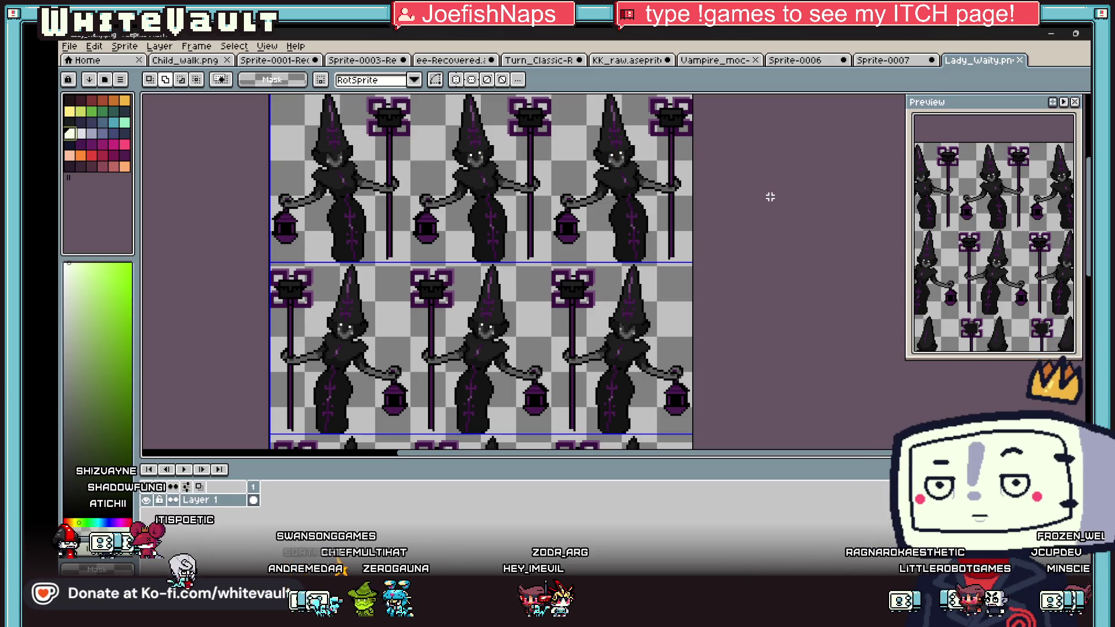
Step: Apply the Outline effect (Shift+O) to give the witch sprites a pale outline
key(shift+o)
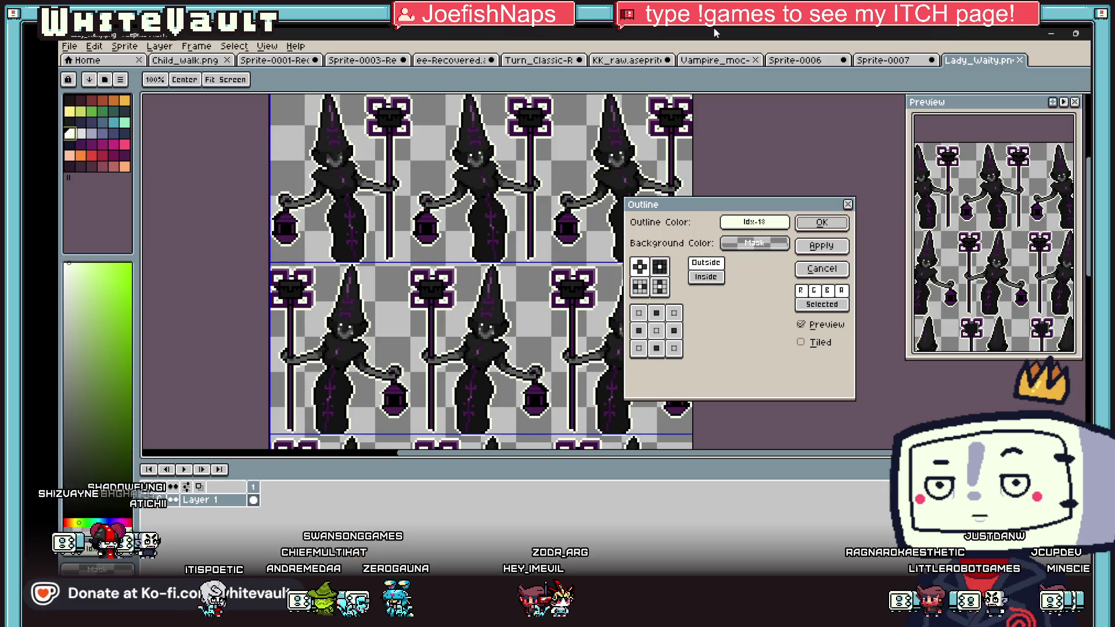
click(825, 226)
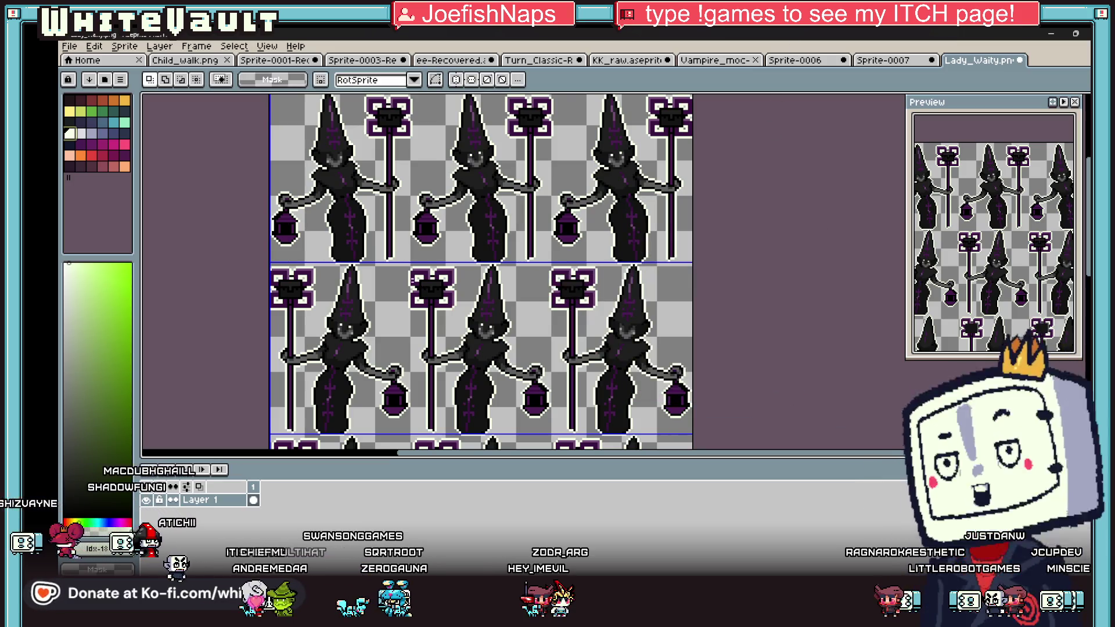
scroll(307, 254, up, 5)
scroll(308, 253, up, 1)
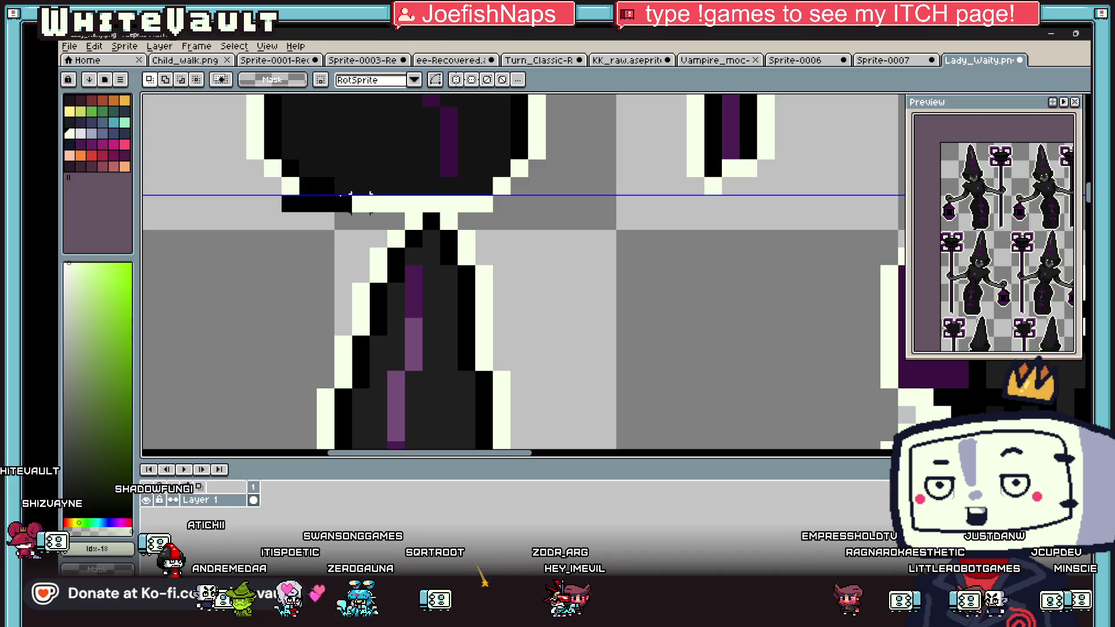
scroll(461, 195, down, 1)
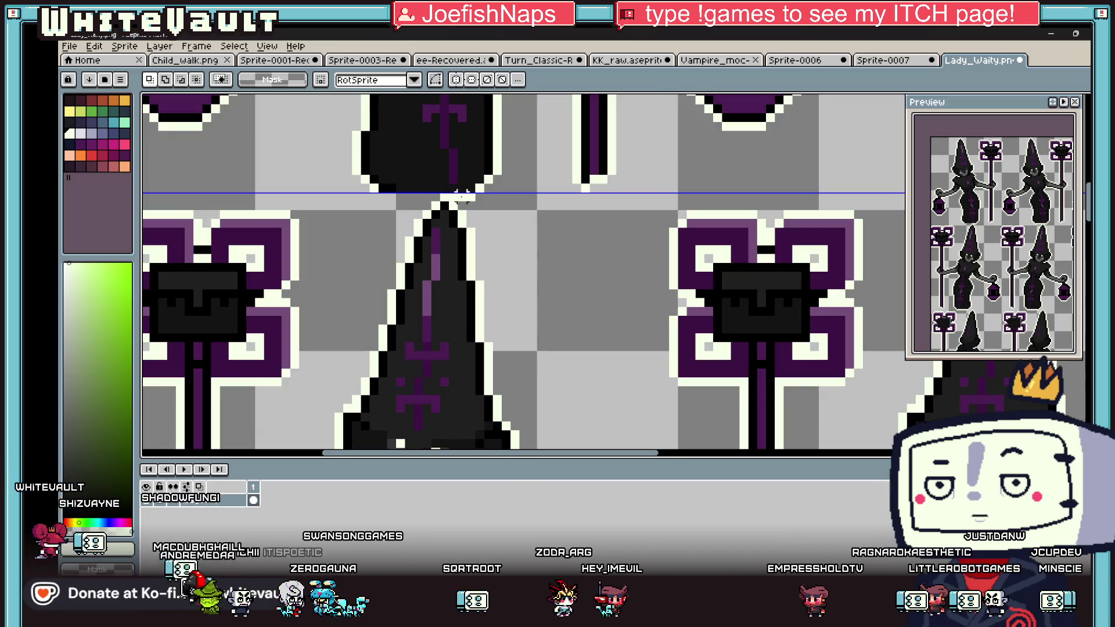
mouse_move(462, 196)
mouse_down()
mouse_move(929, 197)
mouse_move(371, 195)
mouse_up()
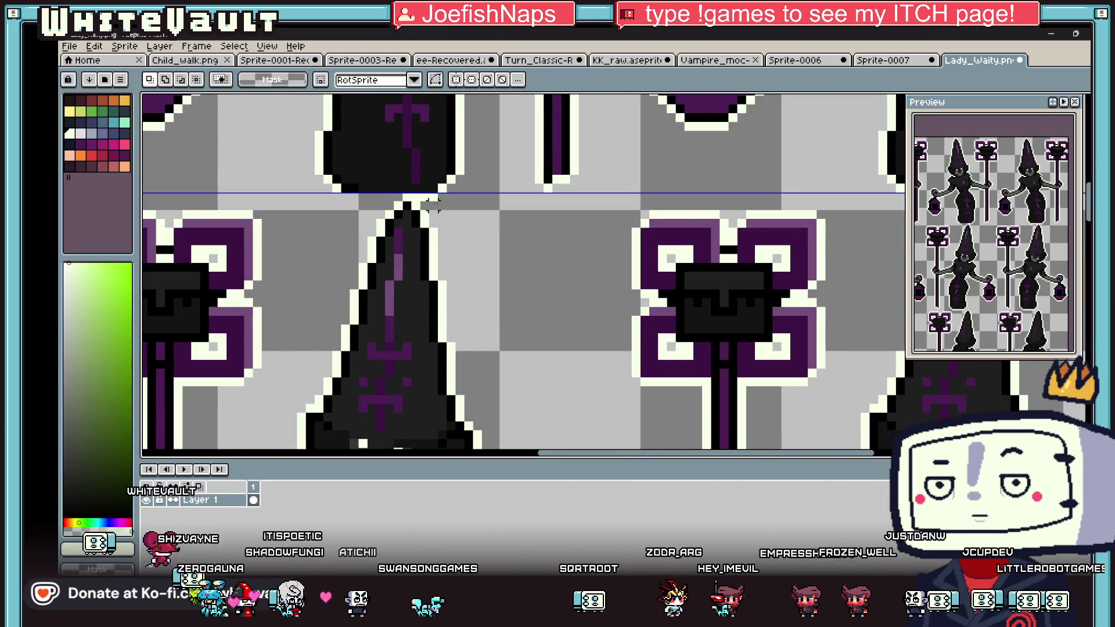
scroll(416, 202, down, 1)
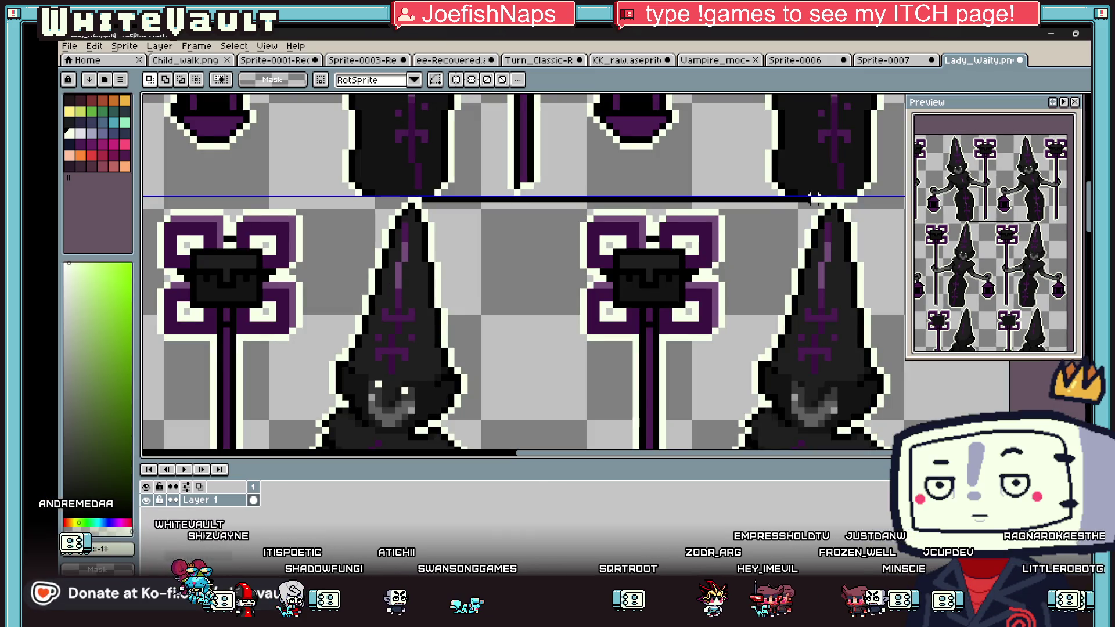
Step: Discard the stray black line and zoom around the sheet to inspect the outlines
key(Escape)
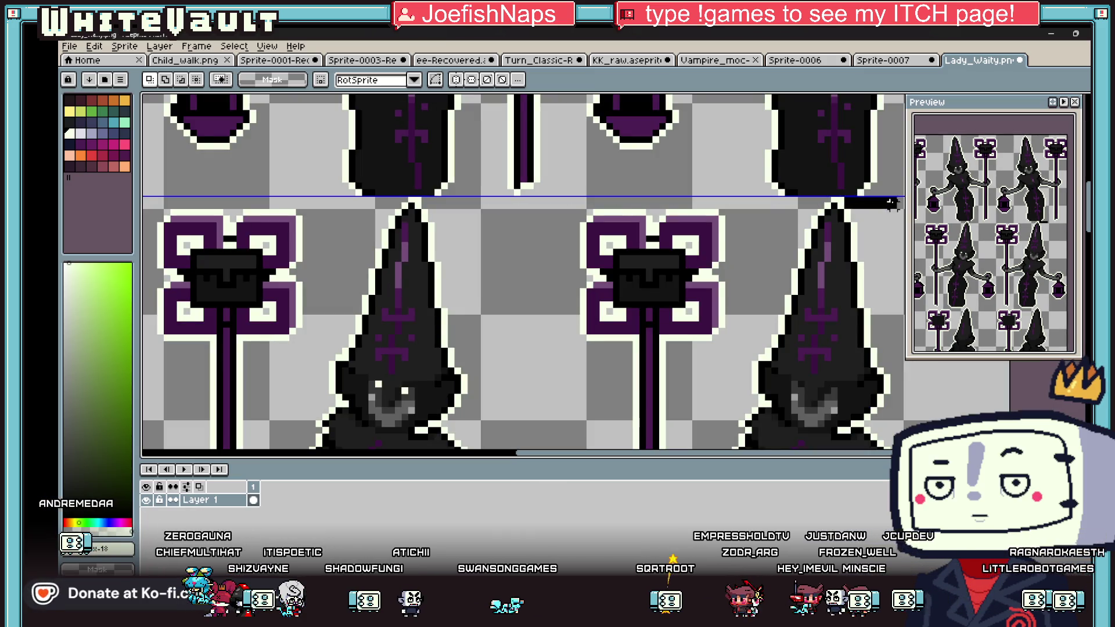
scroll(593, 400, down, 4)
scroll(594, 401, up, 1)
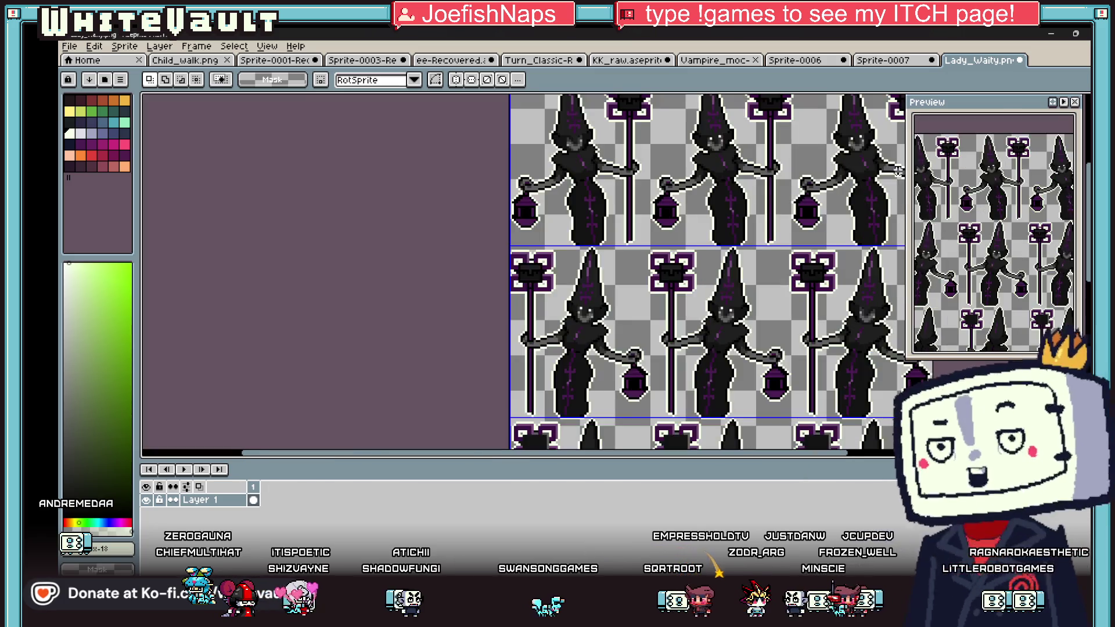
drag(491, 459, 592, 455)
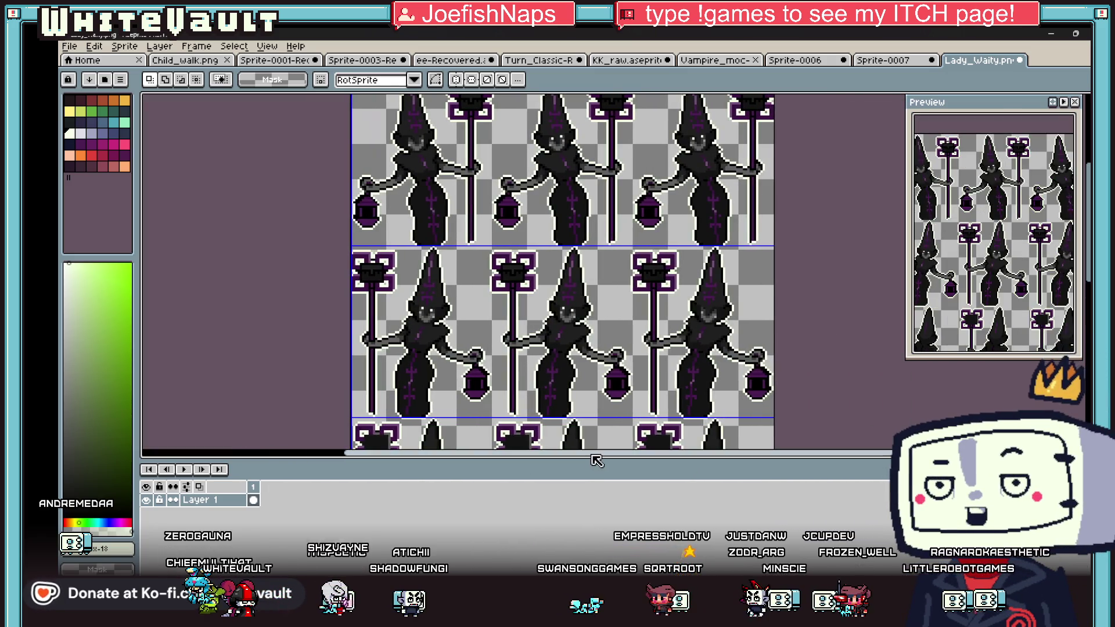
scroll(671, 298, down, 3)
scroll(671, 298, up, 2)
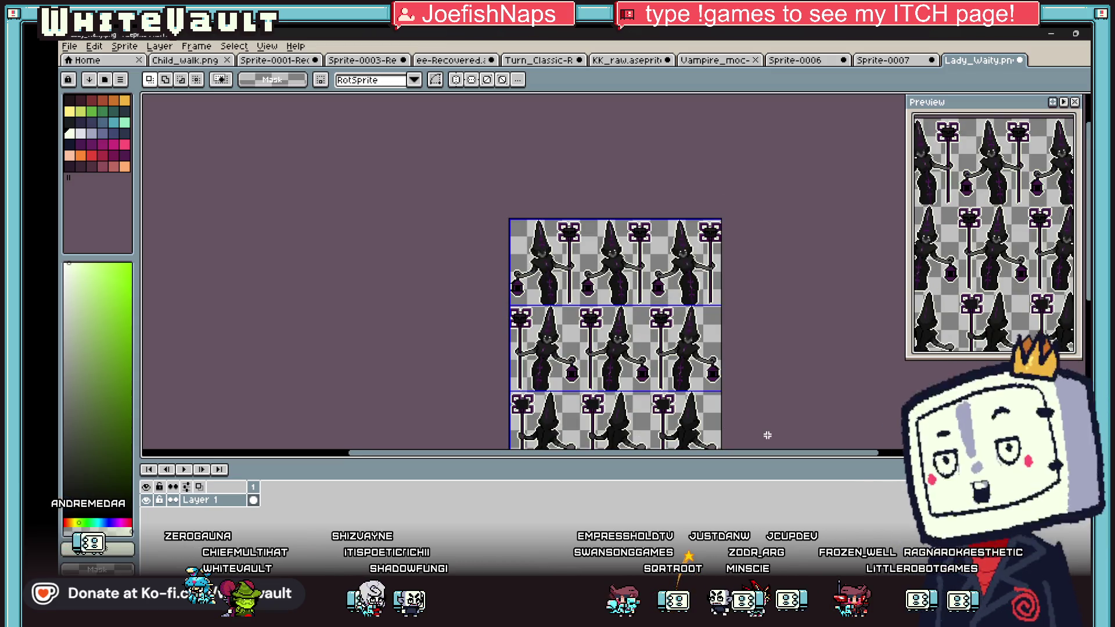
scroll(492, 352, up, 1)
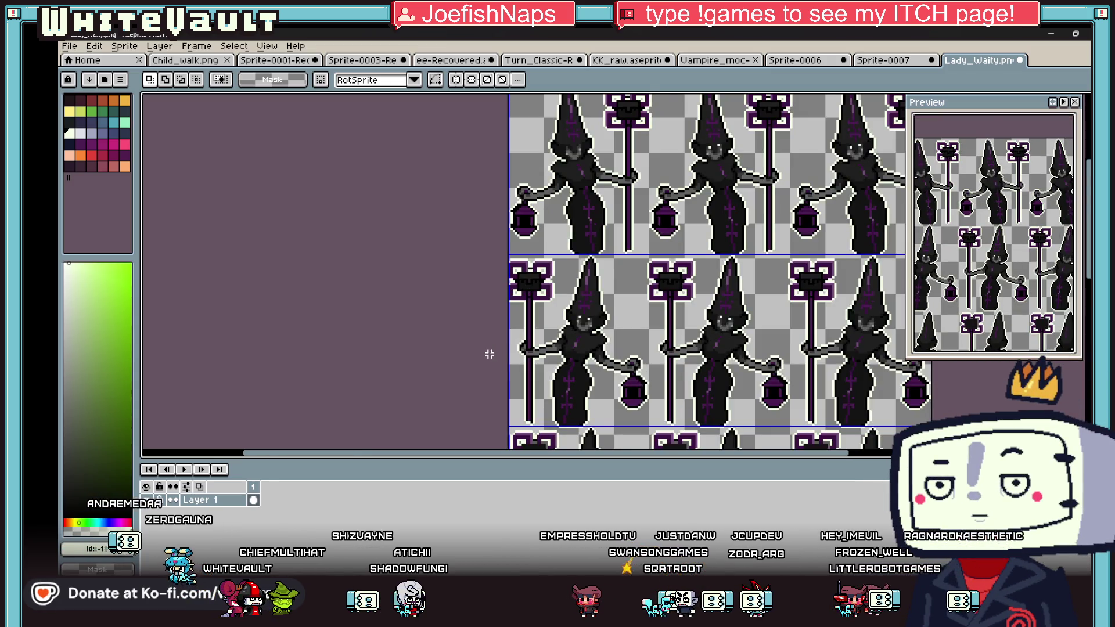
scroll(544, 337, down, 1)
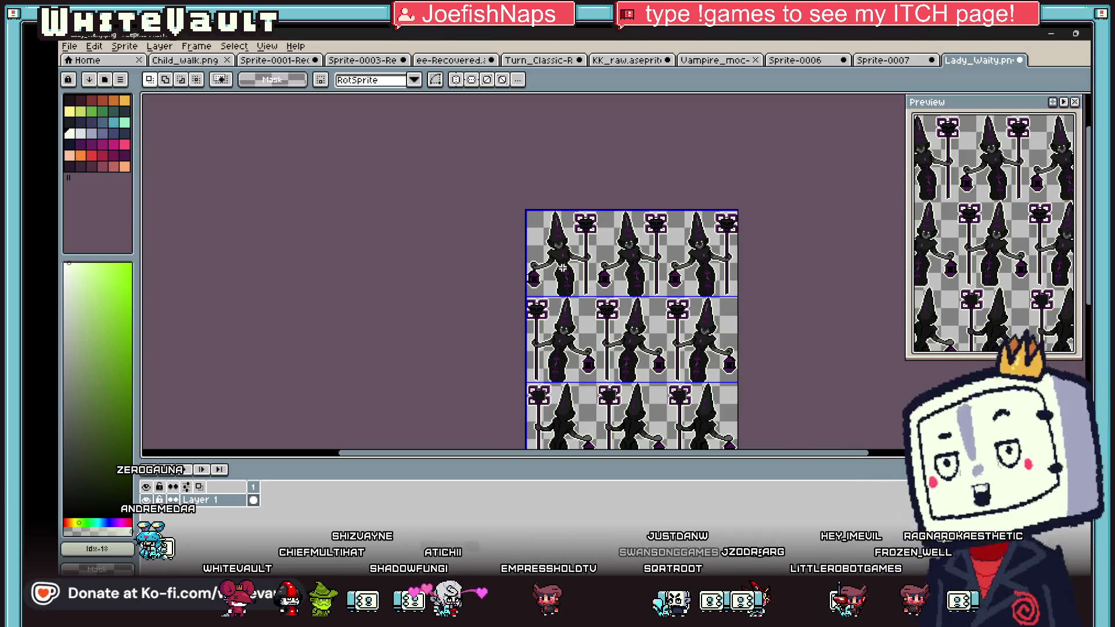
scroll(562, 268, up, 1)
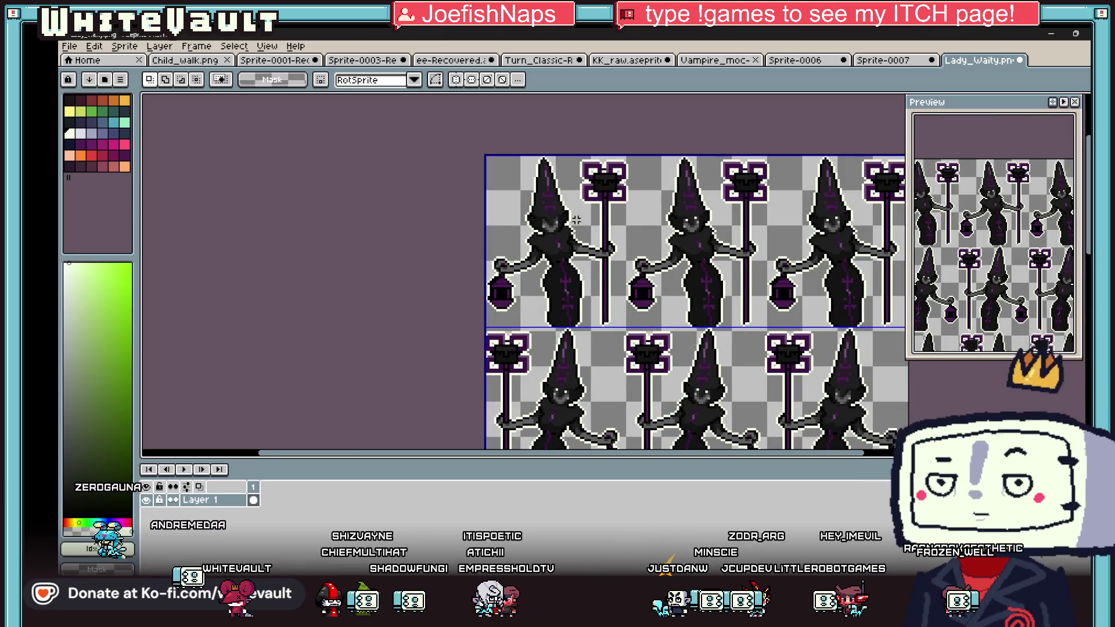
scroll(576, 219, down, 1)
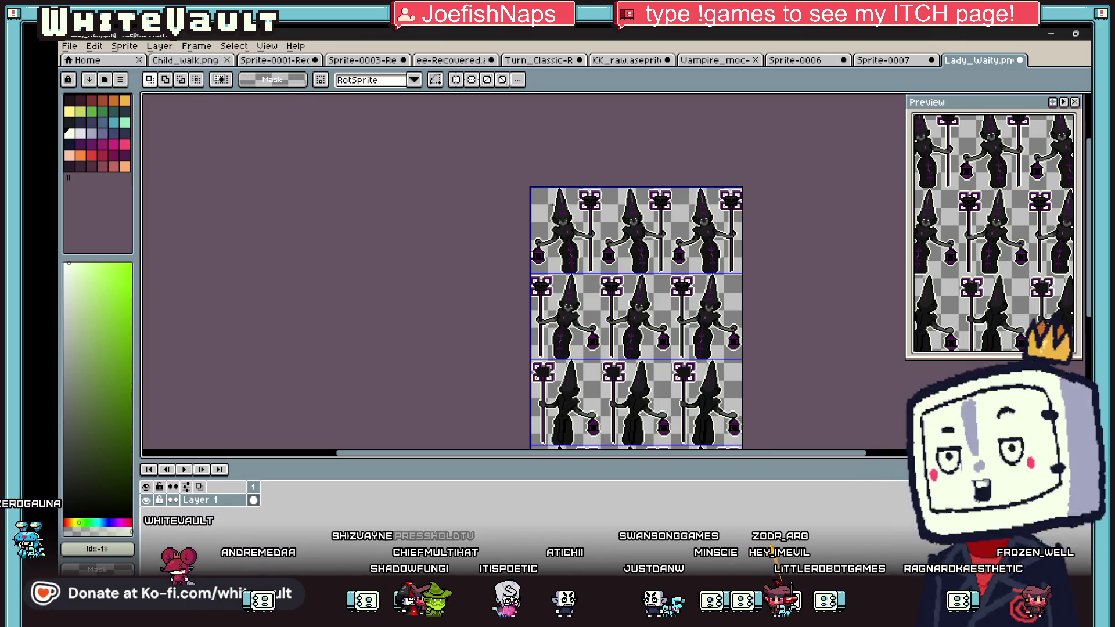
Step: On frame 1 of Sprite-0007, select the witch's staff together with its lamp top
click(876, 62)
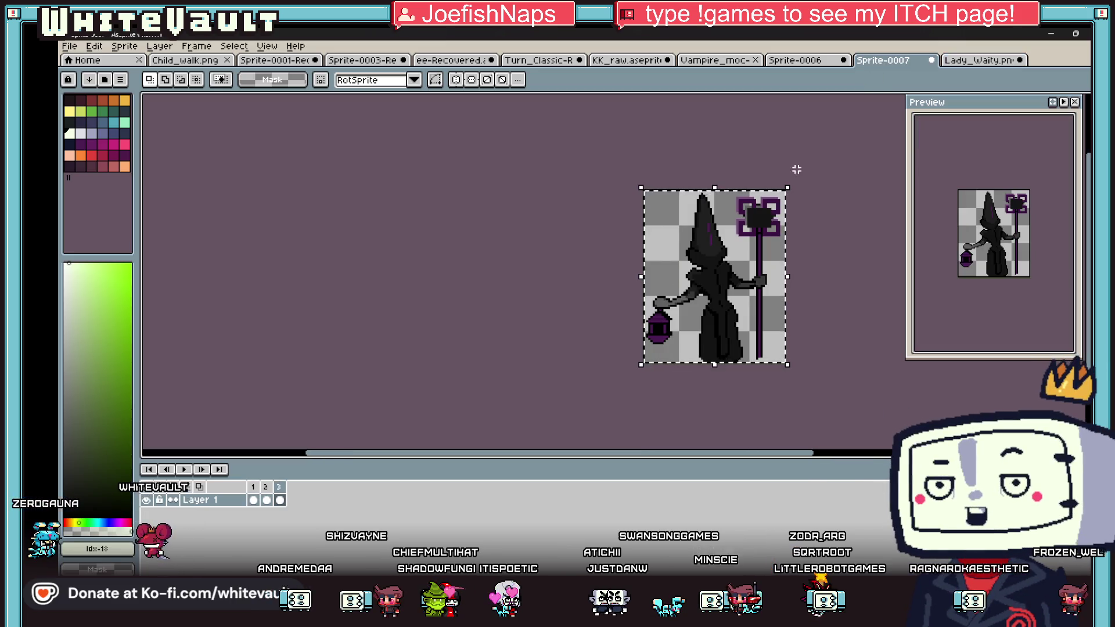
click(869, 273)
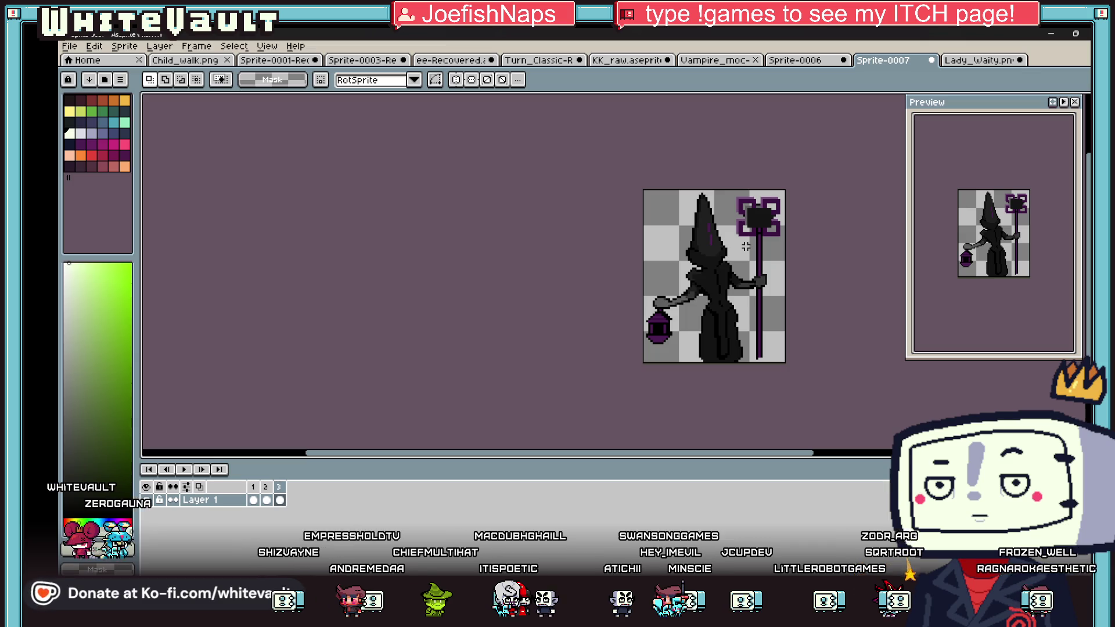
click(259, 501)
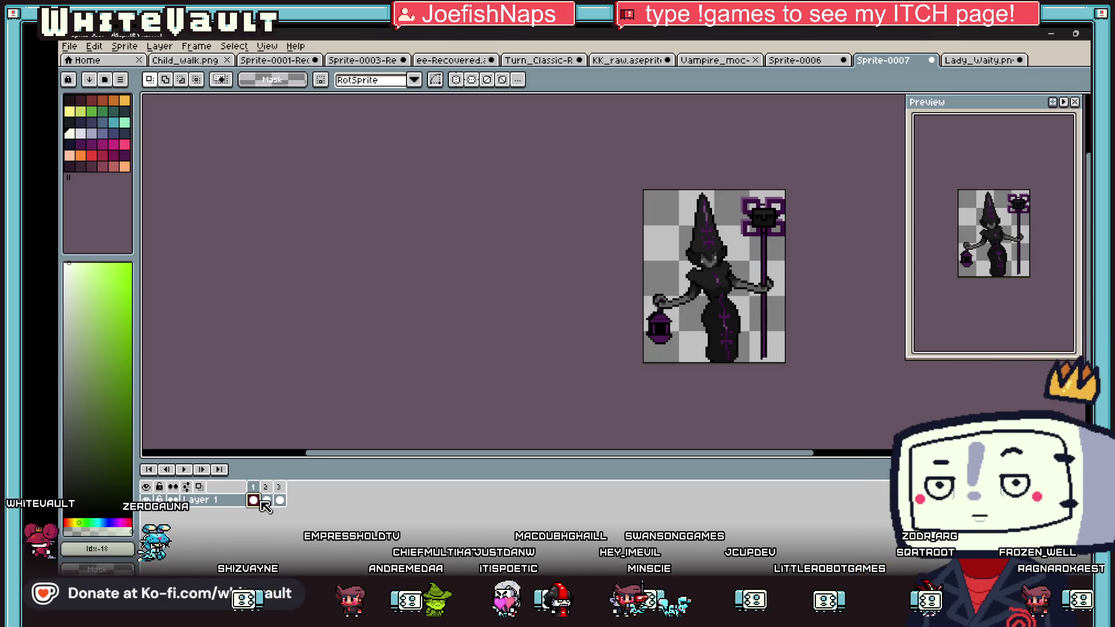
drag(777, 394, 749, 391)
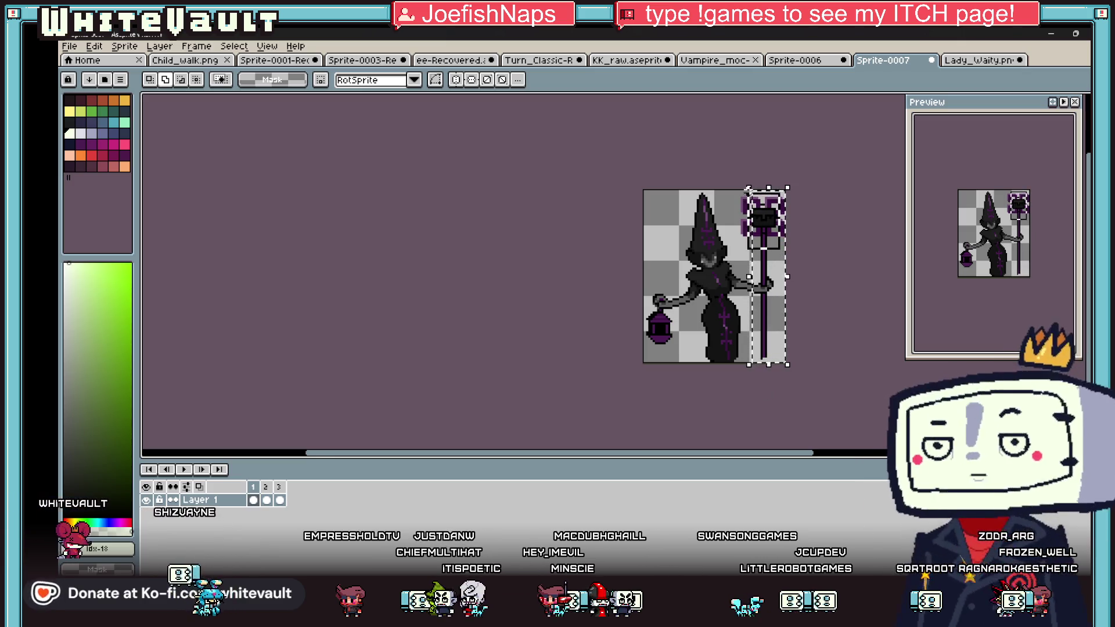
drag(777, 247, 739, 185)
scroll(779, 261, up, 1)
scroll(779, 268, up, 1)
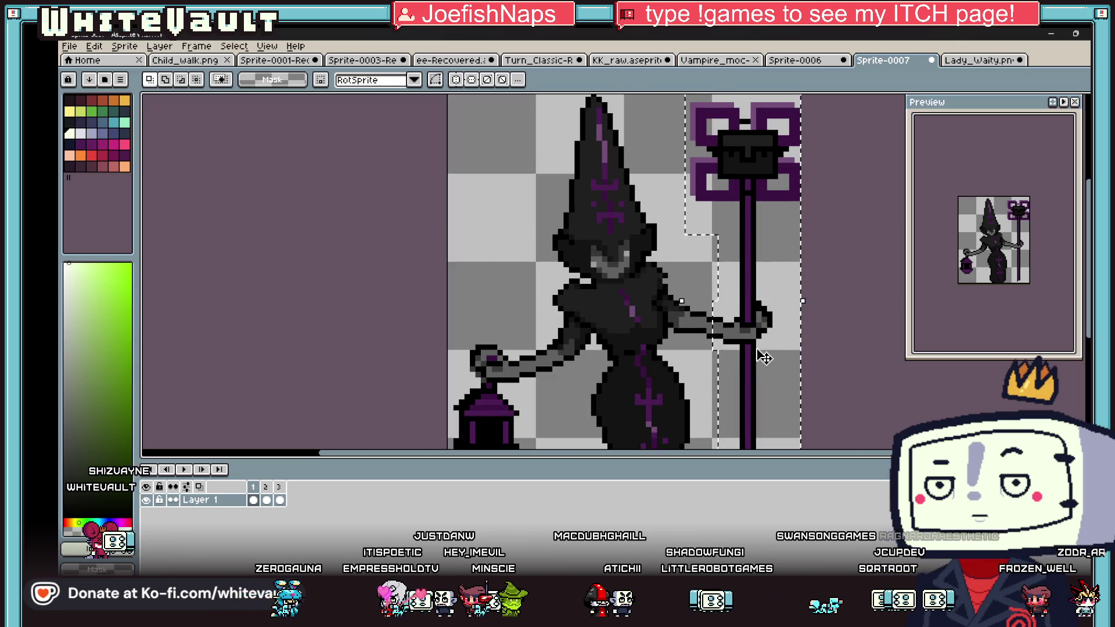
scroll(813, 358, down, 3)
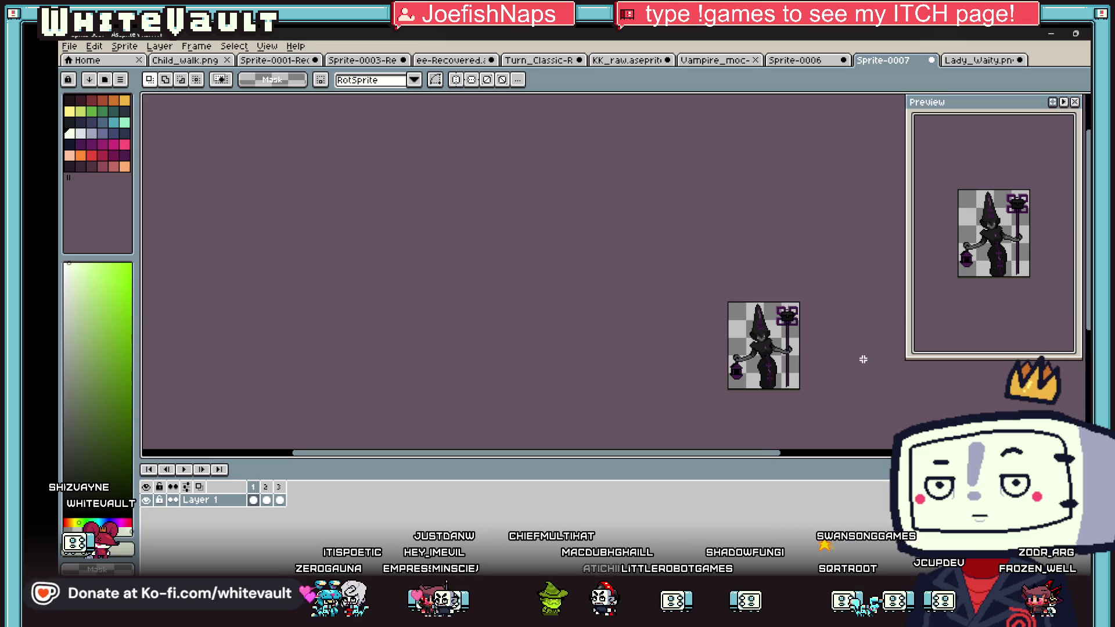
scroll(708, 316, up, 5)
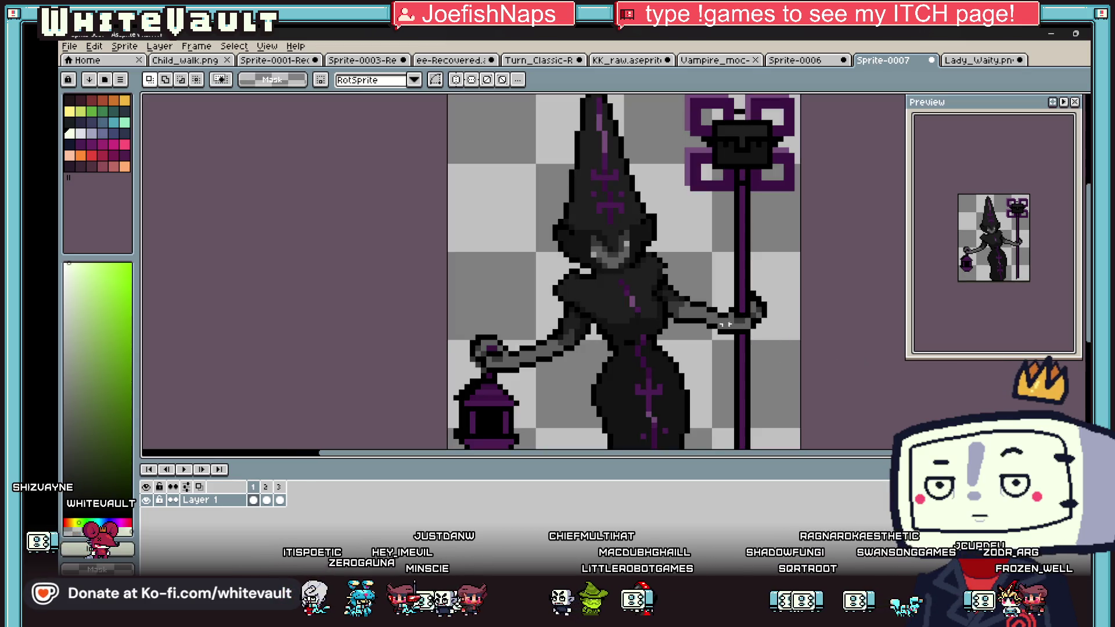
Step: Pick black for the pencil and start a new 64×78 transparent sprite
key(b)
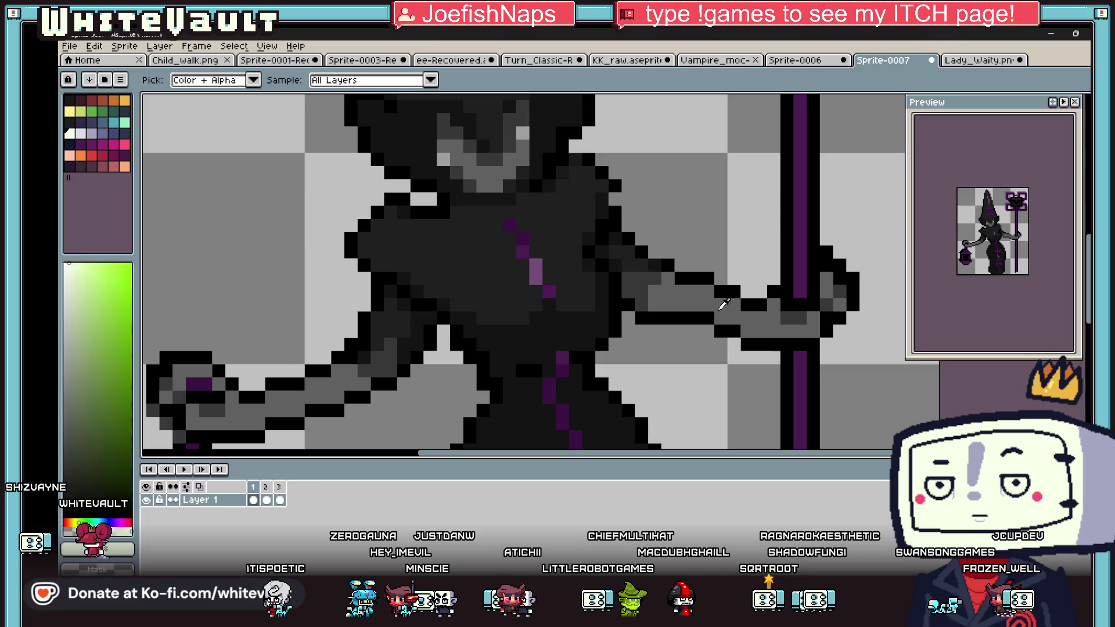
alt+click(704, 316)
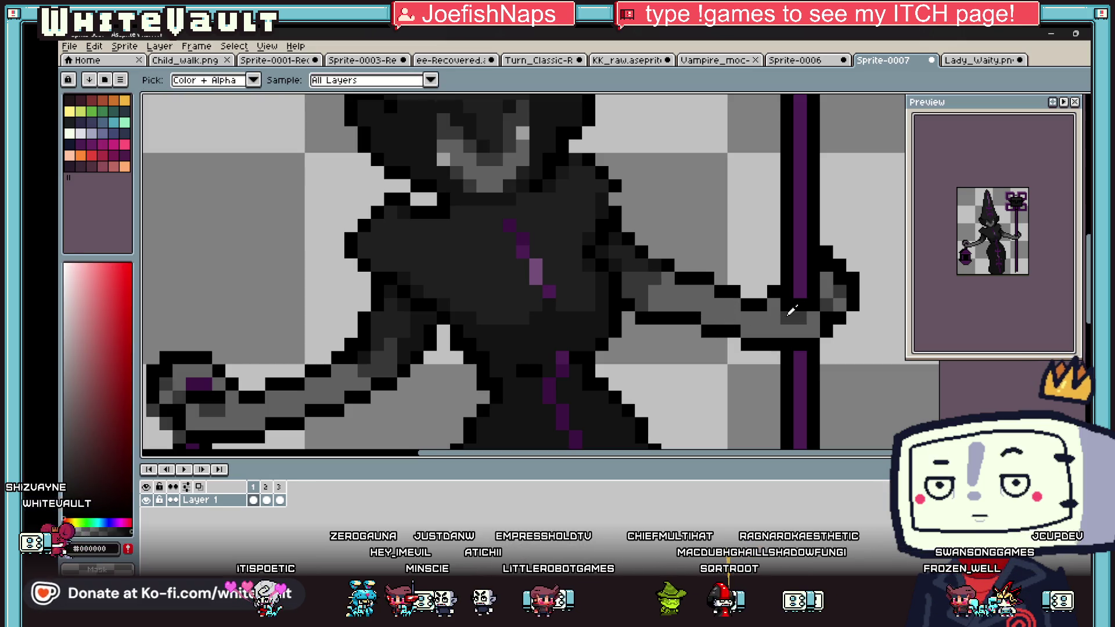
scroll(745, 327, down, 5)
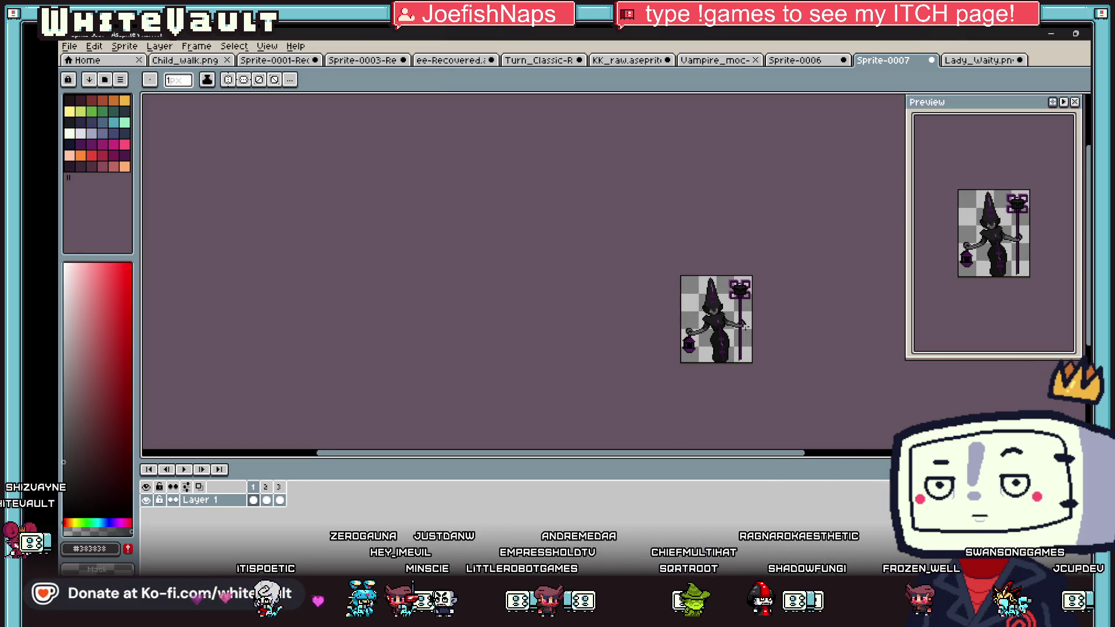
key(m)
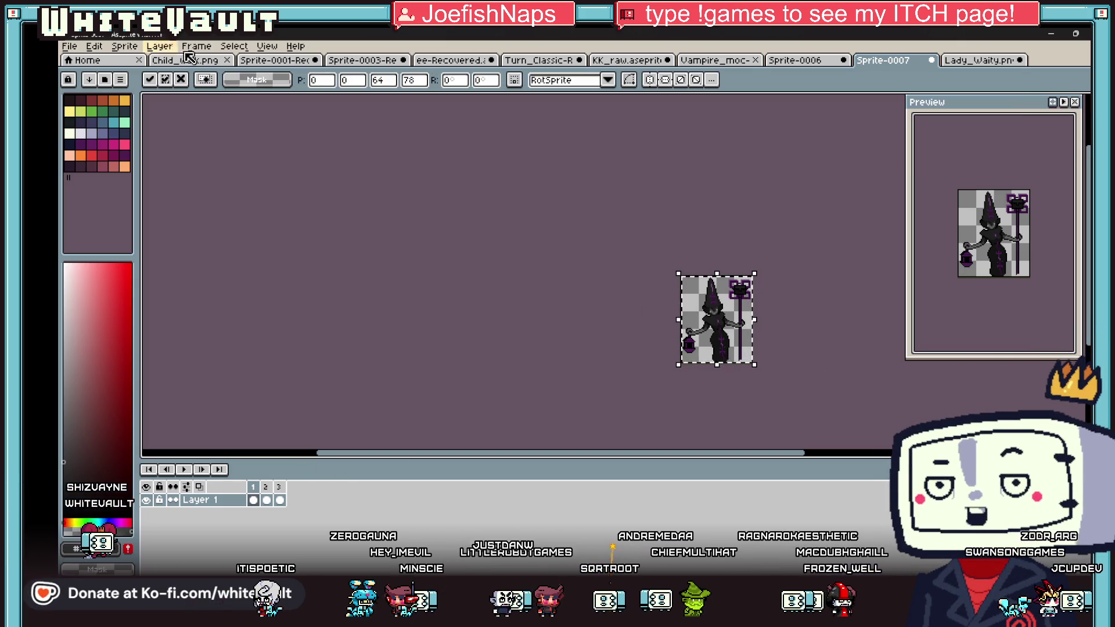
click(69, 45)
click(80, 62)
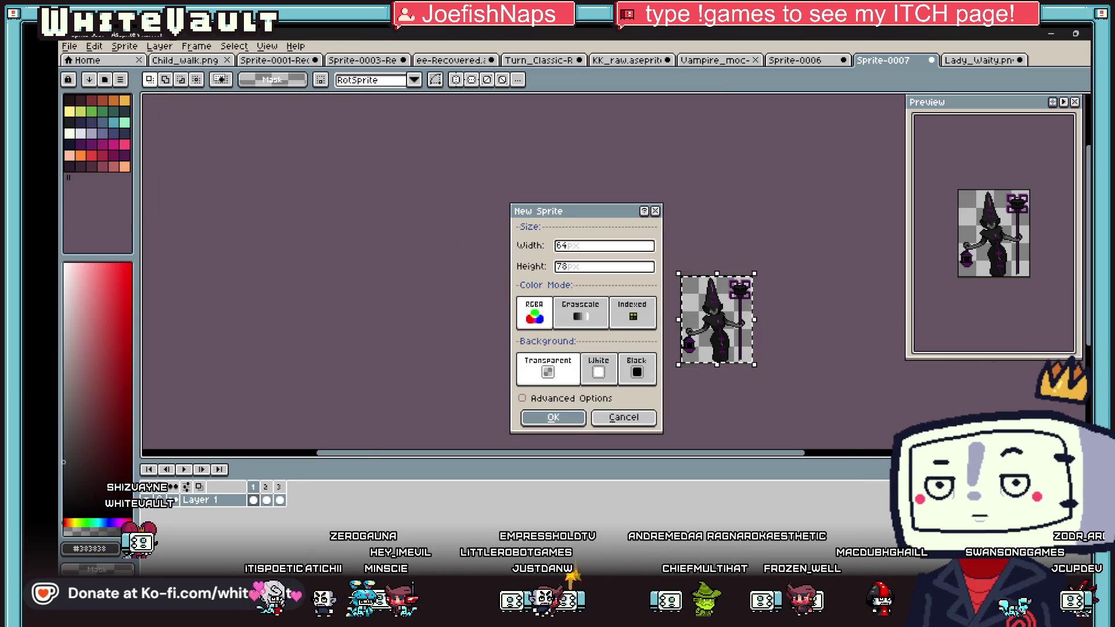
Step: Create the 64×78 sprite and paste the copied witch figure into it
click(552, 416)
key(ctrl+v)
scroll(662, 294, up, 1)
key(Return)
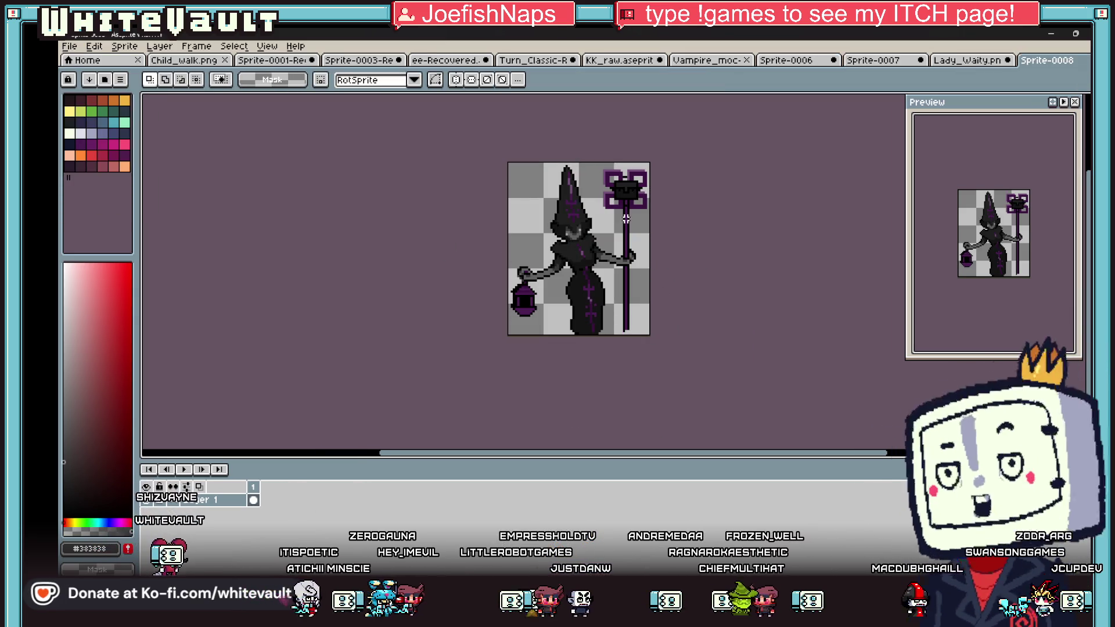
scroll(630, 272, up, 2)
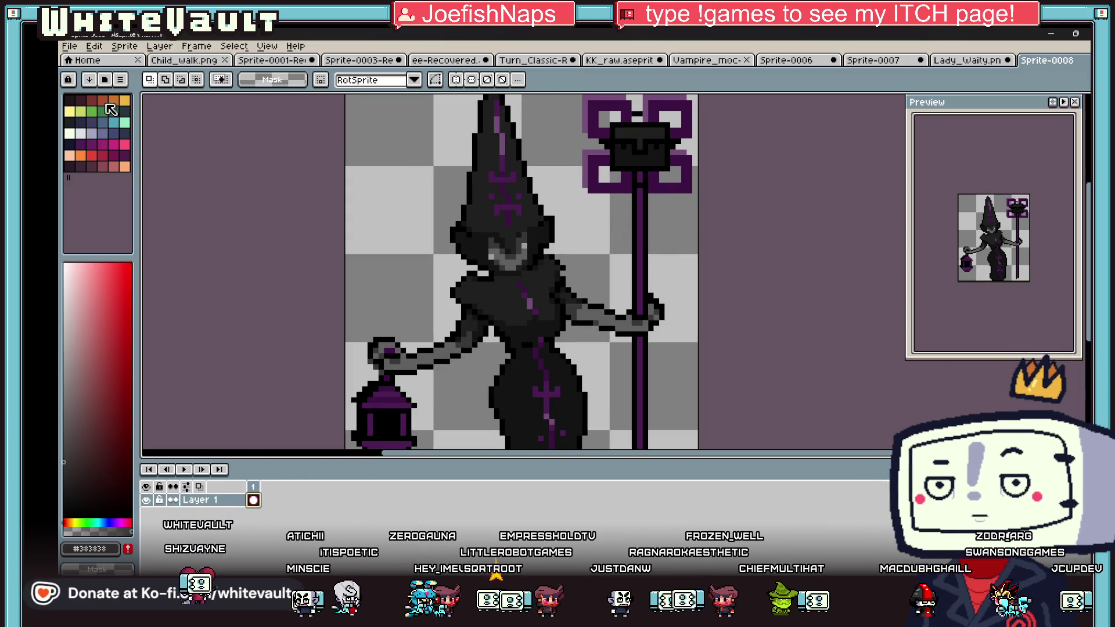
Step: Paint over the white eye pixel with the face's dark grey #383838
click(69, 133)
key(b)
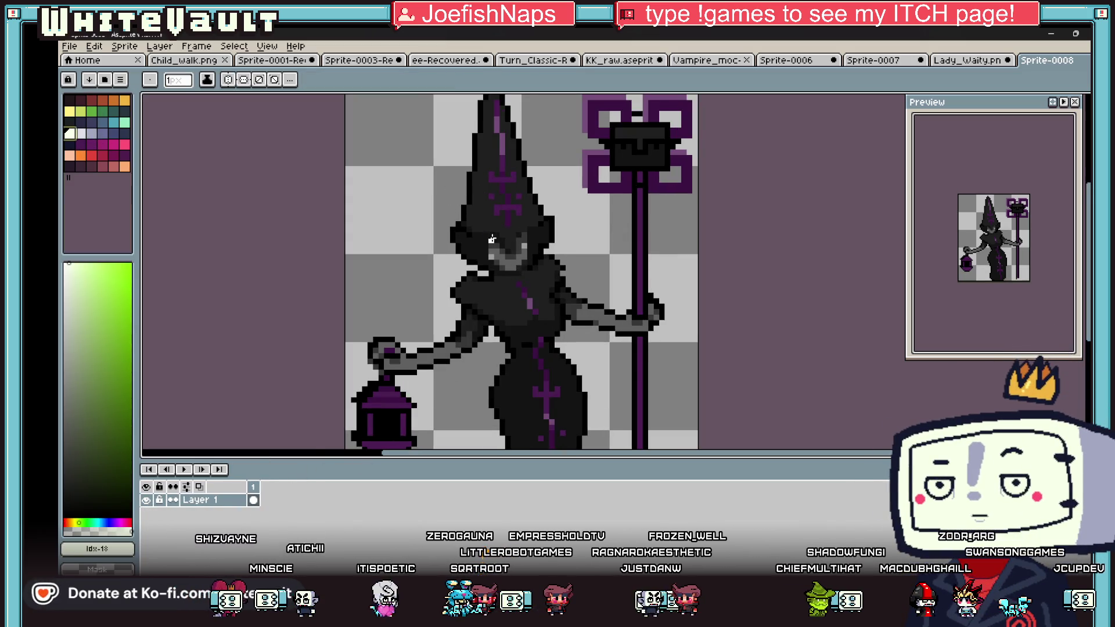
scroll(505, 258, up, 1)
scroll(534, 242, down, 4)
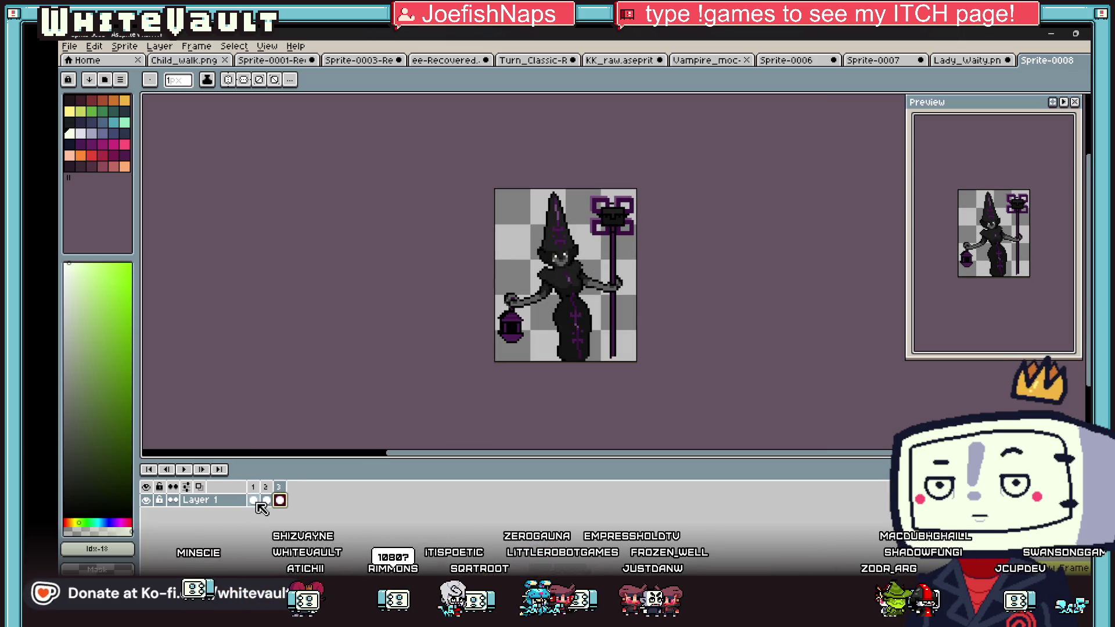
scroll(557, 224, up, 4)
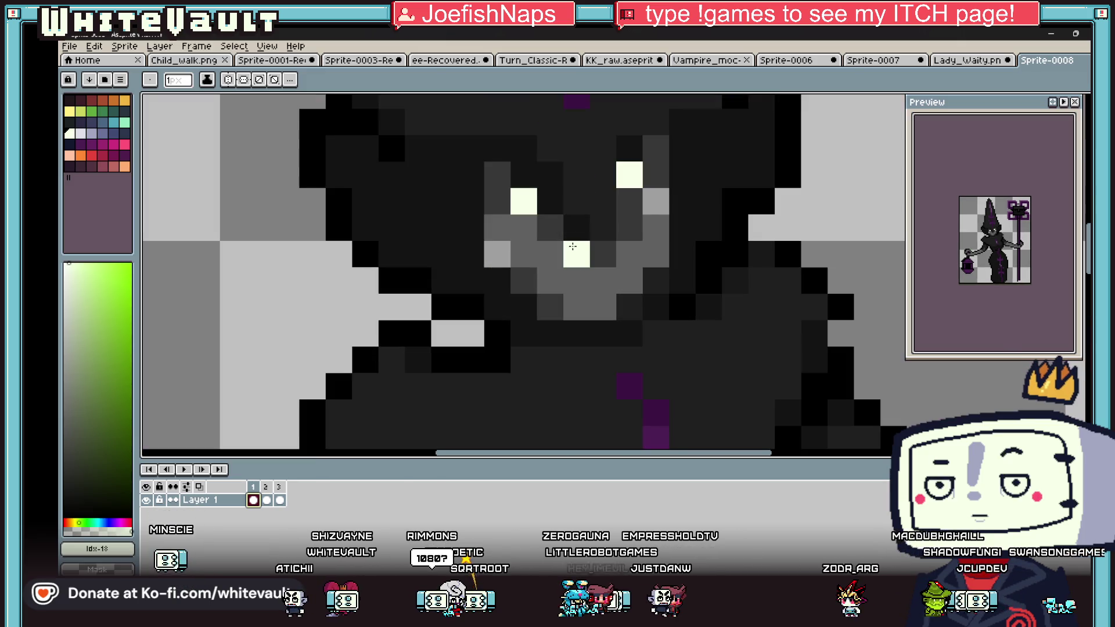
key(i)
click(557, 223)
key(b)
click(530, 201)
scroll(629, 176, down, 5)
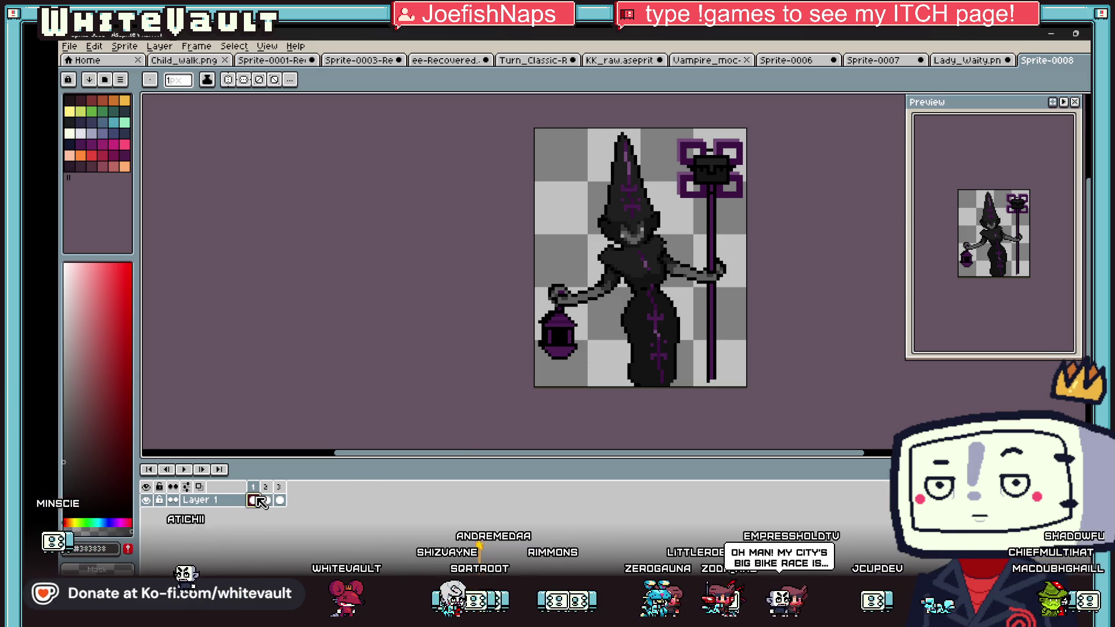
Step: Apply a pale white outline to frames 1, 2 and 3
key(shift+o)
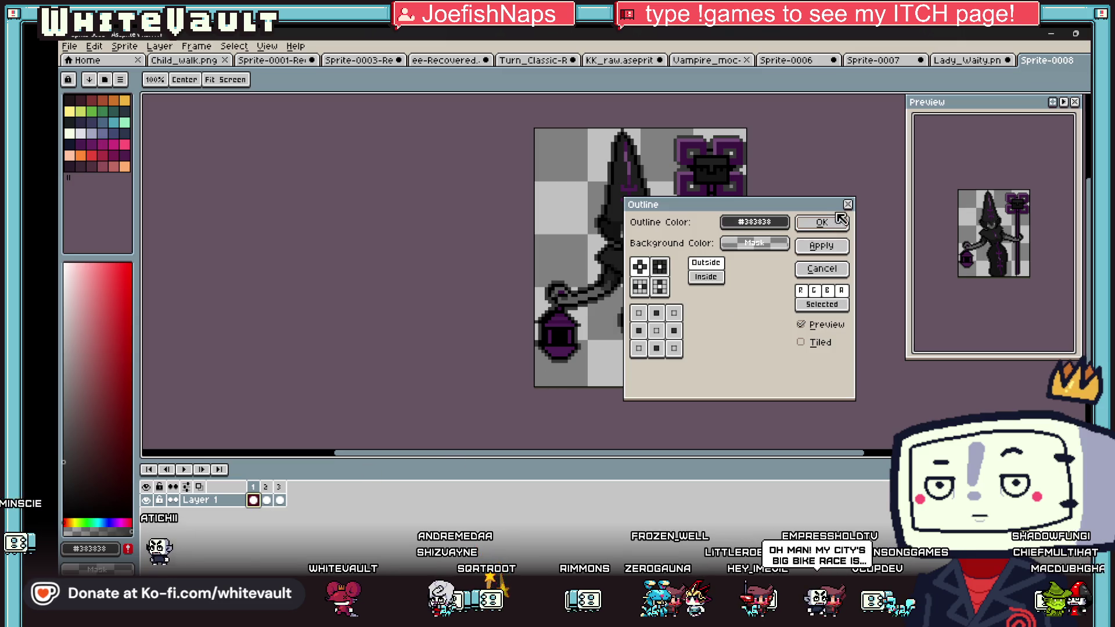
click(848, 204)
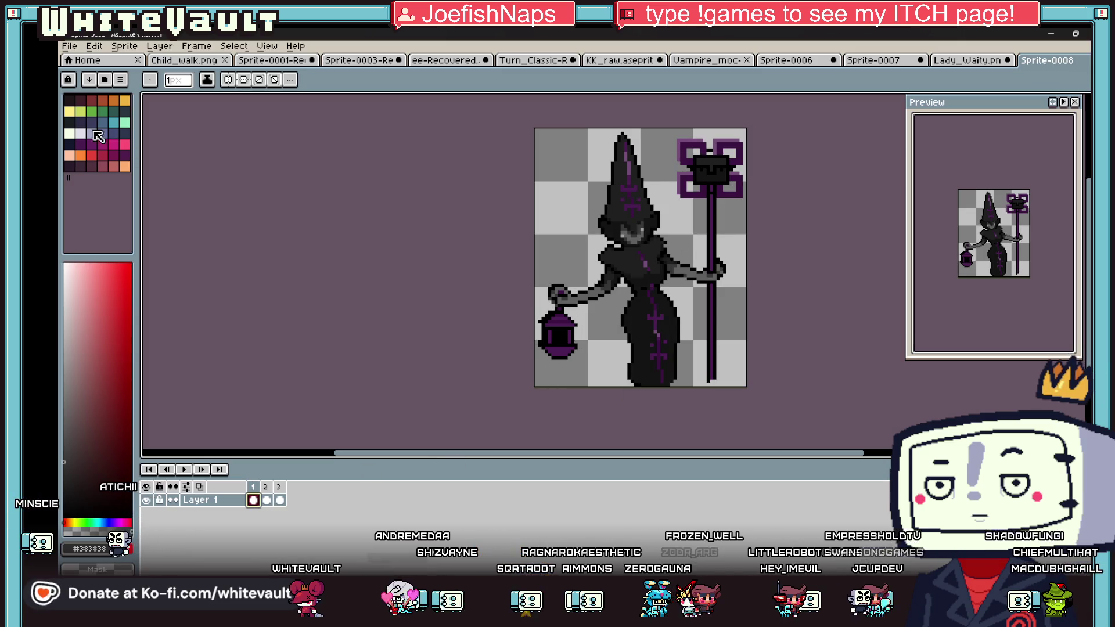
click(71, 134)
key(shift+o)
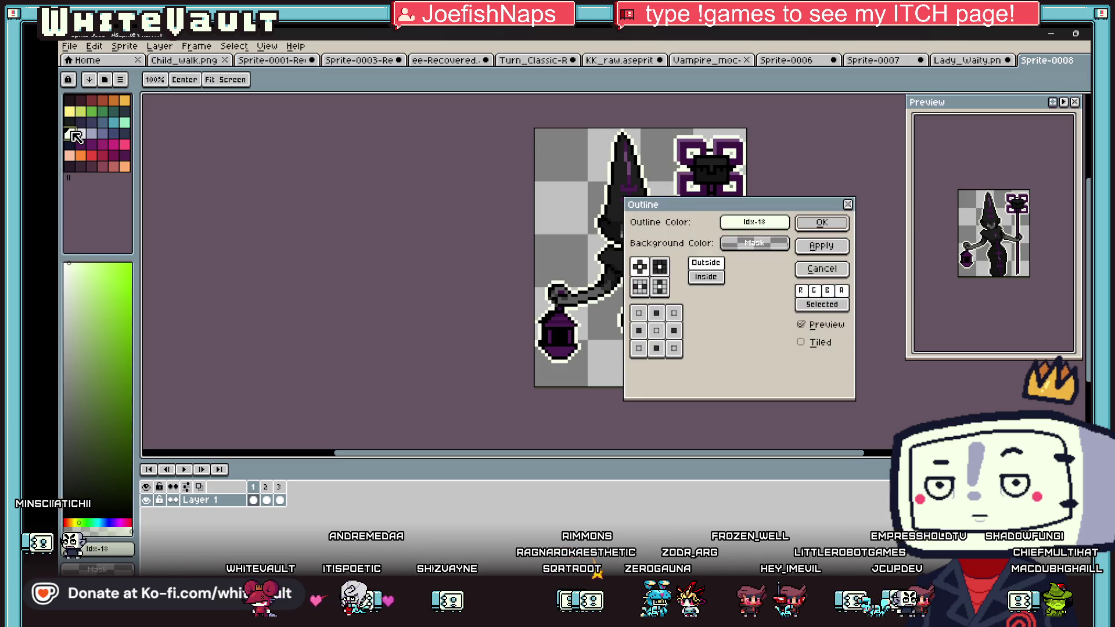
click(822, 223)
click(266, 500)
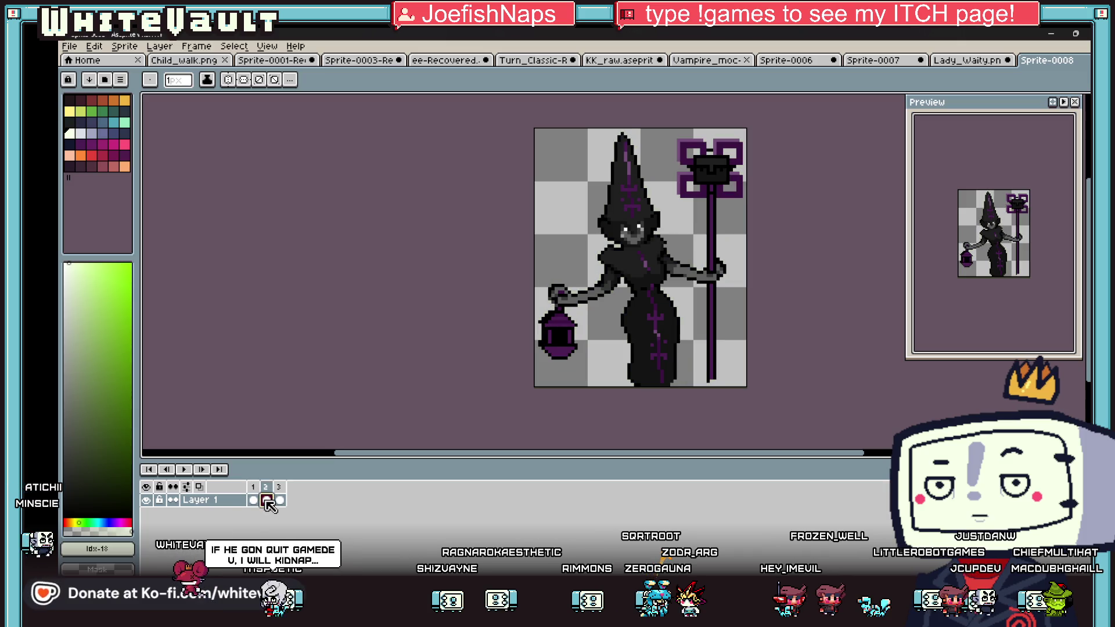
key(shift+o)
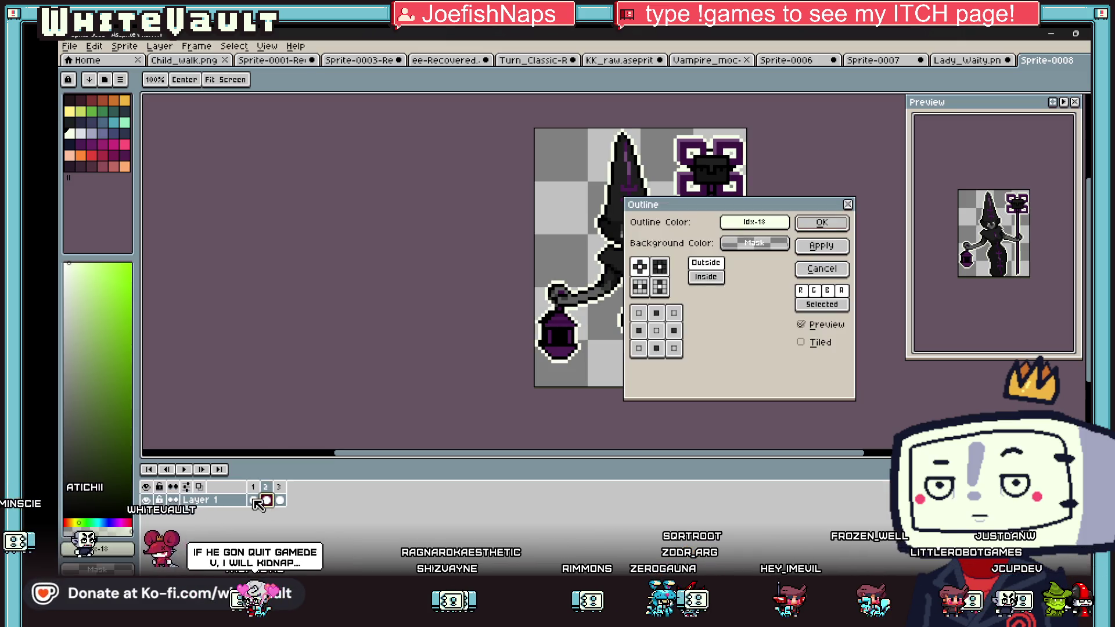
click(820, 224)
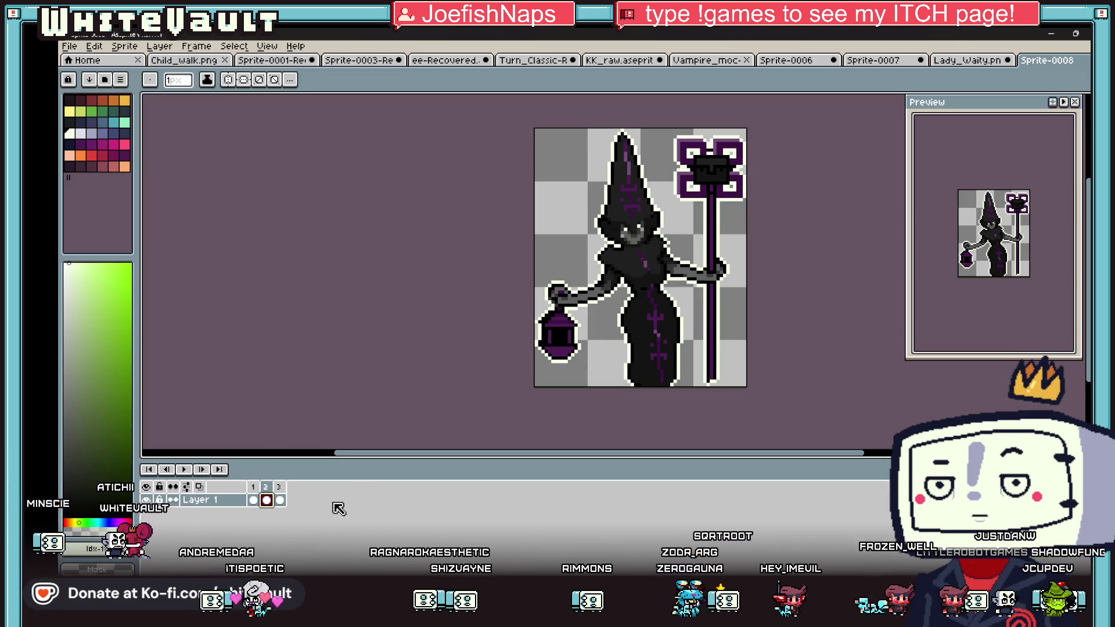
click(279, 500)
key(shift+o)
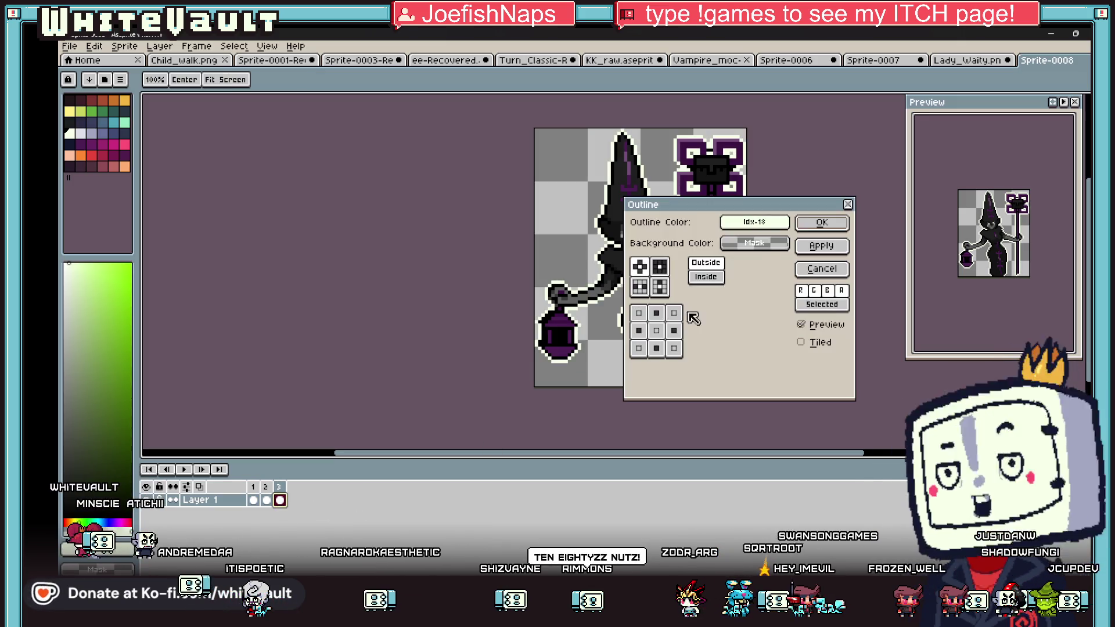
click(820, 224)
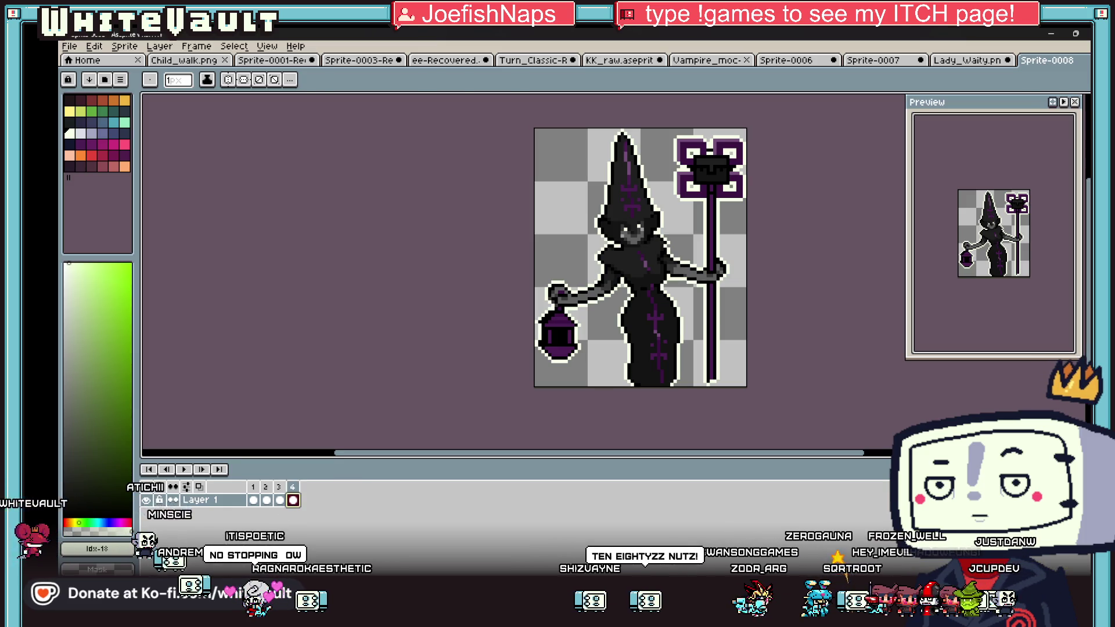
Step: Mirror the witch so the staff is on the left, add frame 5, and darken the eye pixels
key(m)
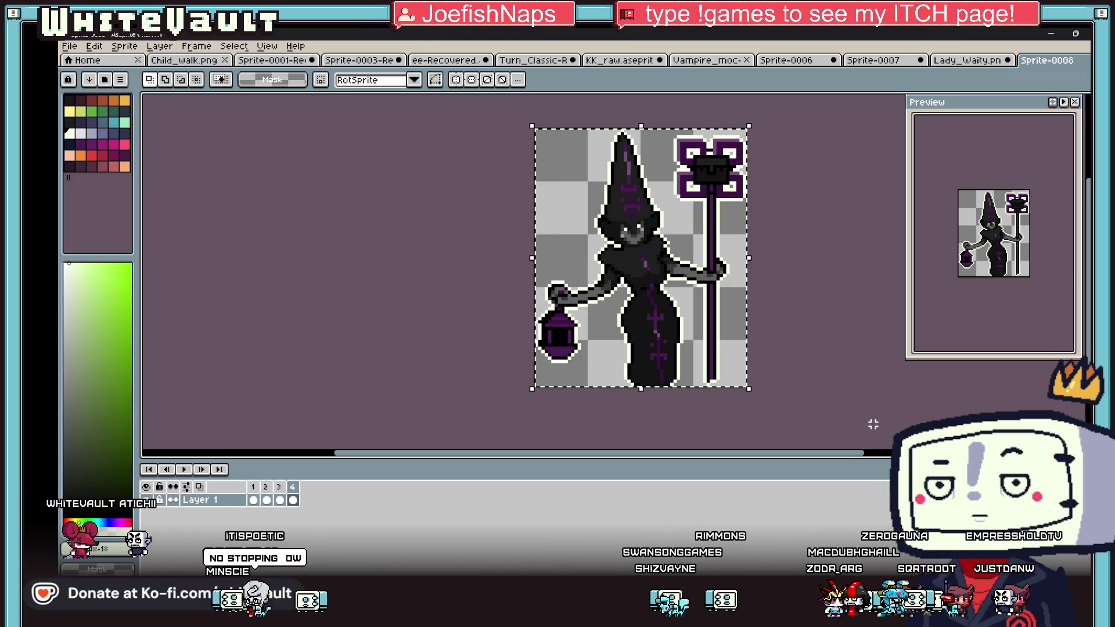
click(690, 324)
key(shift+h)
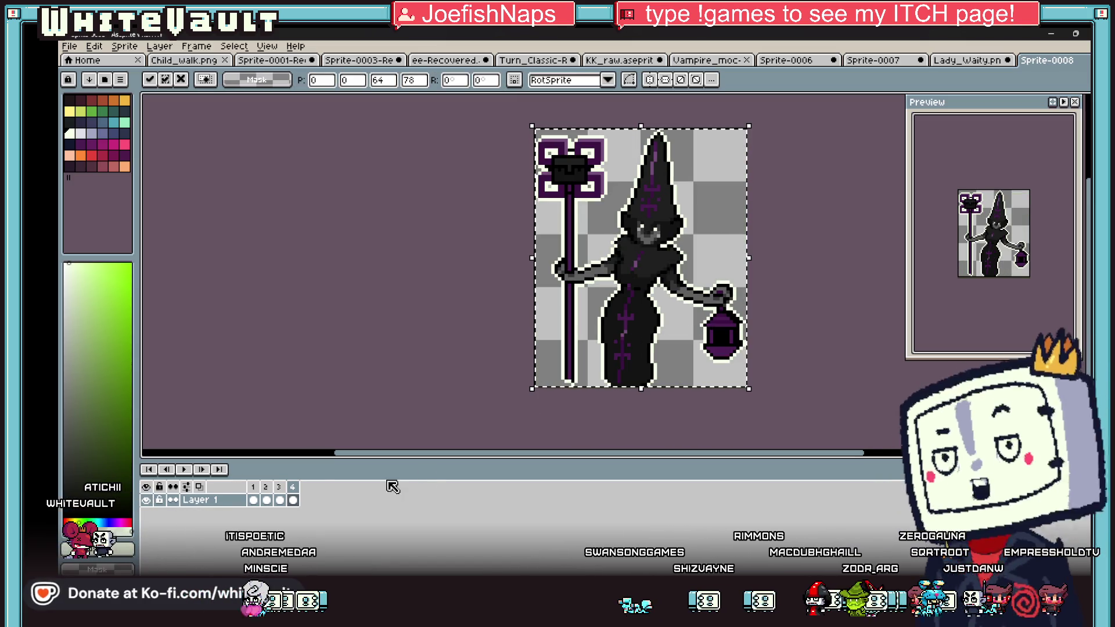
key(alt+n)
key(alt+n)
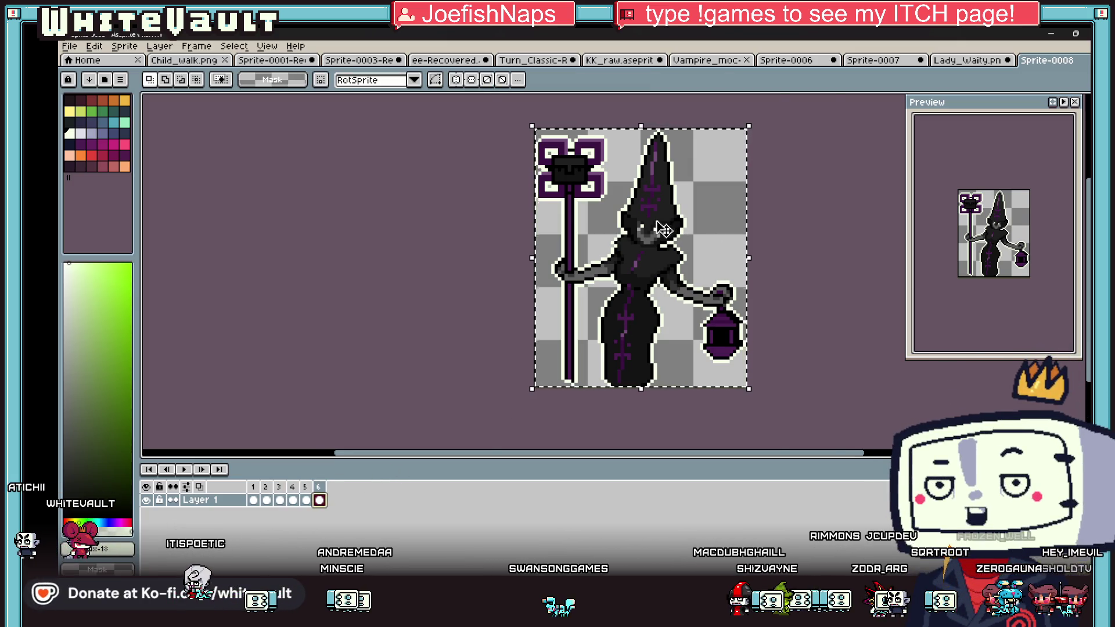
scroll(668, 232, up, 4)
key(i)
click(667, 227)
click(597, 231)
click(650, 245)
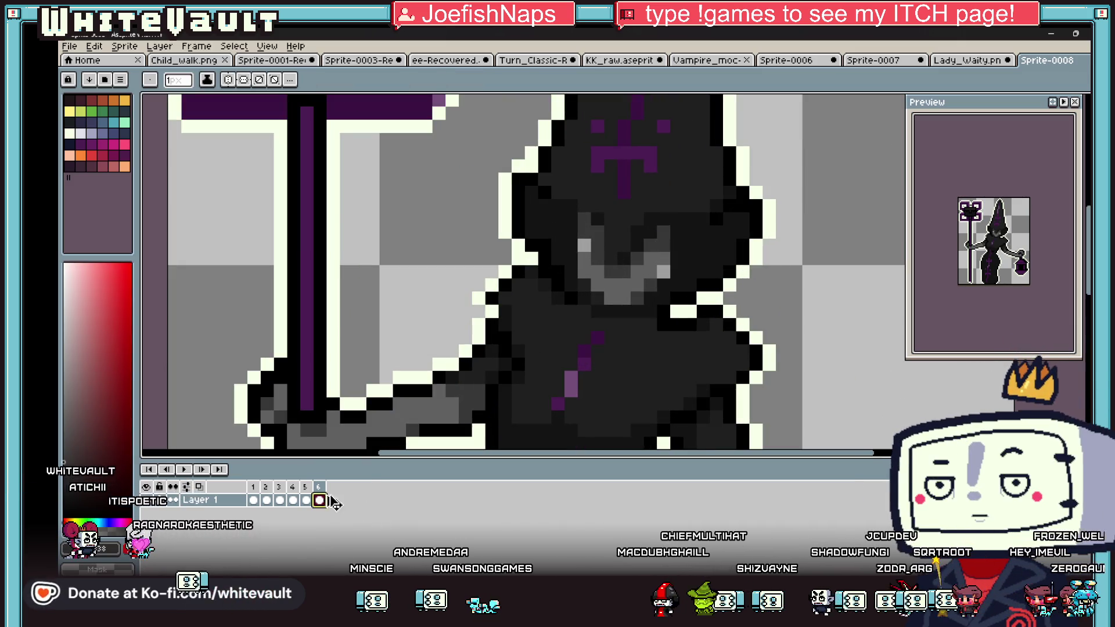
Step: Add frame 7, clear it to an empty cel, and return to Sprite-0007
key(alt+n)
key(minus)
key(minus)
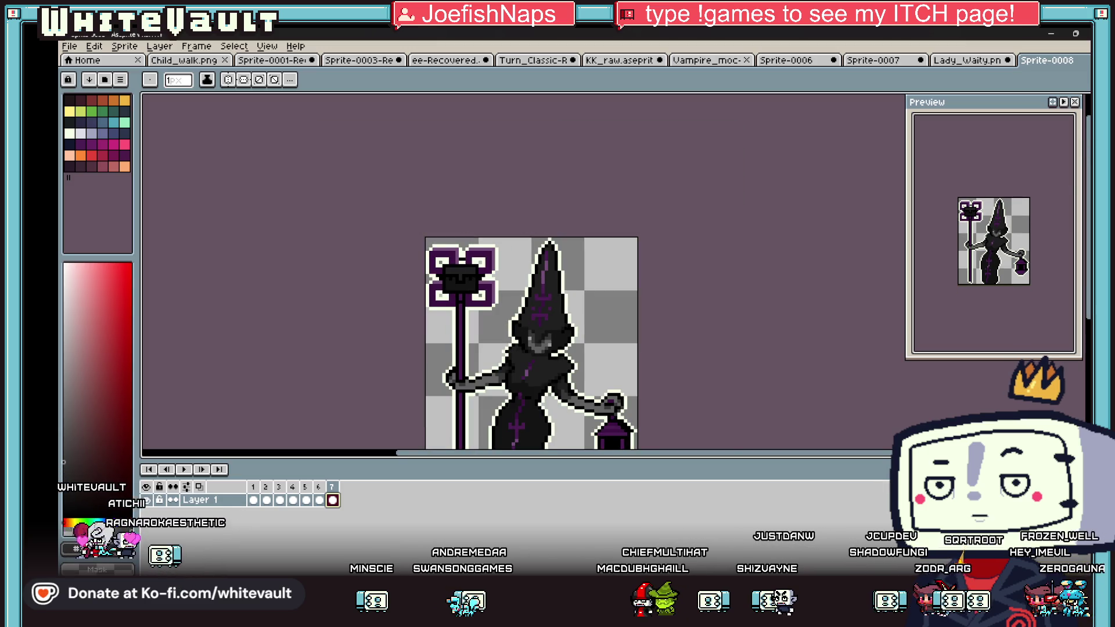
key(m)
scroll(371, 206, down, 3)
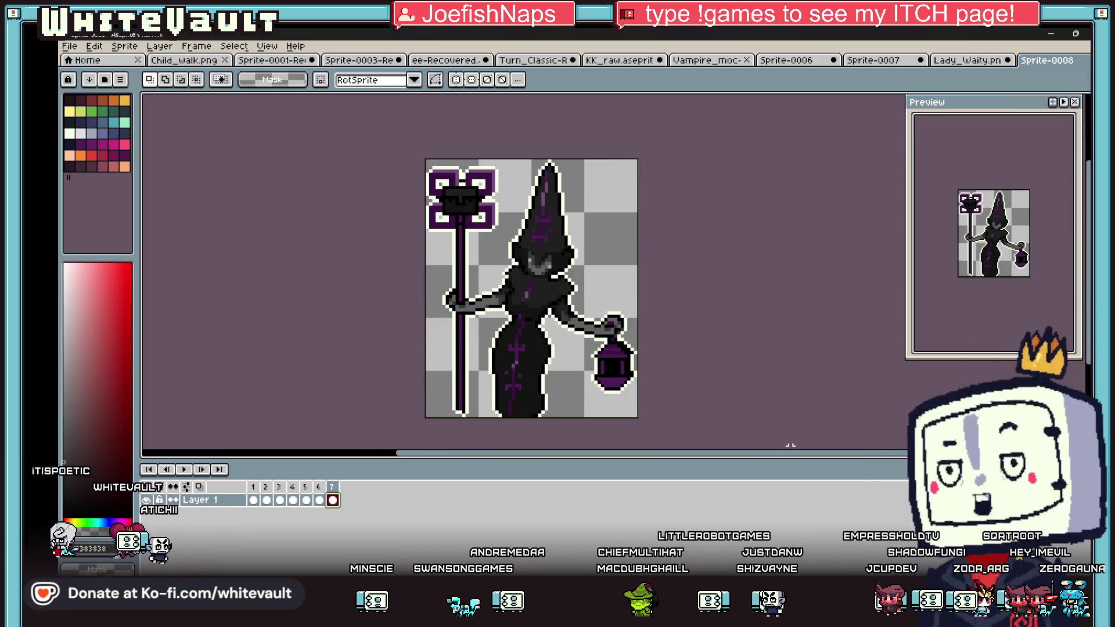
key(Delete)
click(852, 70)
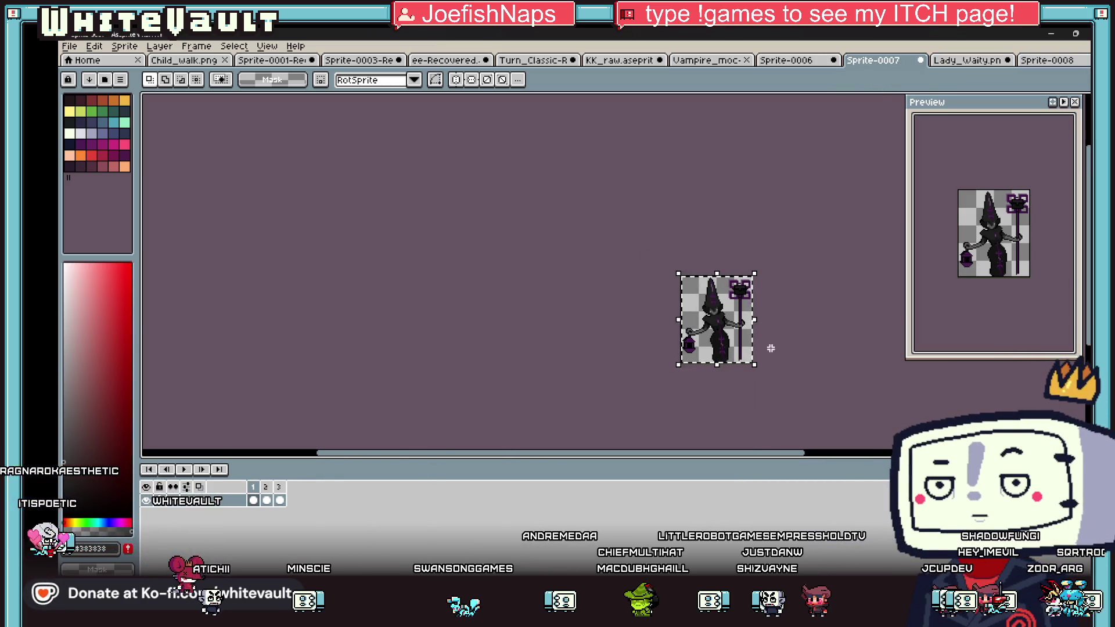
Step: Copy the frame 3 witch from the original sprite into empty frame 7 of Sprite-0008
click(279, 500)
key(ctrl+t)
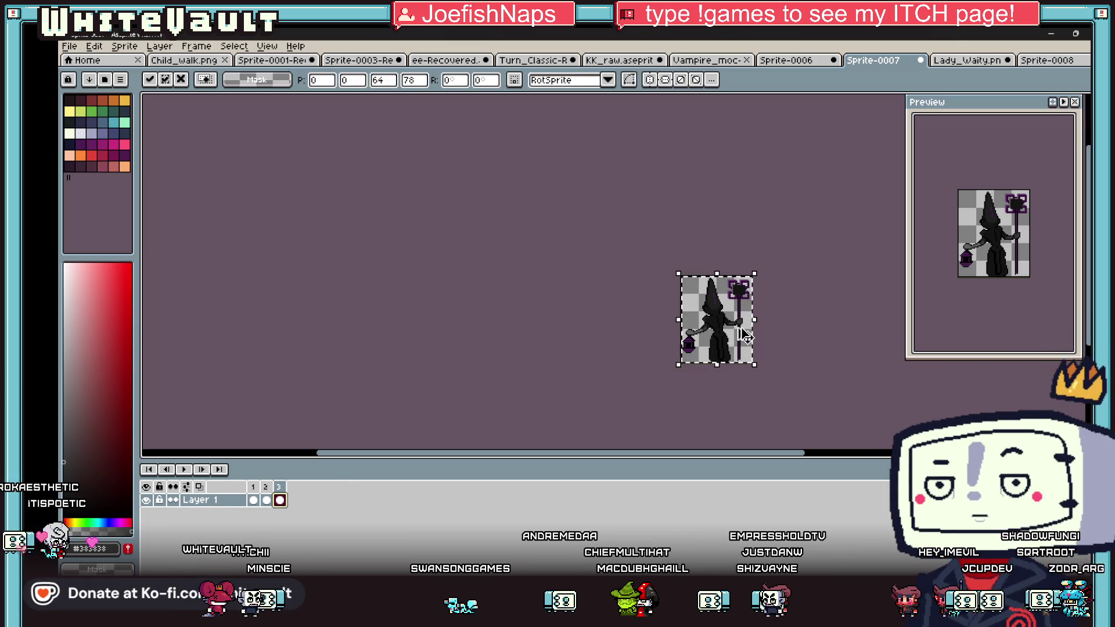
click(1058, 64)
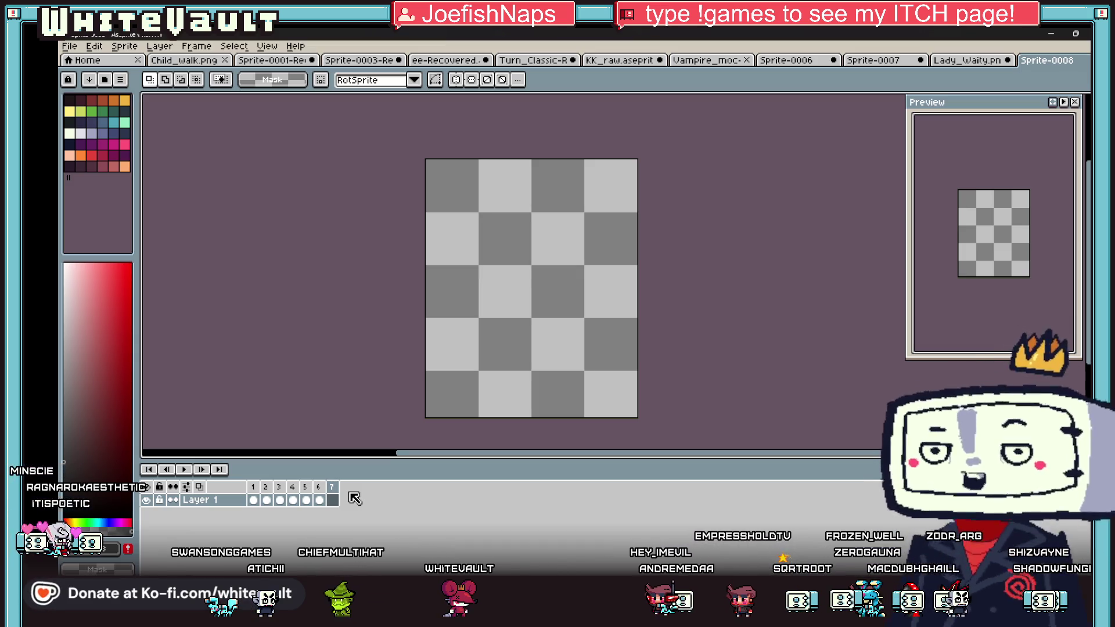
key(ctrl+v)
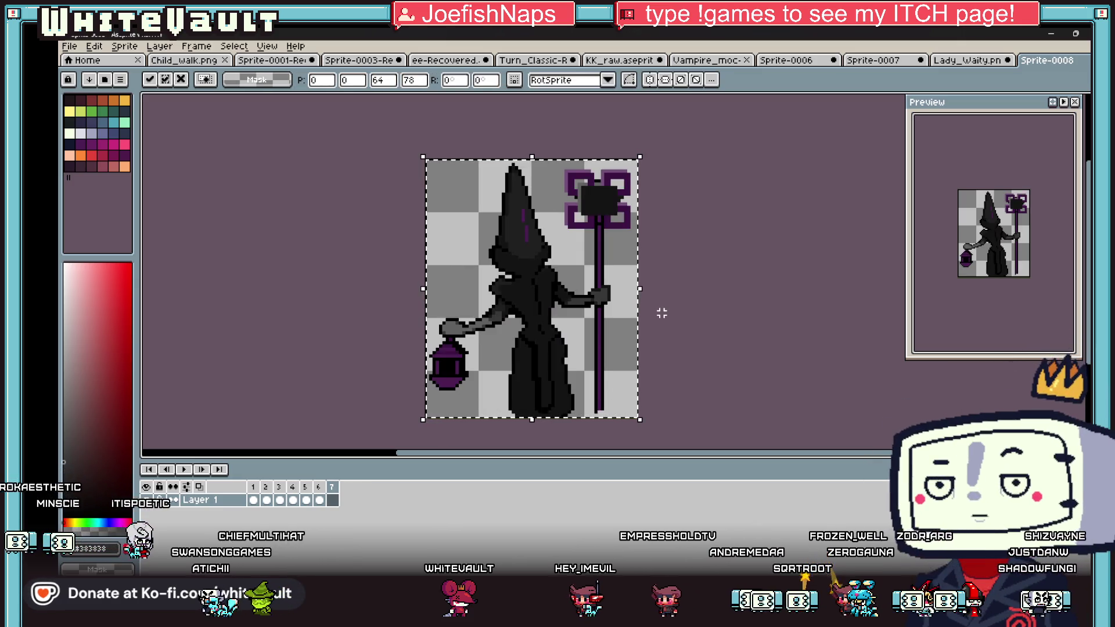
Step: Outline the pasted witch in a light palette colour
key(shift+o)
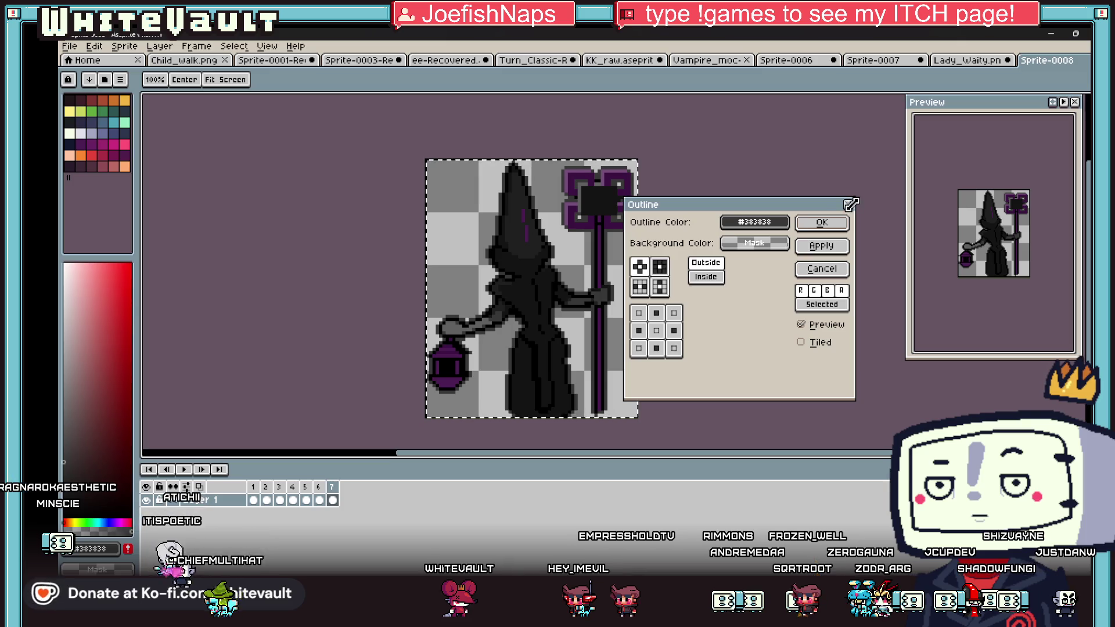
key(Escape)
click(74, 139)
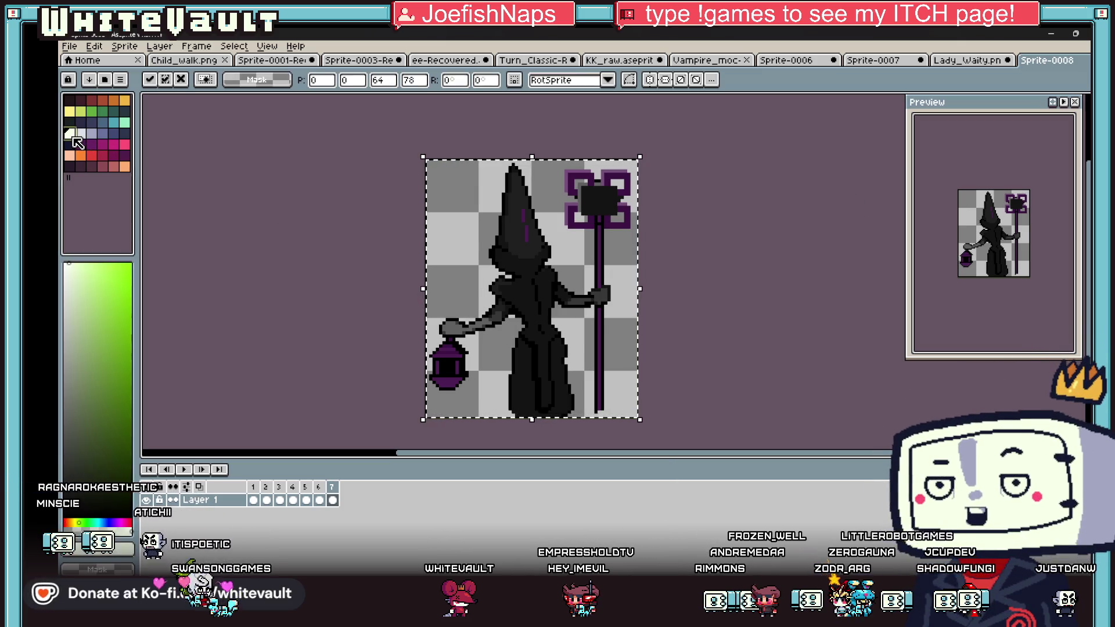
key(shift+o)
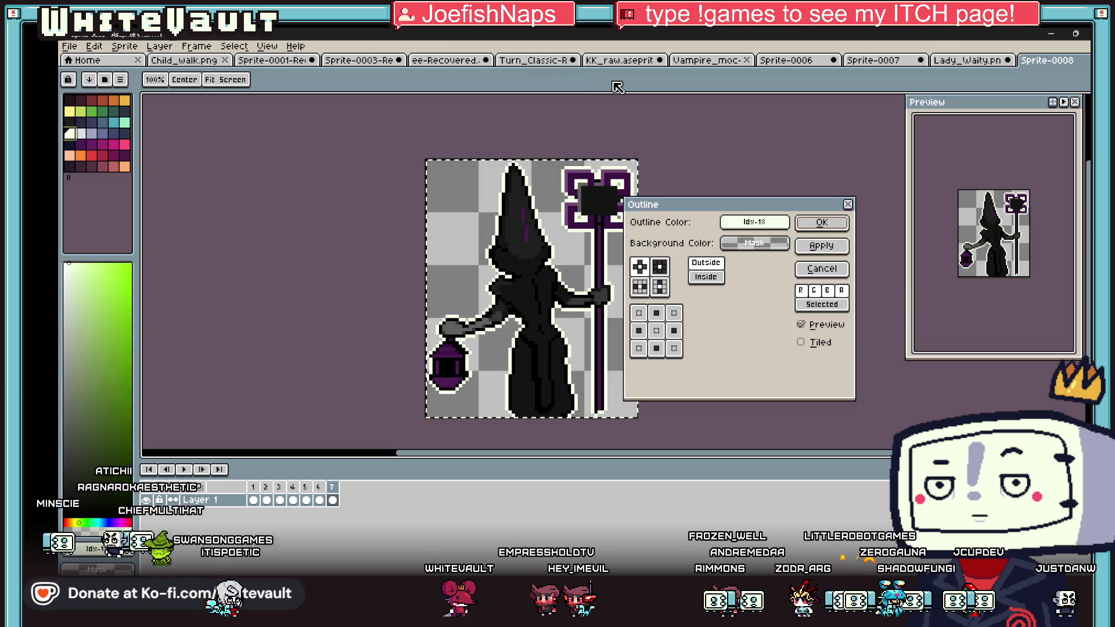
click(826, 225)
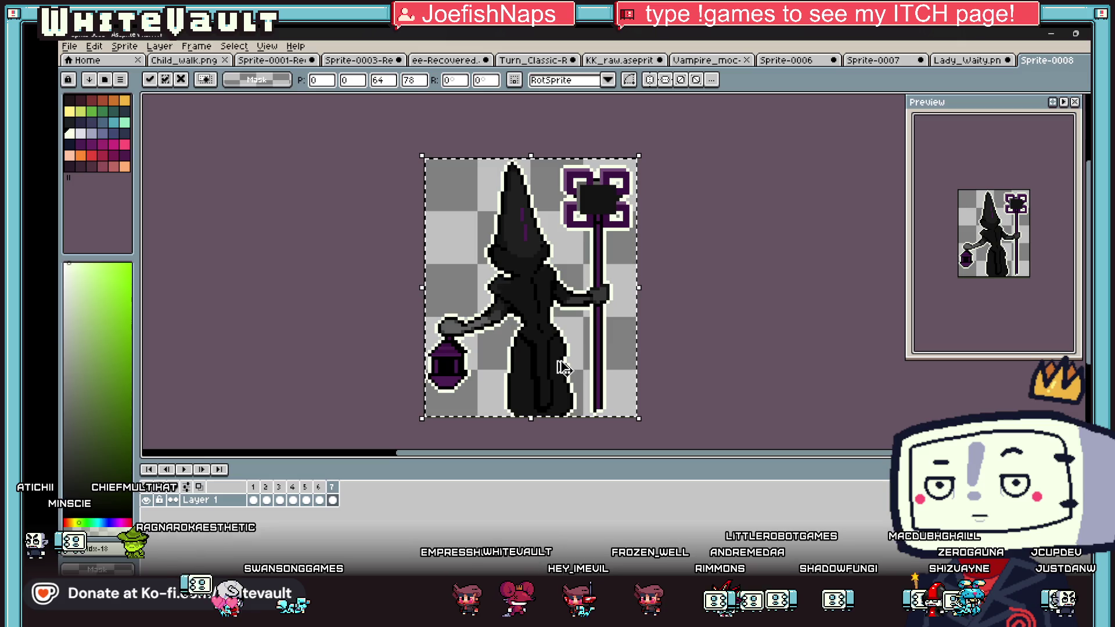
Step: Compare against the existing 3x3 witch sheet, then add a frame with the witch mirrored horizontally
key(ctrl+shift+Tab)
key(ctrl+shift+Tab)
key(ctrl+Tab)
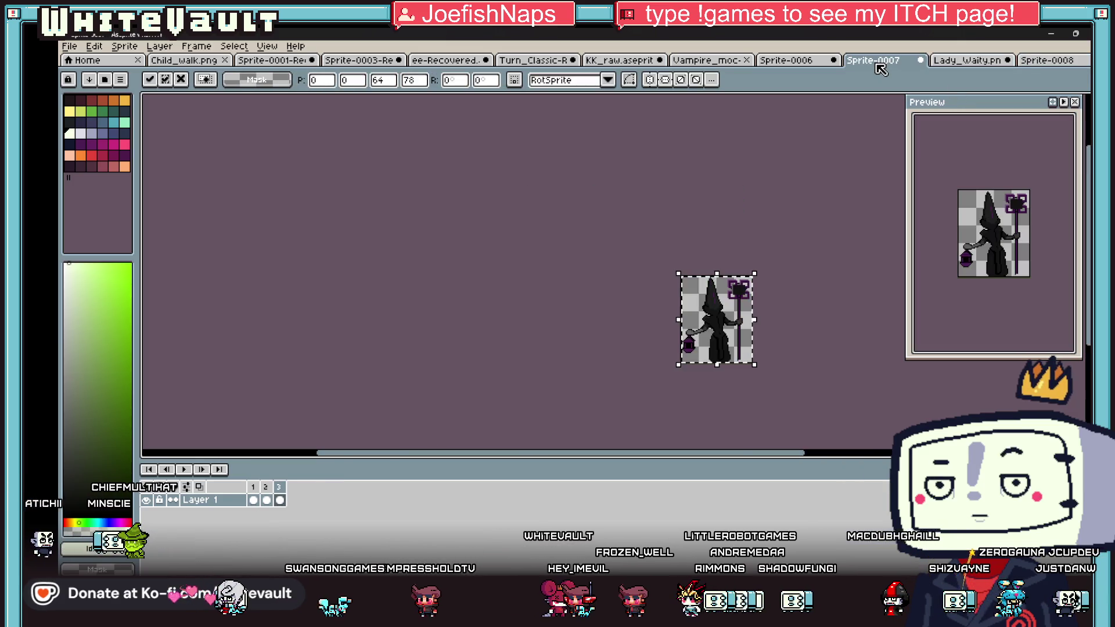
click(982, 64)
click(1058, 63)
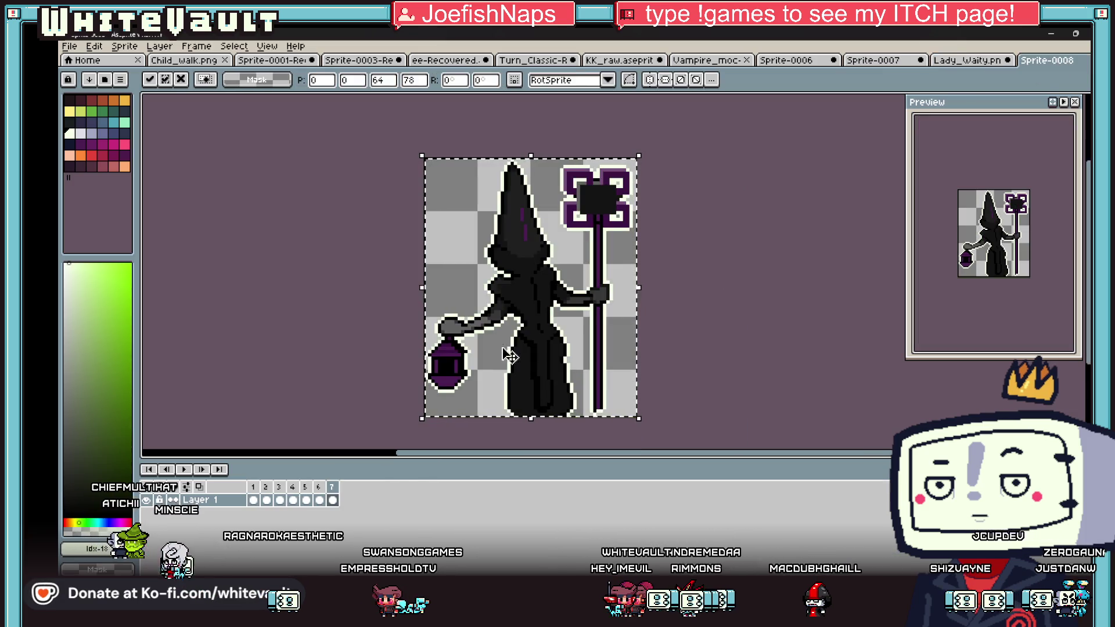
key(alt+n)
key(alt+n)
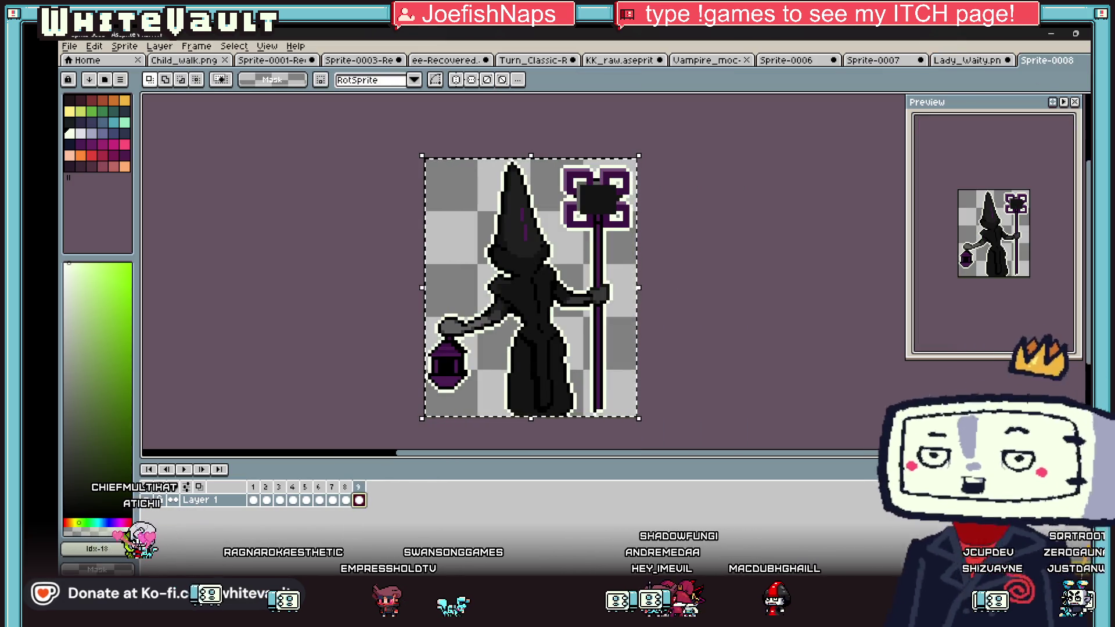
click(482, 235)
key(shift+h)
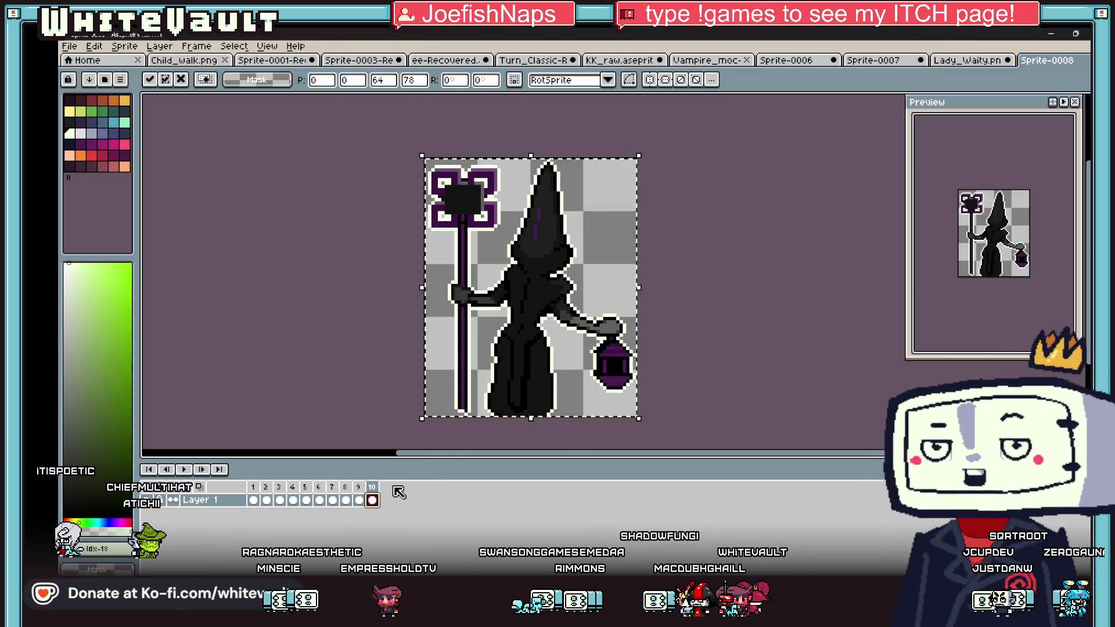
key(ctrl+z)
key(shift+h)
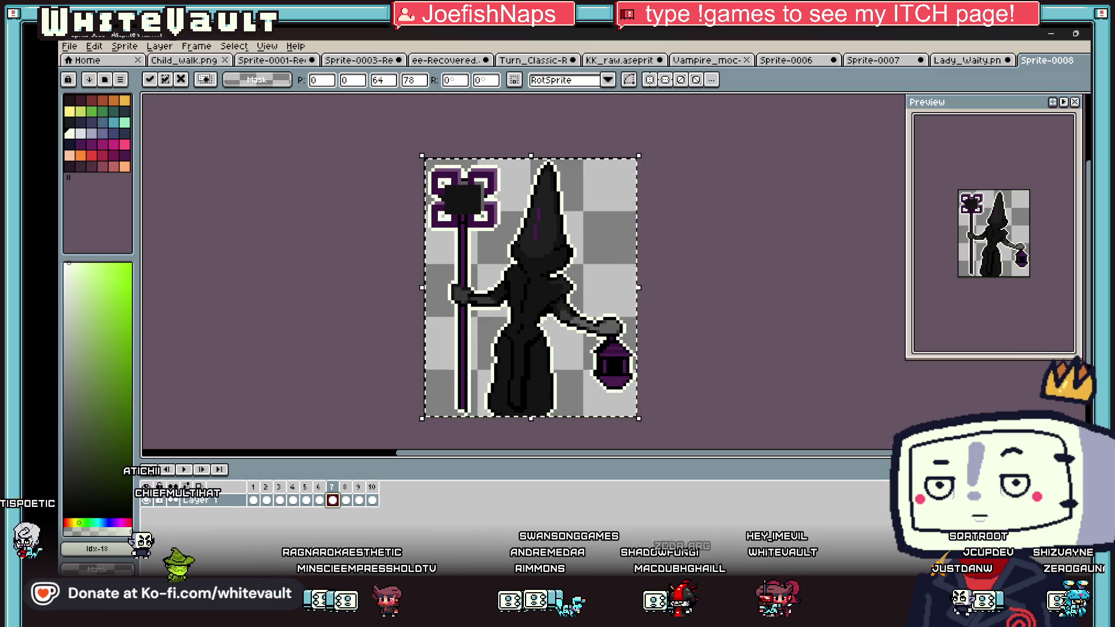
Step: Add more frames after the last one so the animation reaches 12 frames
click(346, 499)
click(372, 500)
key(alt+n)
key(alt+n)
click(694, 202)
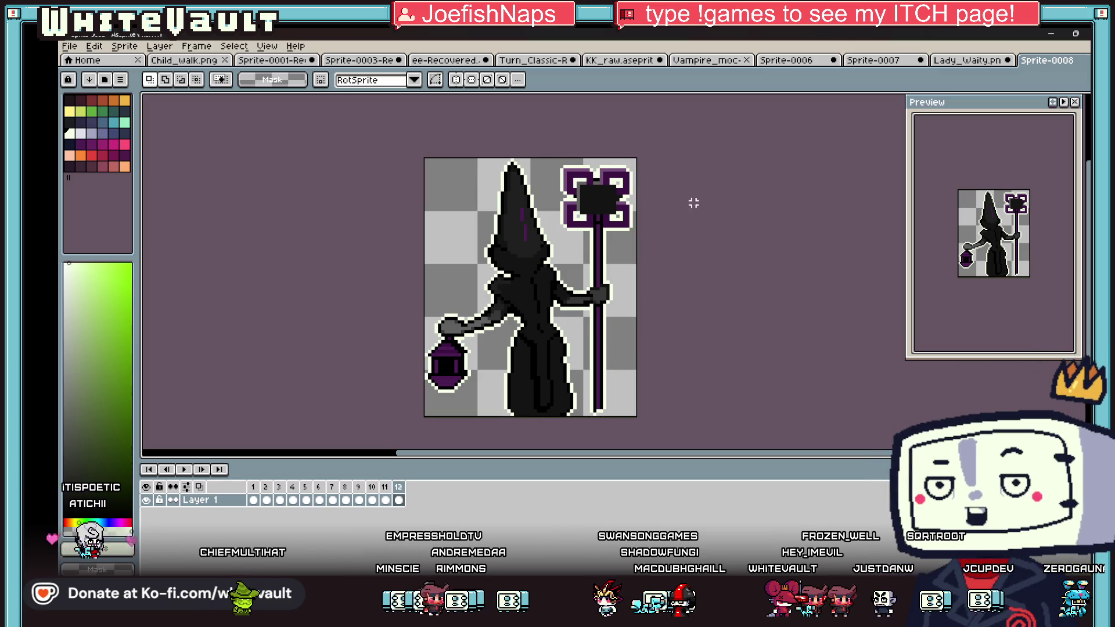
Step: Open the Export Sprite Sheet settings from the File menu
click(70, 46)
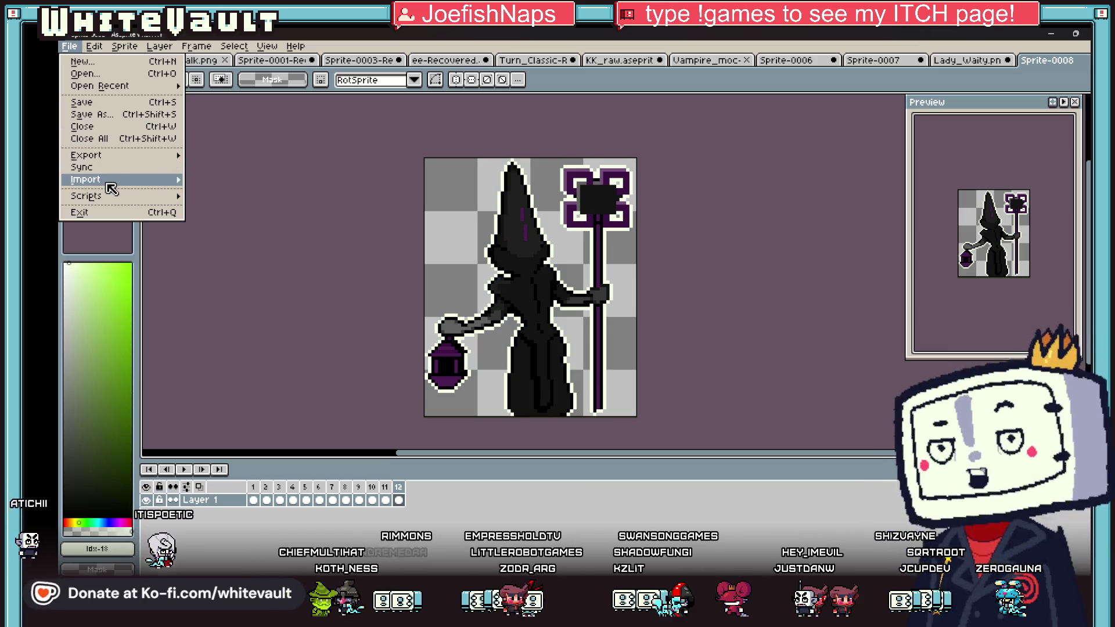
mouse_move(119, 155)
click(266, 199)
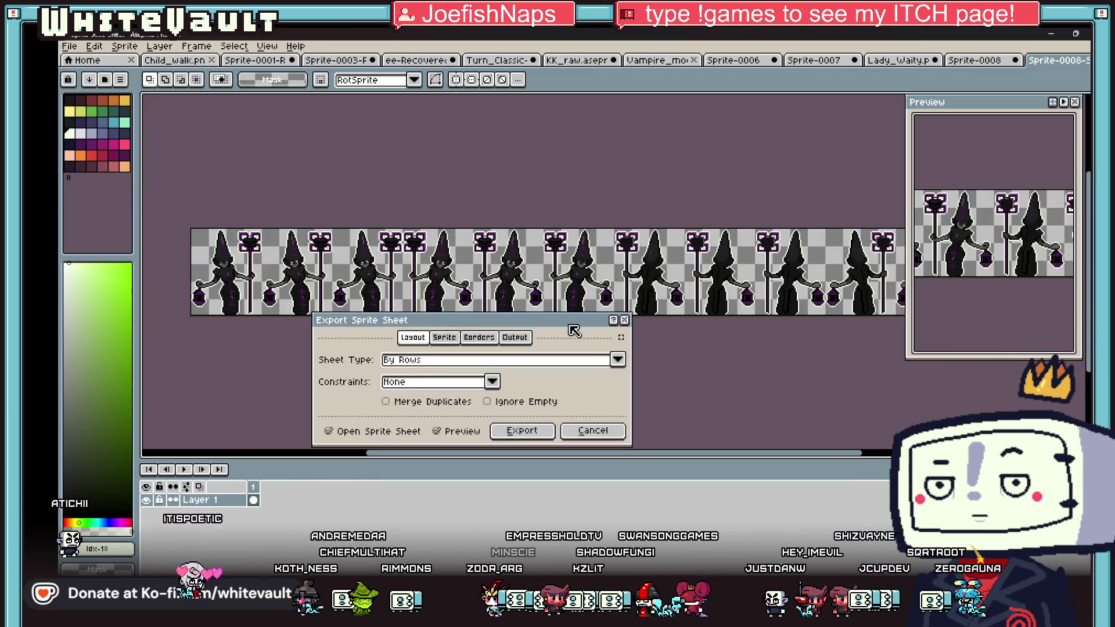
Step: Export the sheet with Fixed # of Columns set to 3, then switch to RPG Developer Bakin
click(464, 382)
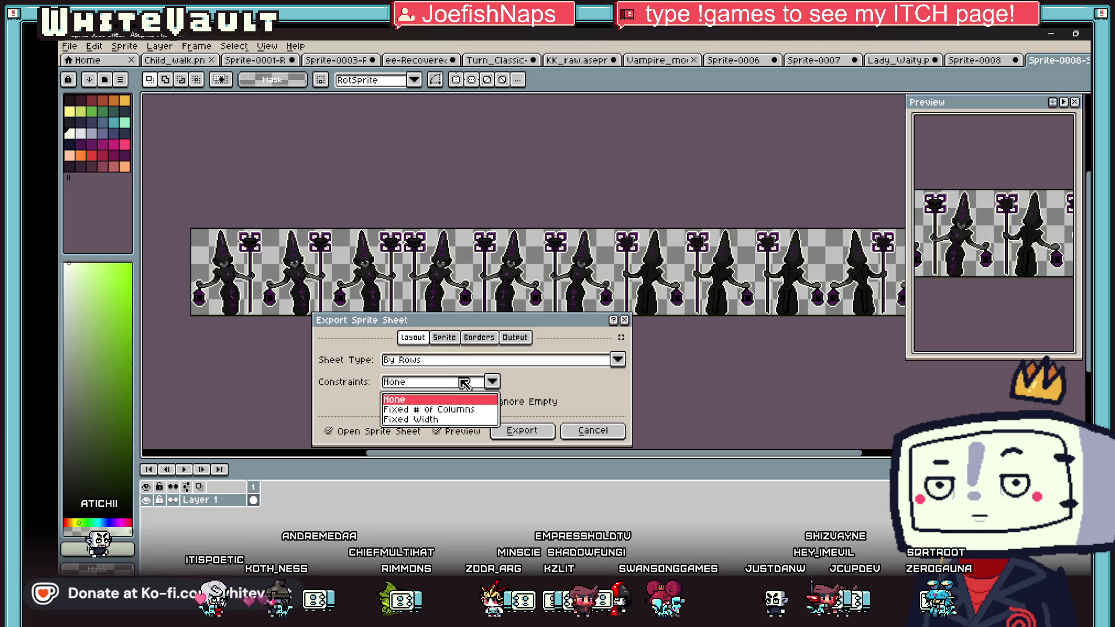
click(461, 409)
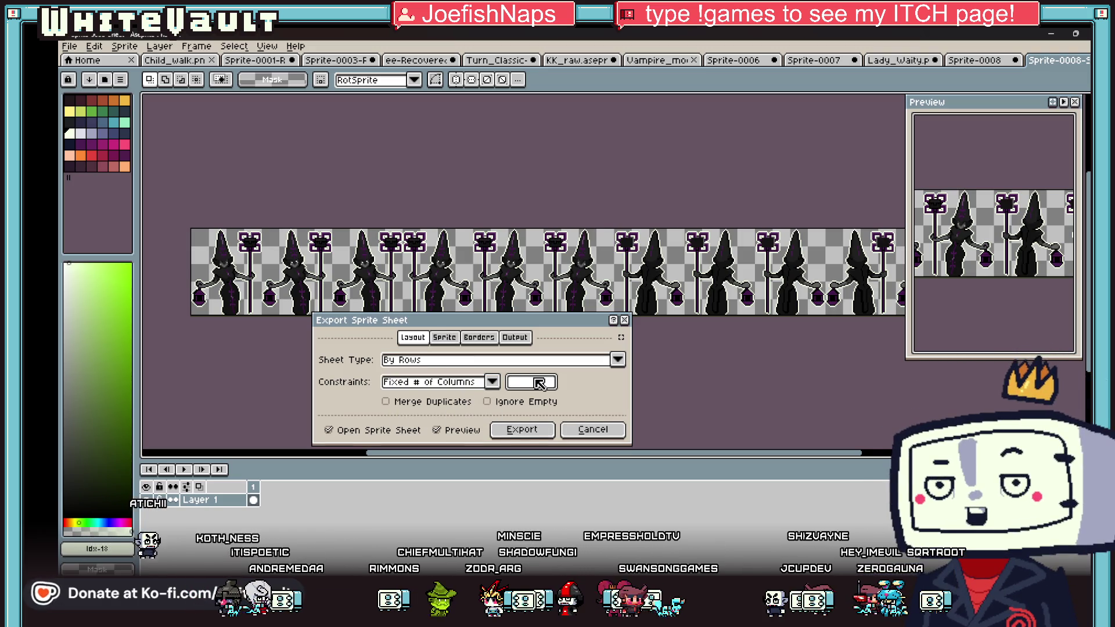
click(539, 383)
text(3)
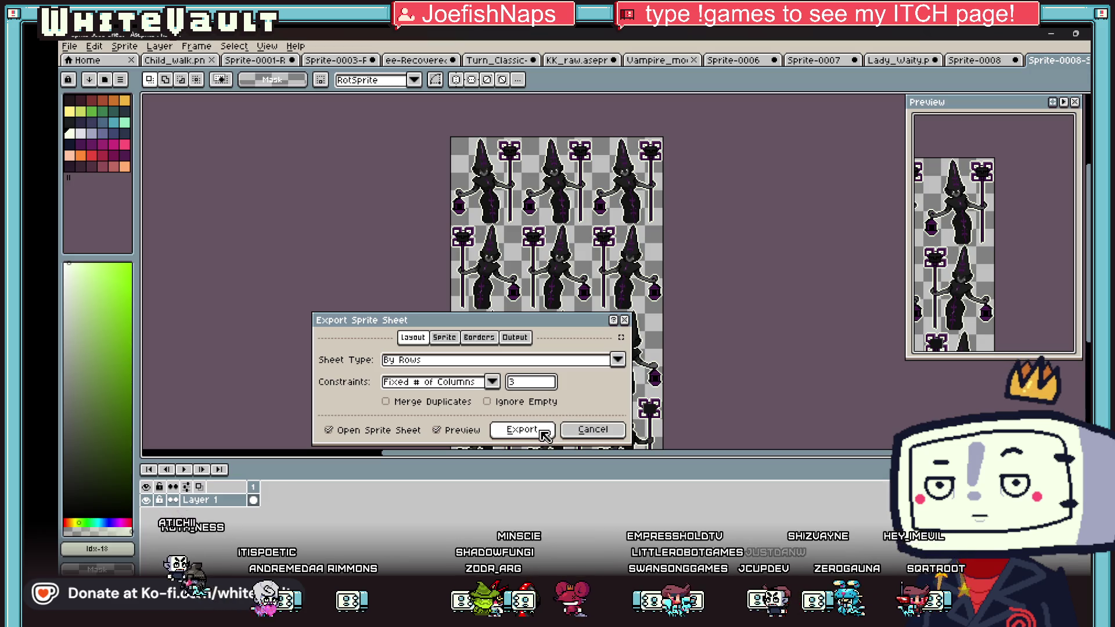
click(544, 433)
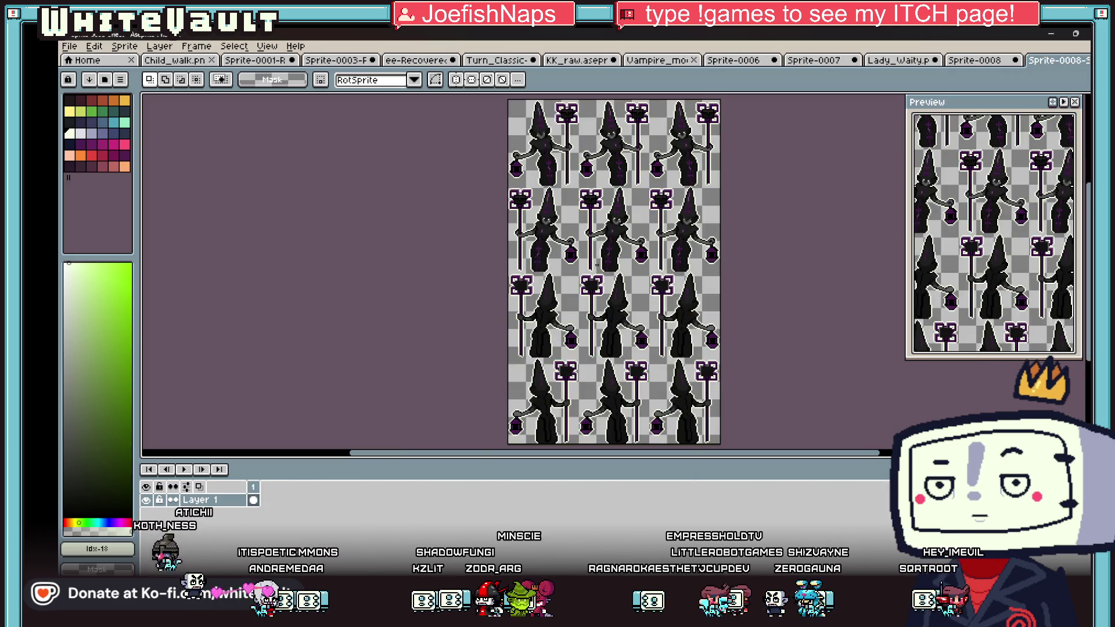
key(alt+Tab)
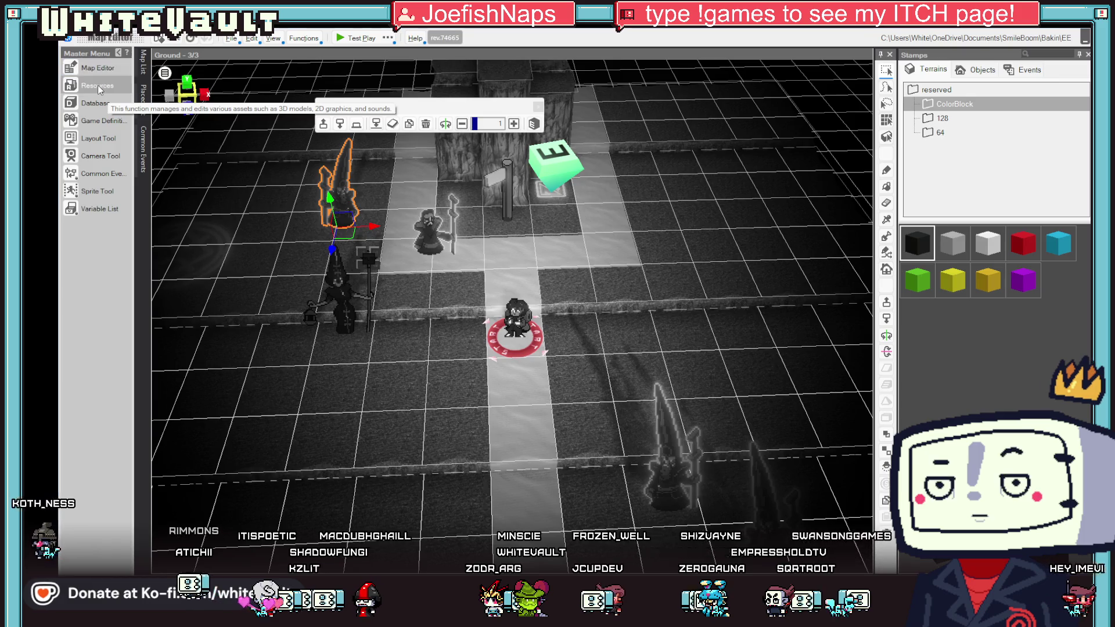
Step: Check the Lady_Wait image's 3x4 slicing in Resources, then bring the Aseprite sheet back up
click(98, 85)
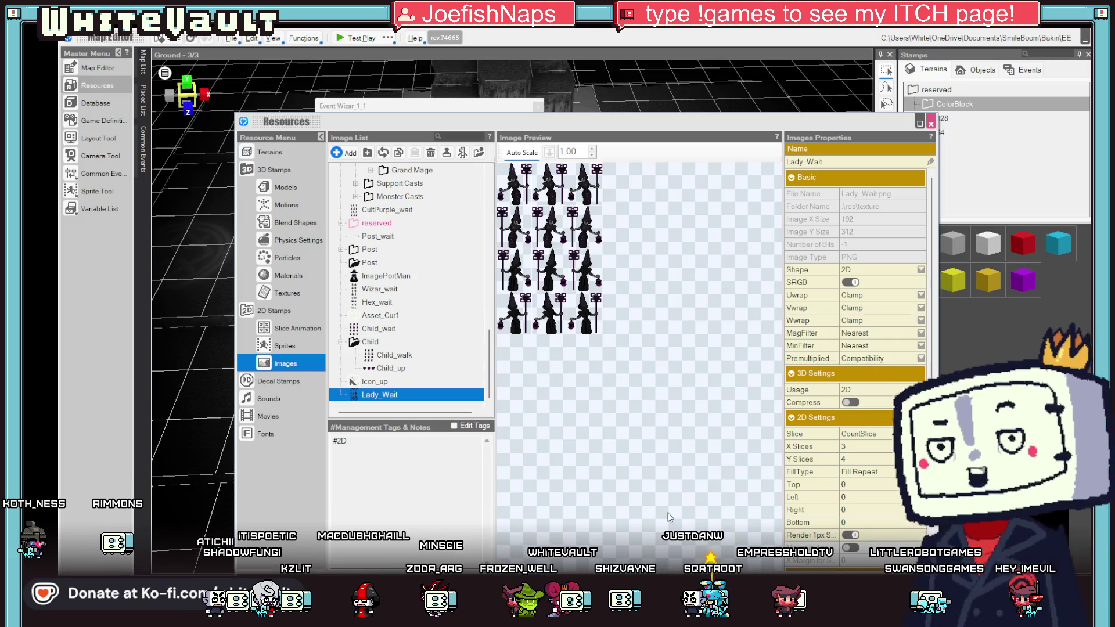
mouse_move(551, 614)
scroll(853, 348, down, 3)
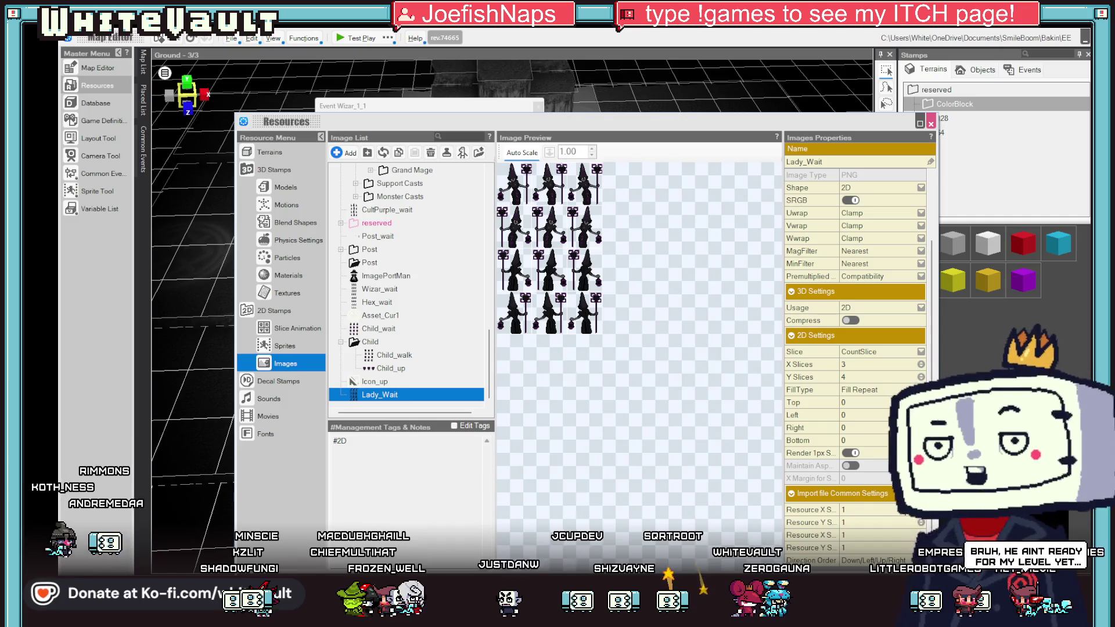
mouse_move(551, 578)
click(551, 543)
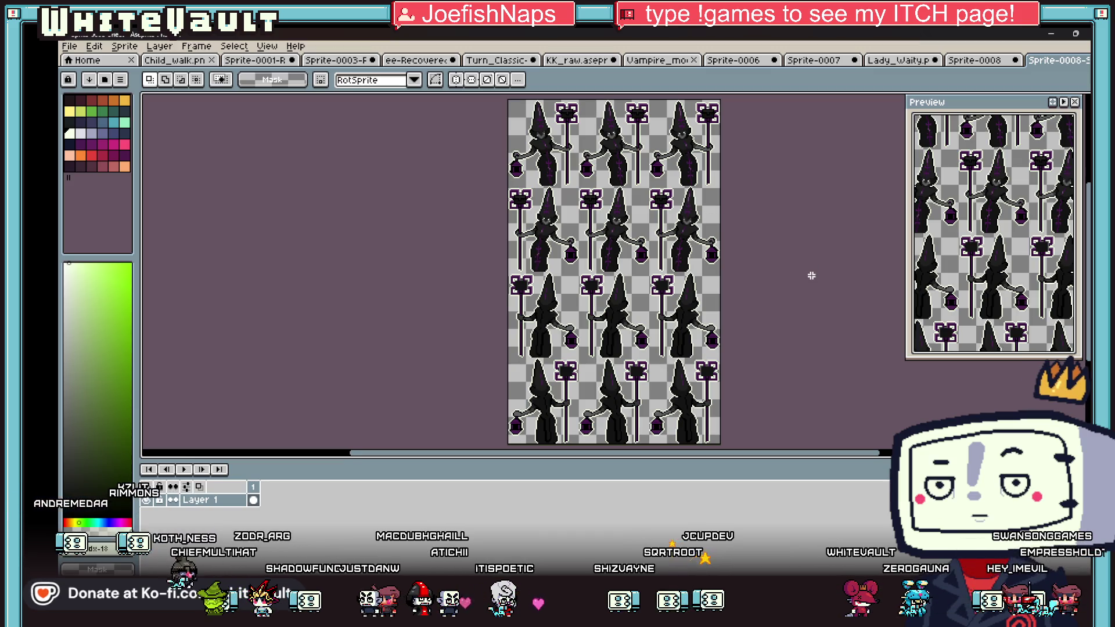
Step: Save the three-column sheet as Lady_Wait.png, replacing the existing file, and return to Bakin
scroll(718, 238, down, 2)
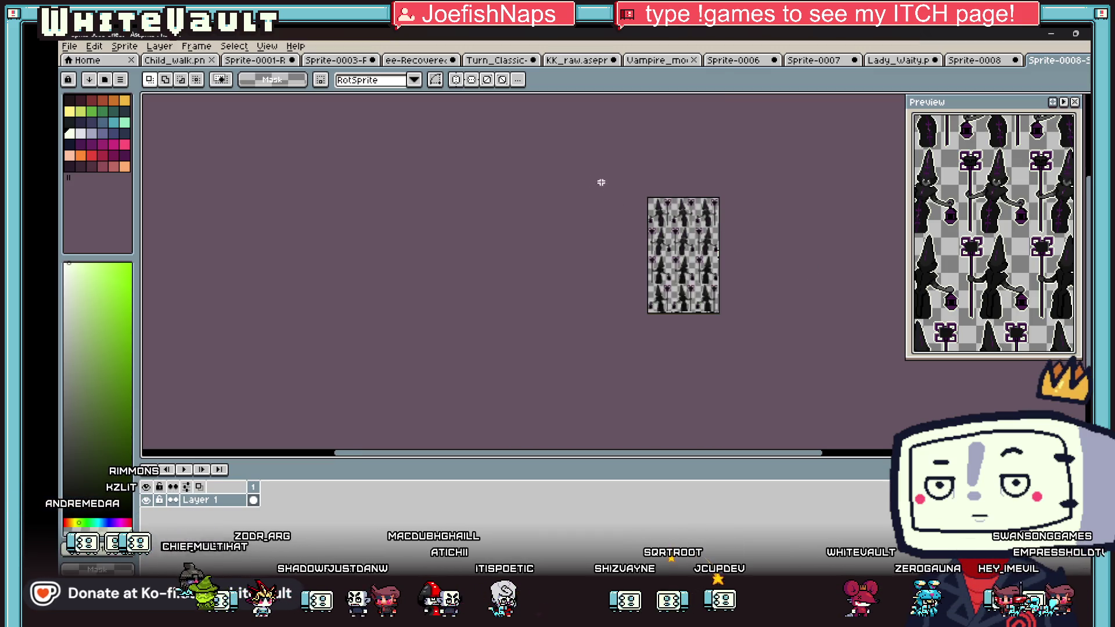
click(65, 46)
click(87, 114)
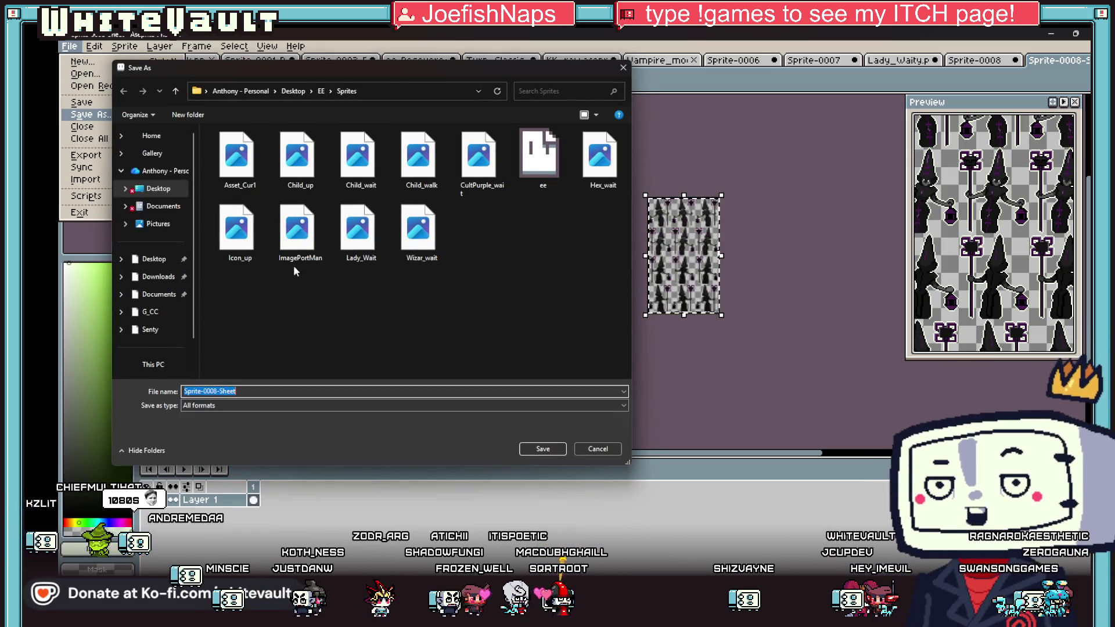
click(367, 242)
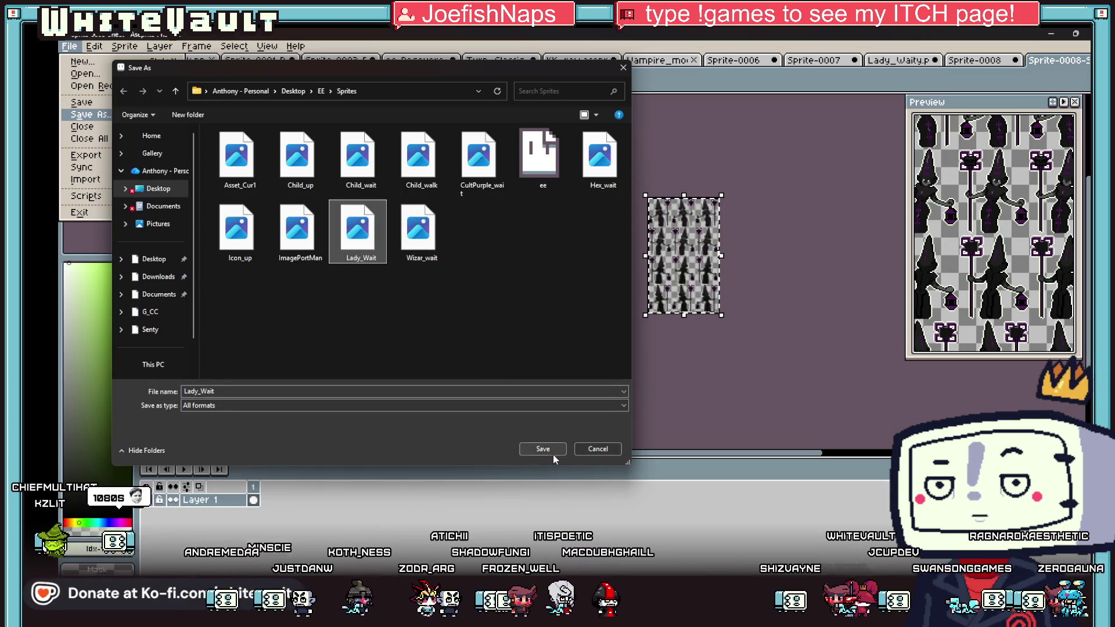
click(543, 448)
click(609, 317)
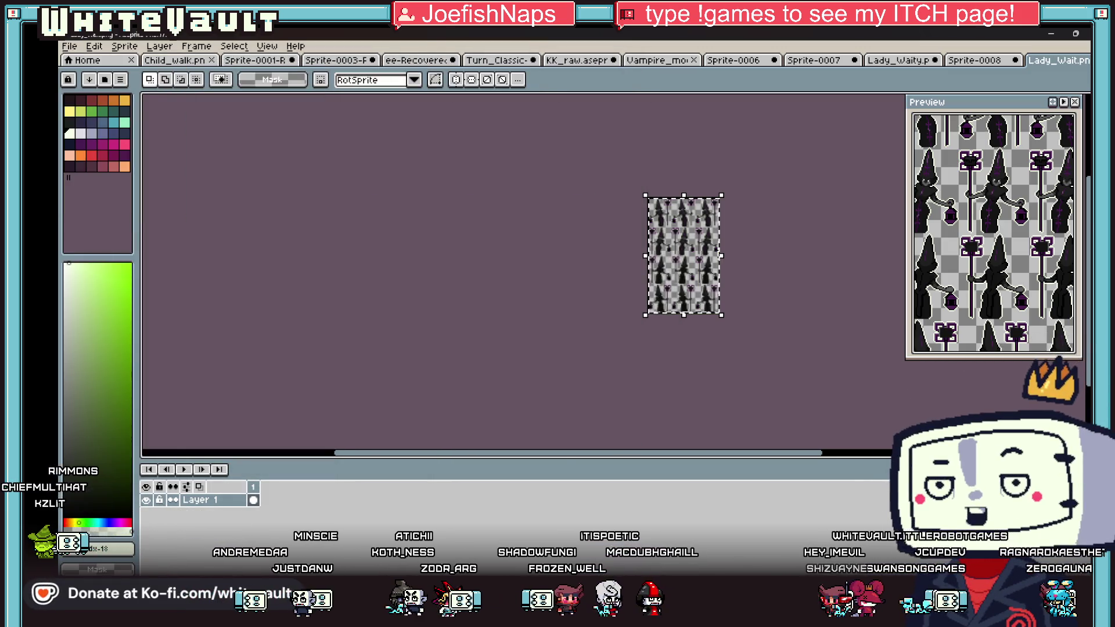
key(alt+Tab)
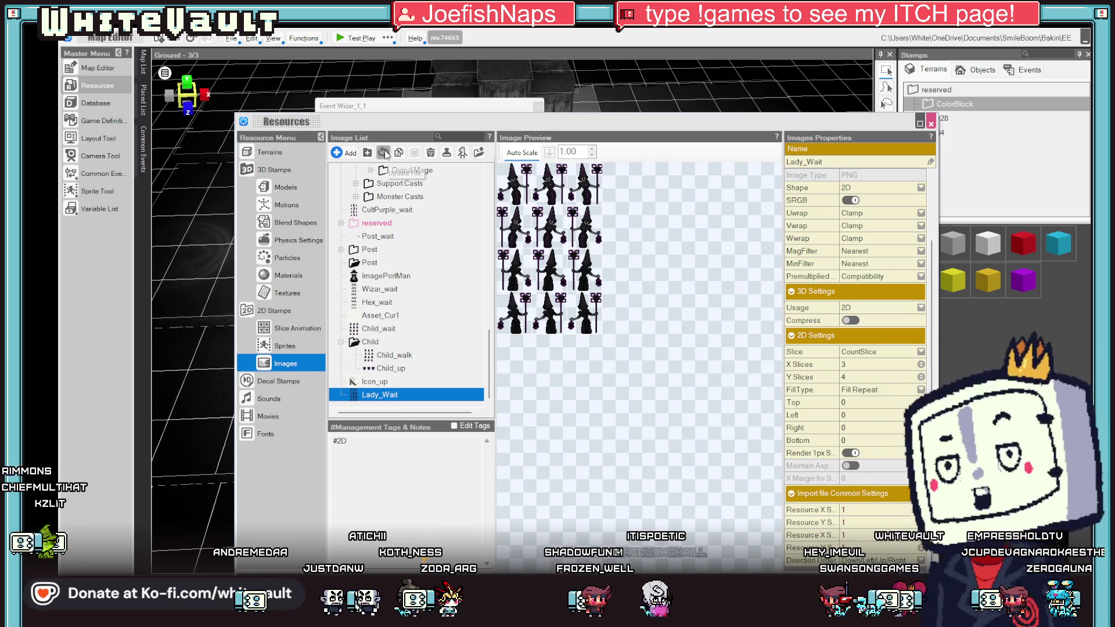
Step: Reload Lady_Wait from the updated file and select the Lady witch NPC on the map
click(384, 153)
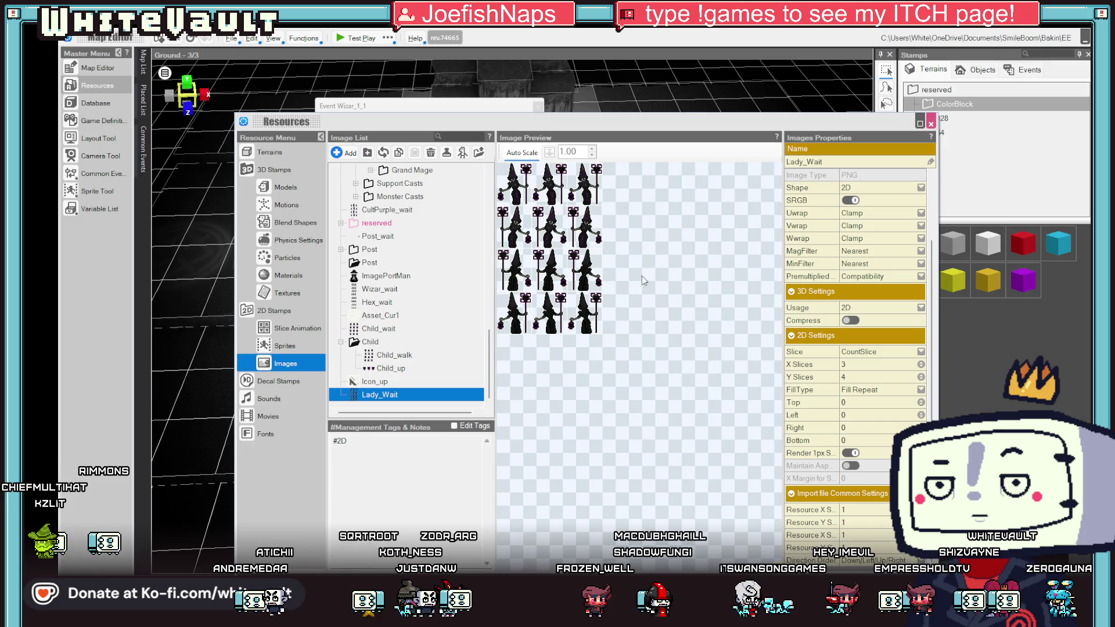
click(931, 123)
drag(469, 415, 485, 391)
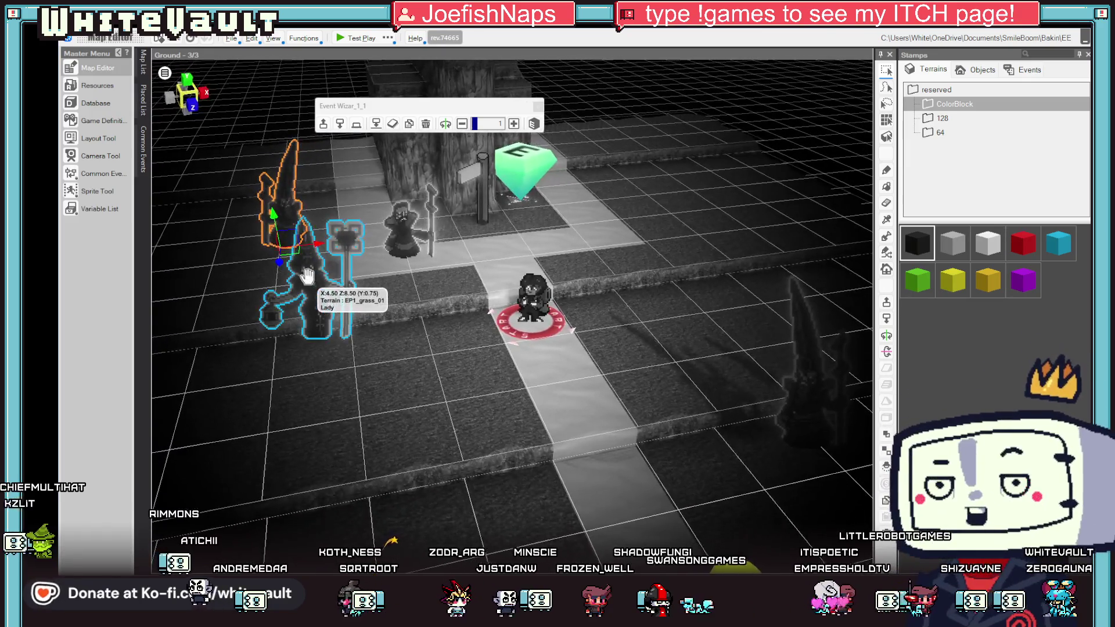
click(307, 275)
Step: Adjust the map view around the Lady NPC and launch a test play
click(290, 192)
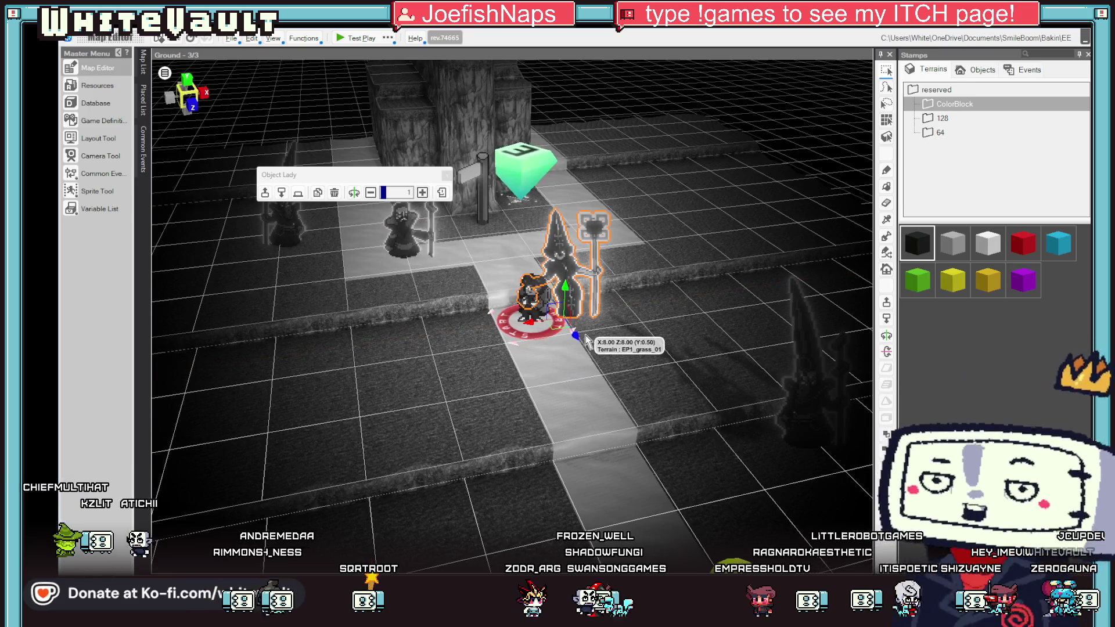
key(Escape)
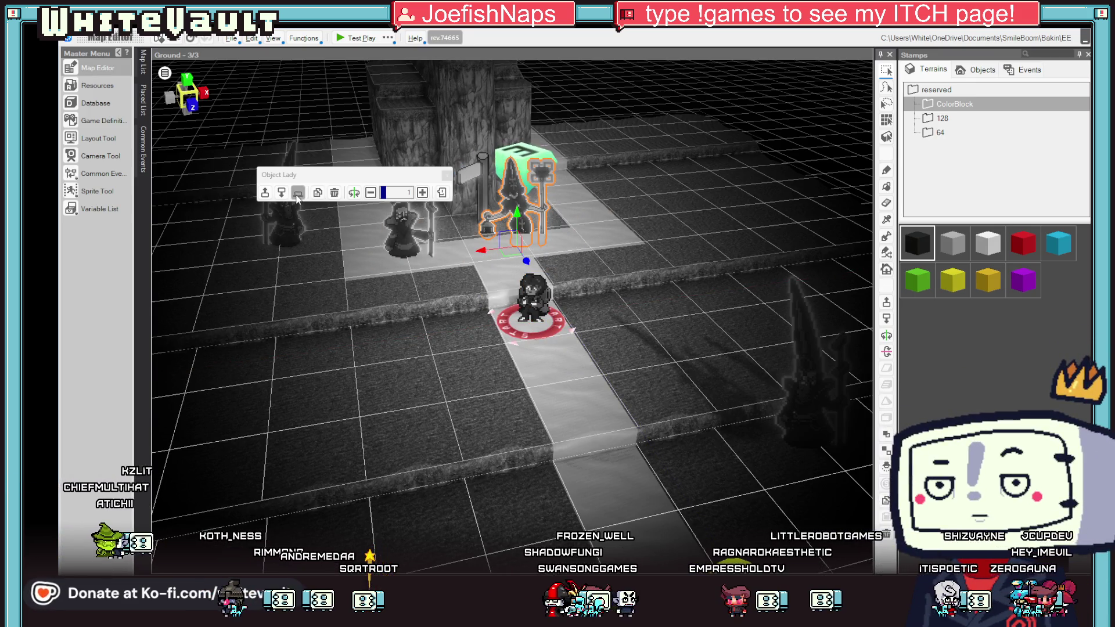
drag(565, 240, 379, 104)
click(351, 38)
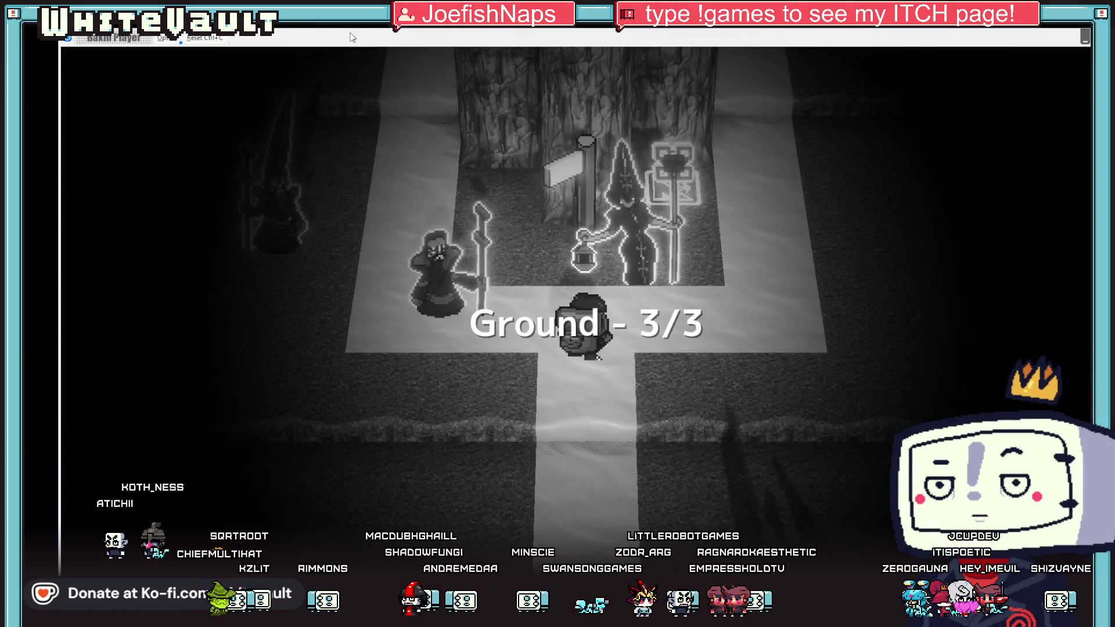
Step: Walk the hero around the signpost and lantern witch, then end the test play
key(Right)
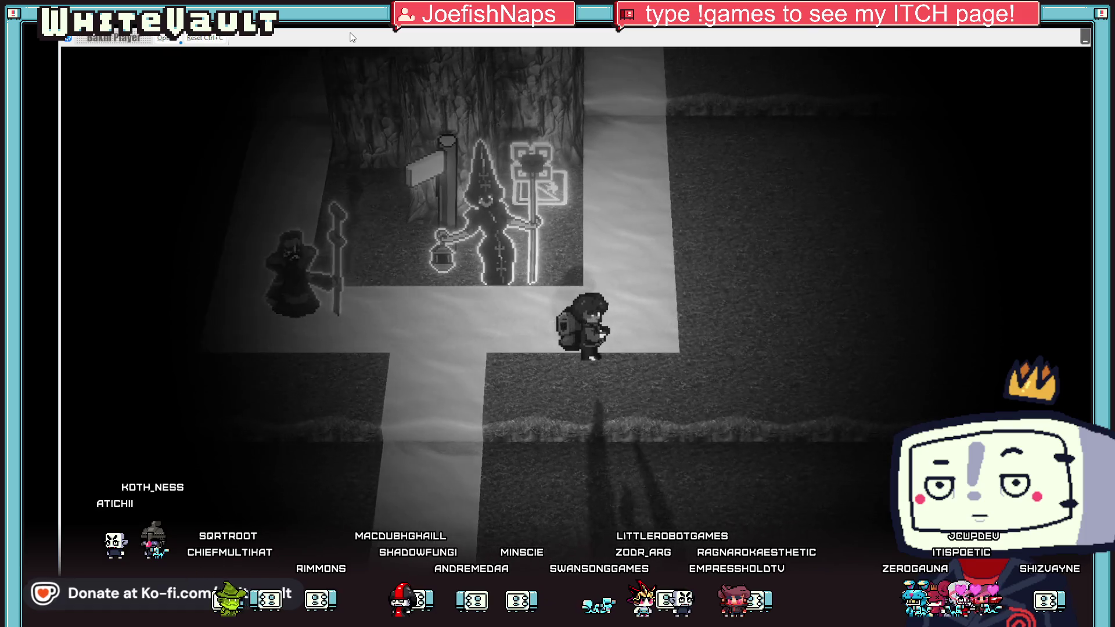
key(Up)
key(Up)
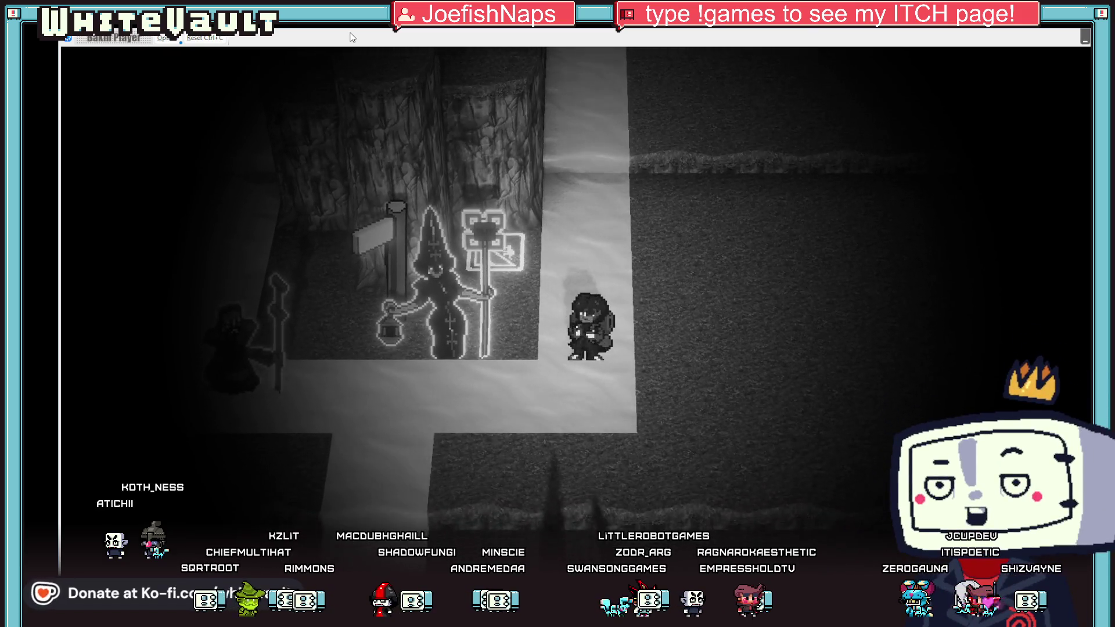
key(Up)
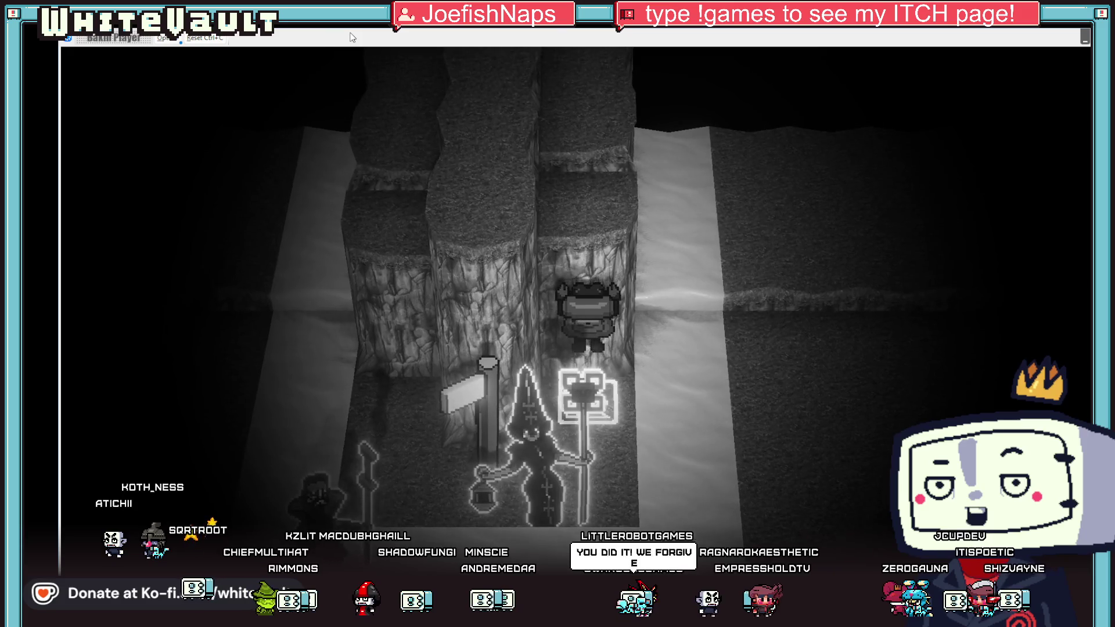
key(Up)
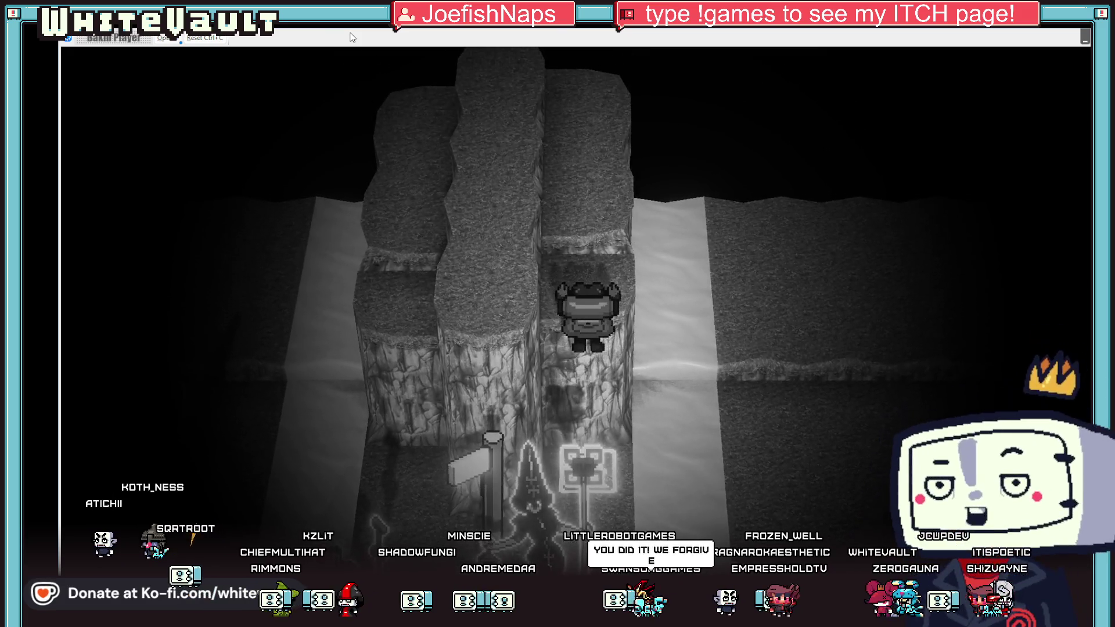
key(Down)
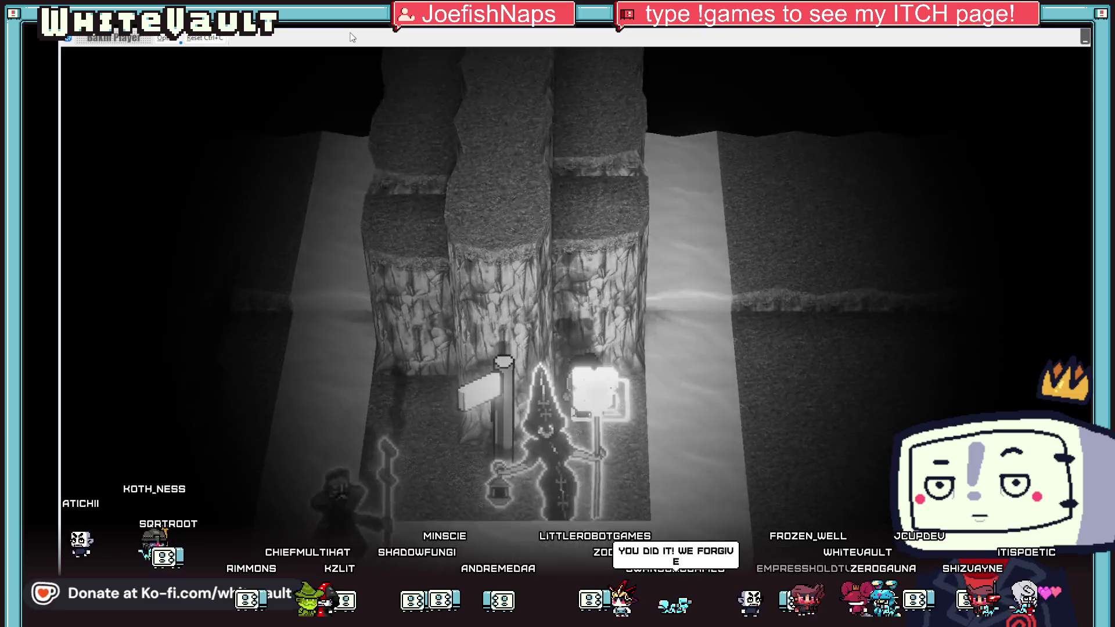
key(Down)
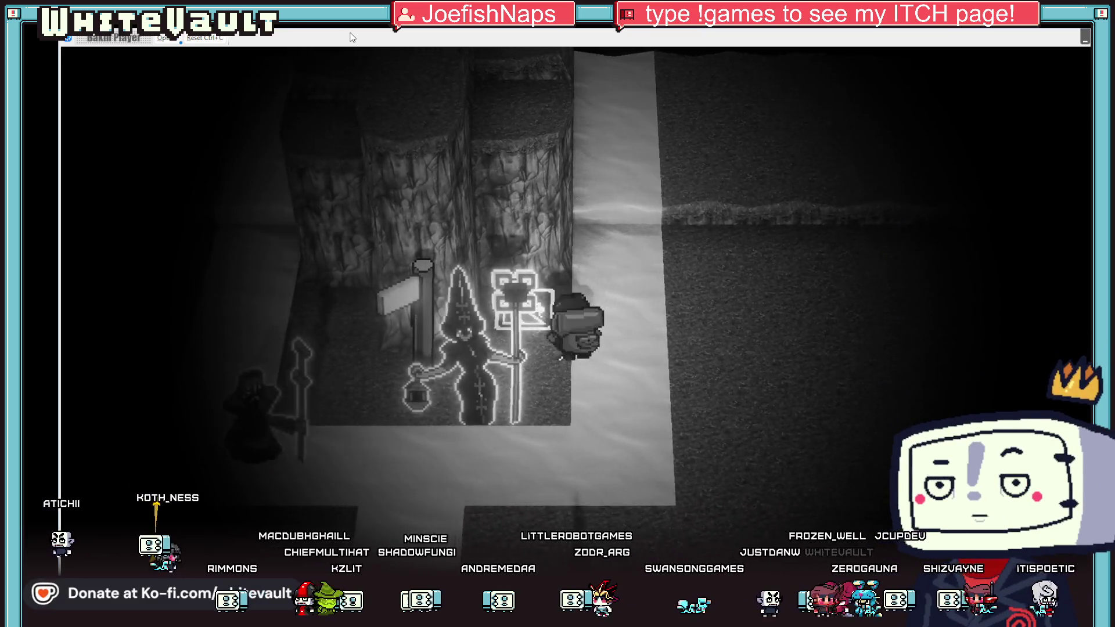
key(Up)
key(Up)
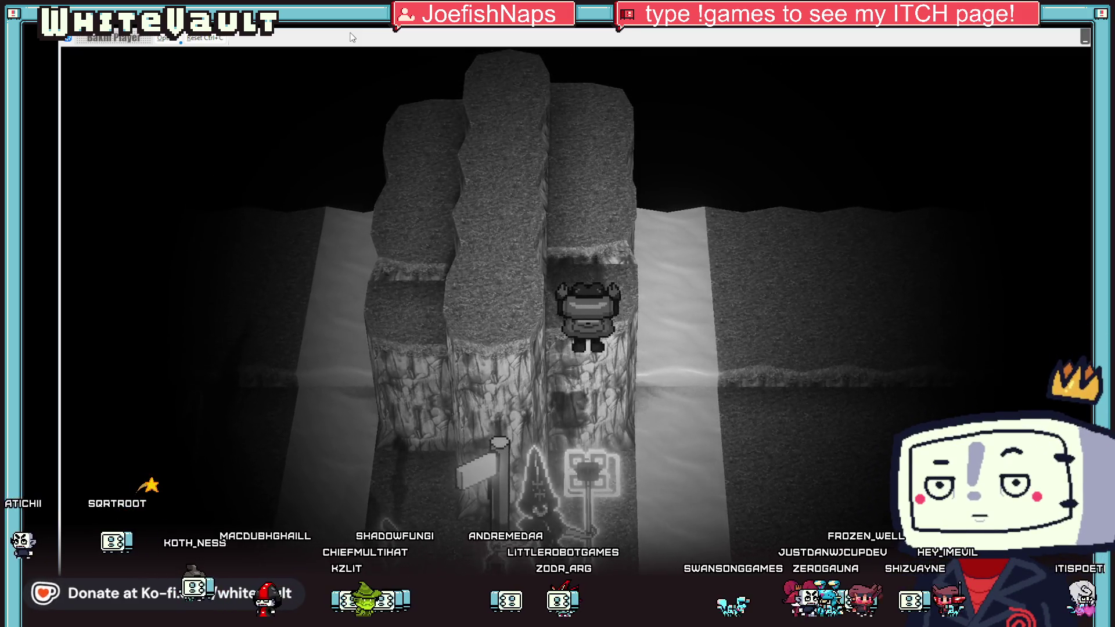
key(Down)
key(Down)
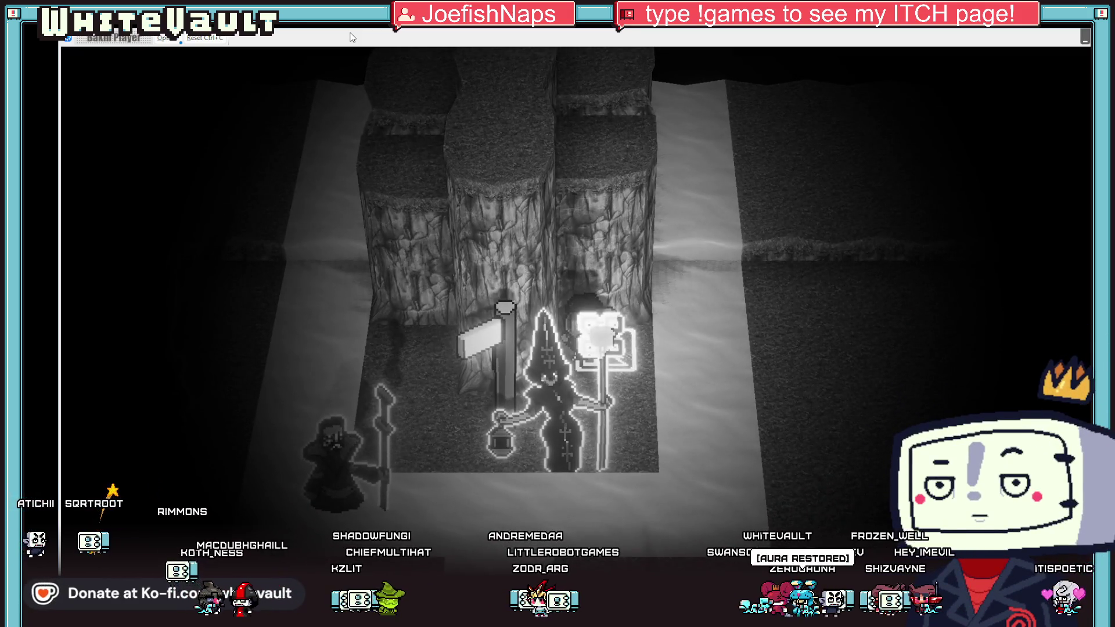
key(Right)
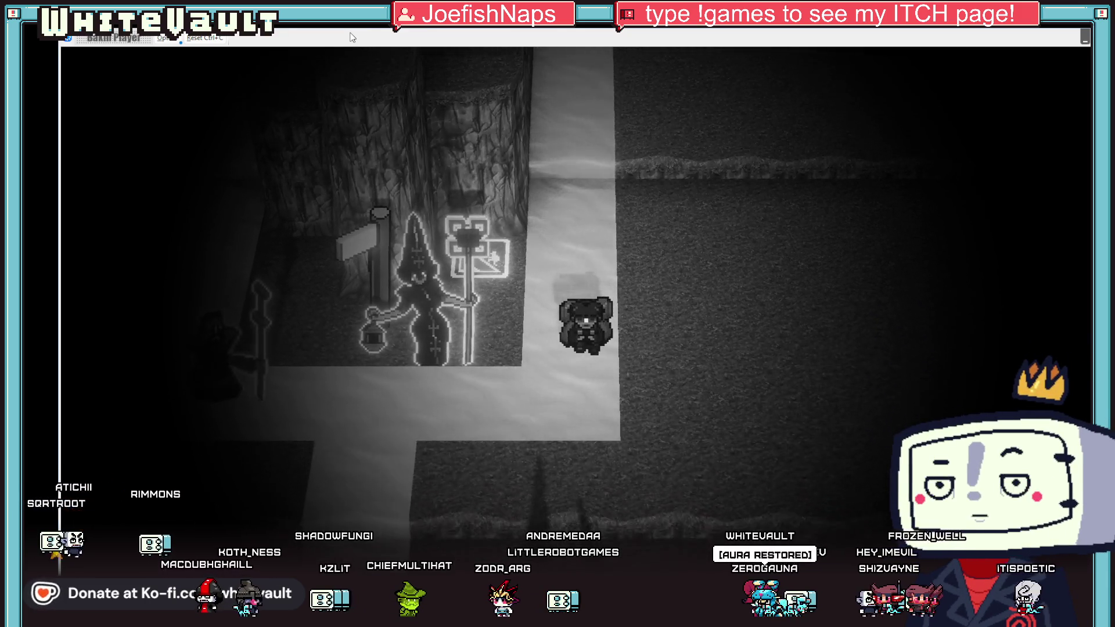
key(Left)
key(Left)
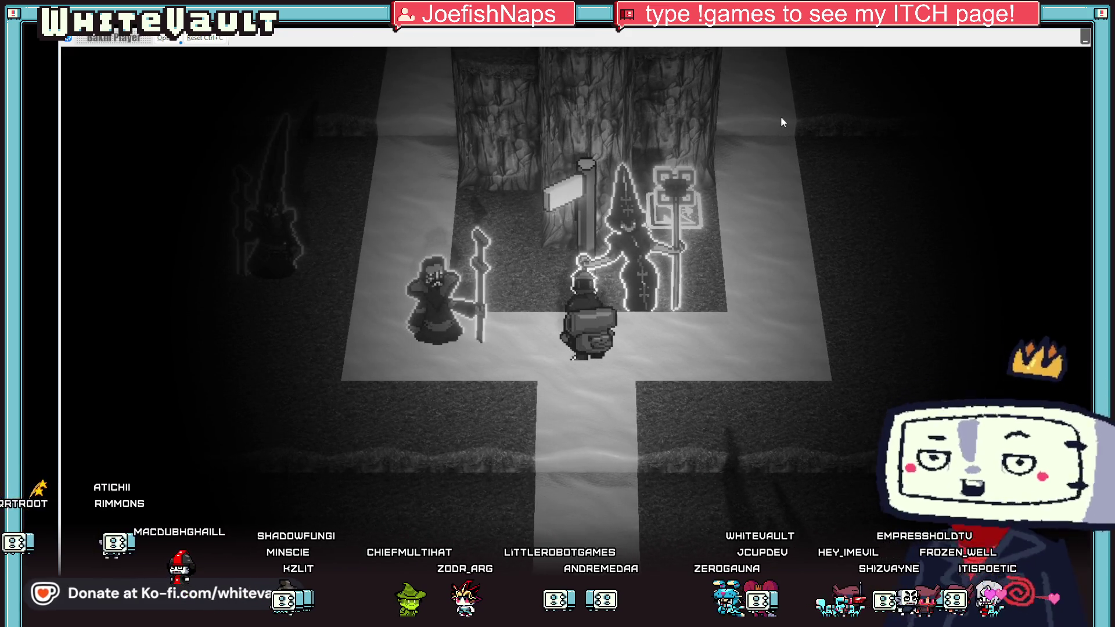
key(alt+F4)
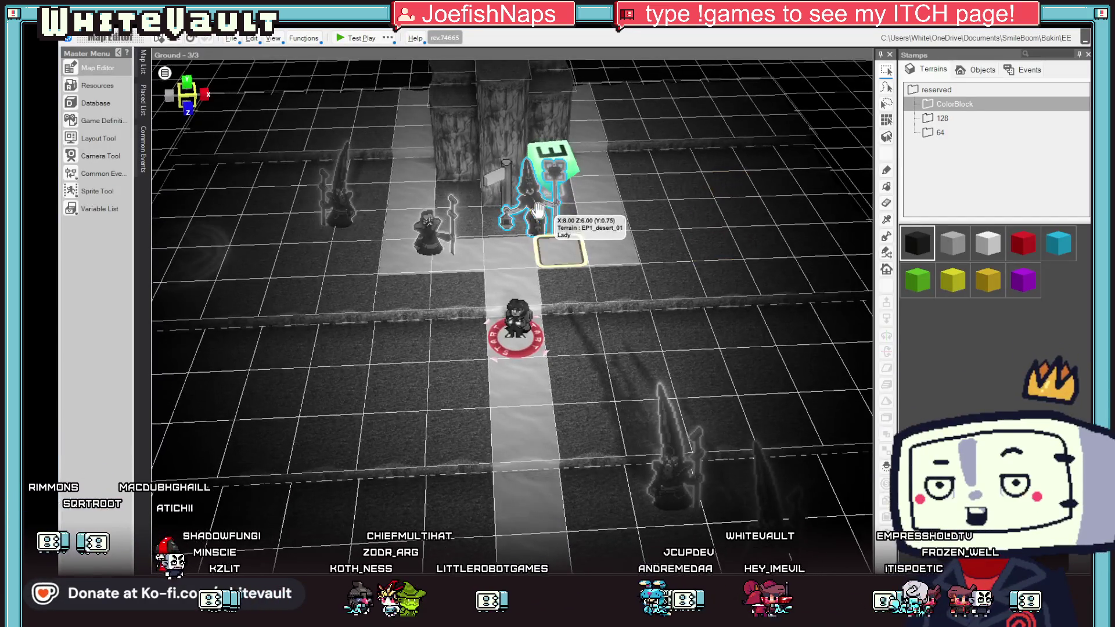
Step: Move the Lady NPC two tiles down-left, rotate it, snap it to ground, and test play again
click(514, 218)
drag(532, 236, 459, 285)
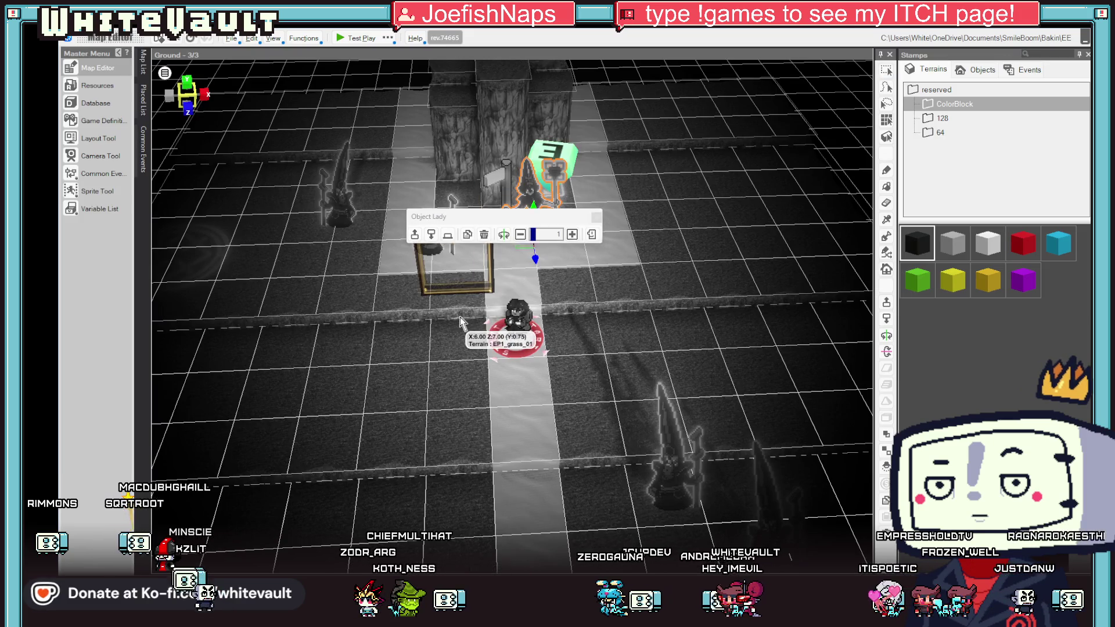
click(503, 234)
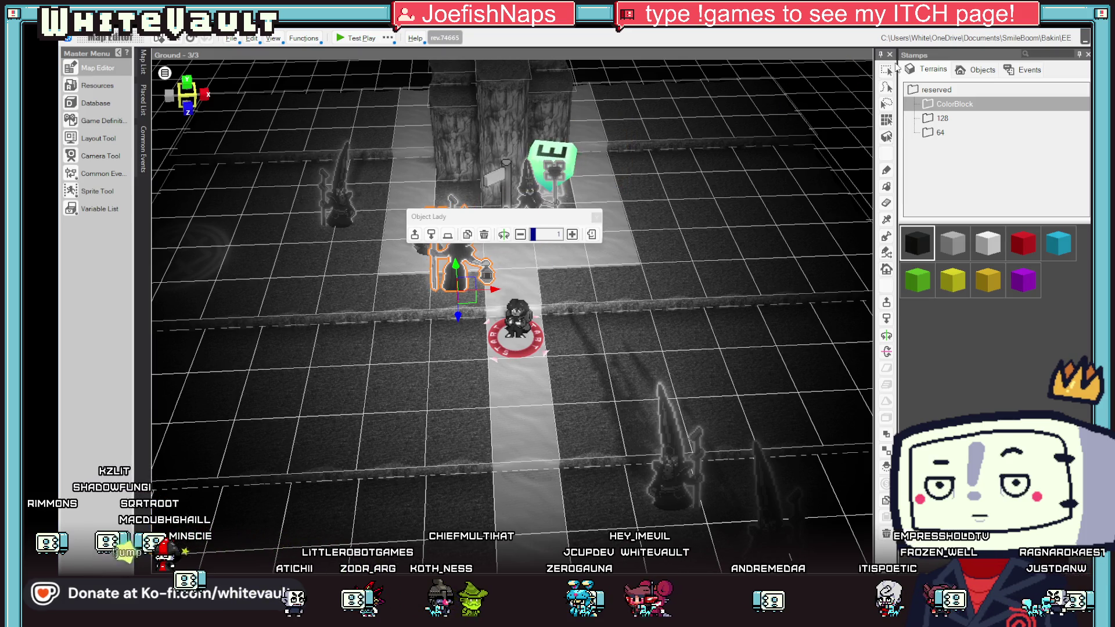
drag(496, 295, 463, 363)
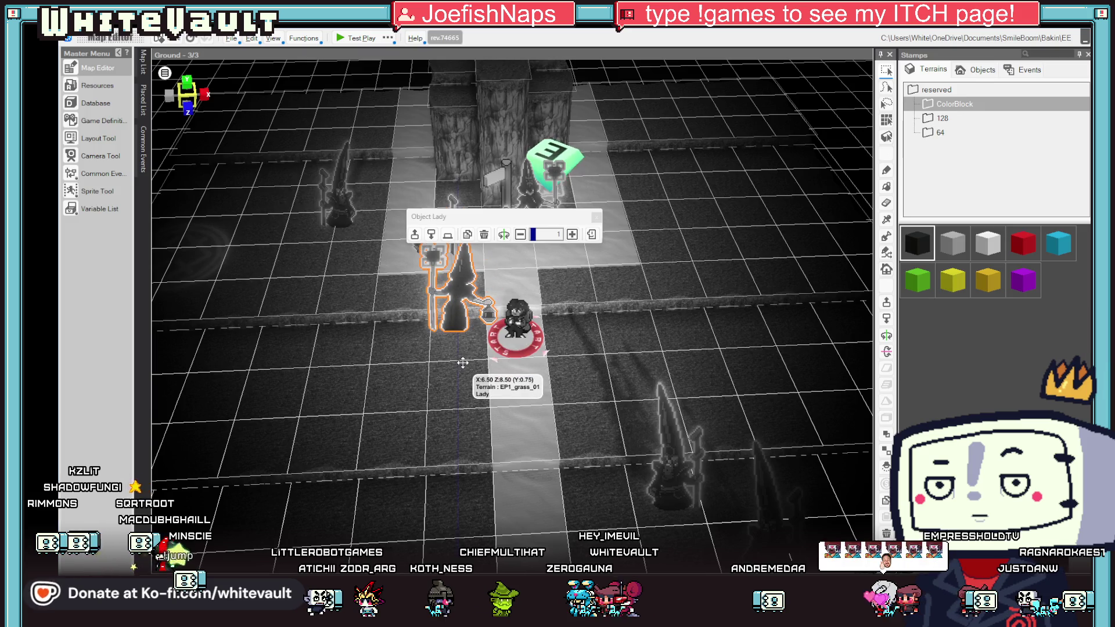
click(448, 237)
click(356, 38)
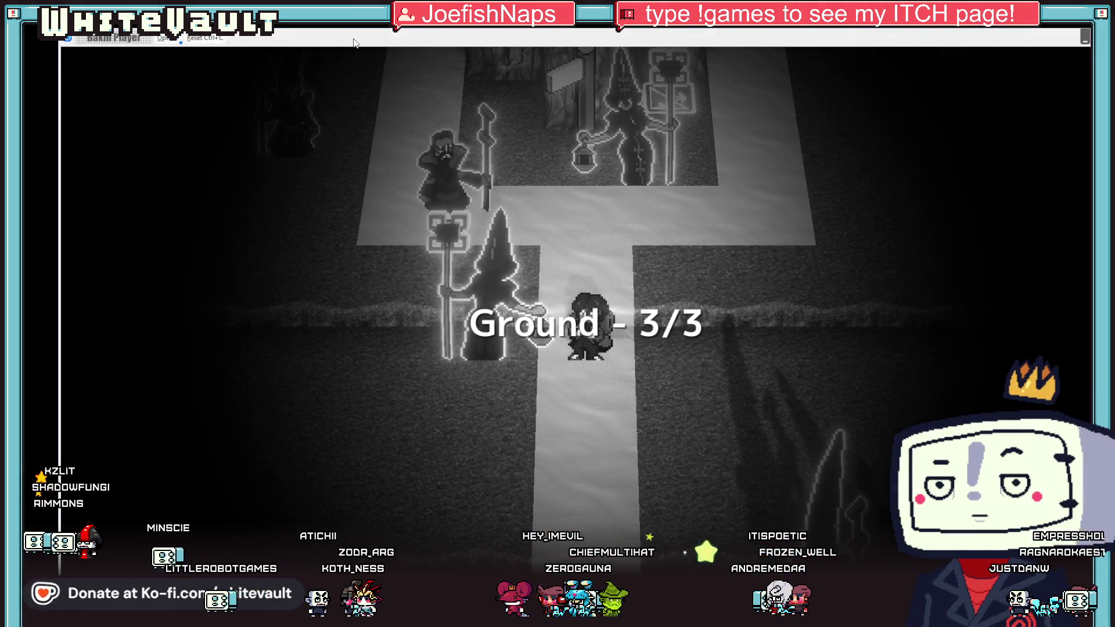
key(Up)
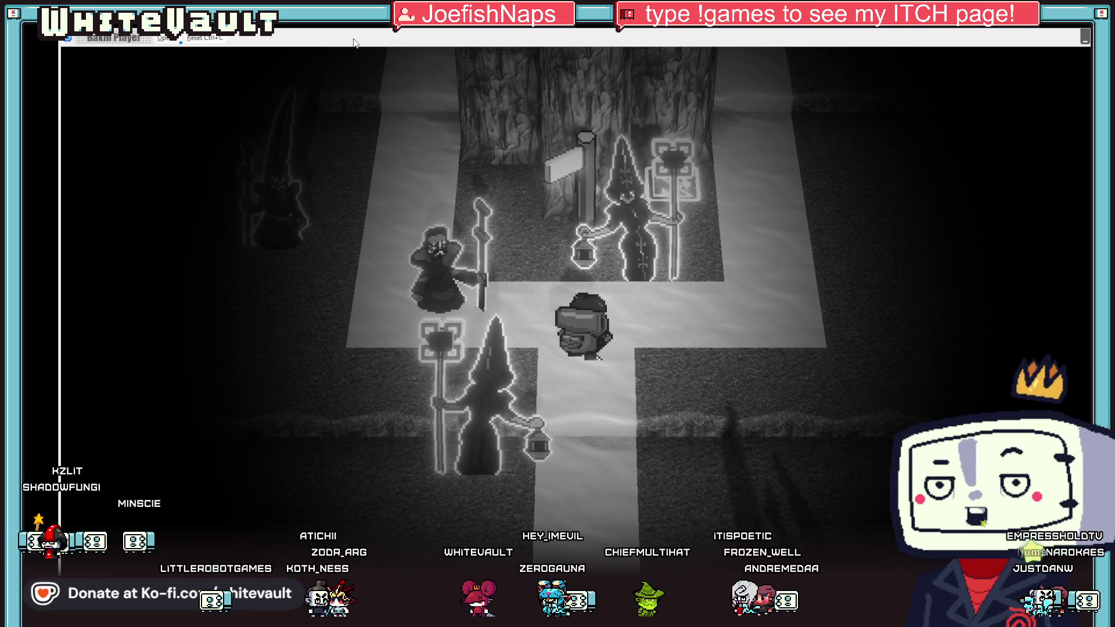
key(Down)
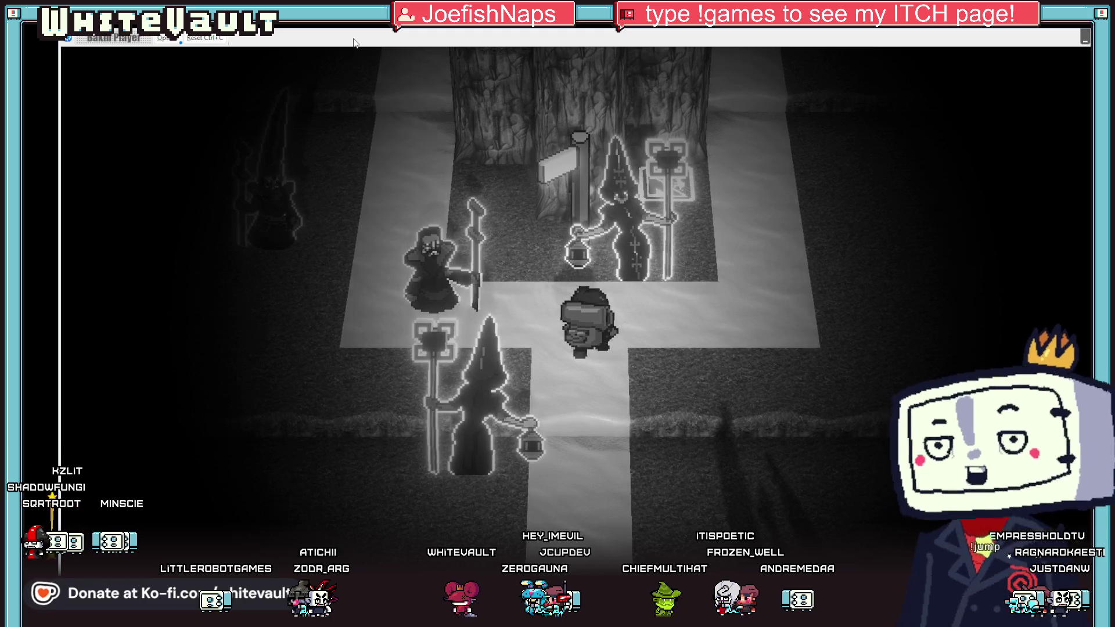
key(Down)
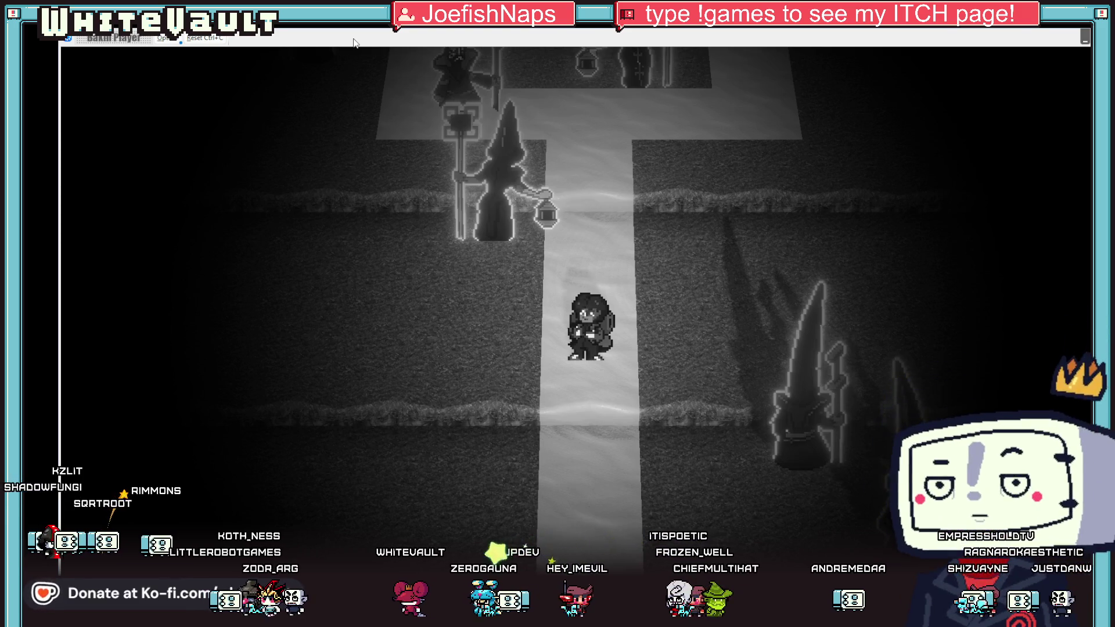
key(Up)
key(Up)
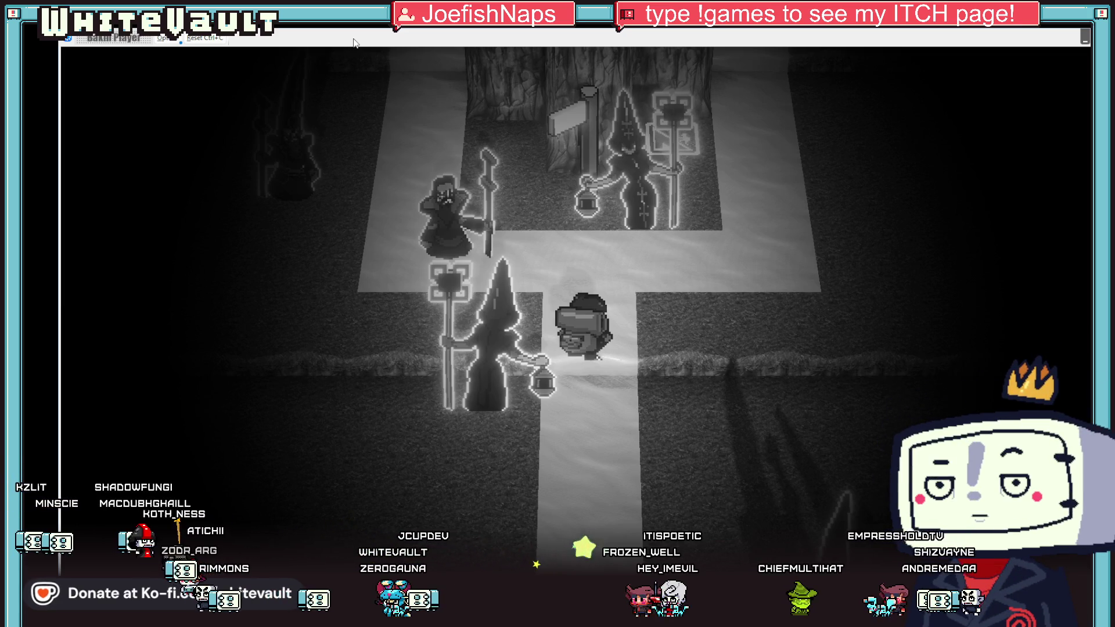
key(Up)
key(Left)
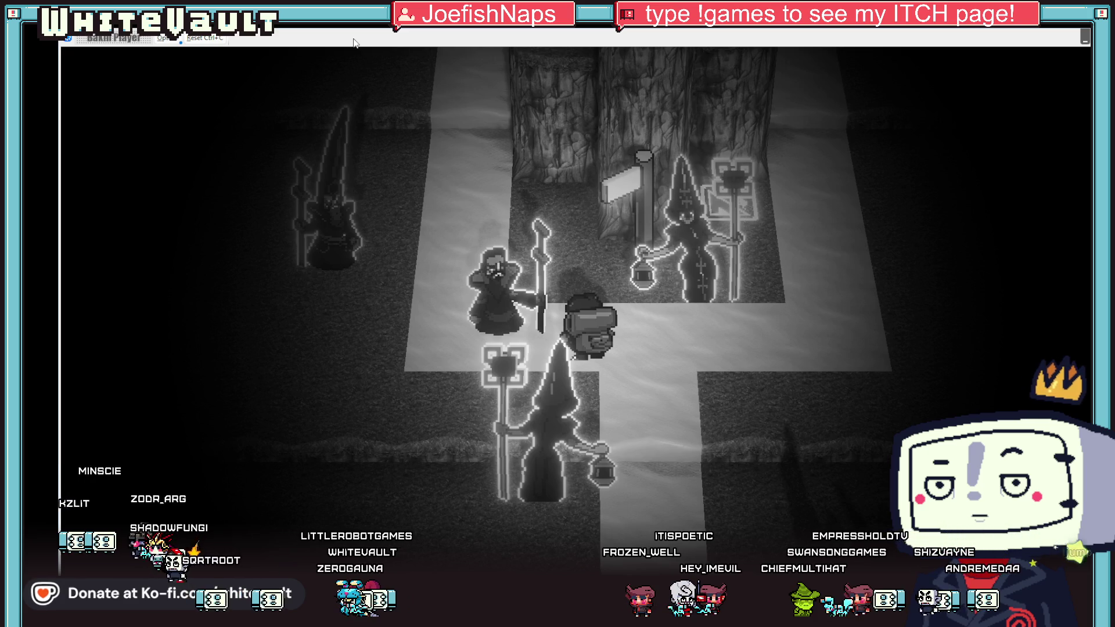
key(Up)
key(Left)
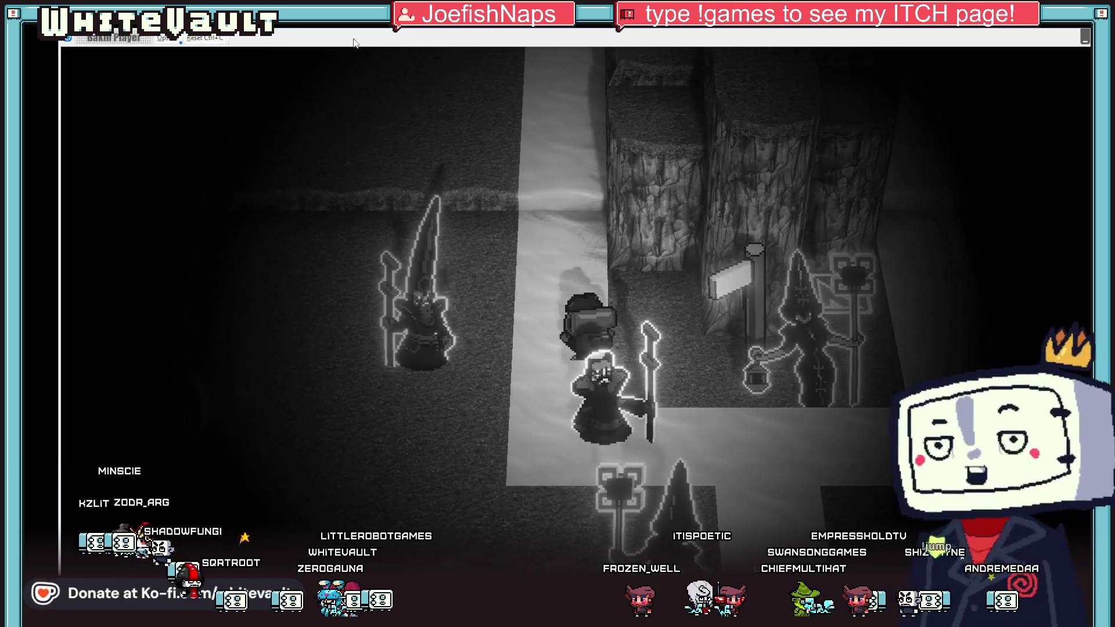
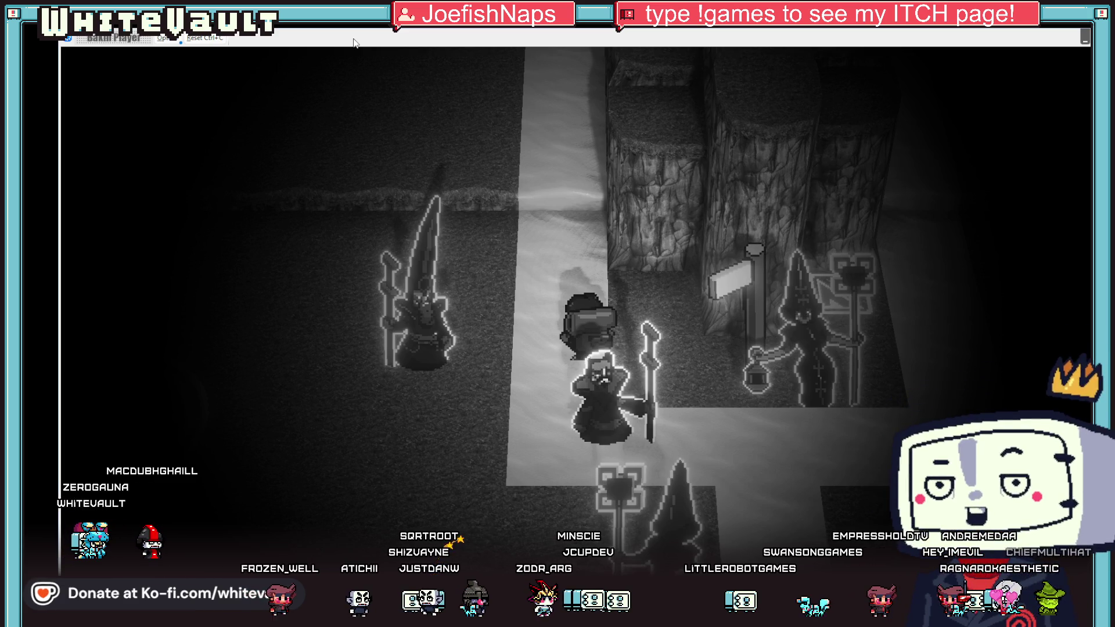
Step: Walk the hero down-left past the old man and onto the glowing floor sigil
key(Left)
key(Down)
key(Left)
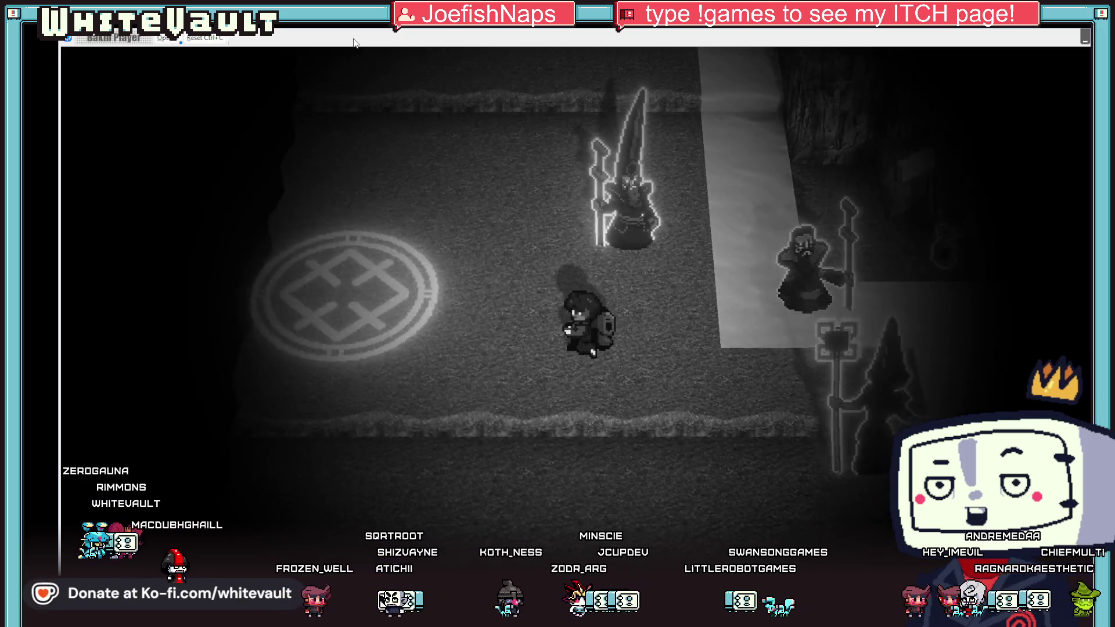
key(Left)
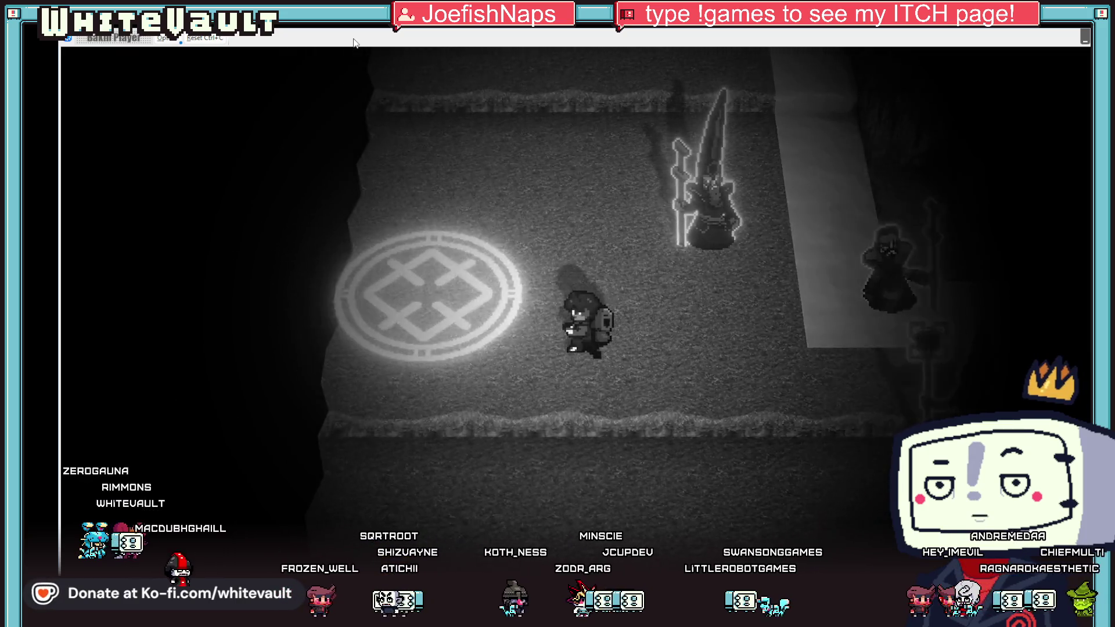
key(Up)
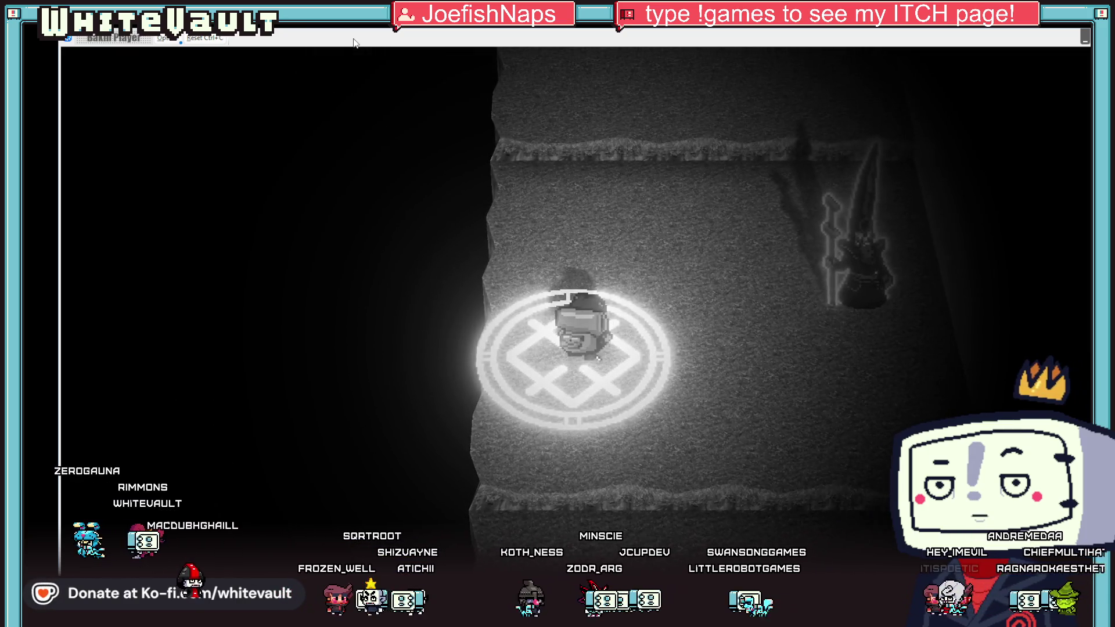
Step: Walk the hero off the sigil and through the passage to the robed NPCs, then switch to Aseprite
key(Right)
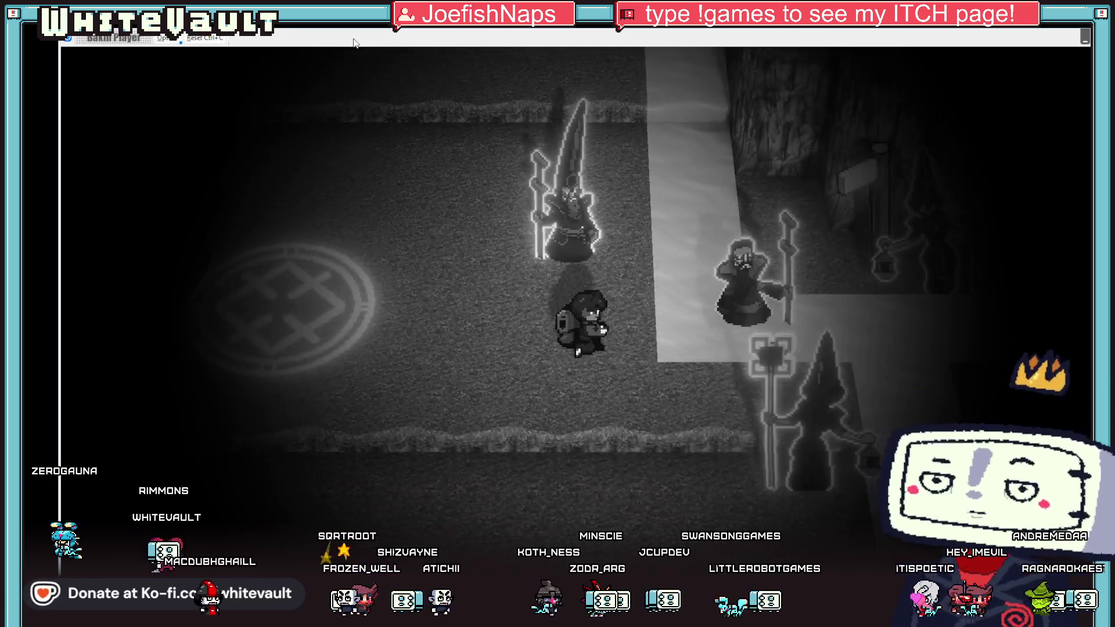
key(Right)
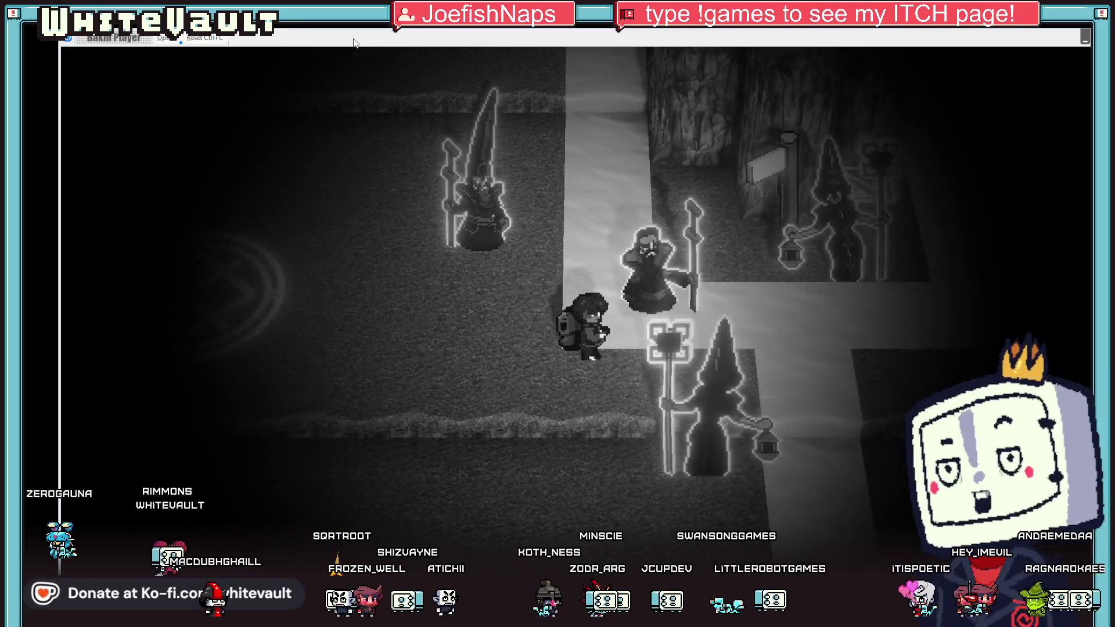
key(Left)
key(Left)
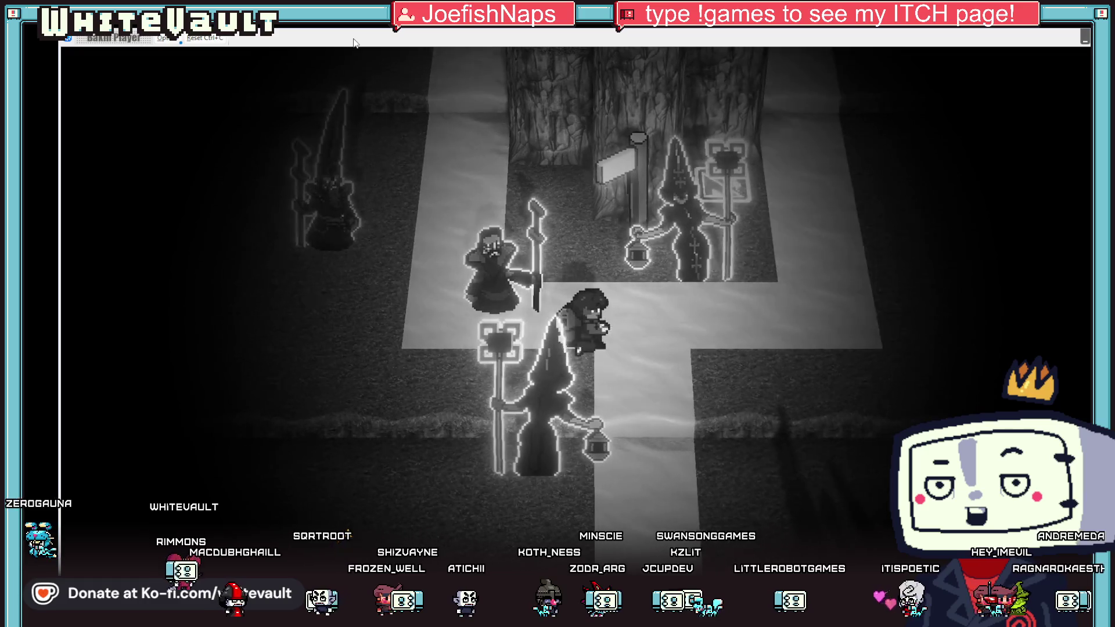
key(Up)
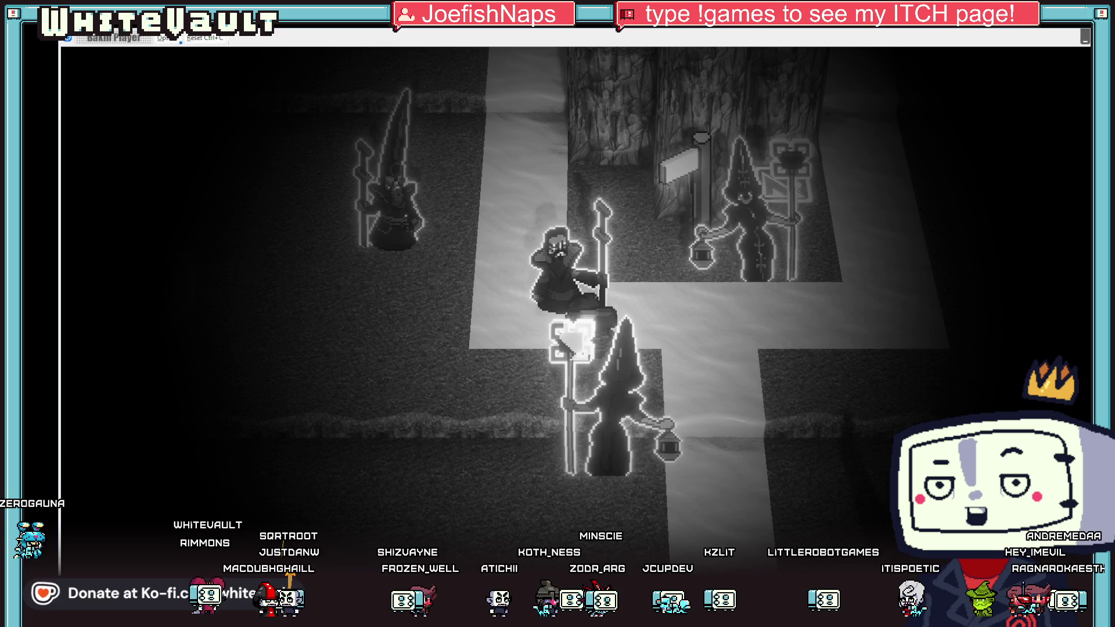
click(550, 546)
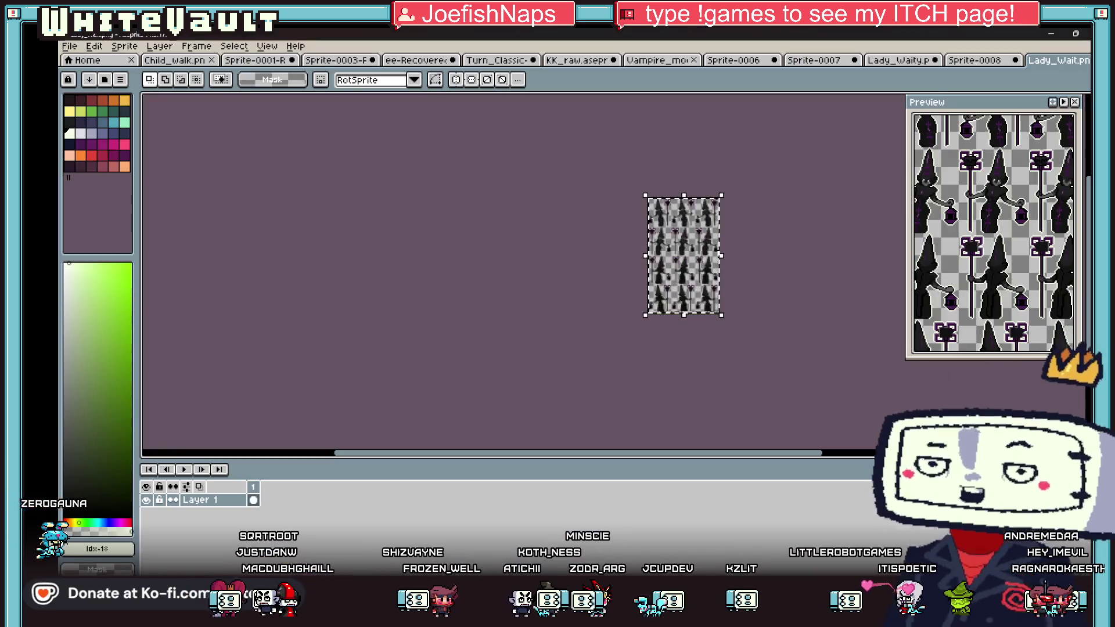
Step: Step through the open sprite tabs to the Mysterious Mountain scene and zoom in and out
click(964, 59)
click(894, 60)
click(812, 60)
click(734, 60)
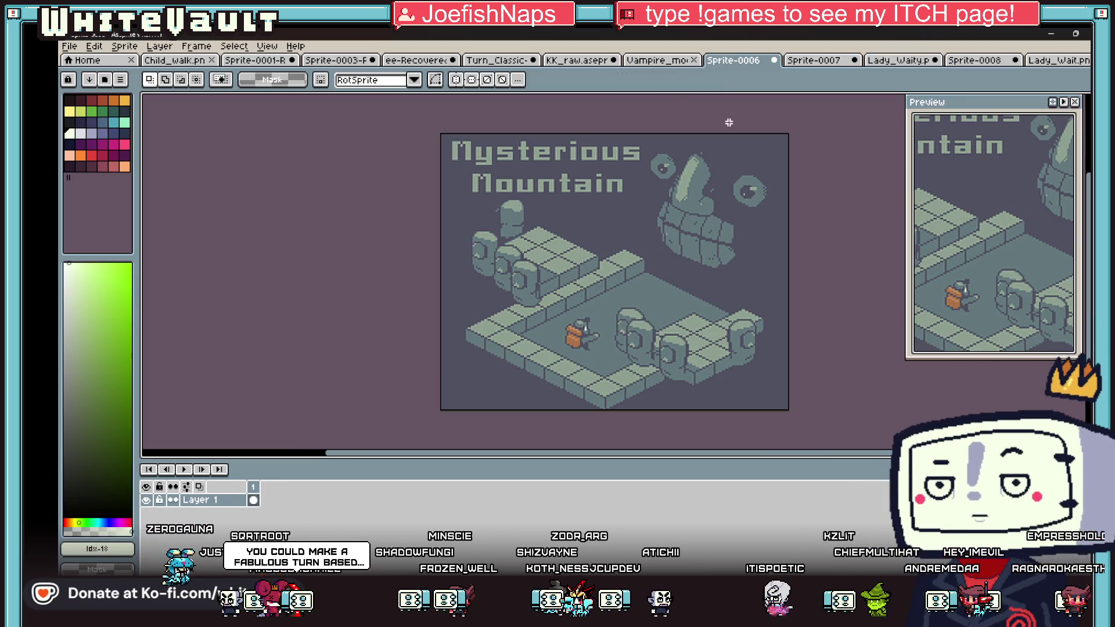
scroll(674, 288, up, 1)
scroll(673, 288, down, 1)
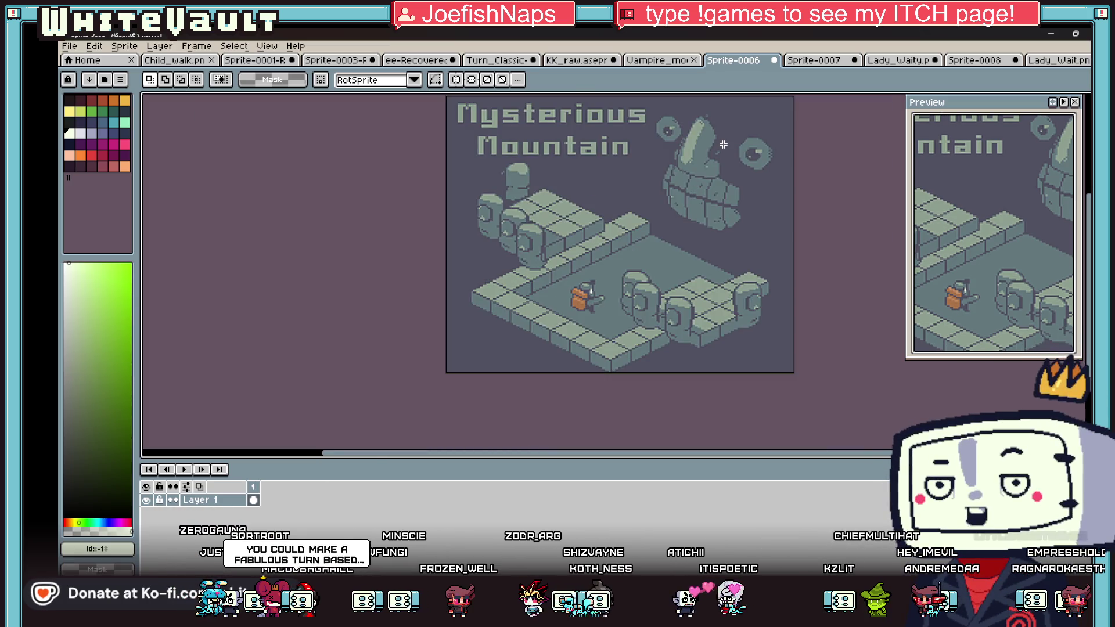
scroll(739, 145, up, 1)
scroll(739, 146, down, 1)
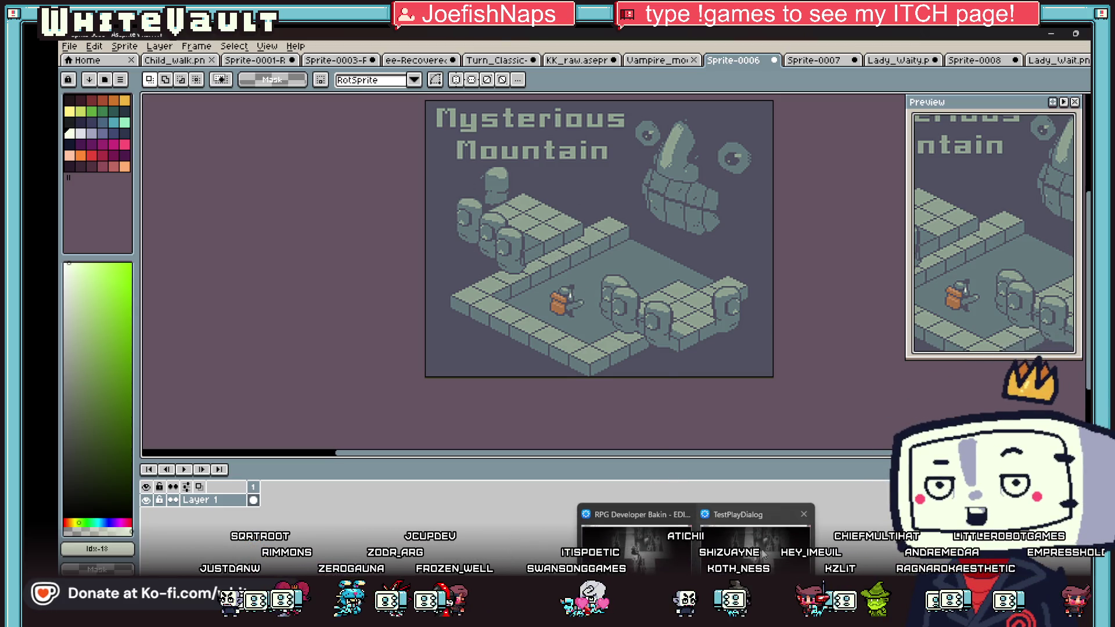
Step: Return through the test-play window to the Bakin map editor
click(762, 554)
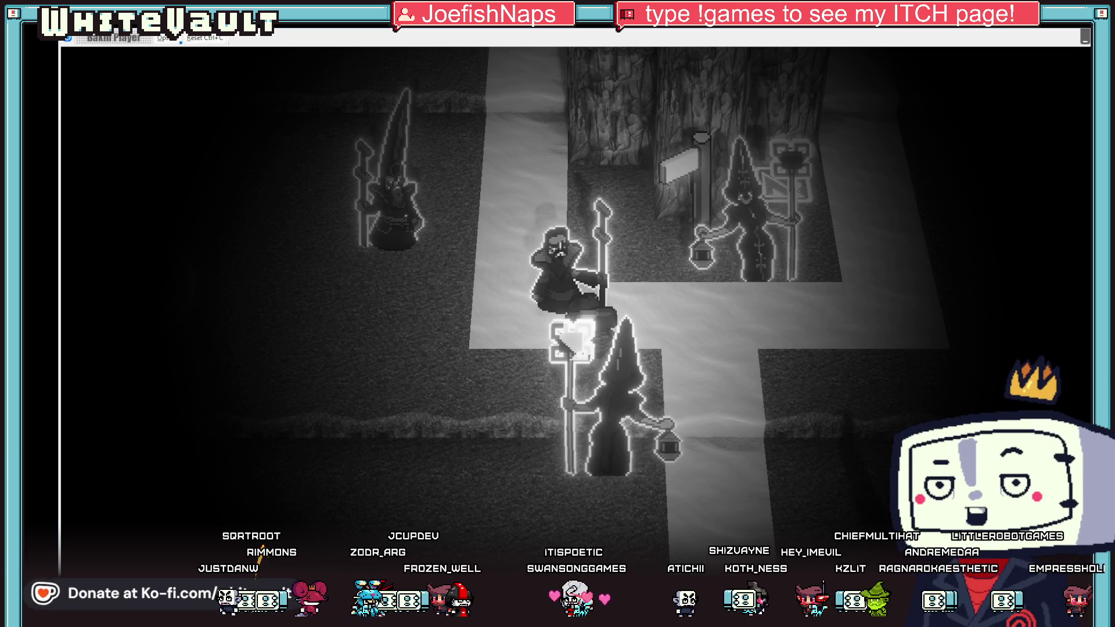
key(alt+Tab)
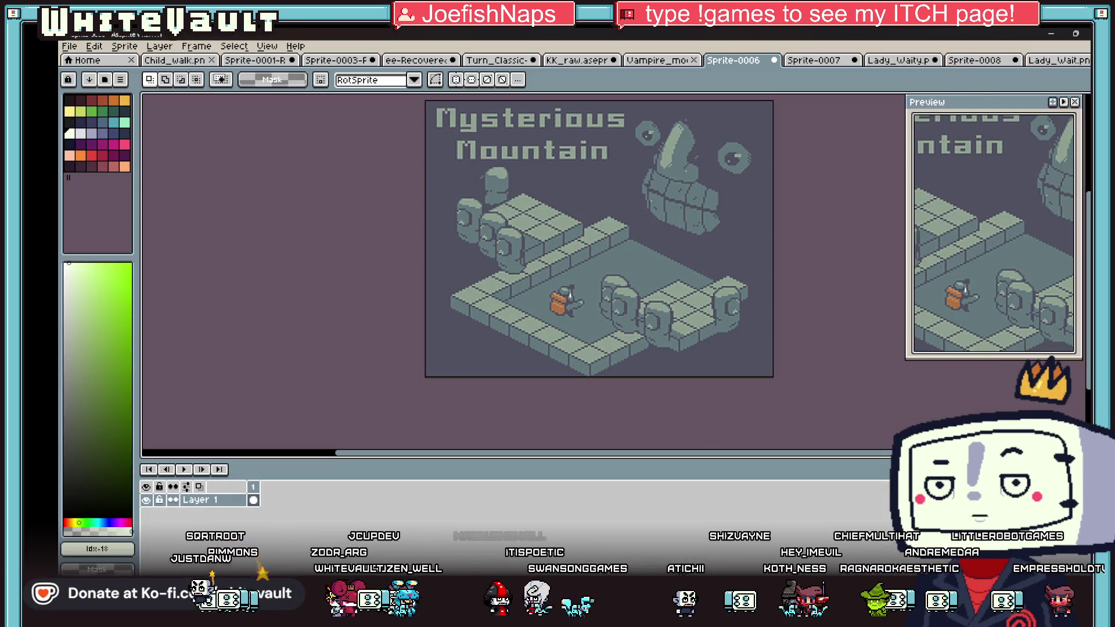
key(alt+Tab)
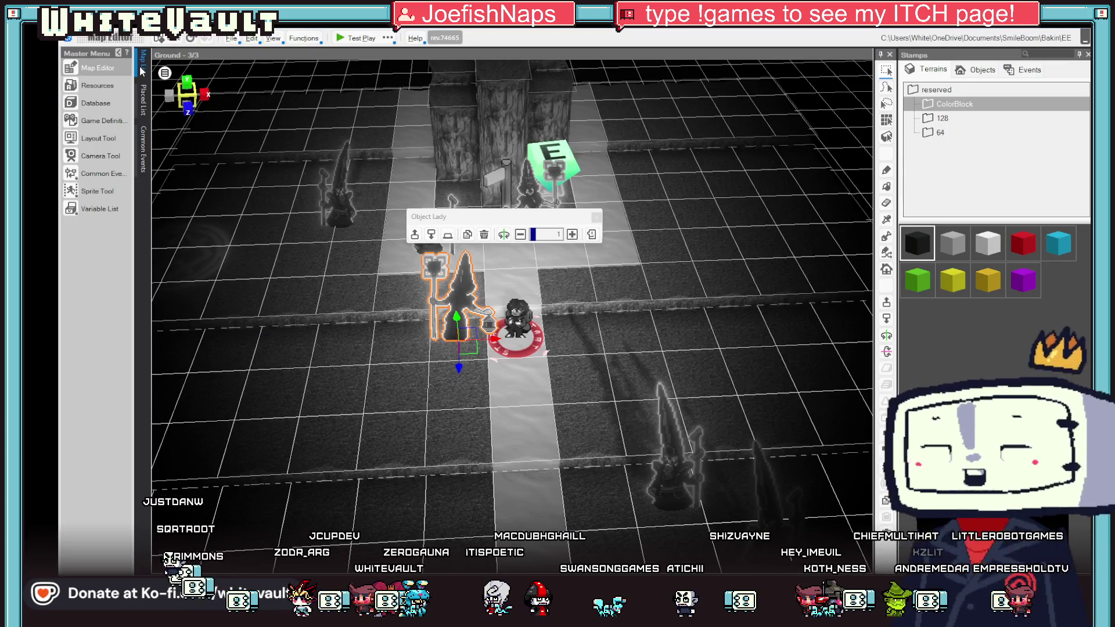
Step: Copy the Ground - 3/3 map in the Map List and paste it into the Ground folder
click(140, 67)
scroll(230, 255, down, 1)
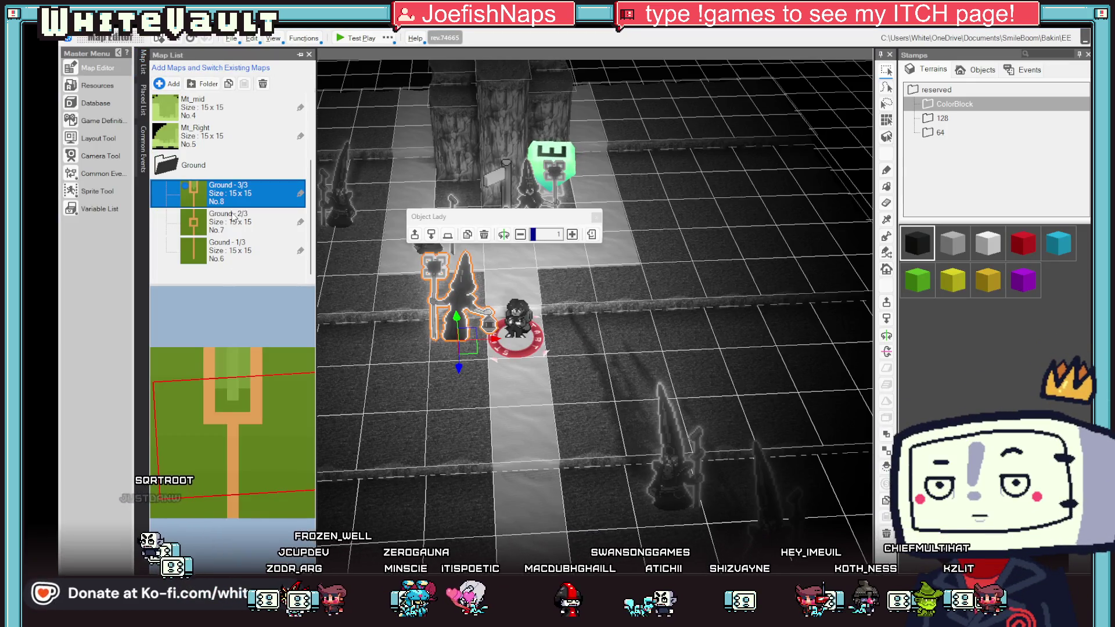
right_click(232, 196)
click(204, 179)
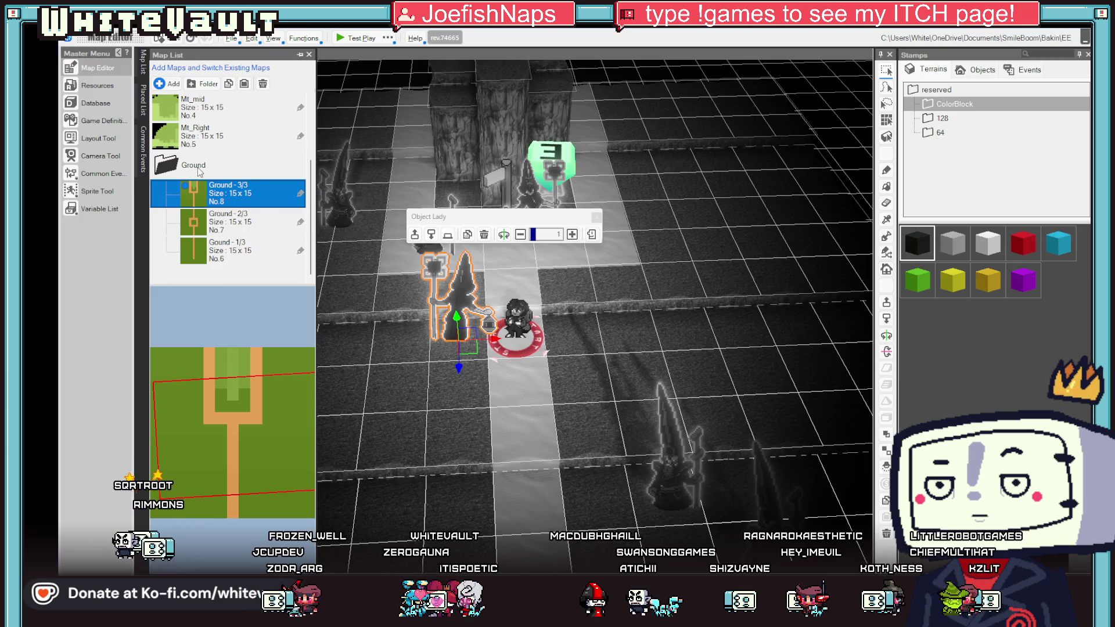
right_click(206, 166)
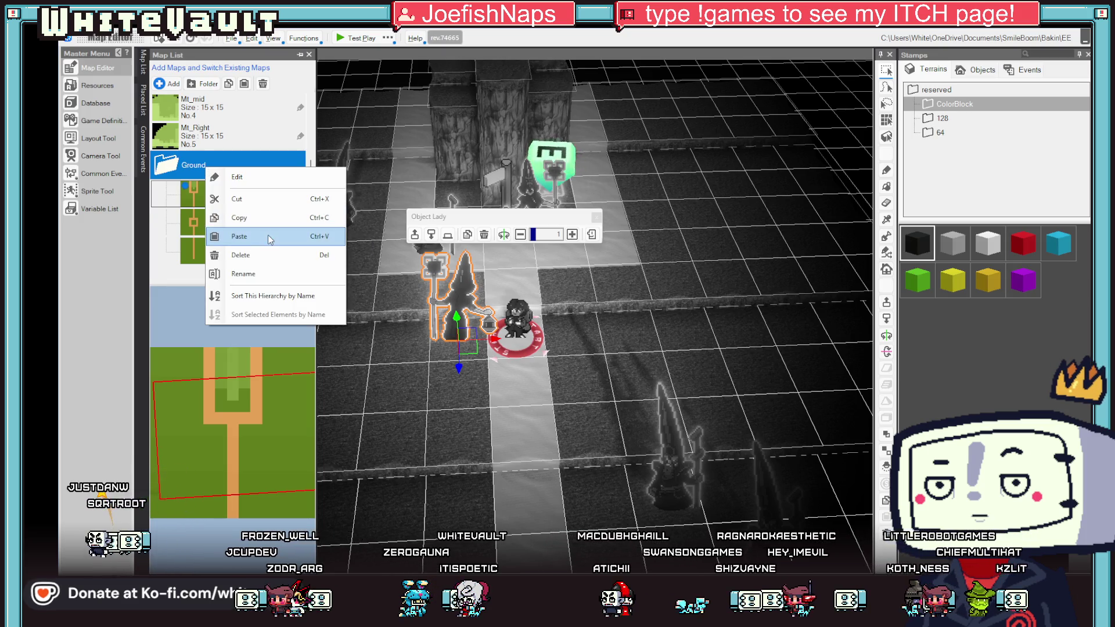
click(268, 239)
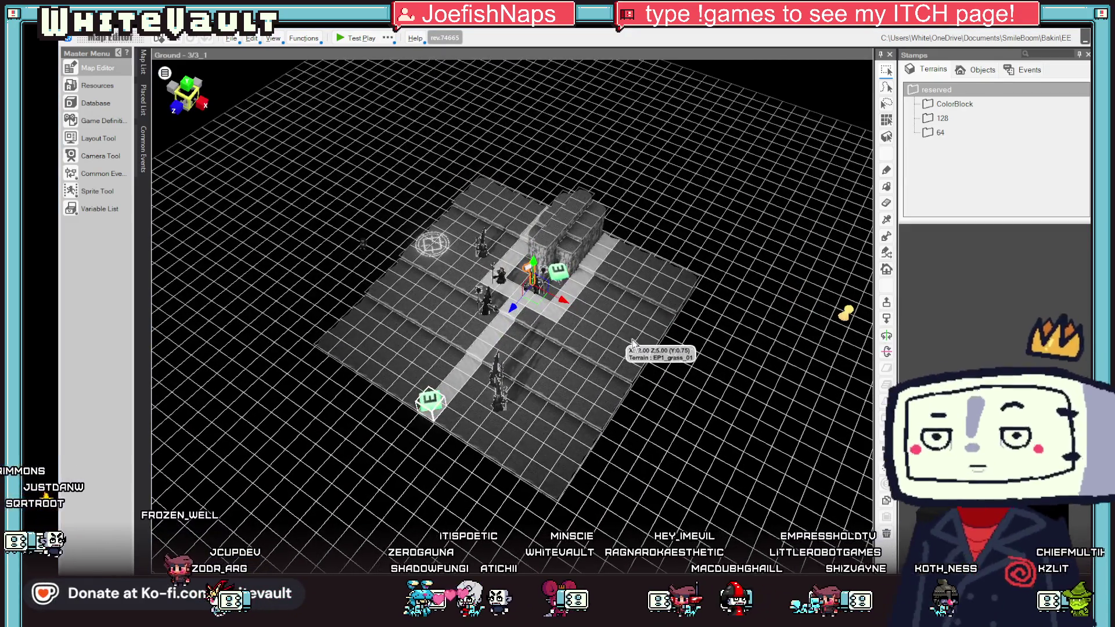
Step: Tilt the view top-down and drag the sigil event toward the map's bottom
drag(633, 343, 652, 381)
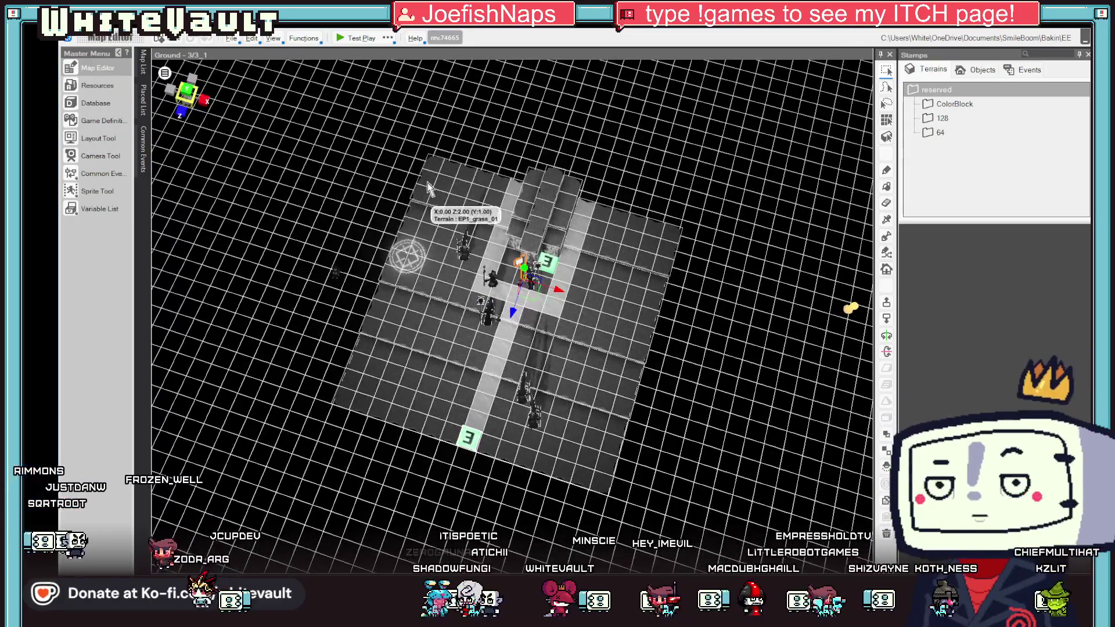
click(415, 163)
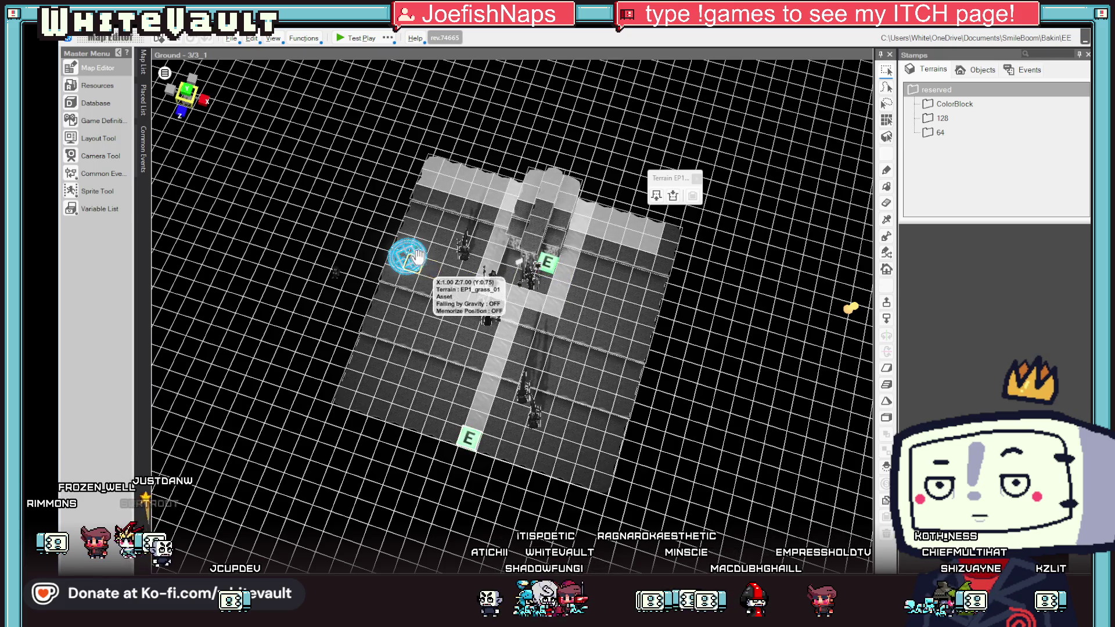
drag(412, 268, 408, 394)
Step: Box-select and delete the robed NPCs and signpost on the upper map
mouse_move(672, 154)
mouse_down()
mouse_move(429, 283)
mouse_move(405, 341)
mouse_up()
key(Delete)
mouse_move(578, 353)
mouse_down()
mouse_move(590, 386)
mouse_move(514, 428)
mouse_up()
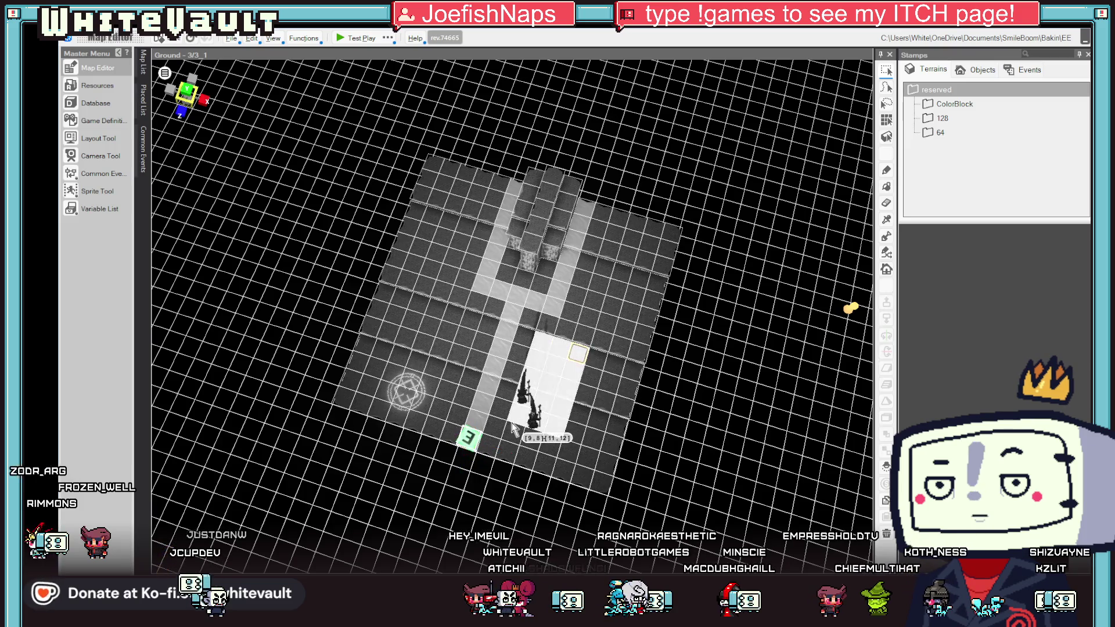
scroll(522, 429, up, 2)
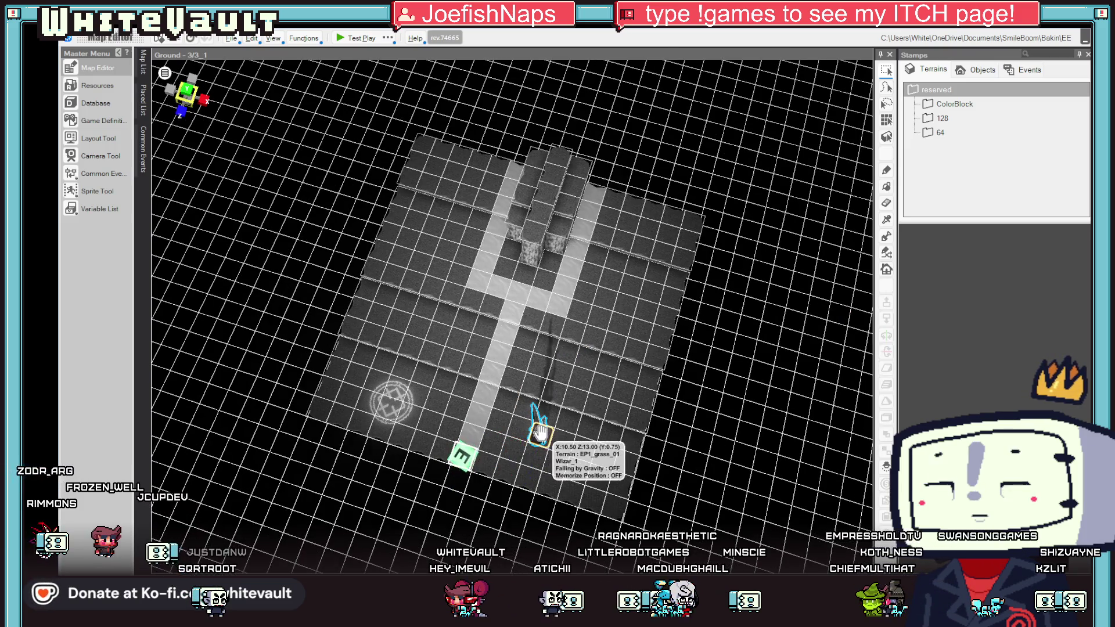
Step: Shift the sigil event right beside the wizard and deselect it
click(402, 406)
drag(420, 434, 489, 440)
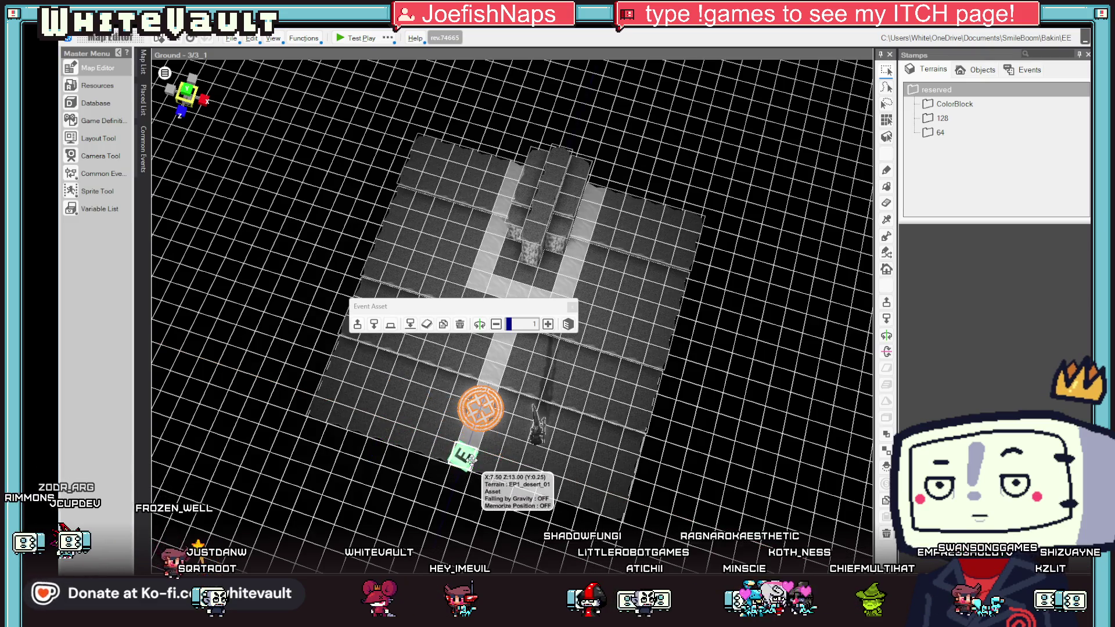
key(Escape)
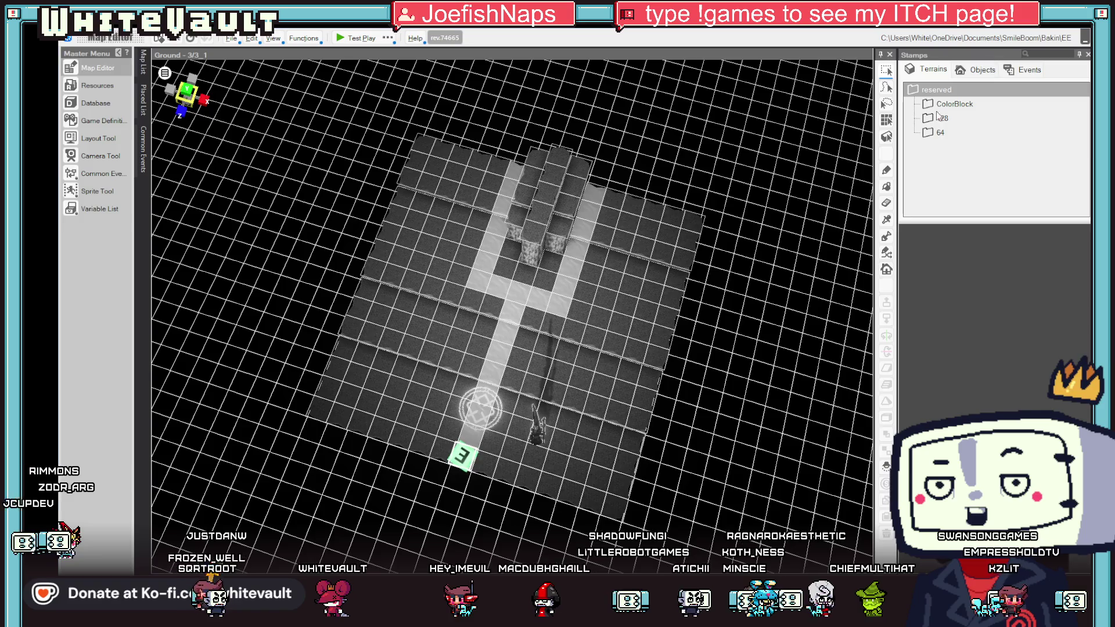
Step: Fill the right floor, T-shaped path and grey left floor with the black ColorBlock terrain
click(938, 117)
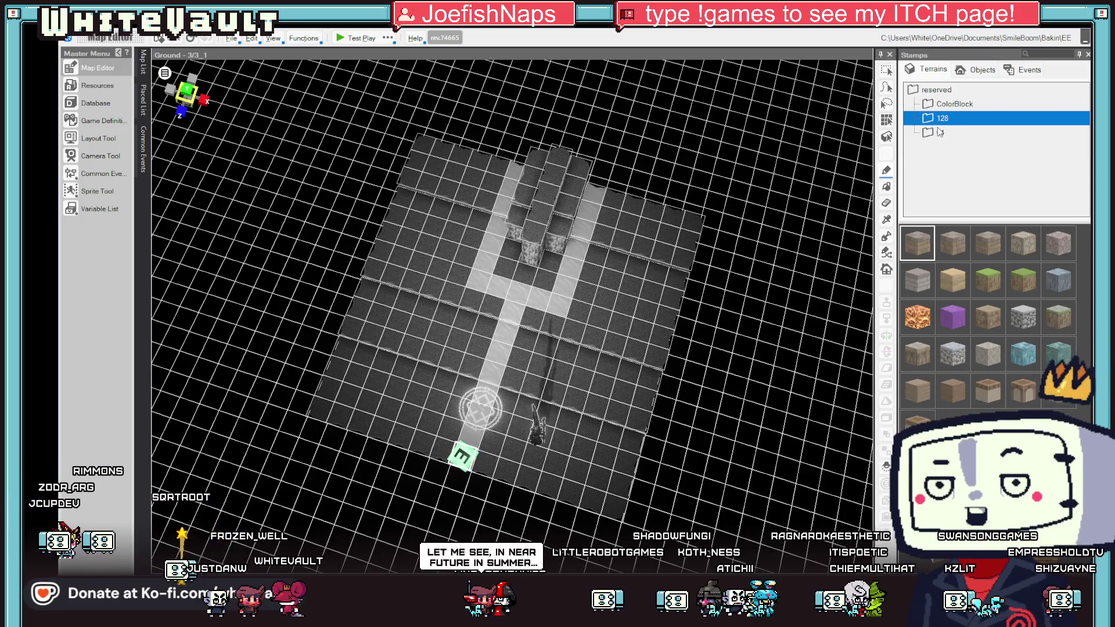
click(939, 132)
click(936, 105)
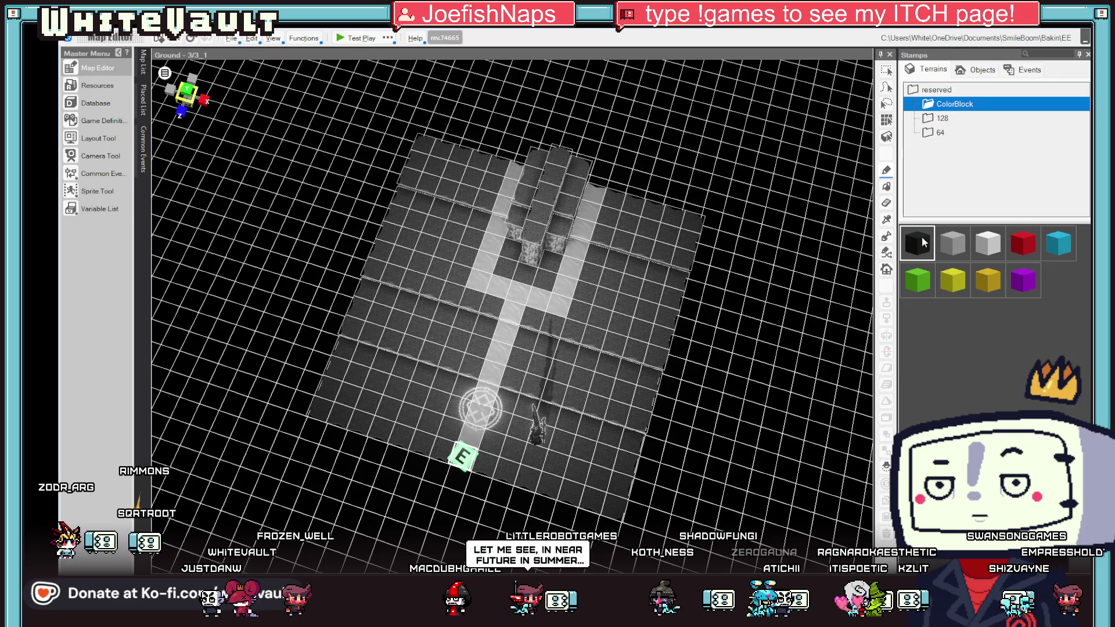
click(886, 187)
click(621, 254)
click(572, 238)
click(575, 230)
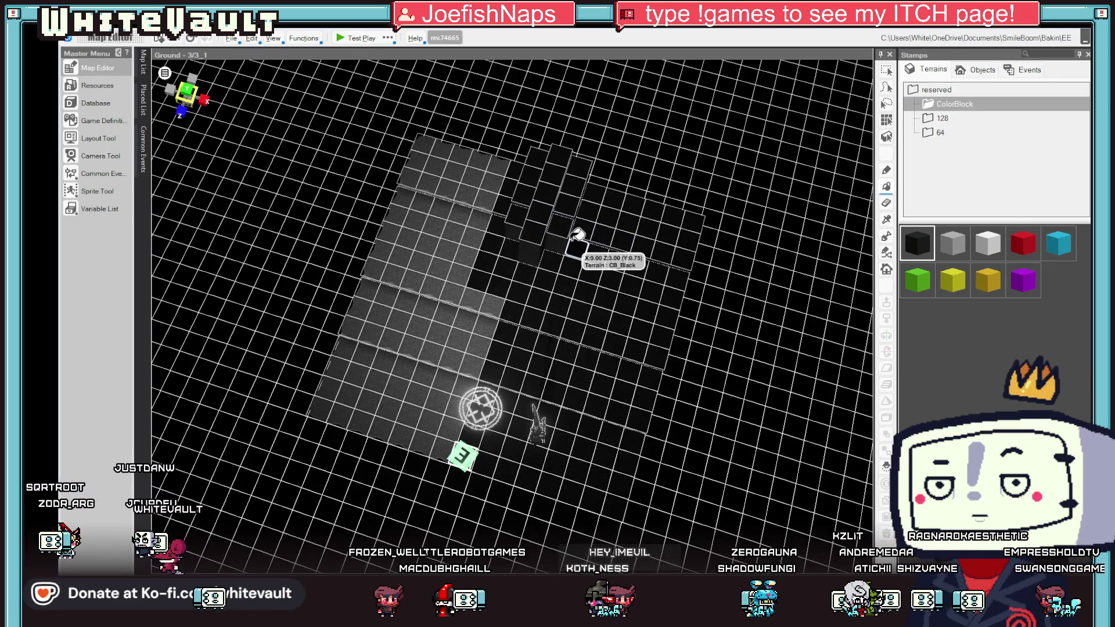
click(439, 294)
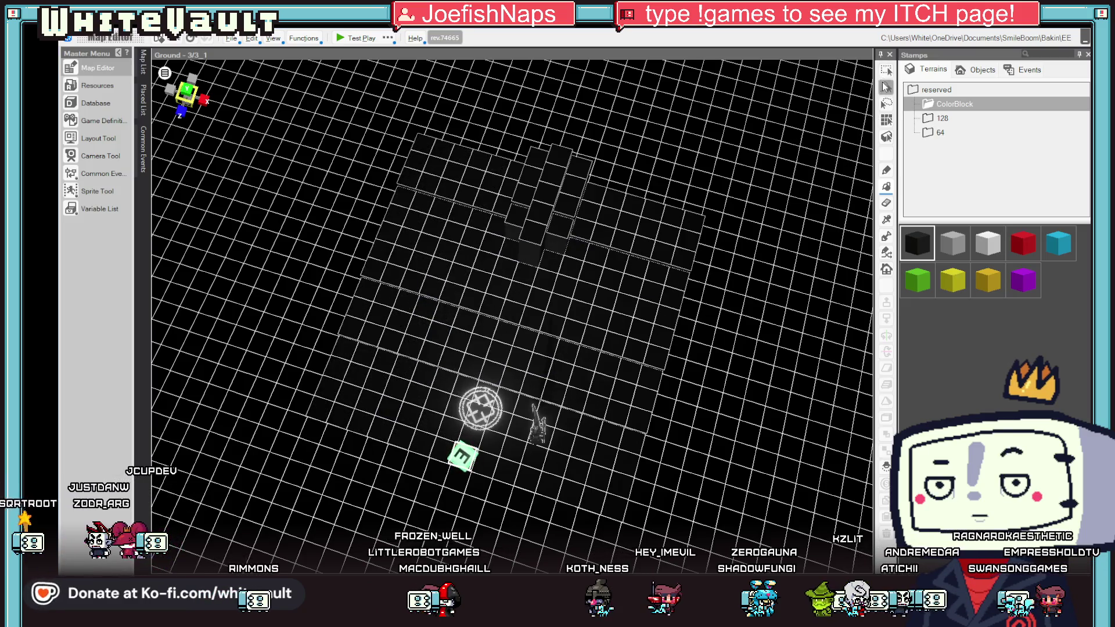
Step: Select everything and lower the raised grey blocks until they are gone, then deselect the wizard
key(ctrl+a)
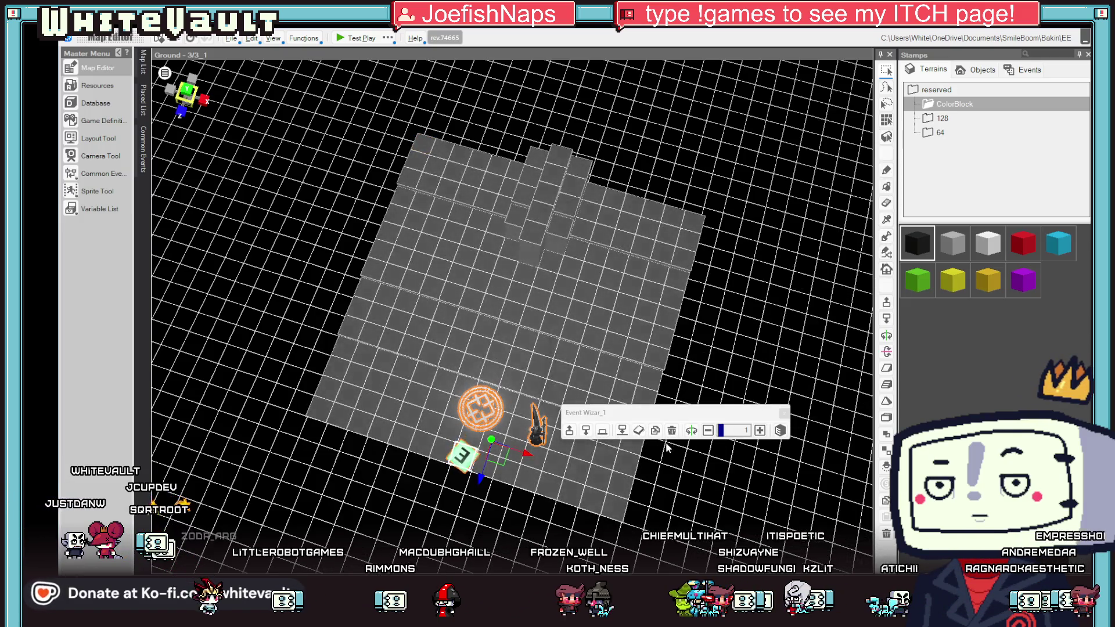
click(887, 320)
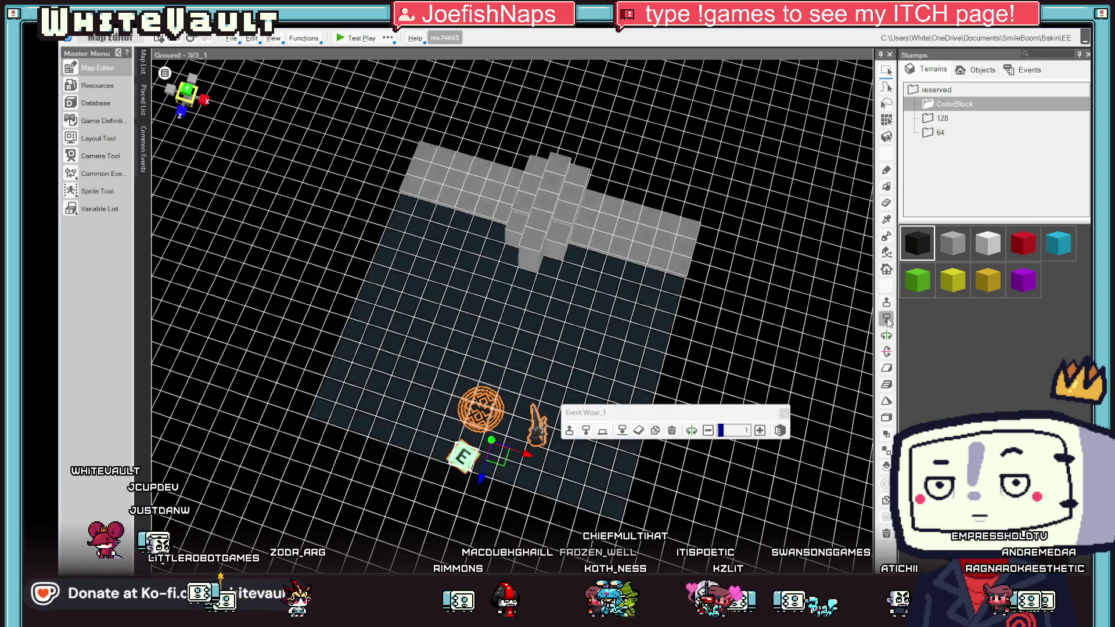
click(886, 320)
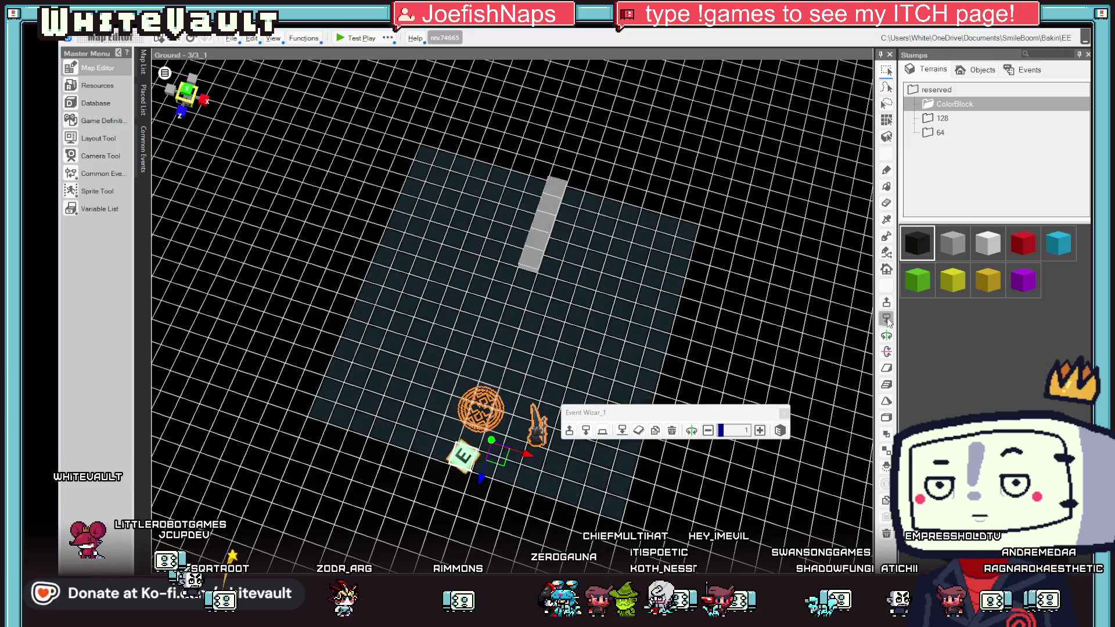
click(886, 320)
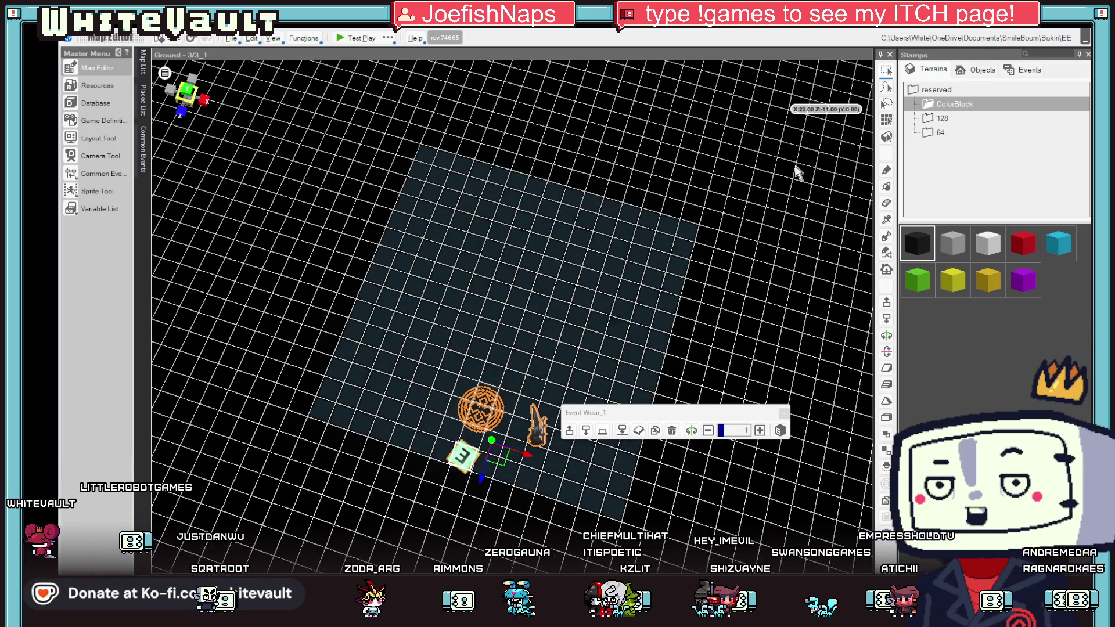
click(459, 462)
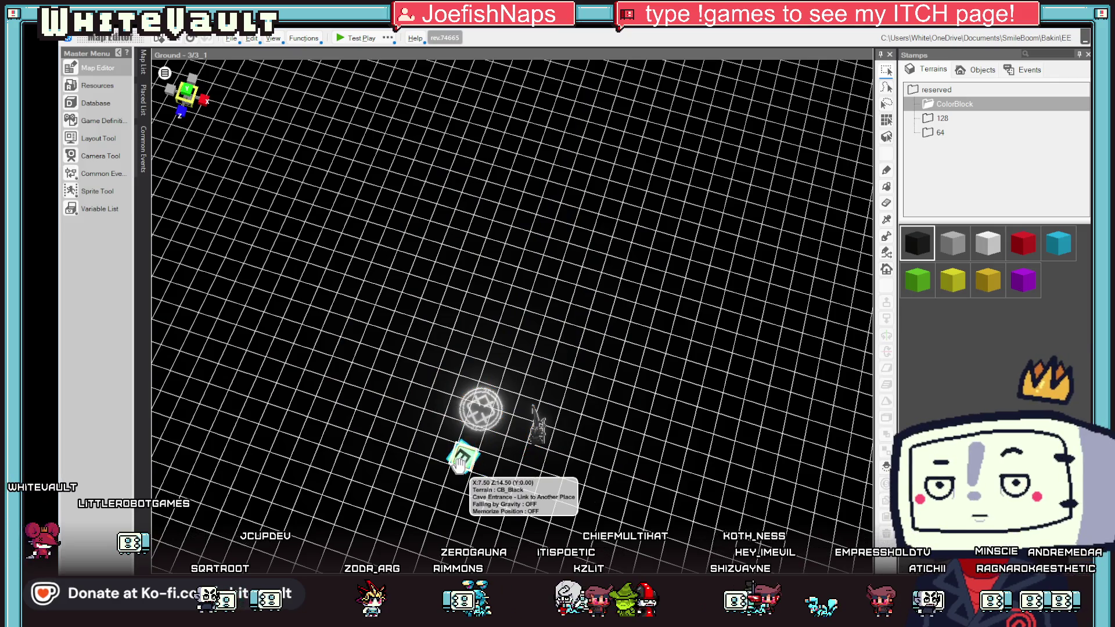
Step: Move the cave entrance event nearer the glowing circle
click(462, 457)
click(328, 534)
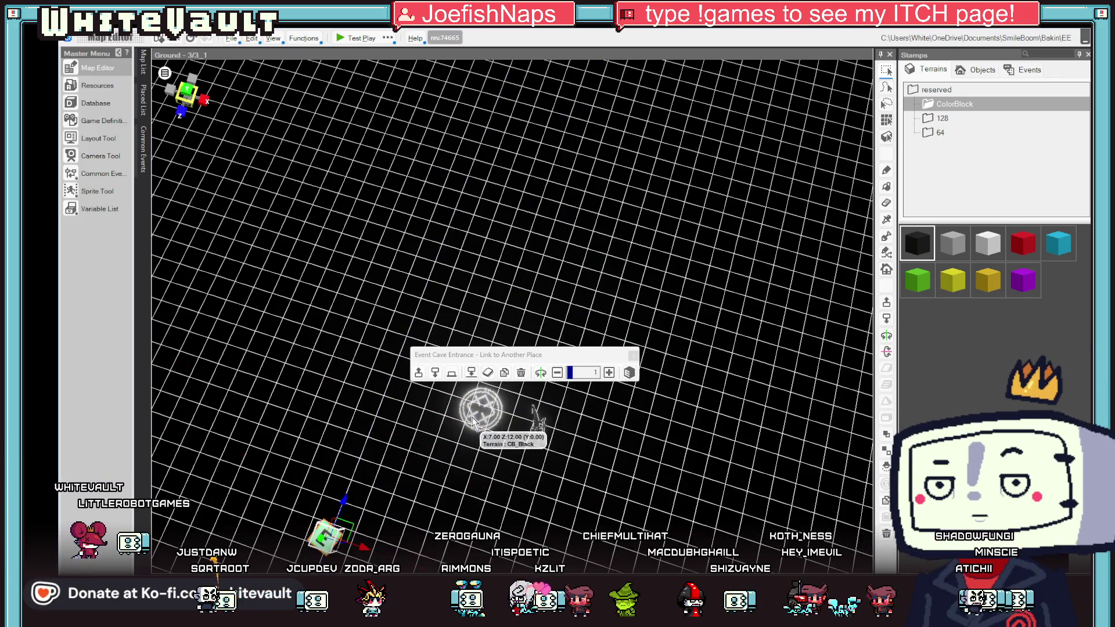
click(482, 410)
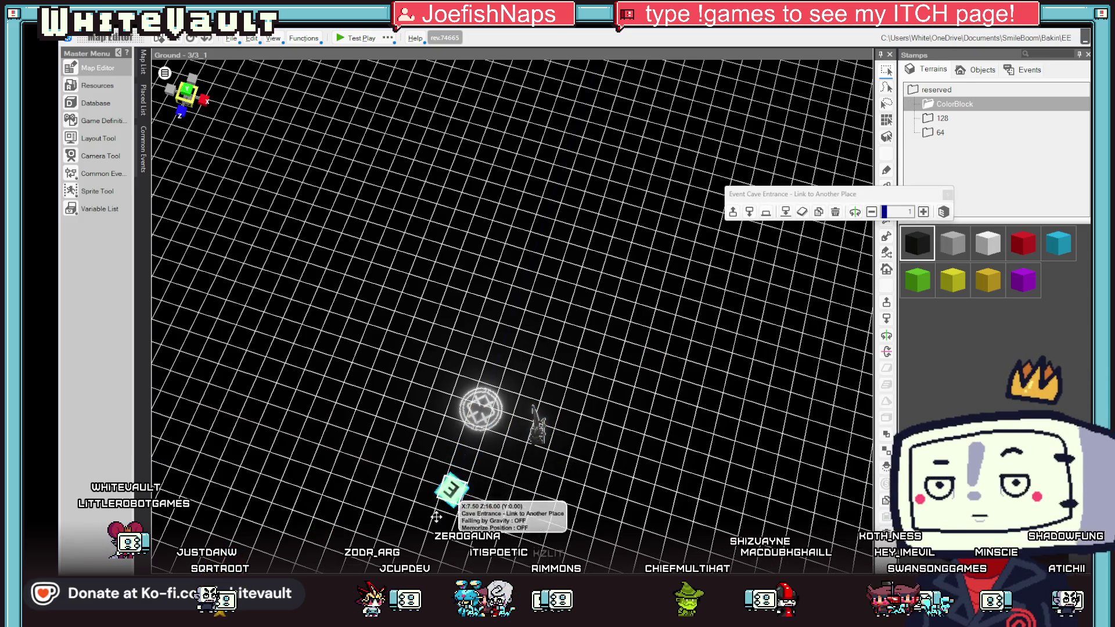
Step: Make the glowing circle the starting point, place the wizard just above it, and test-play
right_click(480, 416)
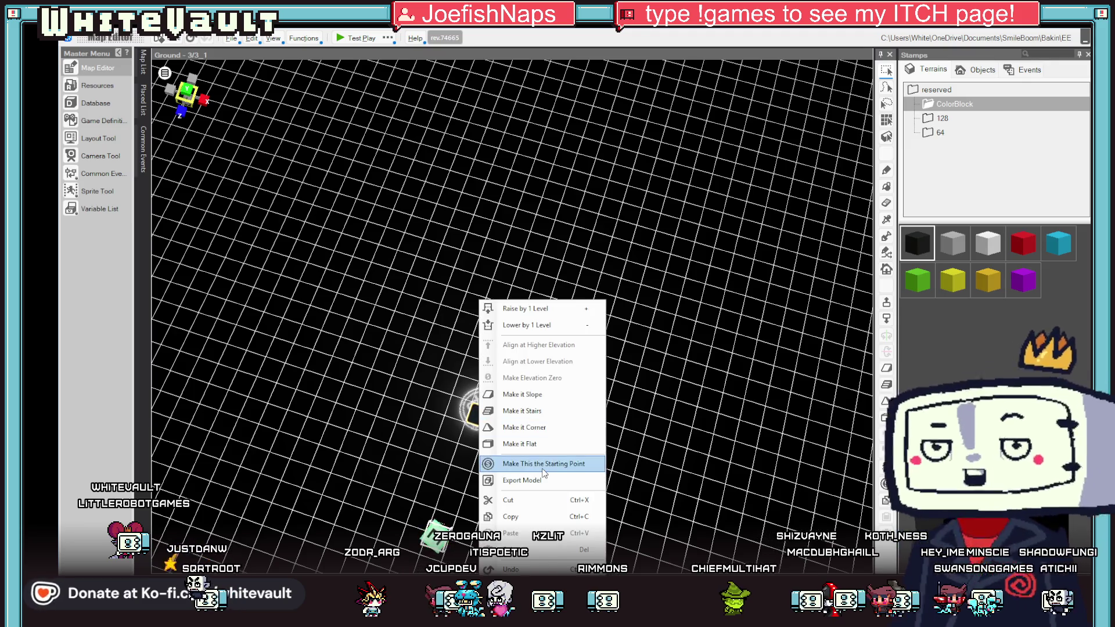
click(556, 455)
mouse_move(540, 426)
mouse_down()
mouse_move(519, 290)
mouse_move(530, 306)
mouse_up()
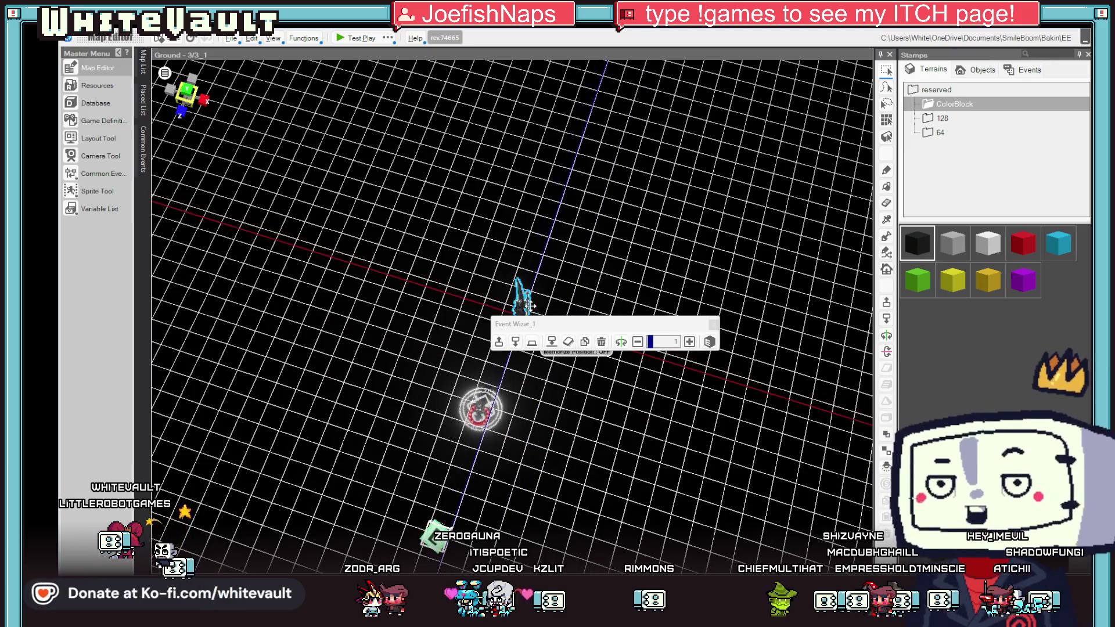
click(360, 37)
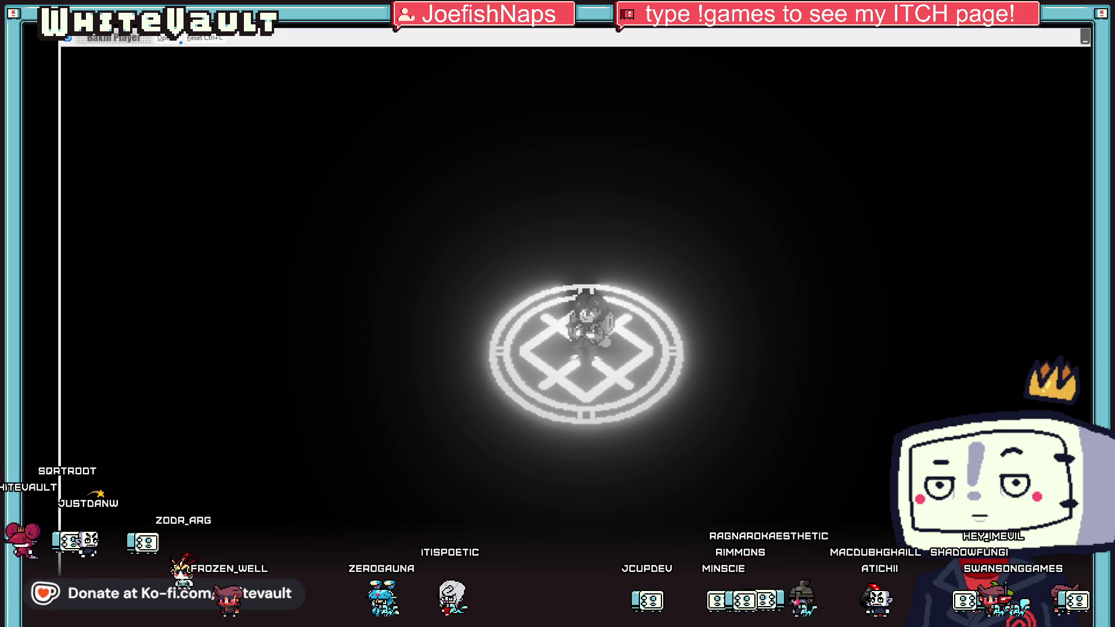
key(alt+F4)
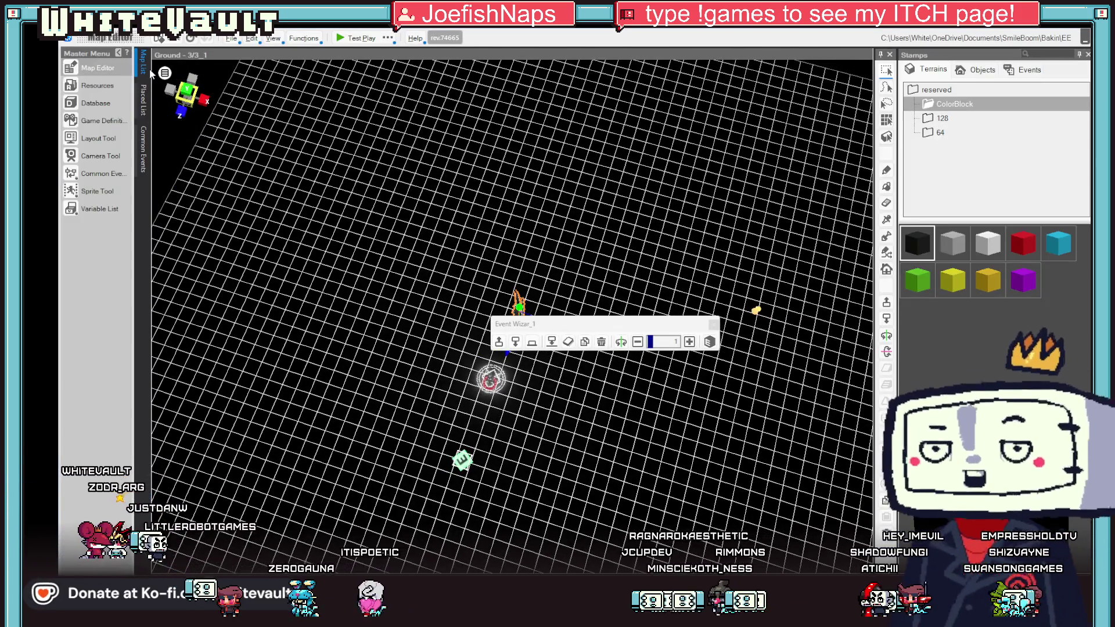
Step: Open the Mt_Right map and inspect Event_1_2_1_1's event settings
click(143, 64)
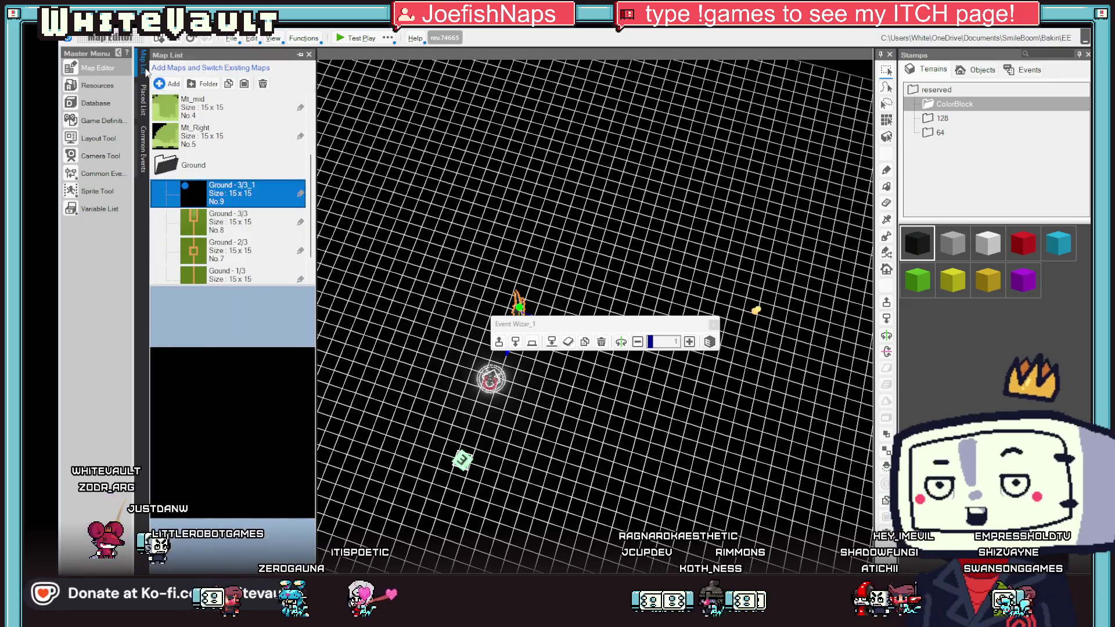
click(209, 137)
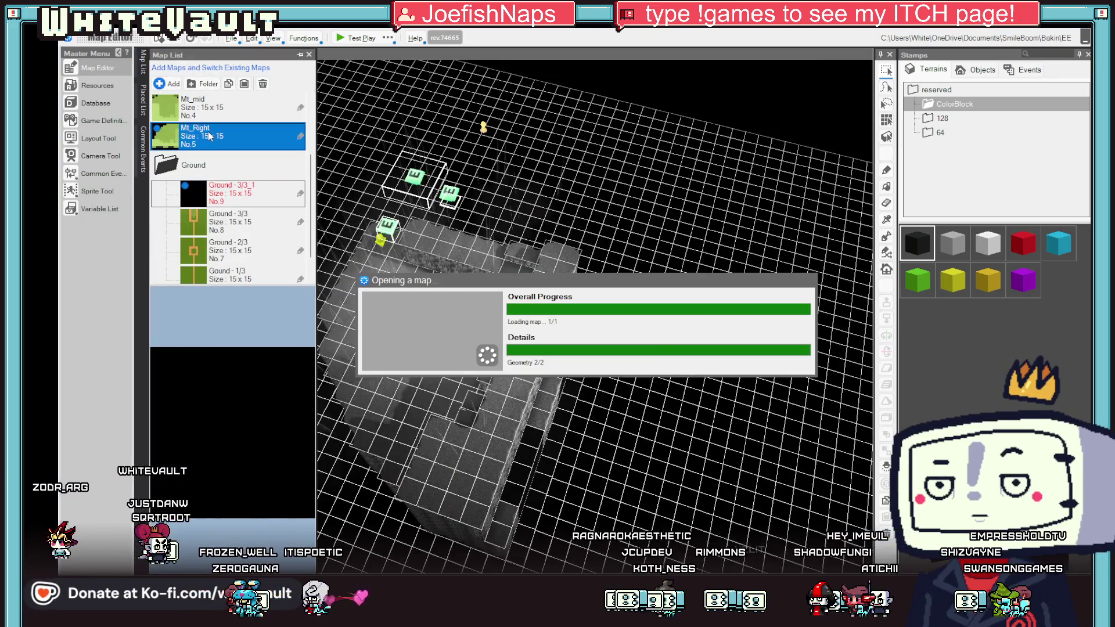
click(407, 299)
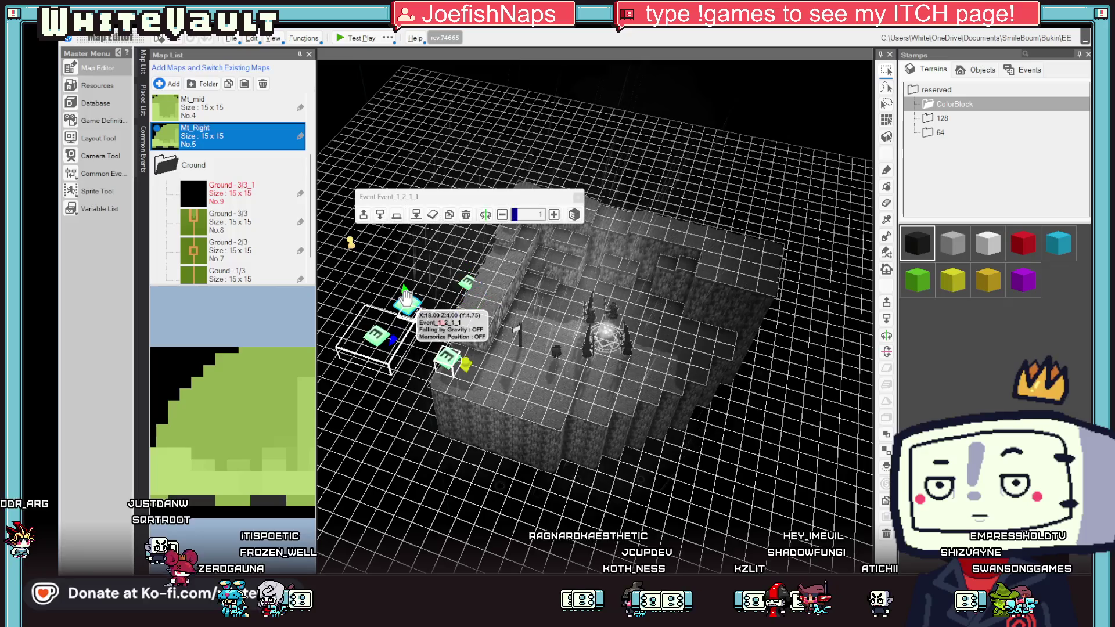
double_click(406, 299)
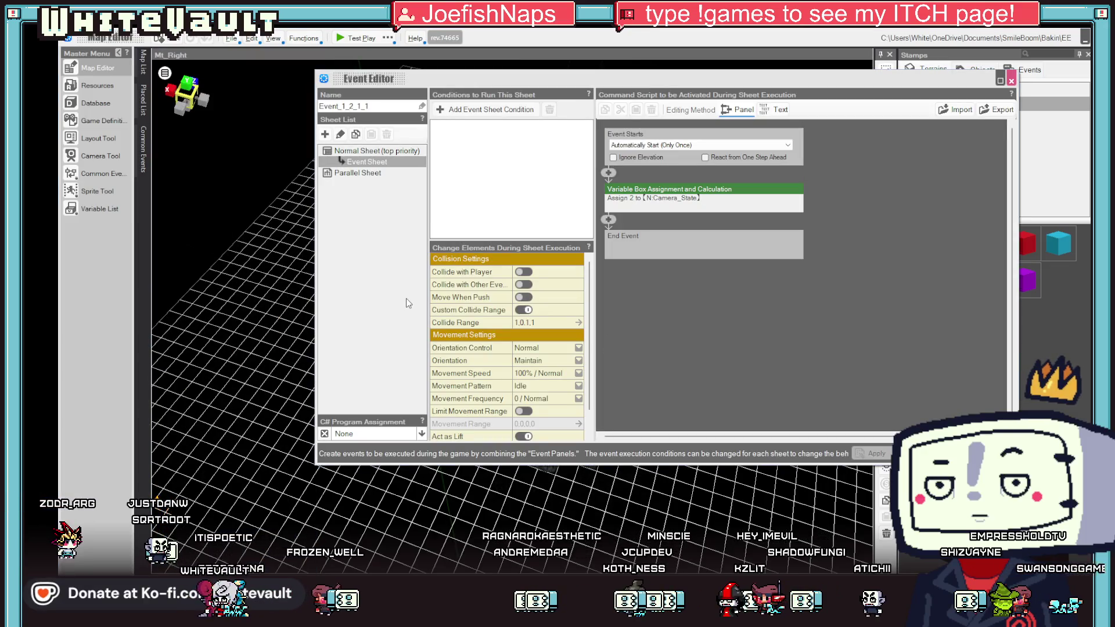
click(1012, 78)
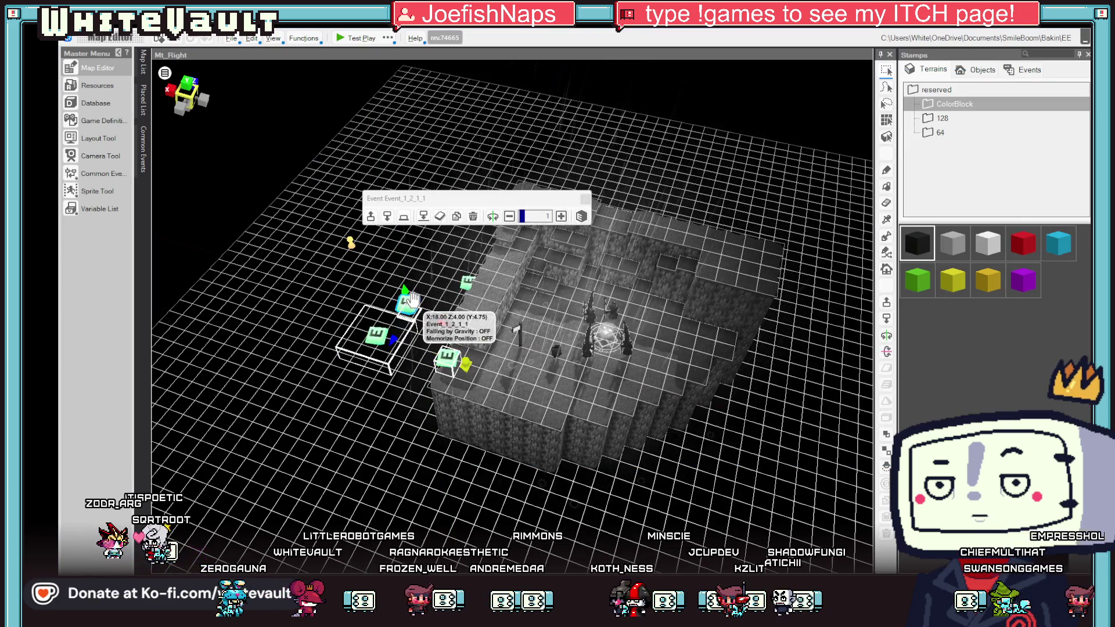
double_click(415, 305)
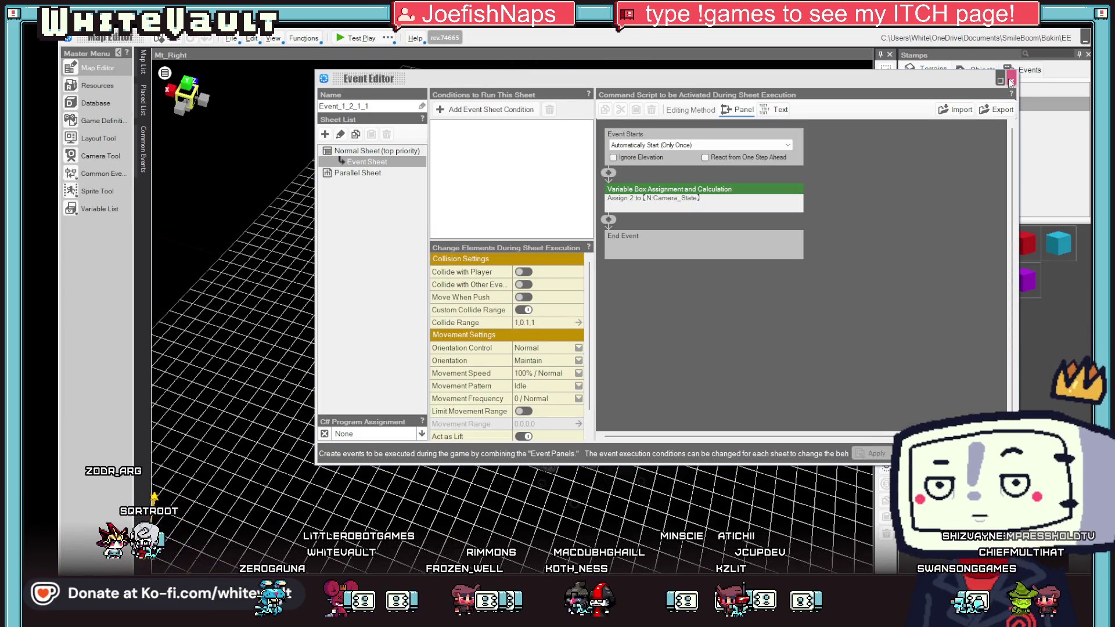
click(1011, 81)
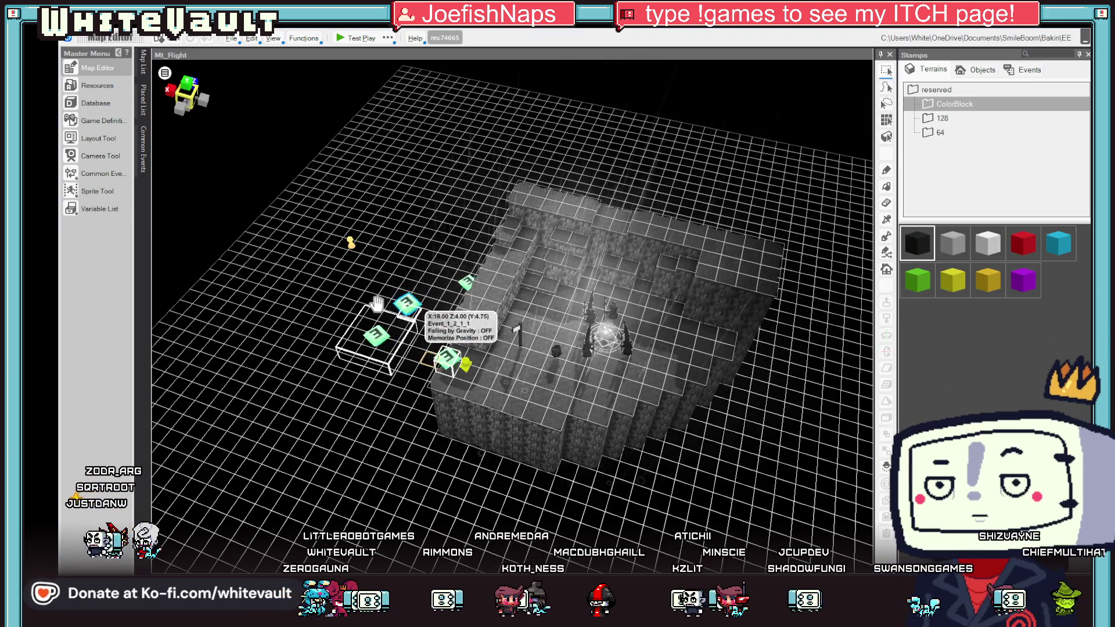
Step: Open the Ground - 3/3_1 map and check the tile options on its empty grid
mouse_move(142, 63)
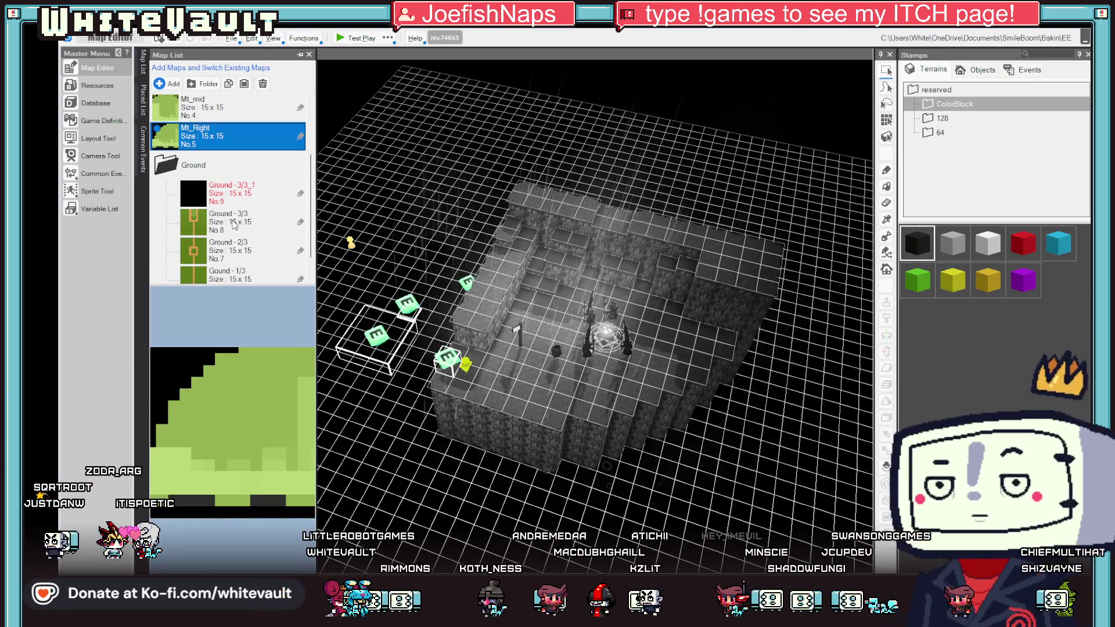
double_click(231, 194)
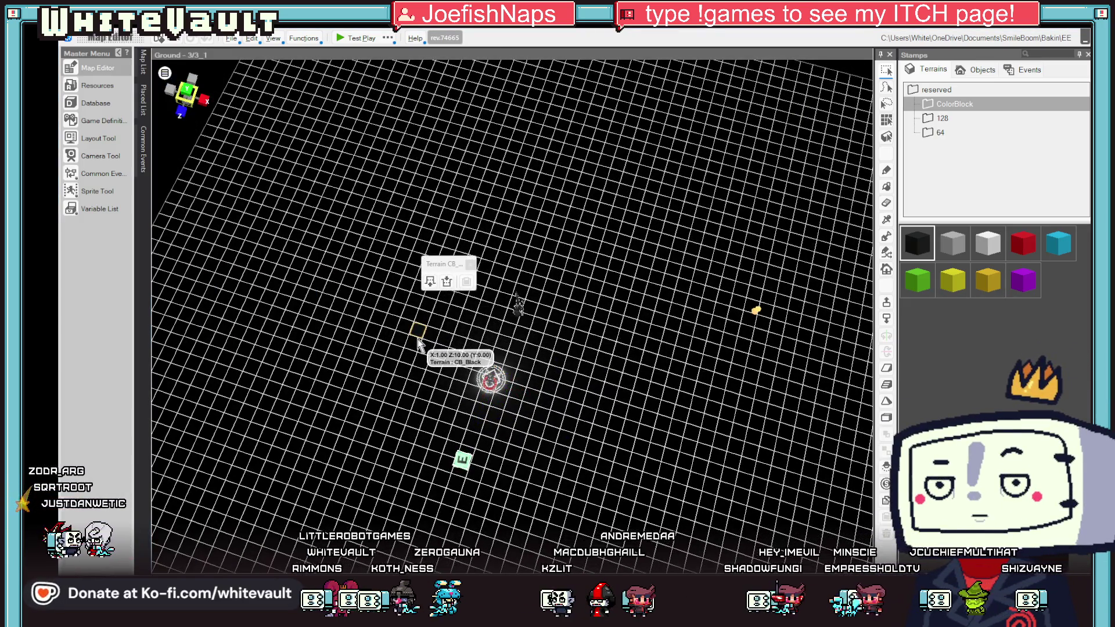
right_click(405, 347)
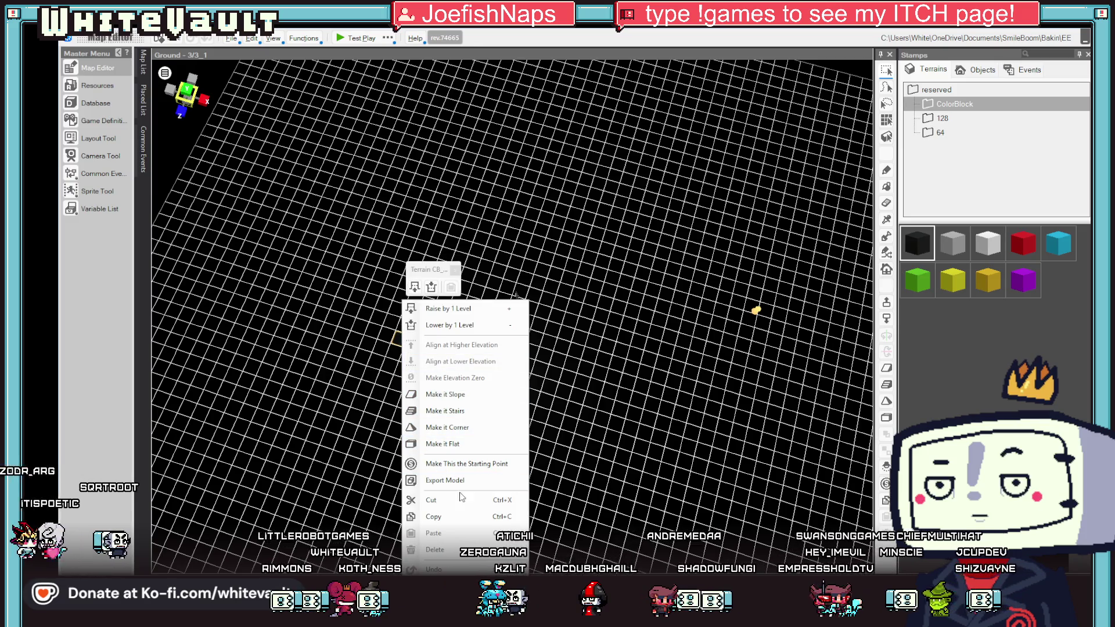
click(144, 65)
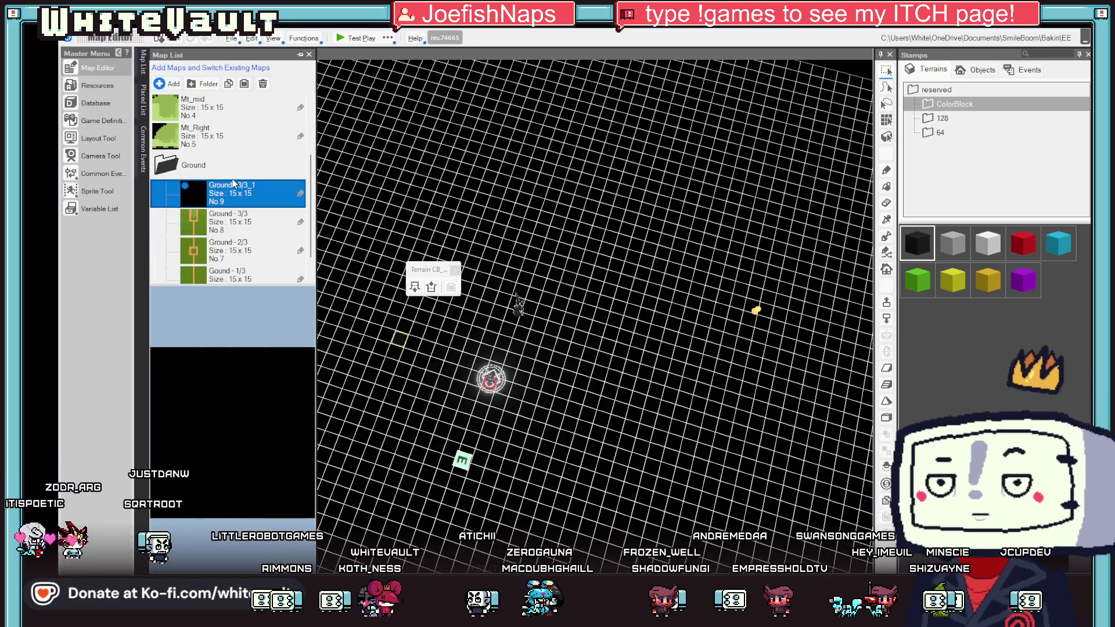
Step: Back on Mt_Right, copy the Event_1_2_1_1 event
click(226, 131)
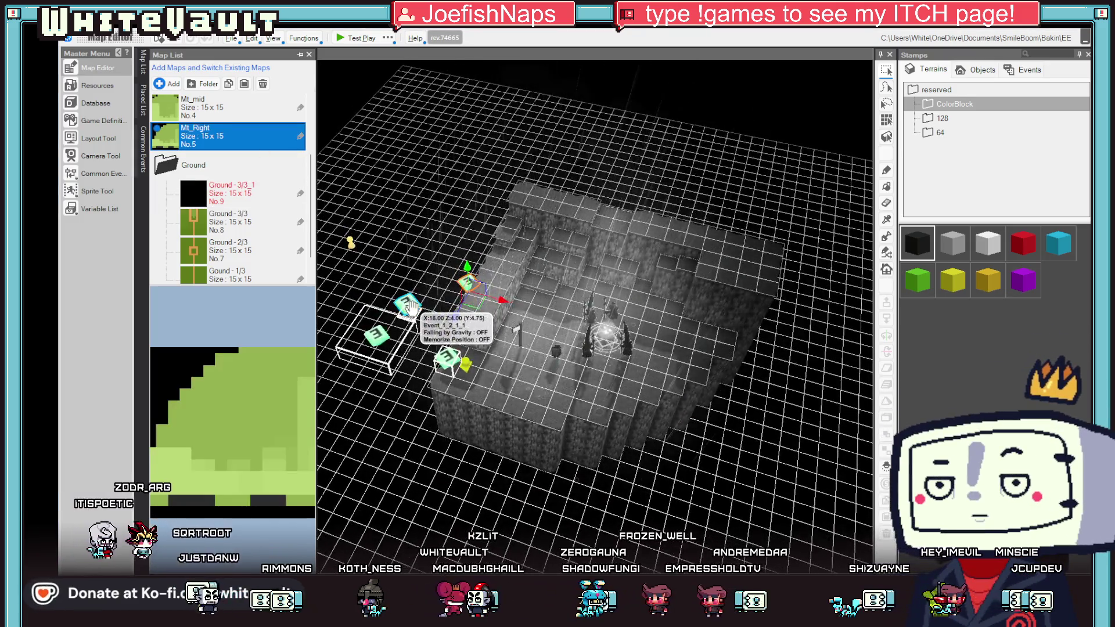
click(407, 303)
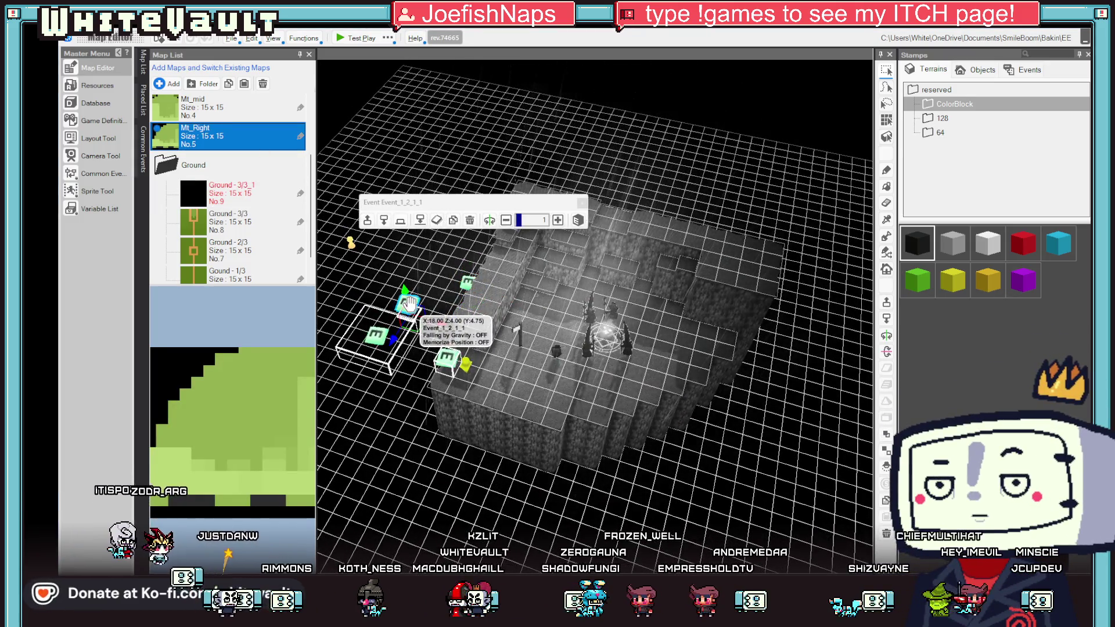
right_click(411, 298)
click(442, 516)
key(ctrl+v)
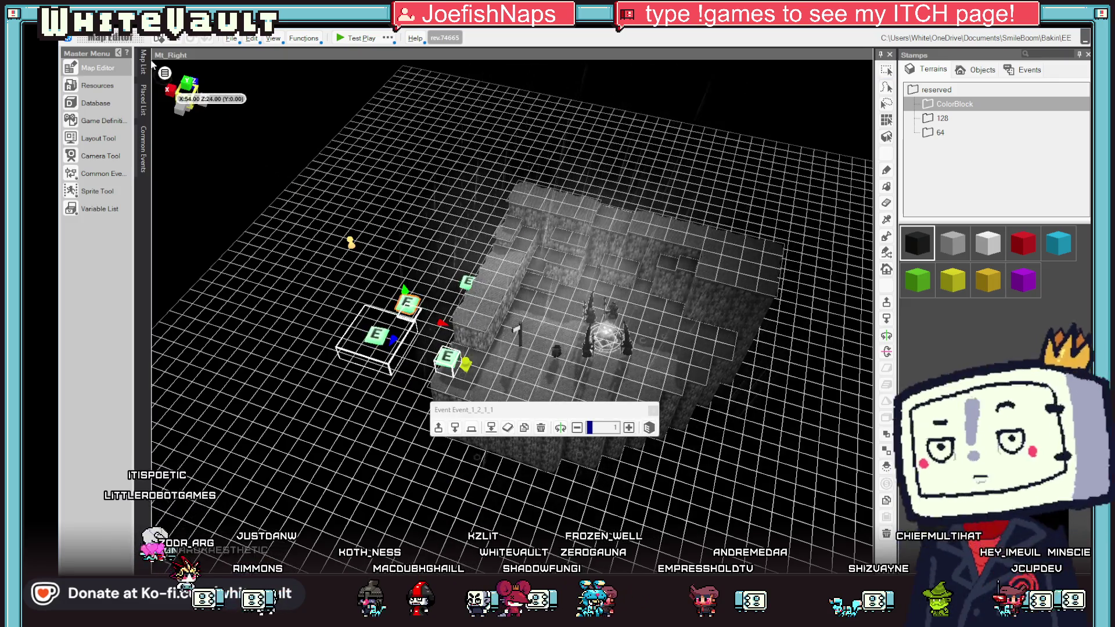
Step: Switch to Ground - 3/3_1, select the pasted Event_1_2_1_1_1, and test-play the map
mouse_move(144, 65)
click(226, 193)
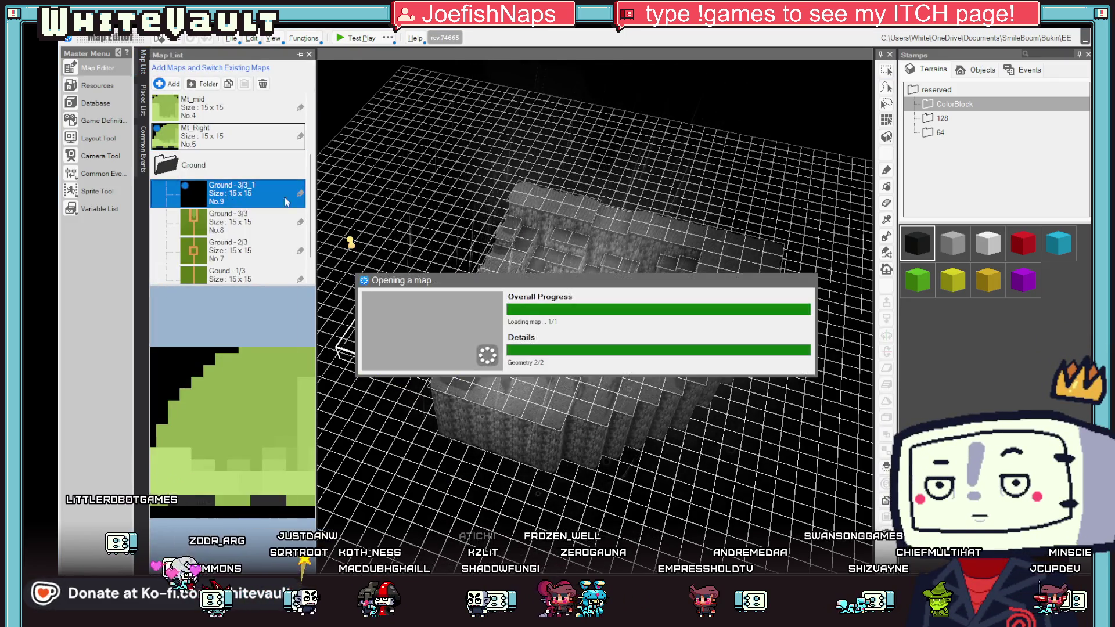
click(431, 319)
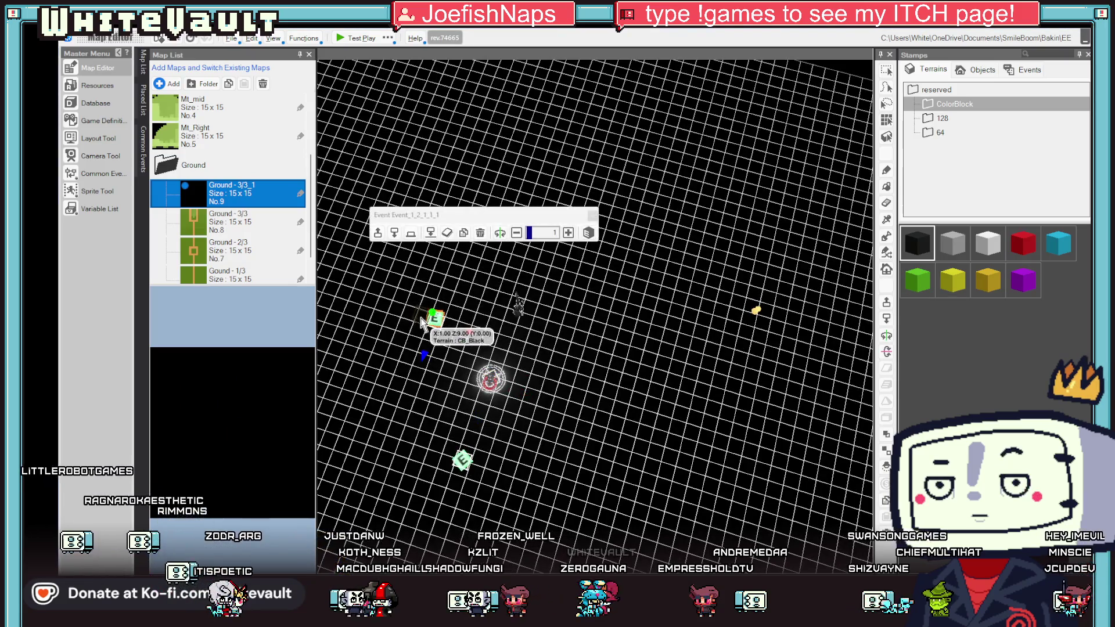
click(346, 40)
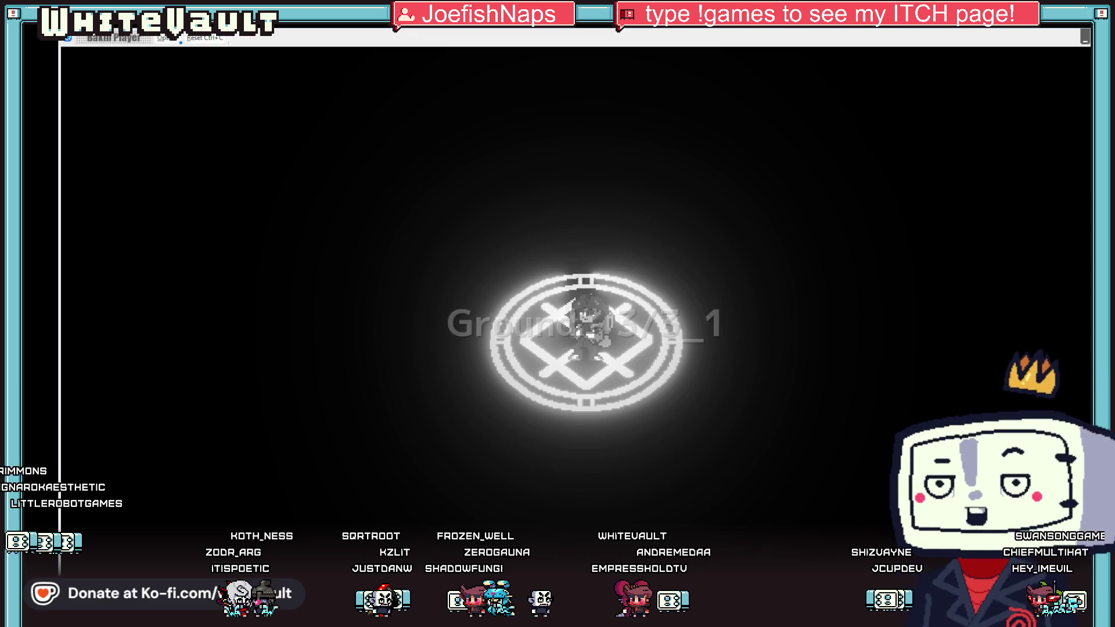
Step: Choose Camera_State as the variable in the copied event's assignment command
key(Escape)
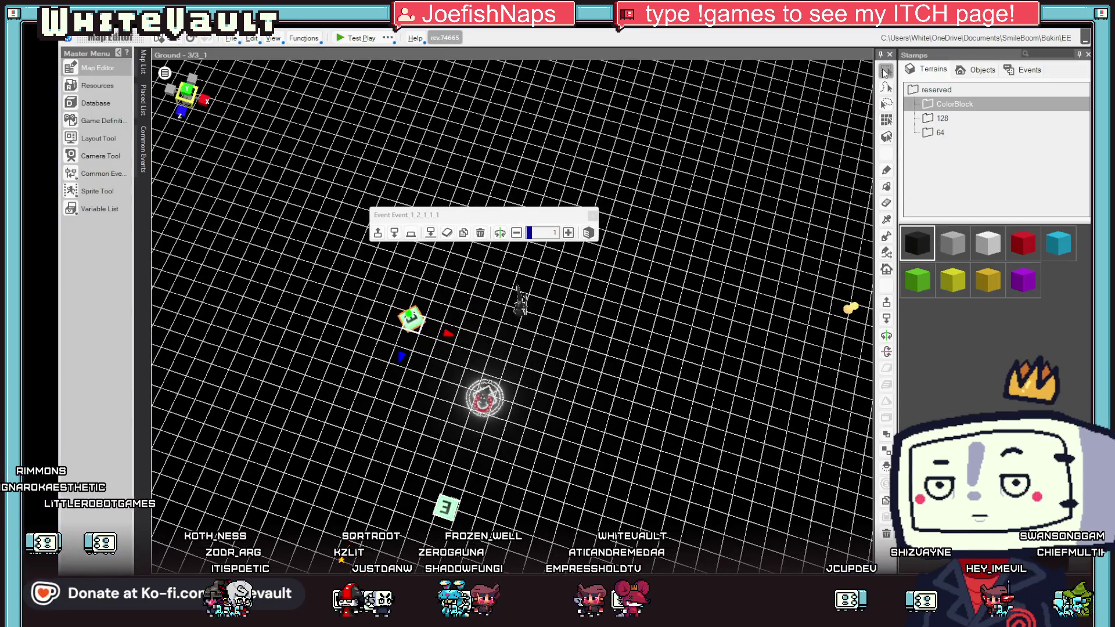
double_click(409, 324)
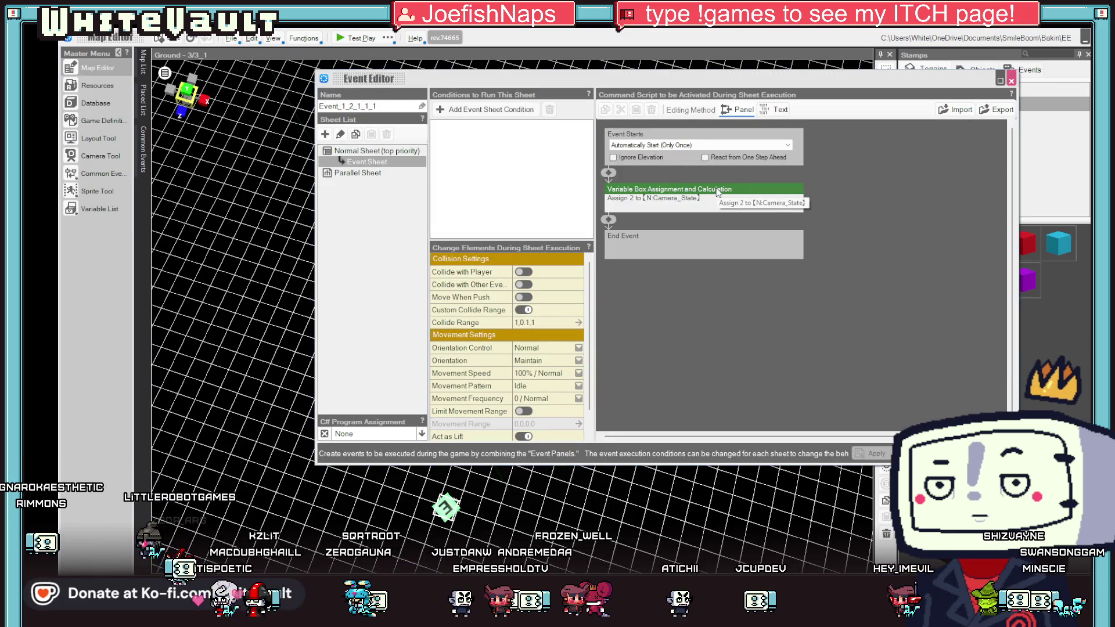
click(718, 191)
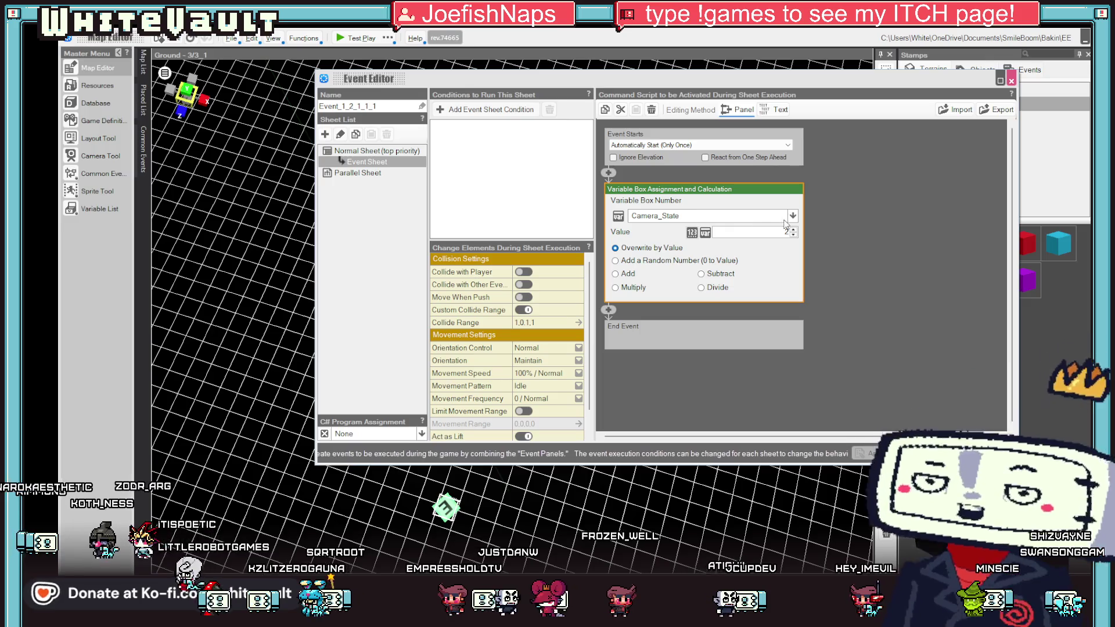
click(792, 216)
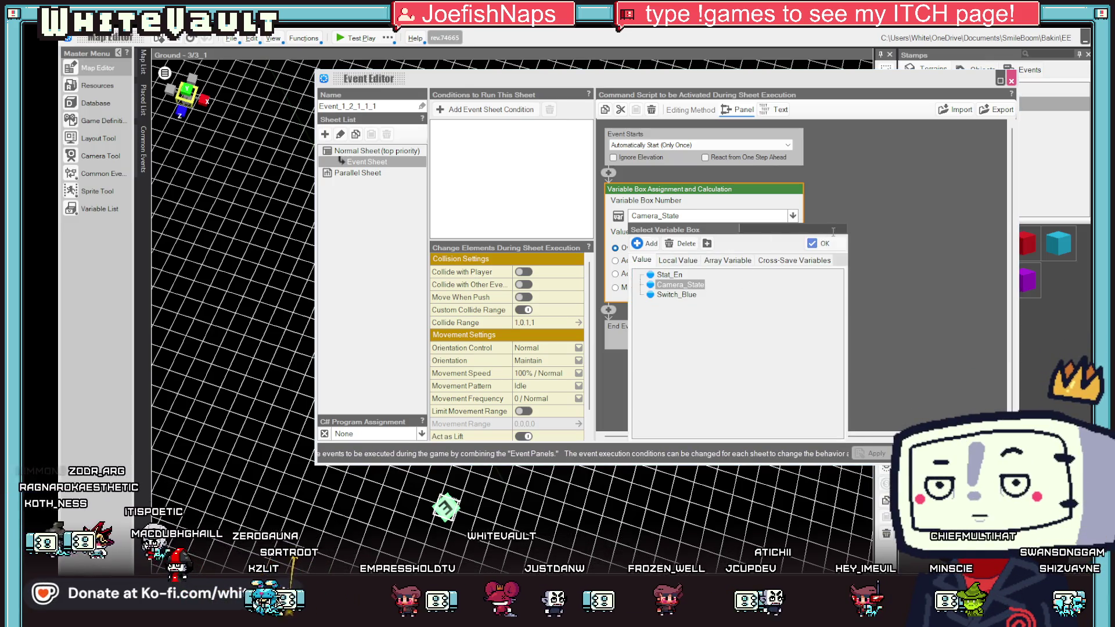
click(893, 237)
Step: Set the assigned value to 2, apply the event changes, and open the common events editor
click(754, 195)
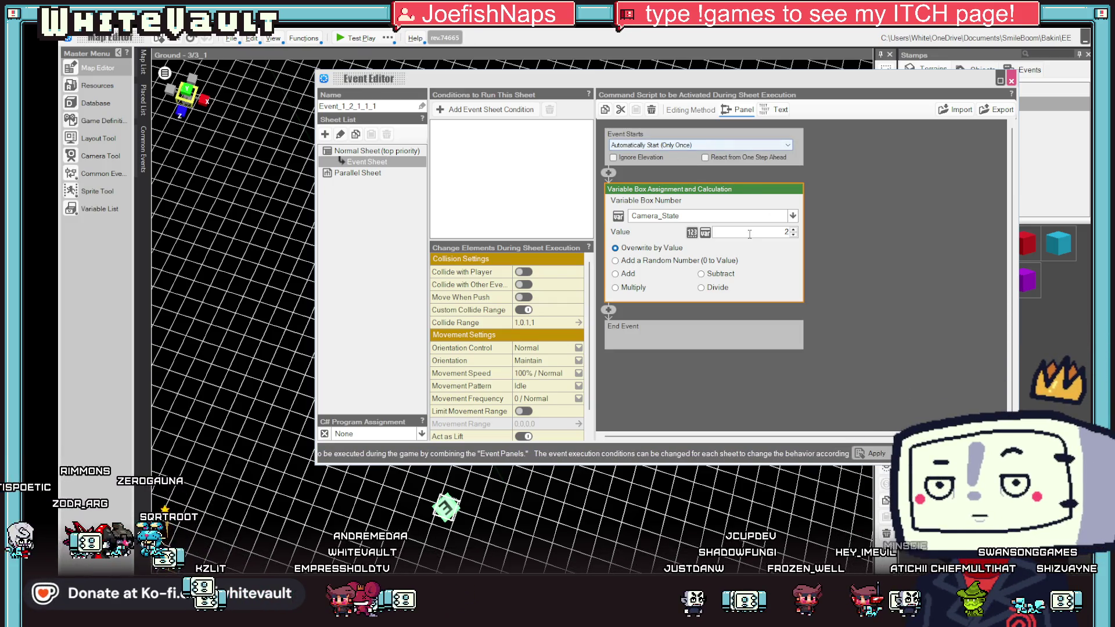
click(887, 454)
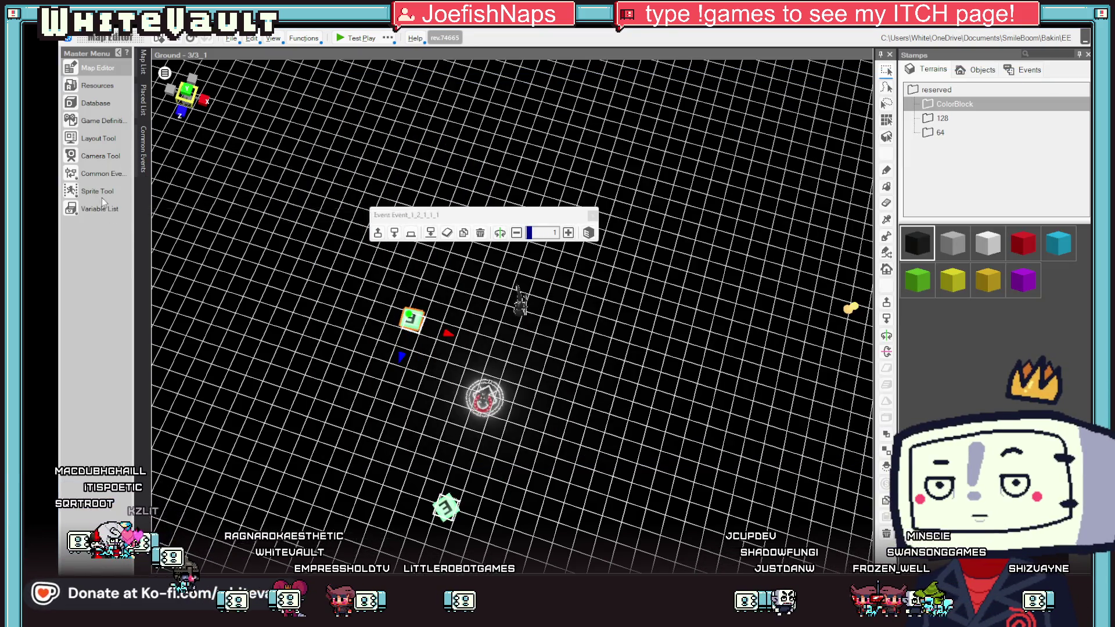
click(103, 175)
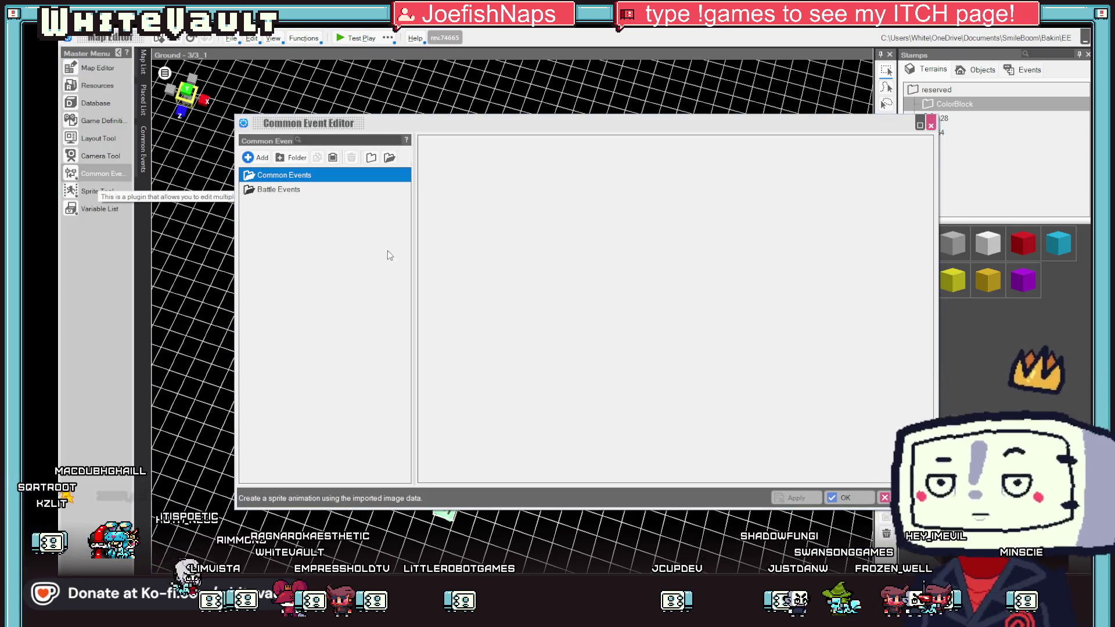
key(Escape)
click(88, 206)
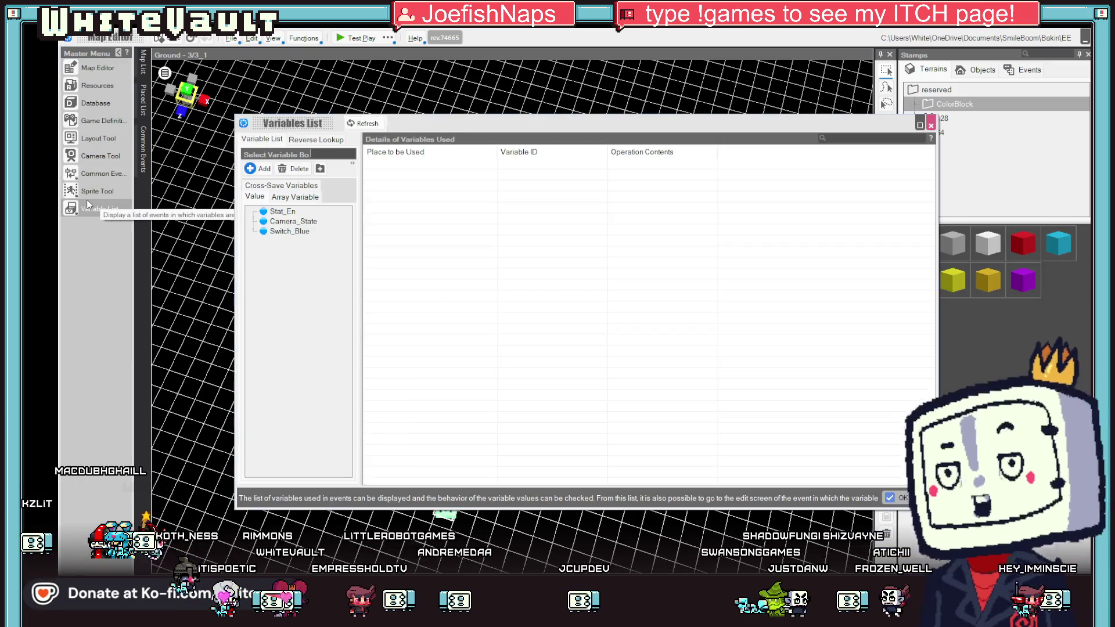
click(302, 221)
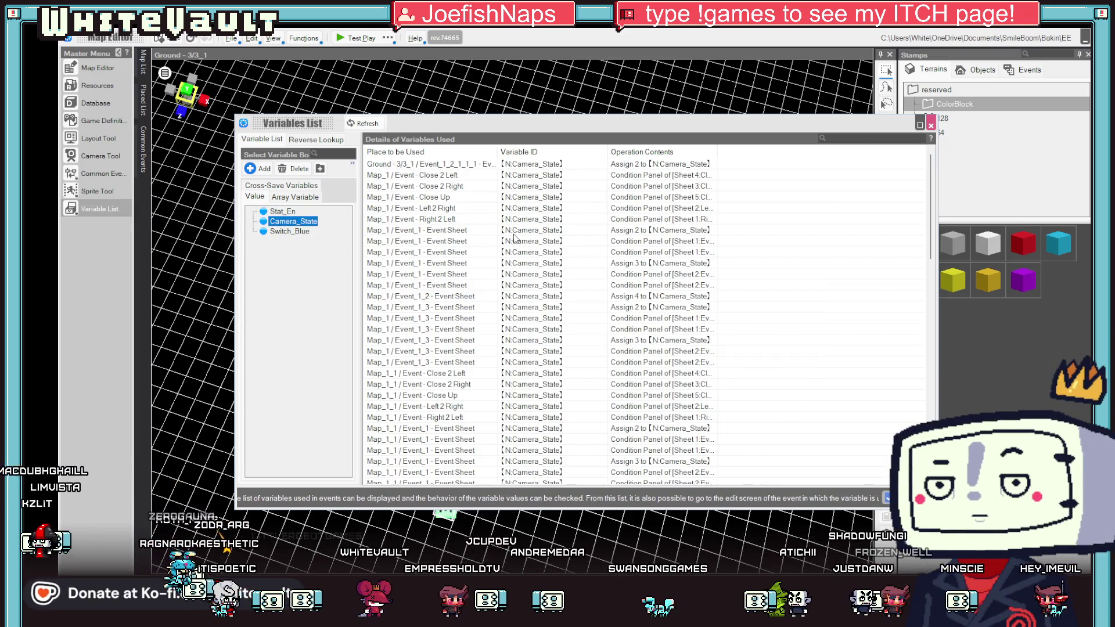
scroll(704, 299, down, 9)
click(98, 173)
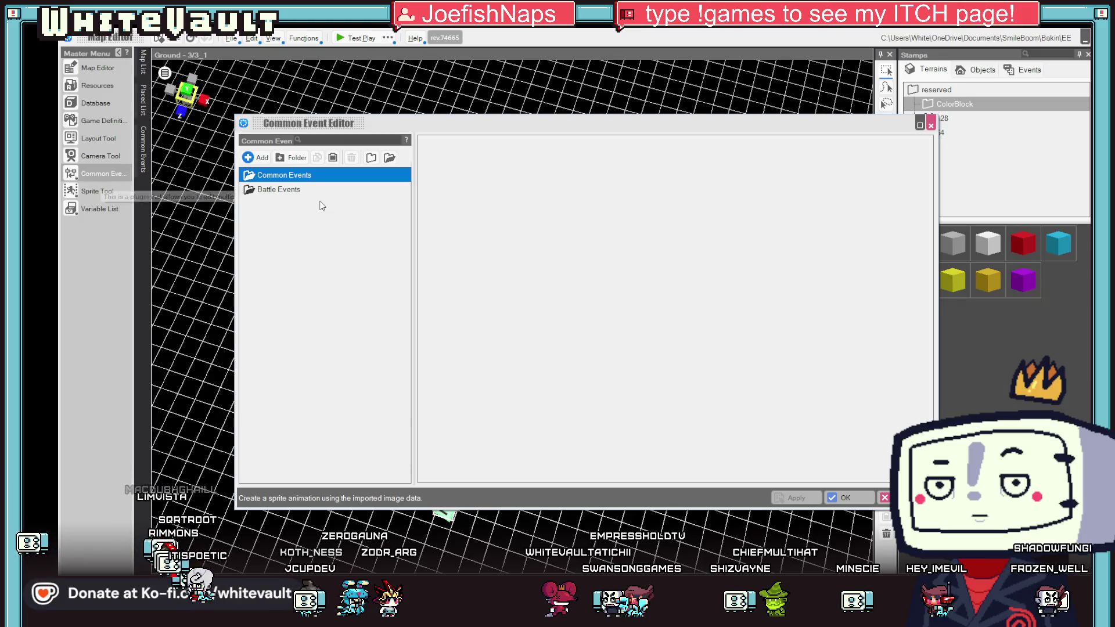
click(932, 125)
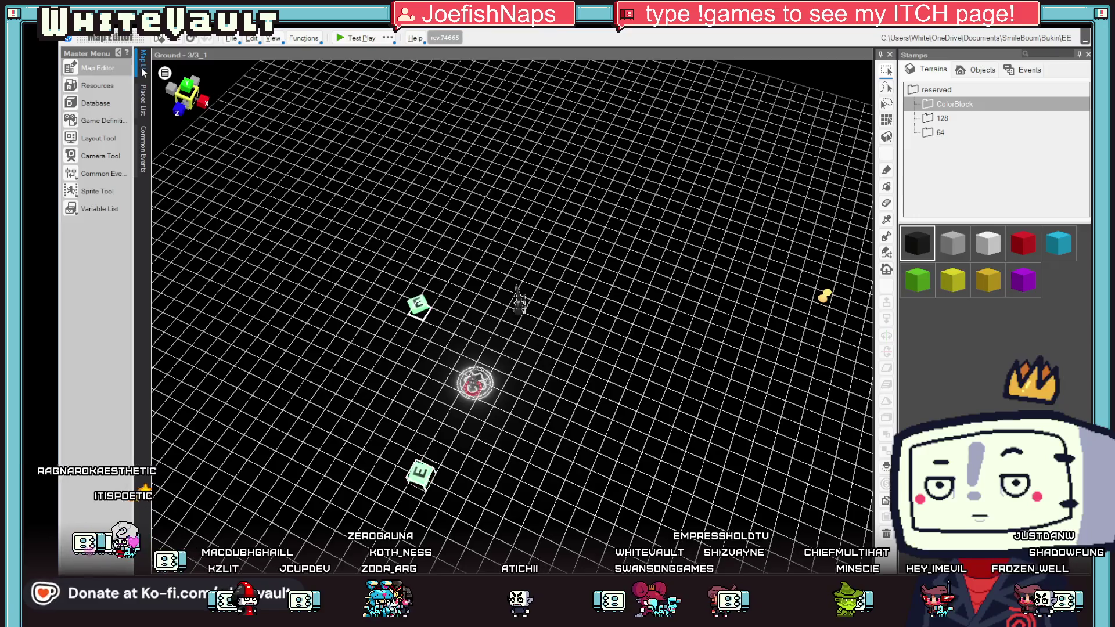
Step: Open the Mt_Right map and select one of its events
mouse_move(146, 67)
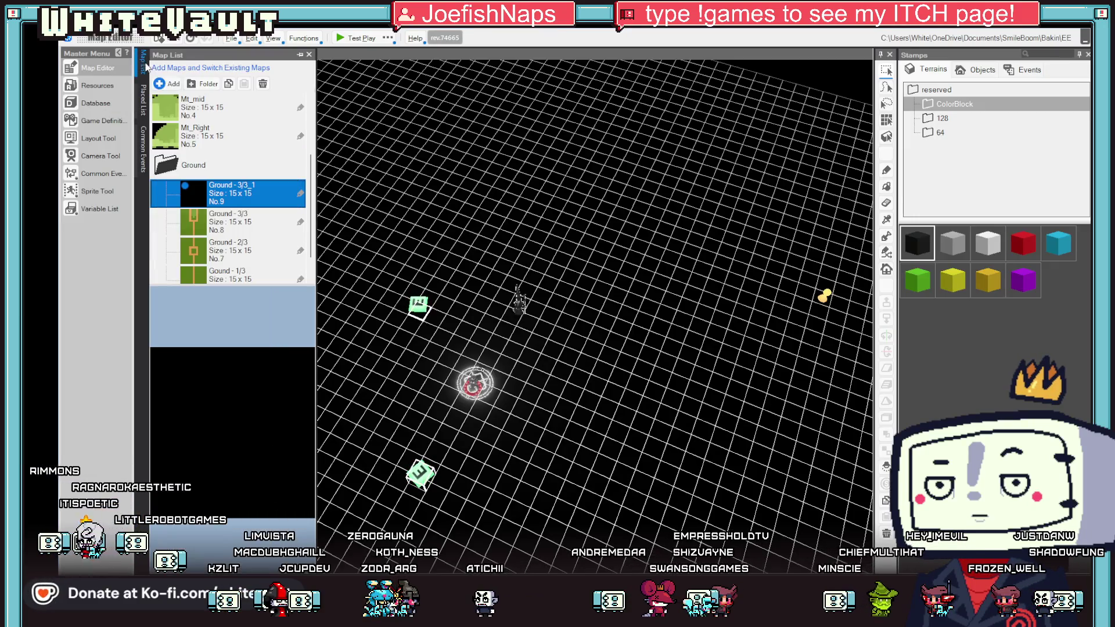
click(220, 135)
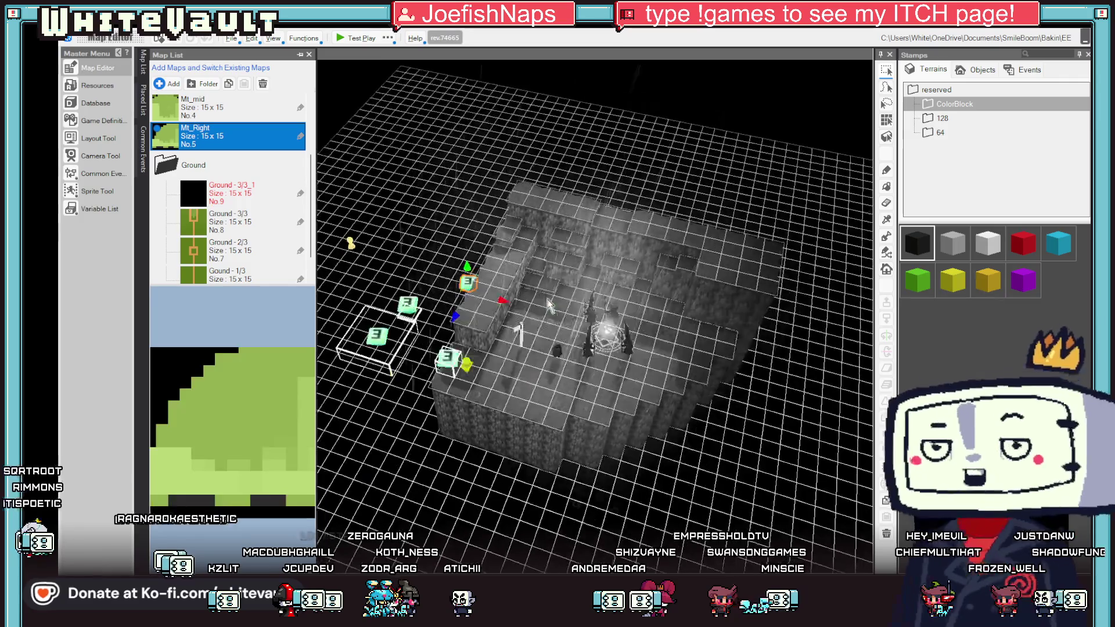
click(406, 399)
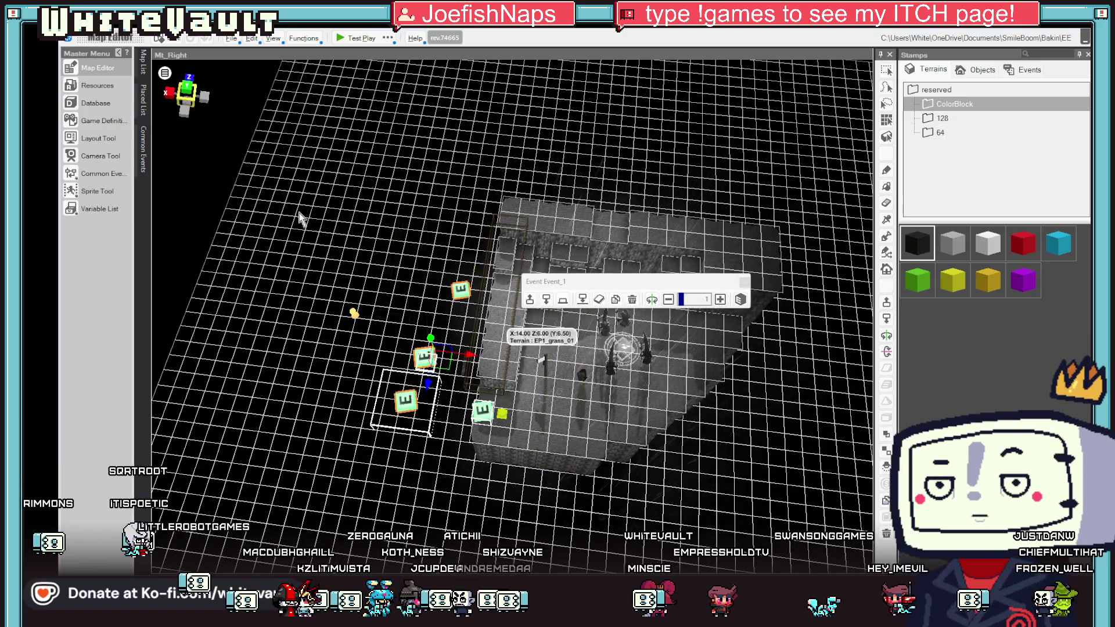
Step: Return to Ground - 3/3_1, check a couple of its events, and test-play it
click(144, 58)
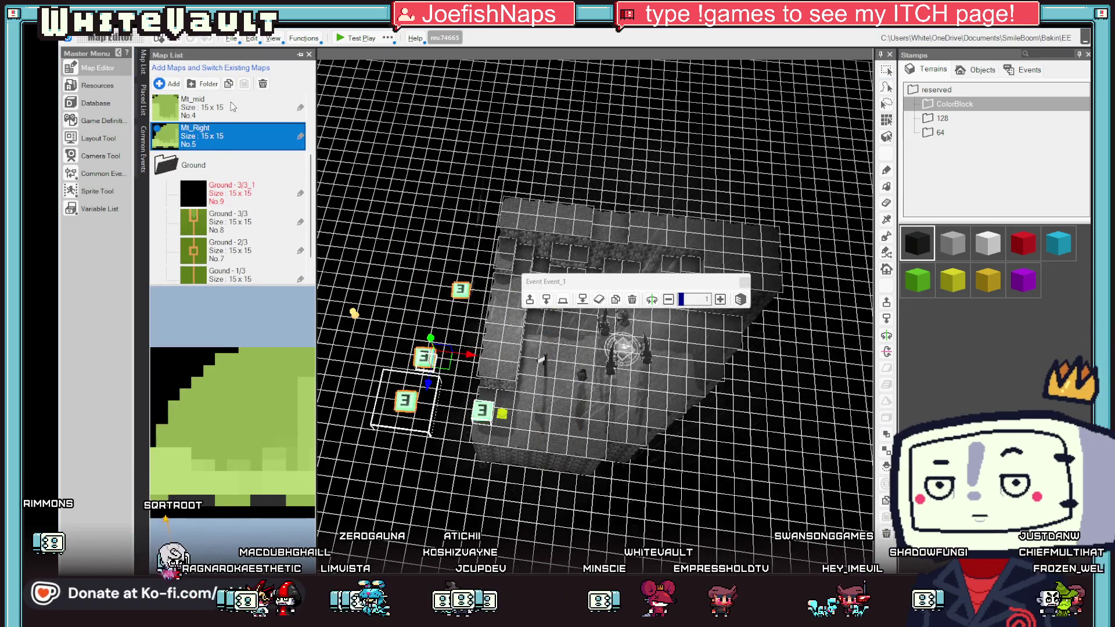
click(246, 193)
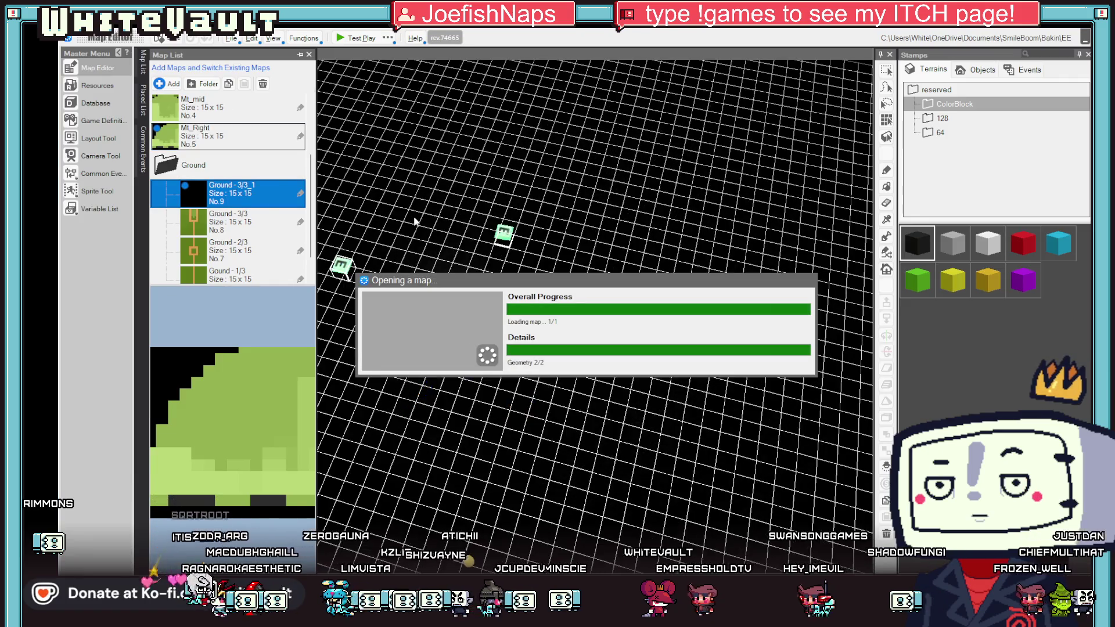
click(484, 210)
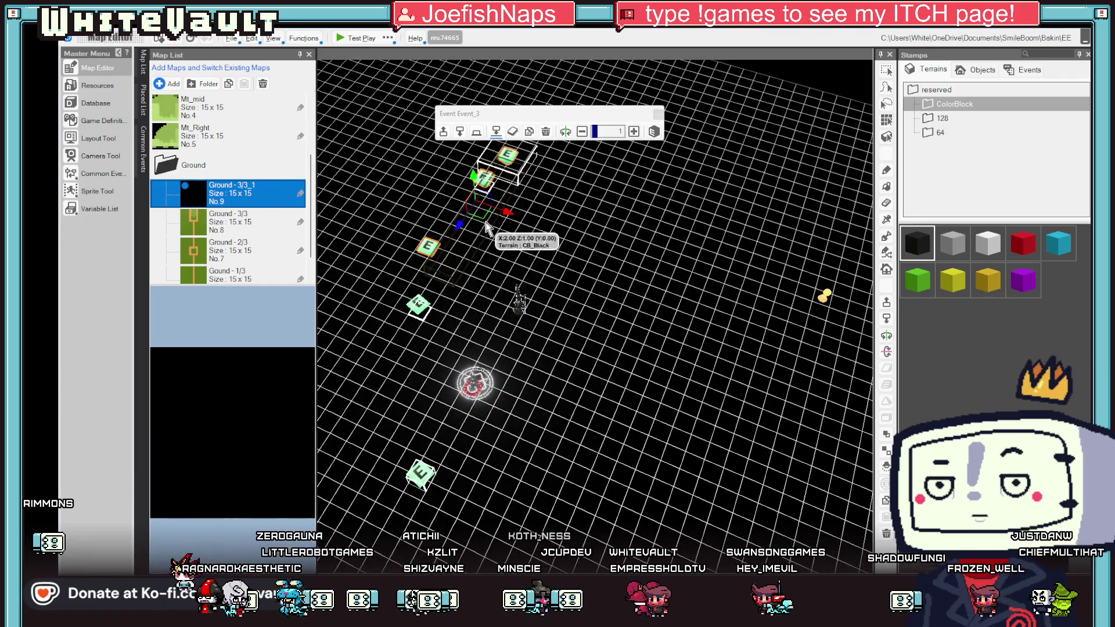
click(416, 302)
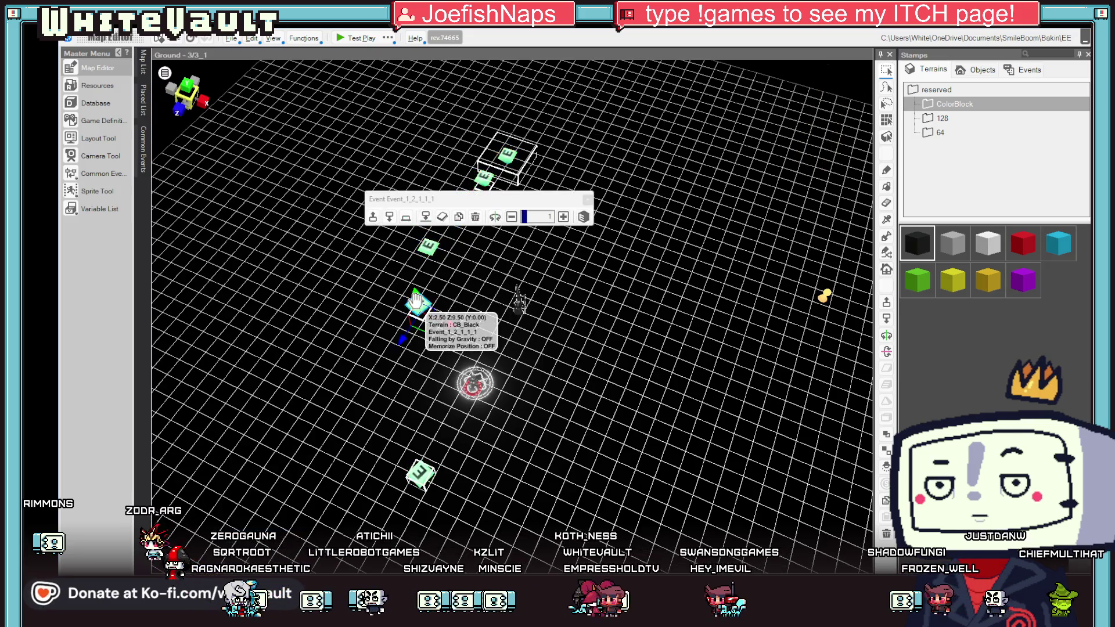
click(344, 39)
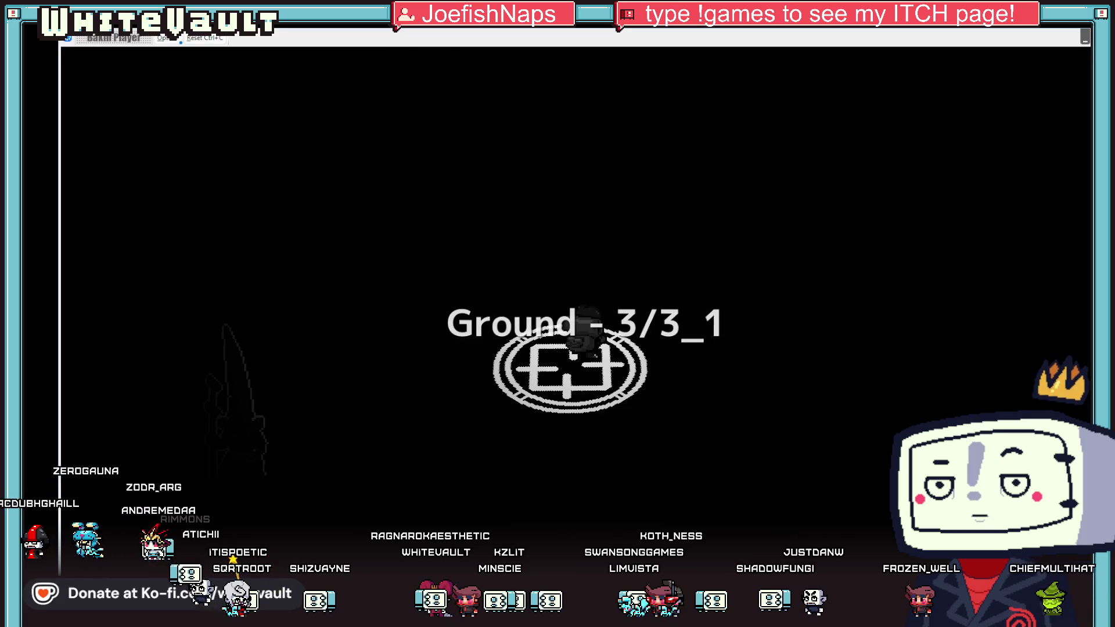
Step: Move the wizard NPC farther down the map and test-play again
key(alt+F4)
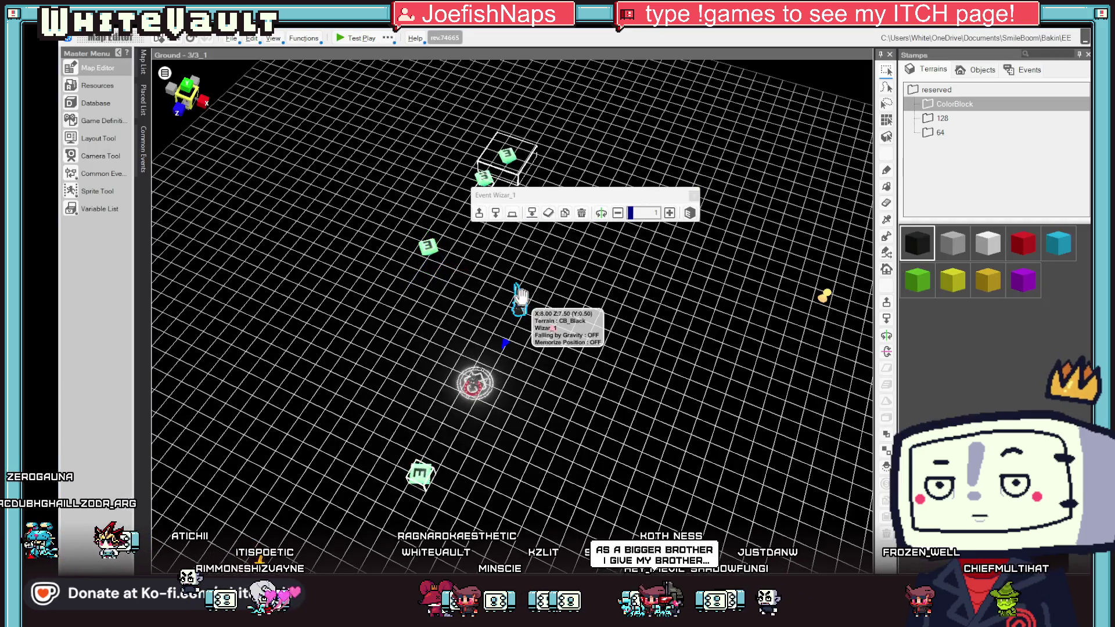
mouse_move(532, 347)
mouse_down()
mouse_move(435, 447)
mouse_move(410, 491)
mouse_move(487, 440)
mouse_up()
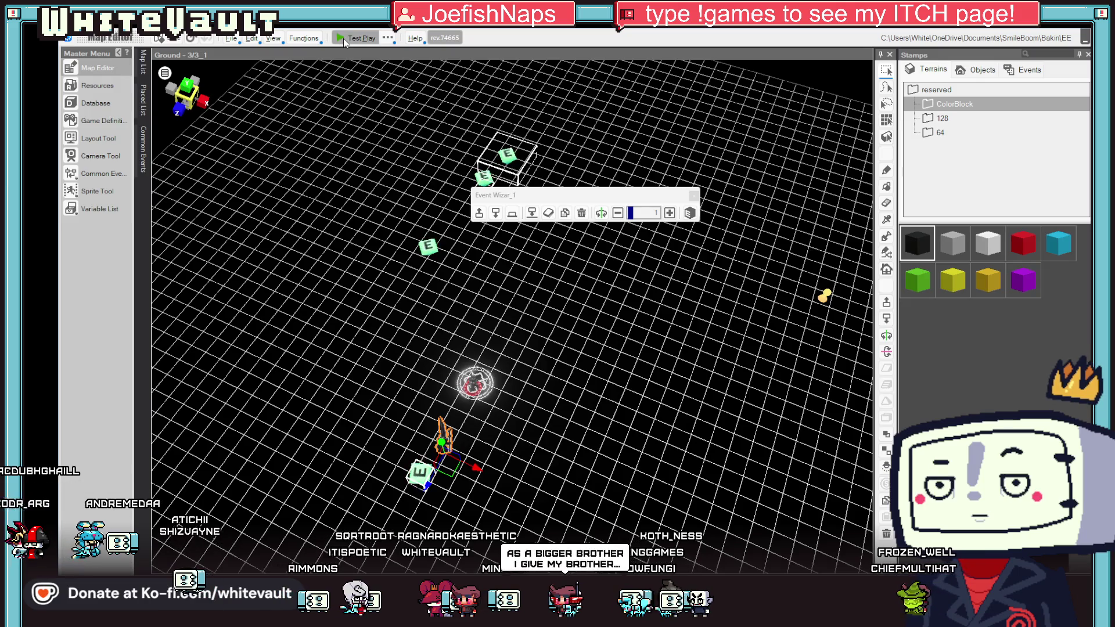
click(344, 41)
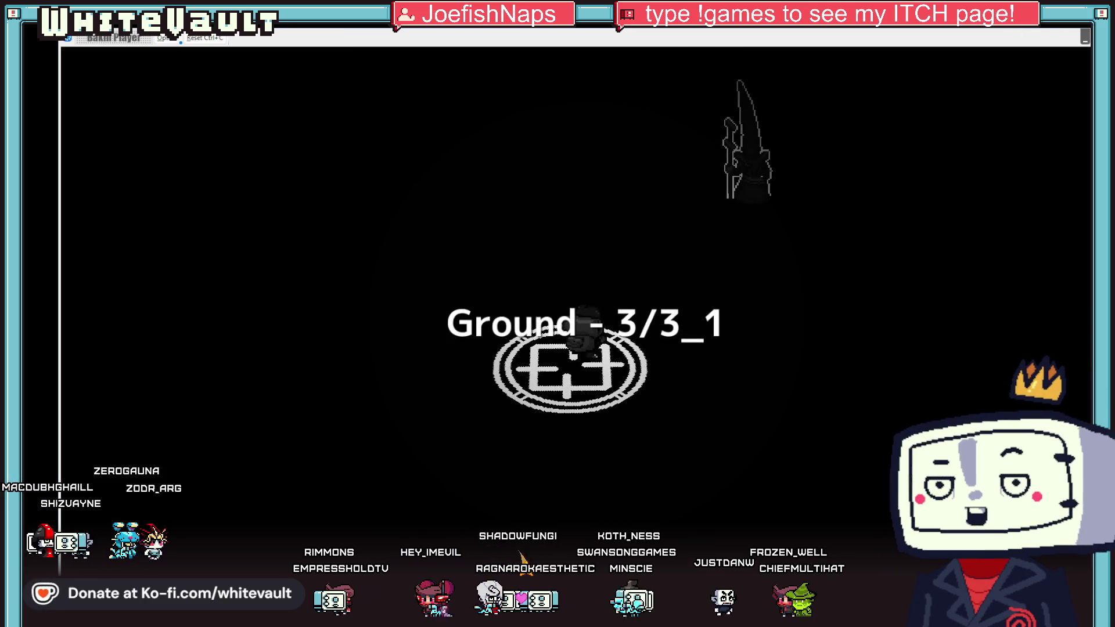
key(alt+F4)
Step: Rotate the view and place the wizard just beyond the start point, slightly to the right
mouse_move(447, 437)
mouse_down()
mouse_move(442, 459)
mouse_move(486, 473)
mouse_move(386, 465)
mouse_move(447, 395)
mouse_up()
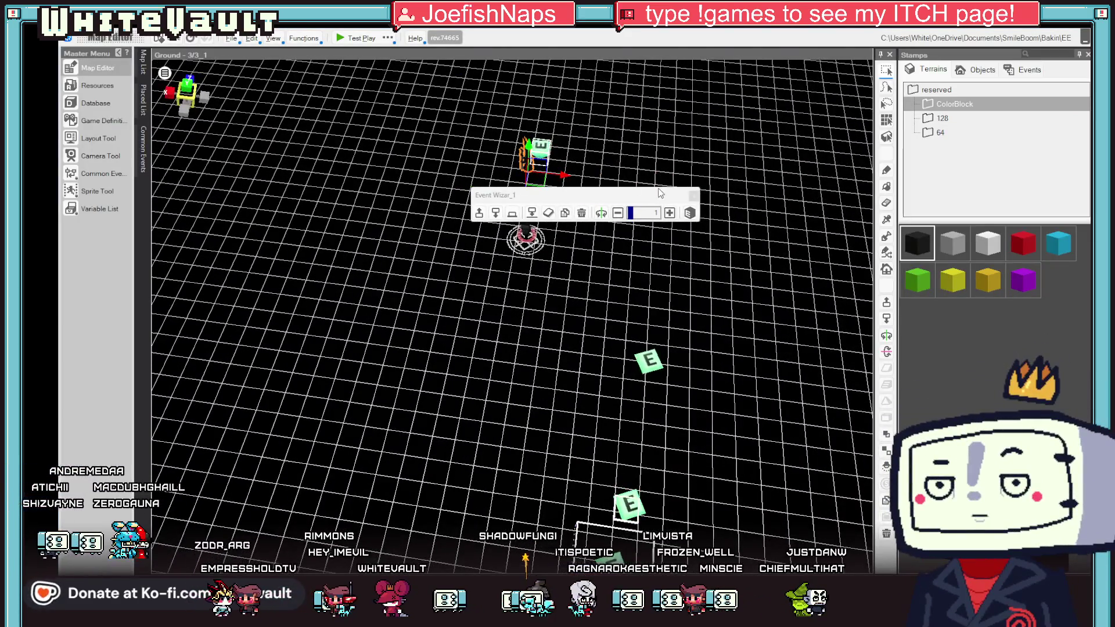
drag(660, 193, 769, 108)
click(519, 225)
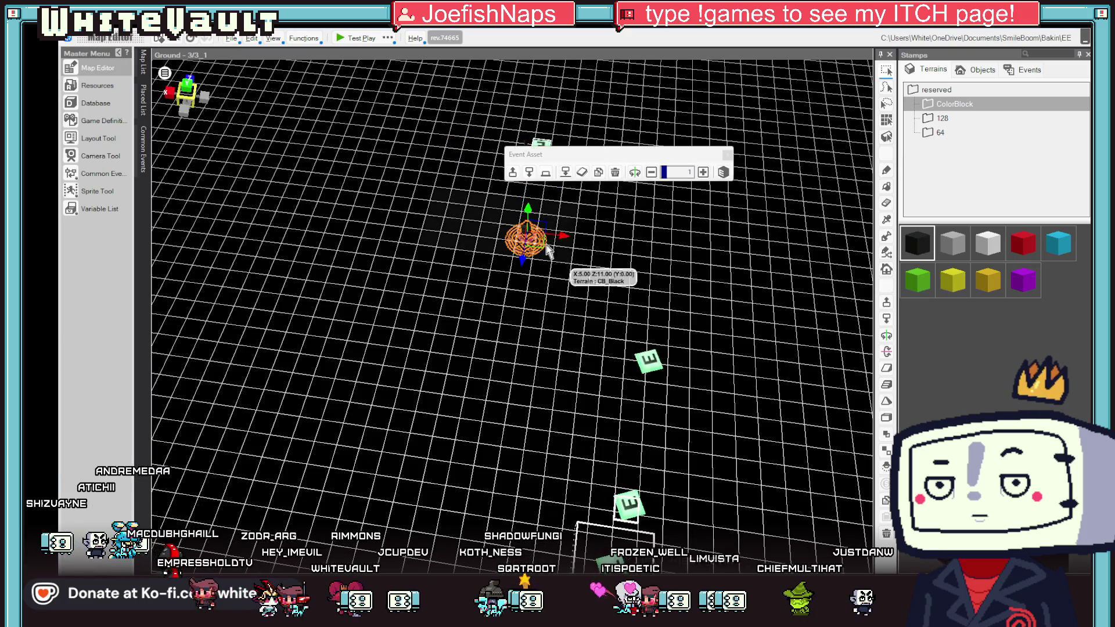
click(451, 218)
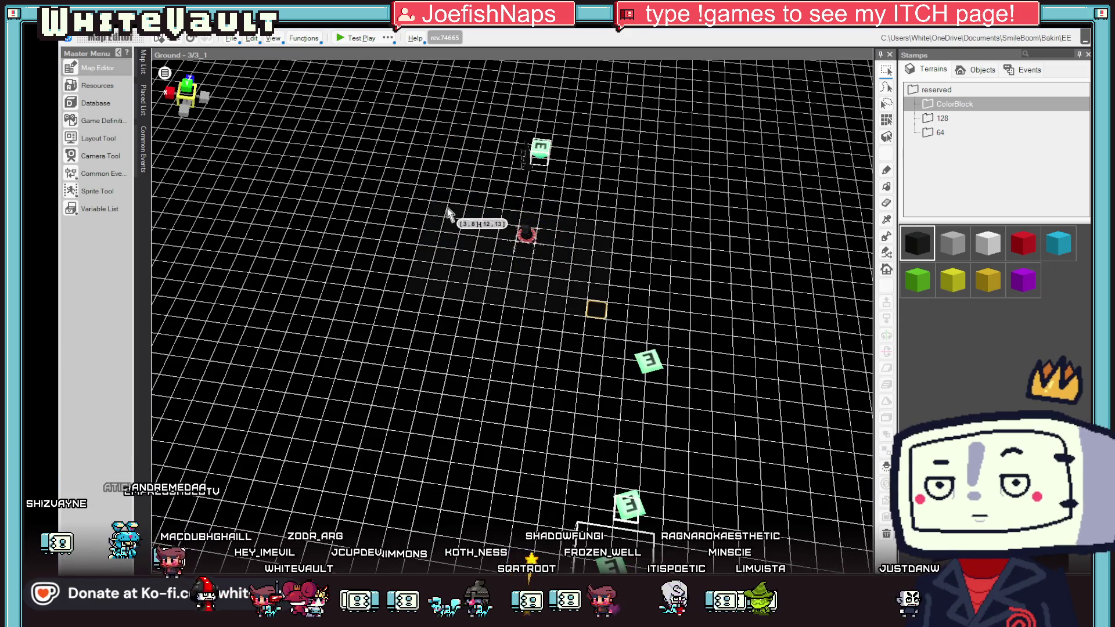
click(526, 244)
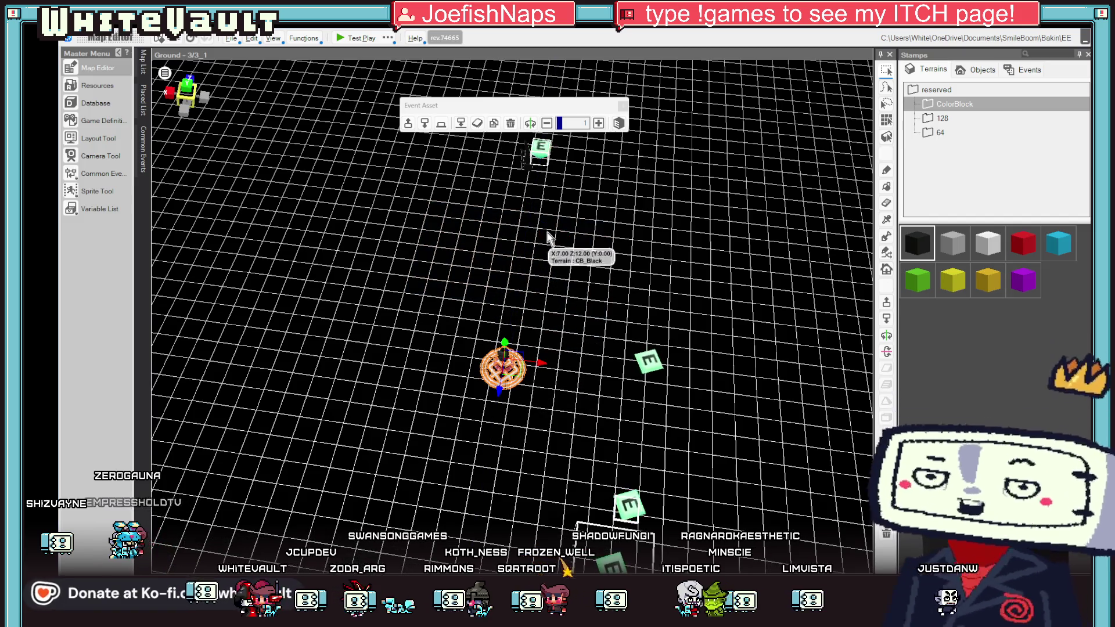
click(519, 197)
drag(519, 219, 499, 314)
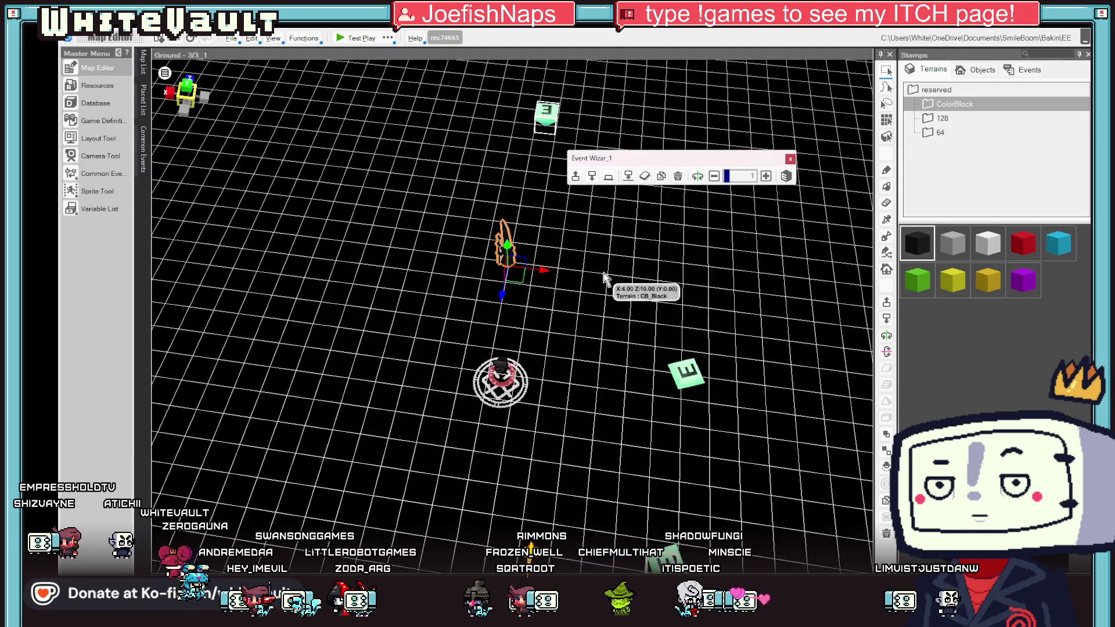
drag(550, 269, 591, 278)
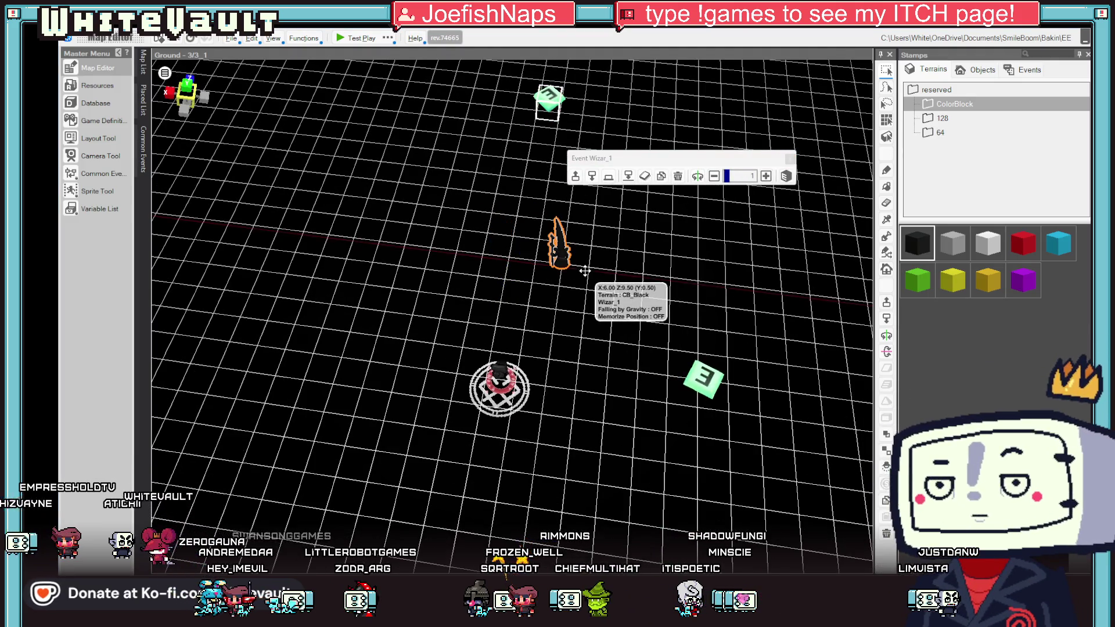
click(981, 70)
Step: Place a Sunlight object next to the wizard
click(1026, 70)
click(981, 69)
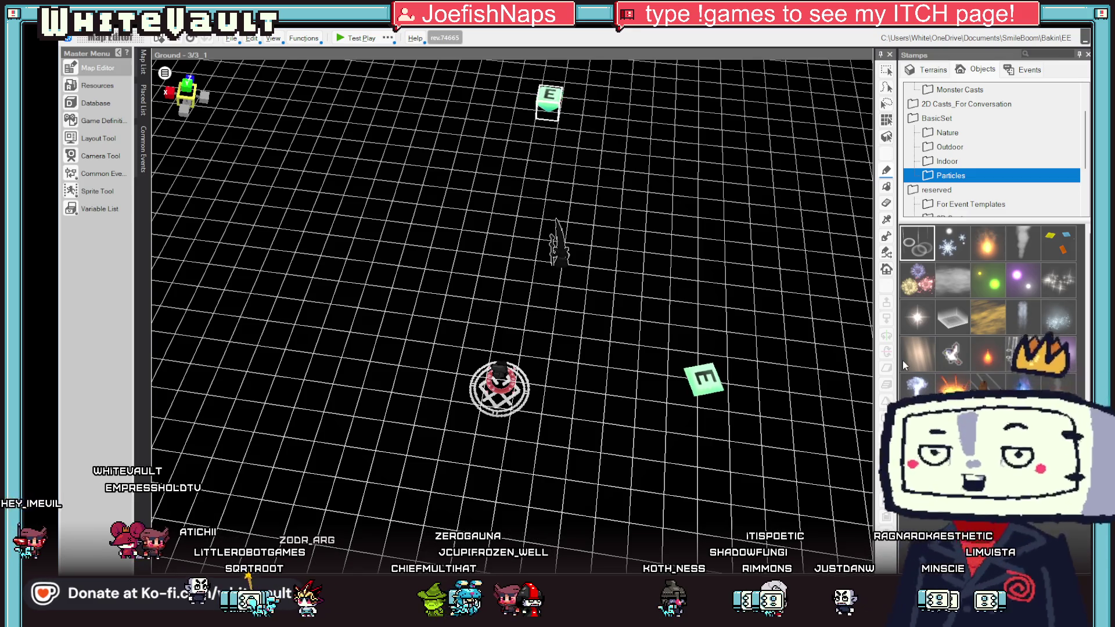
click(916, 355)
click(558, 260)
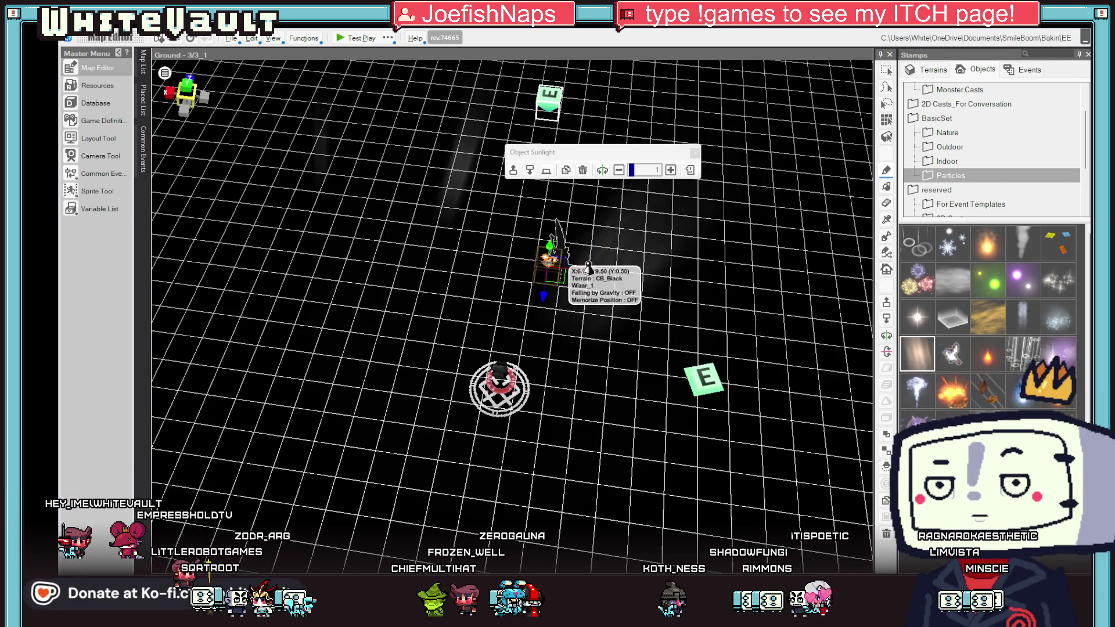
scroll(726, 290, up, 3)
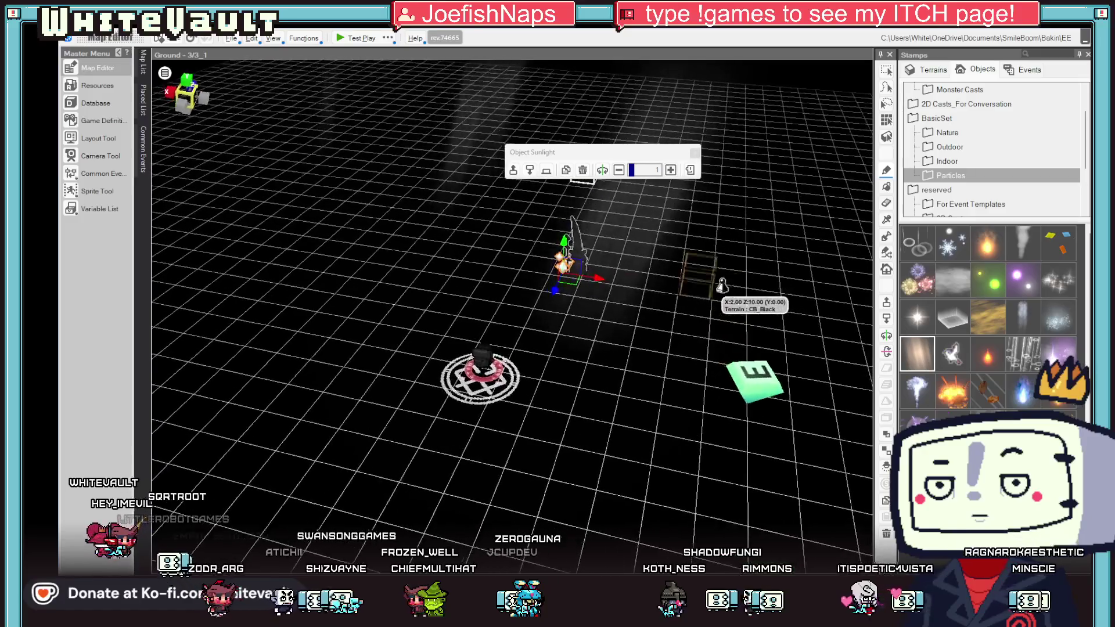
Step: Place a Sand Cloud effect on the map and start a test play
click(994, 320)
click(602, 255)
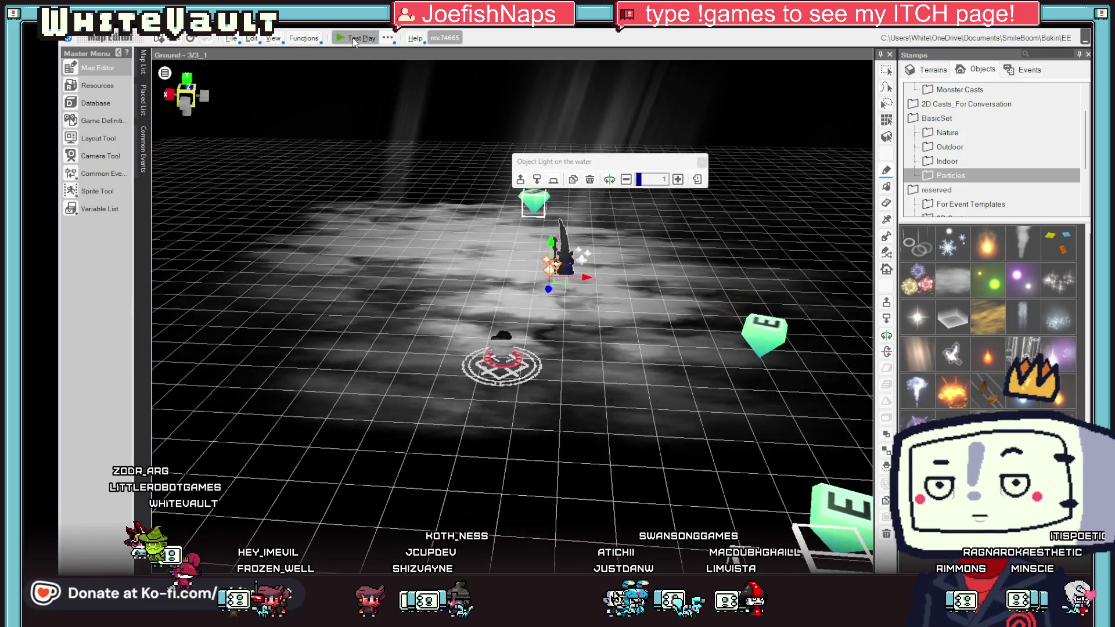
click(356, 38)
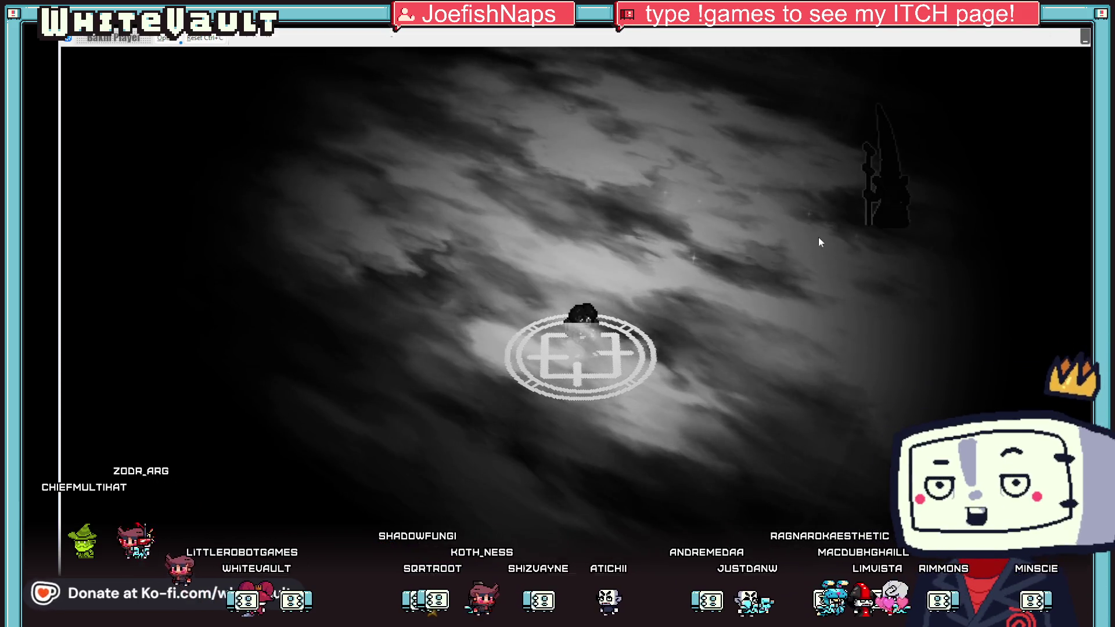
Step: Move the Wizar_1 event to X 7.50, away from the start point, and test-play to check it
key(Escape)
mouse_move(755, 249)
mouse_down()
mouse_move(744, 280)
mouse_move(626, 291)
mouse_up()
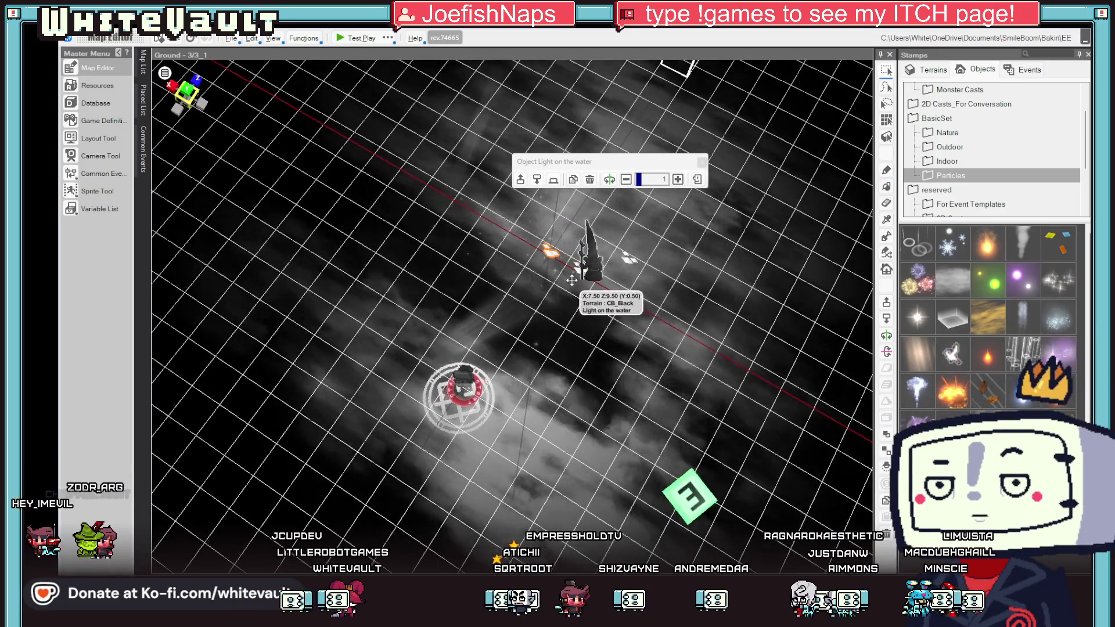
click(596, 271)
mouse_move(626, 306)
mouse_down()
mouse_move(528, 292)
mouse_move(507, 313)
mouse_up()
click(349, 38)
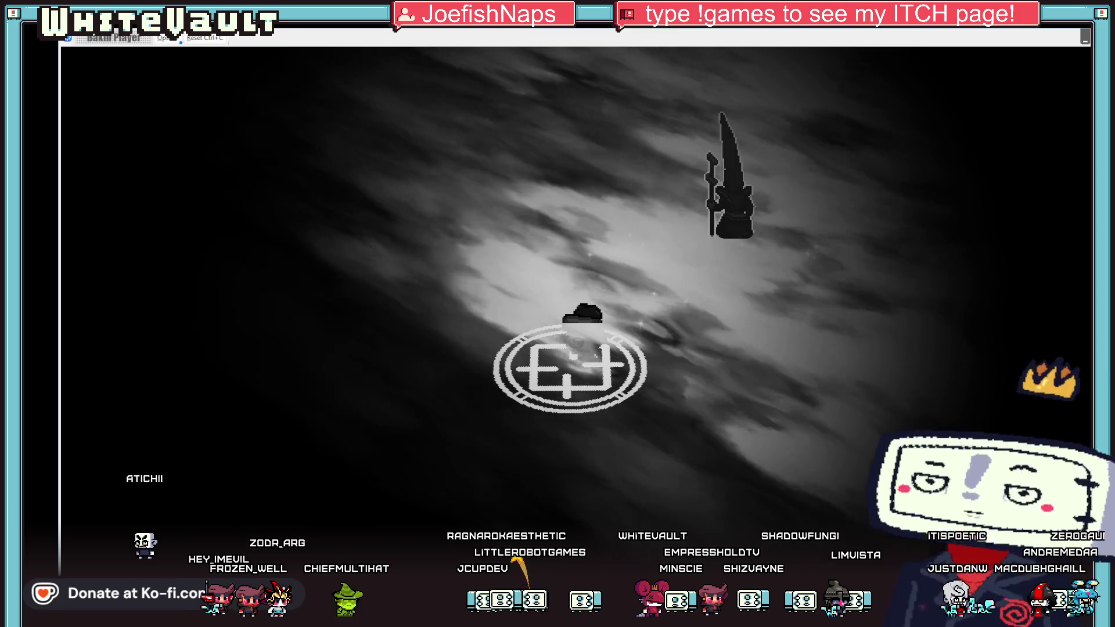
key(alt+F4)
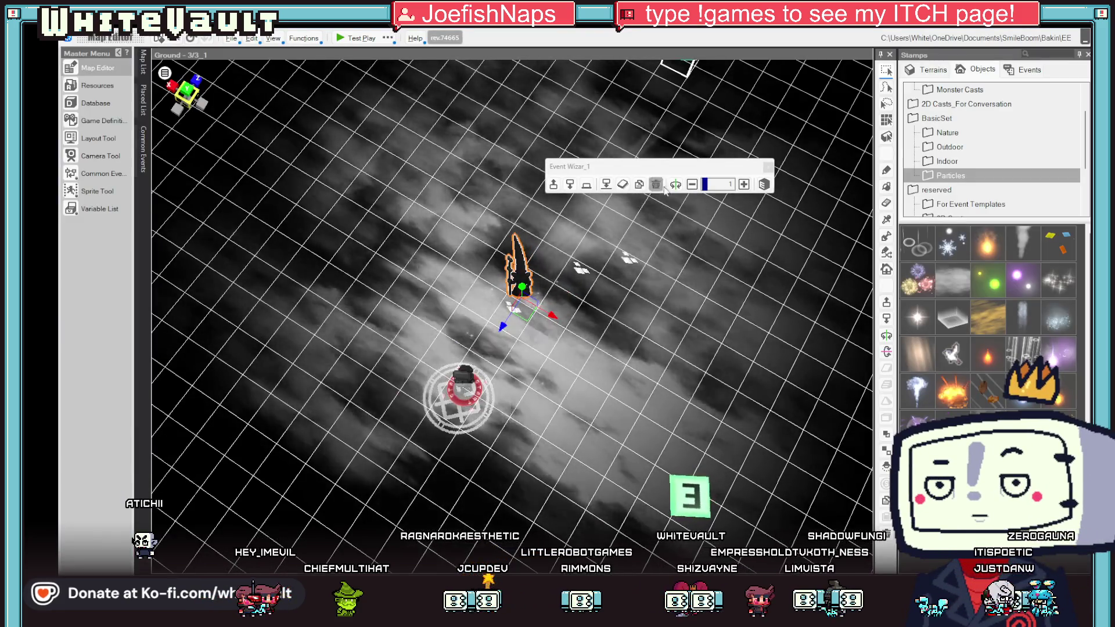
Step: Turn the wizard to face forward, shift the start point down-left, and nudge the wizard right
click(674, 186)
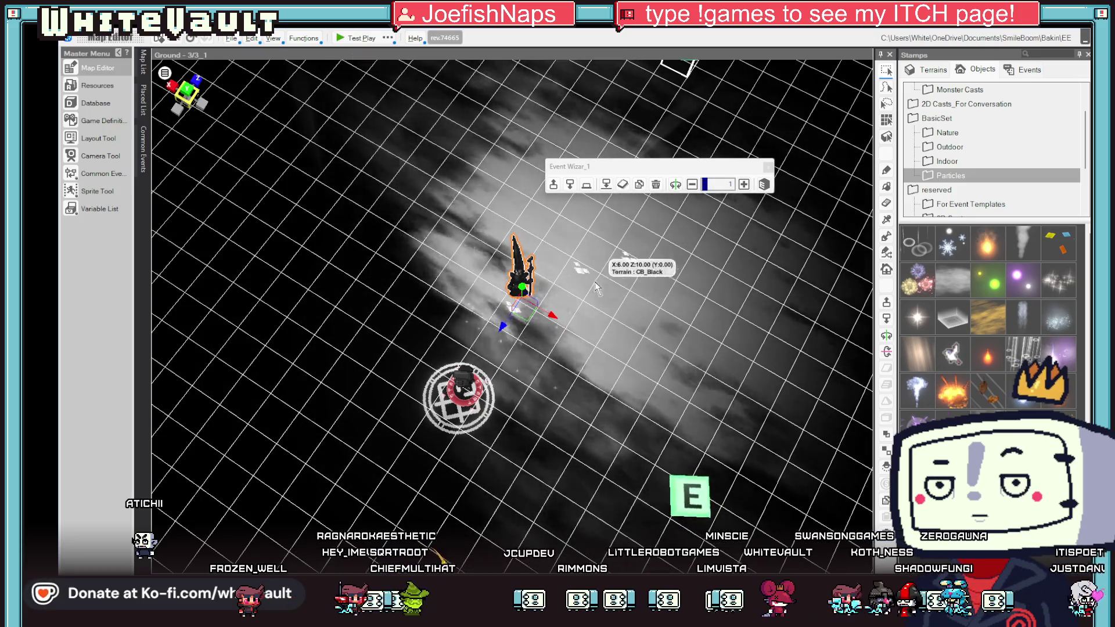
click(450, 399)
drag(450, 399, 419, 451)
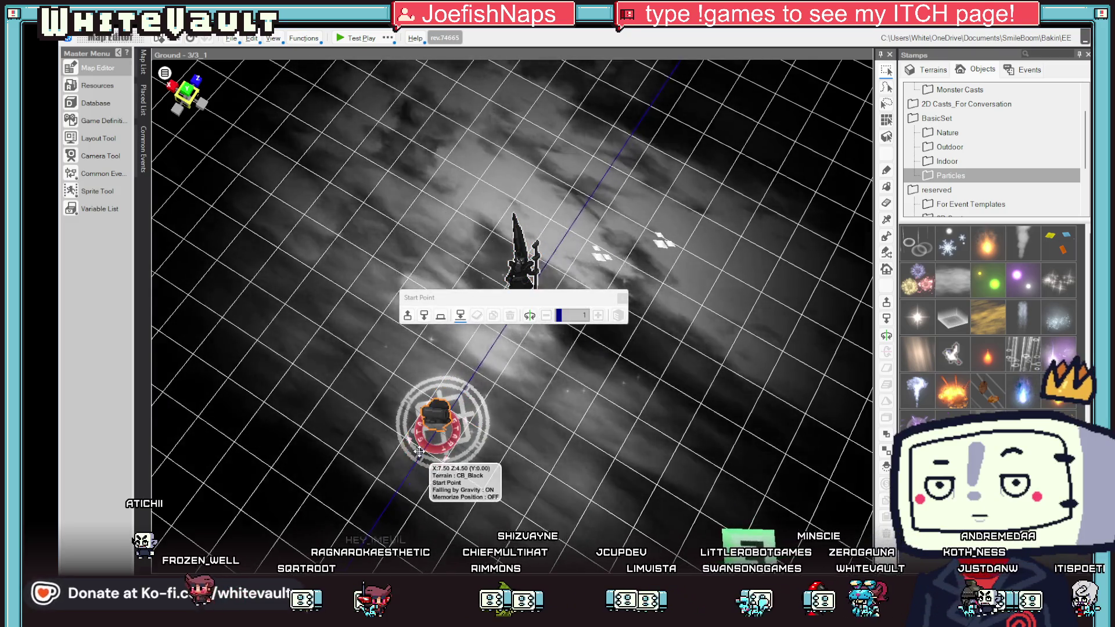
click(520, 267)
mouse_move(506, 320)
mouse_down()
mouse_move(465, 318)
mouse_move(565, 310)
mouse_move(489, 305)
mouse_move(524, 316)
mouse_up()
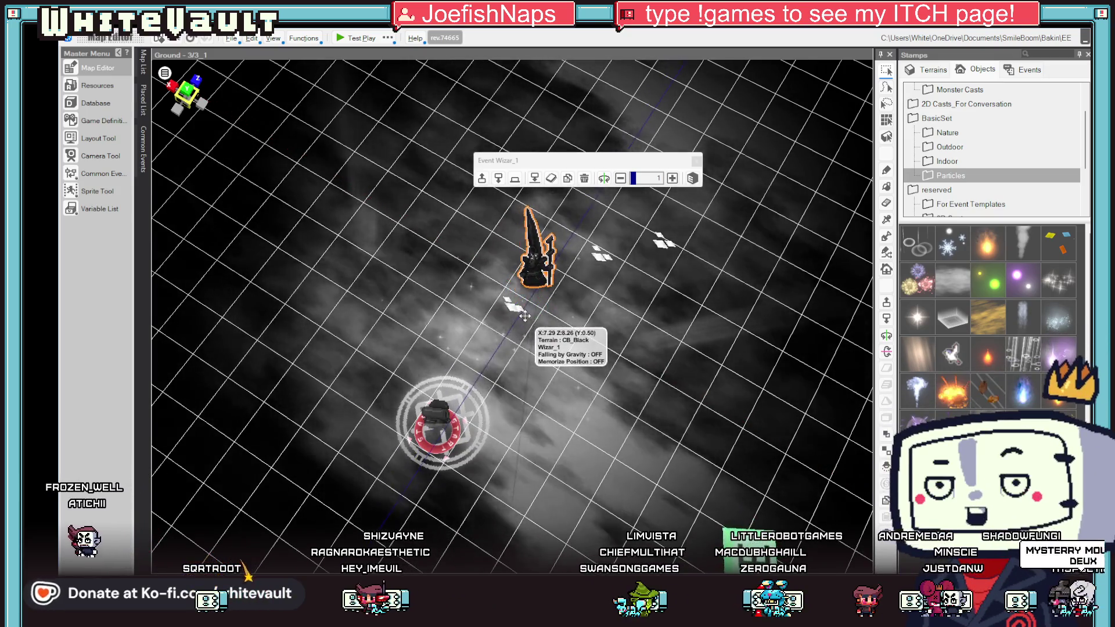
Step: Test-play the map, then return the wizard to X 7.50, Z 8.00 and deselect it
click(350, 39)
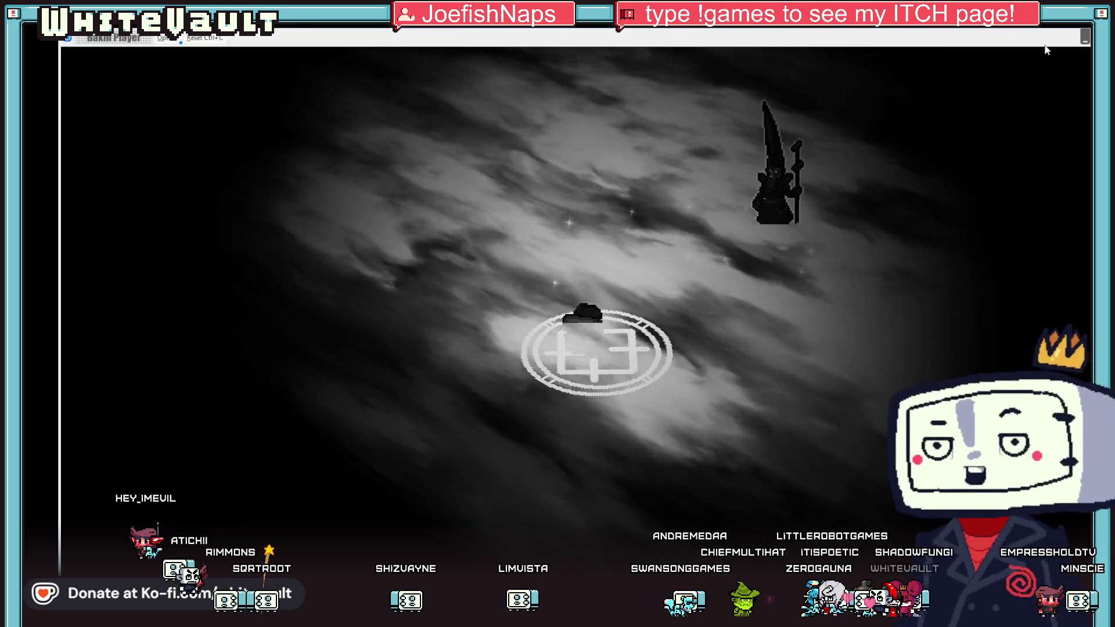
key(alt+F4)
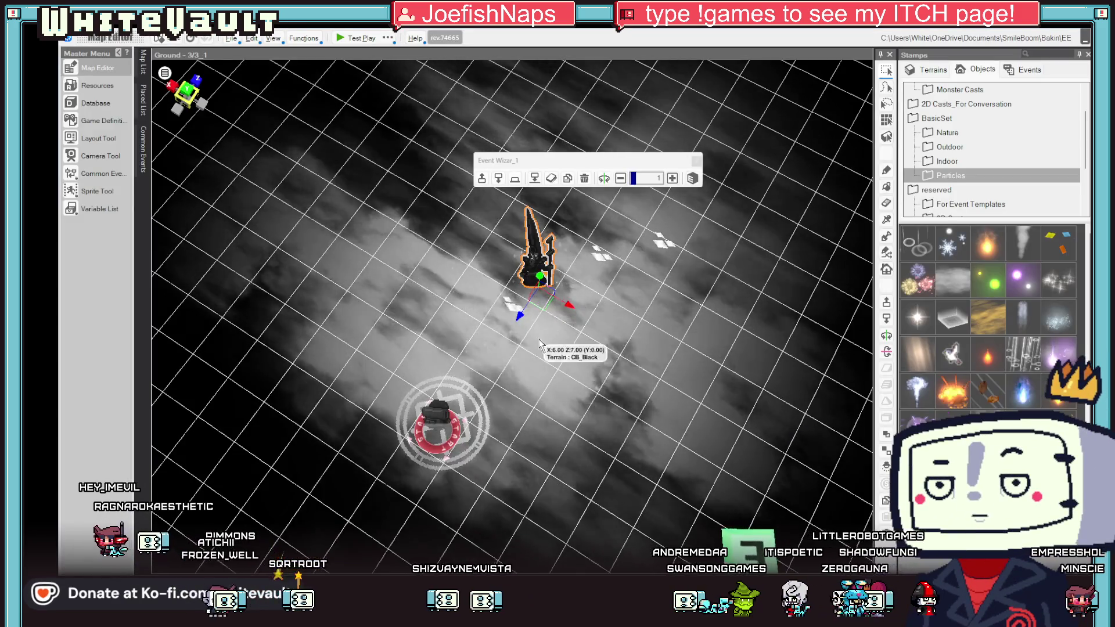
mouse_move(545, 294)
mouse_down()
mouse_move(611, 314)
mouse_move(553, 298)
mouse_up()
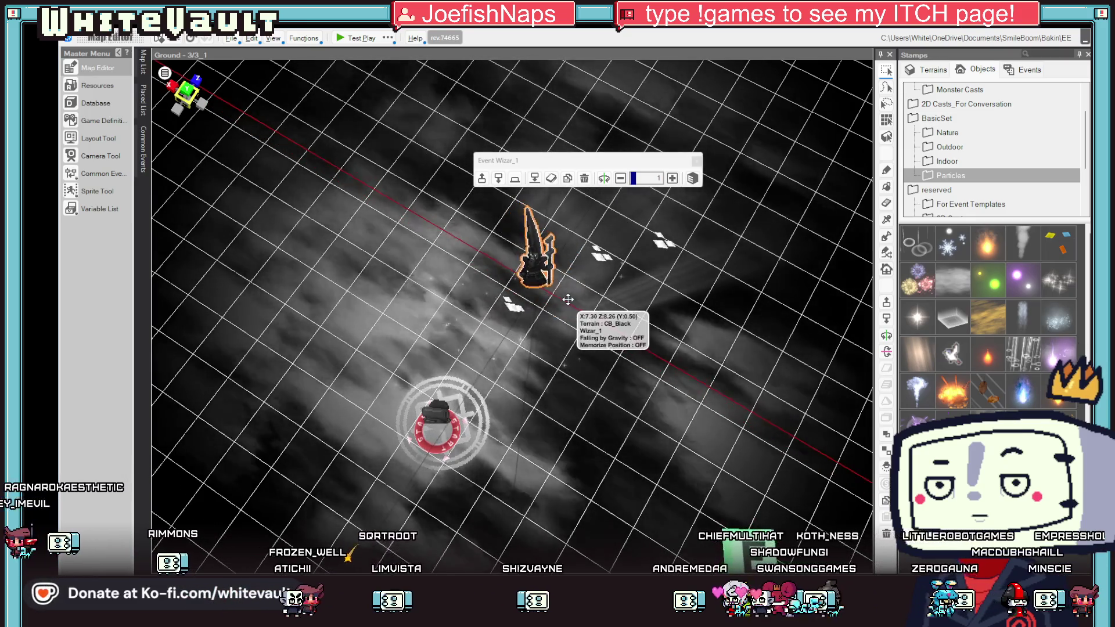
click(552, 375)
scroll(552, 376, down, 5)
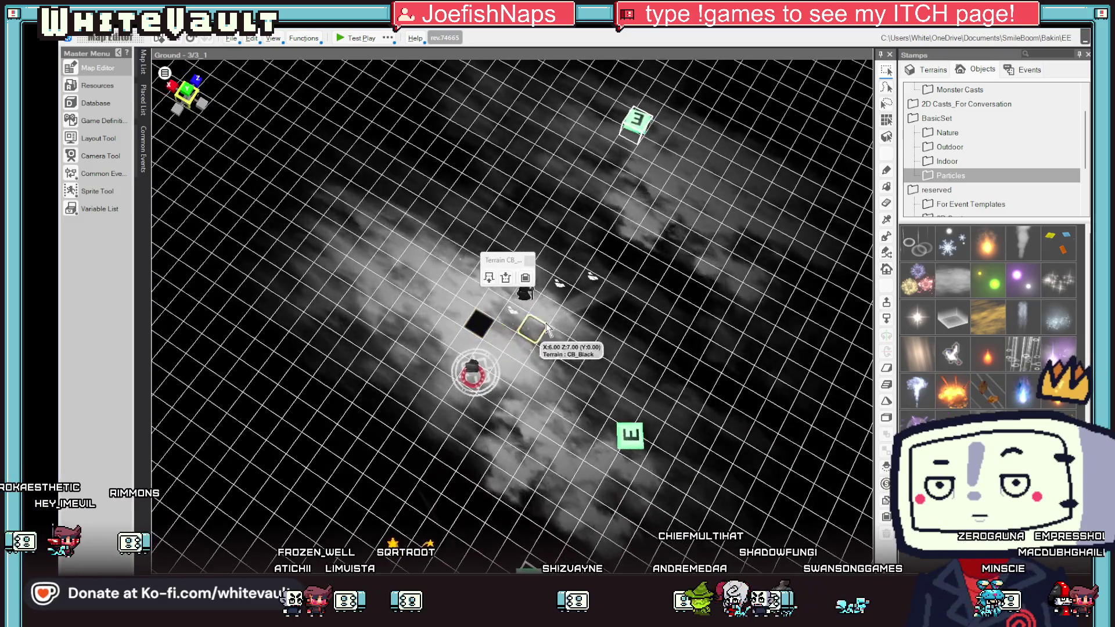
Step: Move the Sunlight down-left toward the start point and the Sand Cloud farther up the map
click(560, 283)
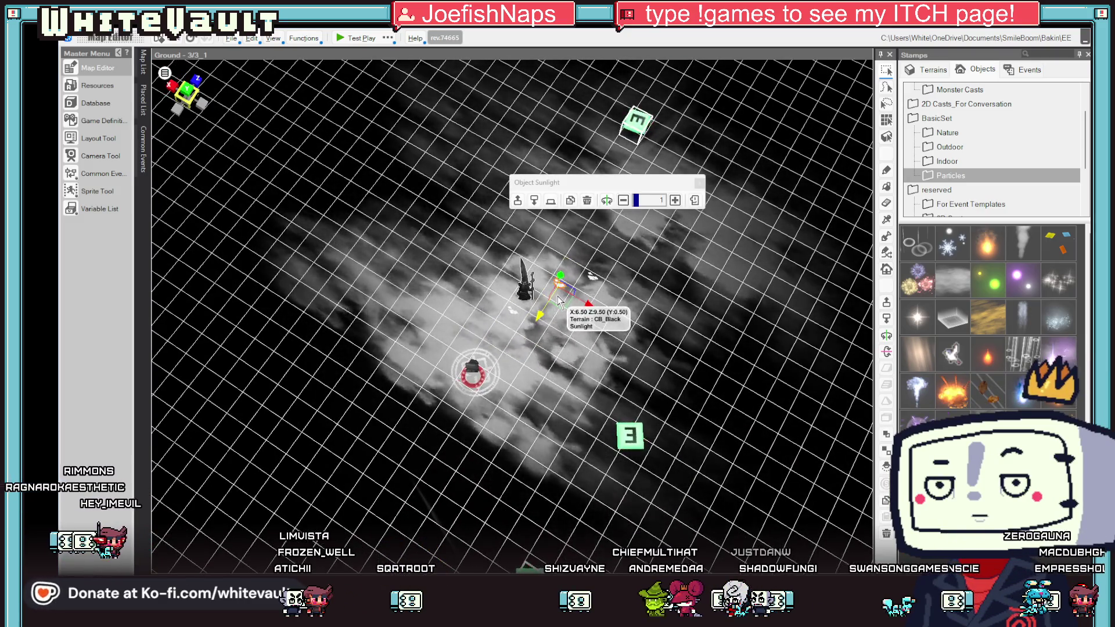
drag(539, 316, 502, 377)
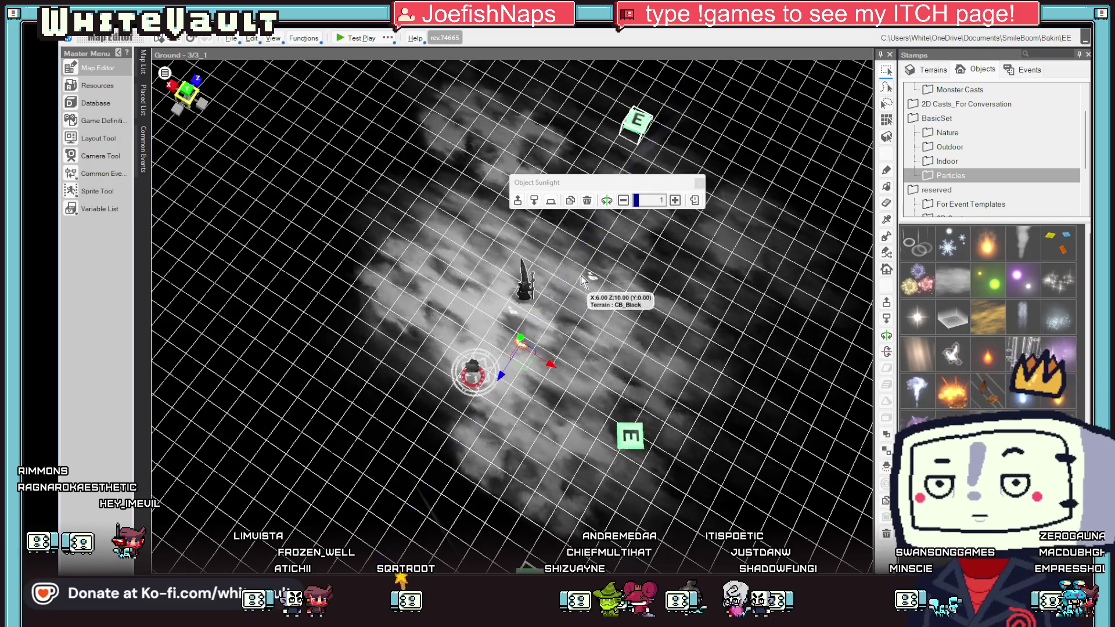
click(591, 274)
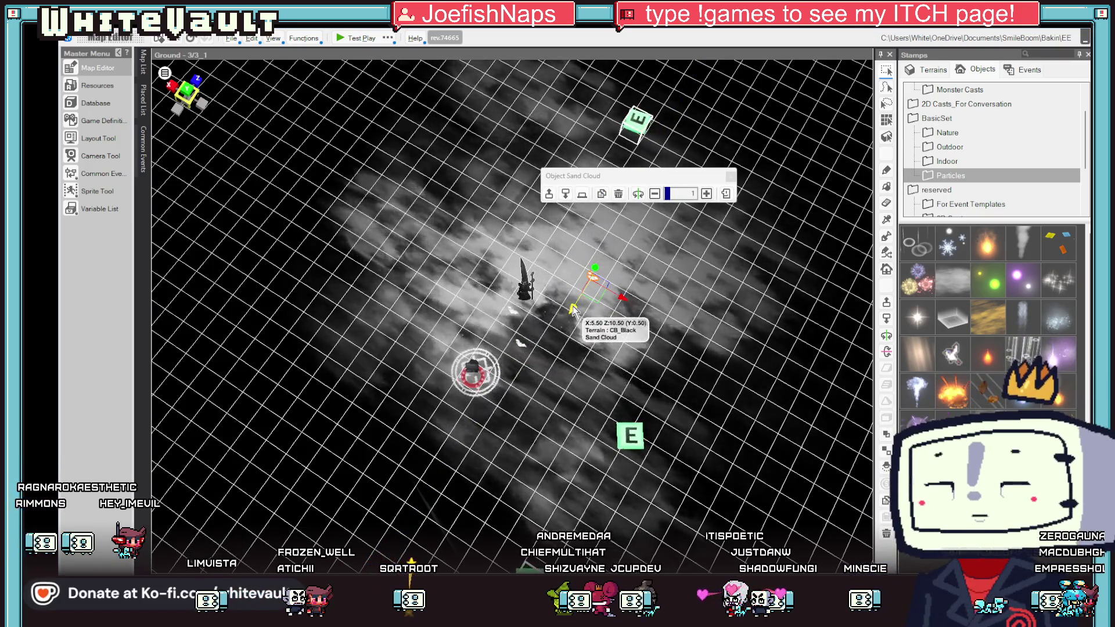
mouse_move(606, 264)
mouse_down()
mouse_move(641, 233)
mouse_move(624, 257)
mouse_move(627, 235)
mouse_move(616, 244)
mouse_move(659, 187)
mouse_up()
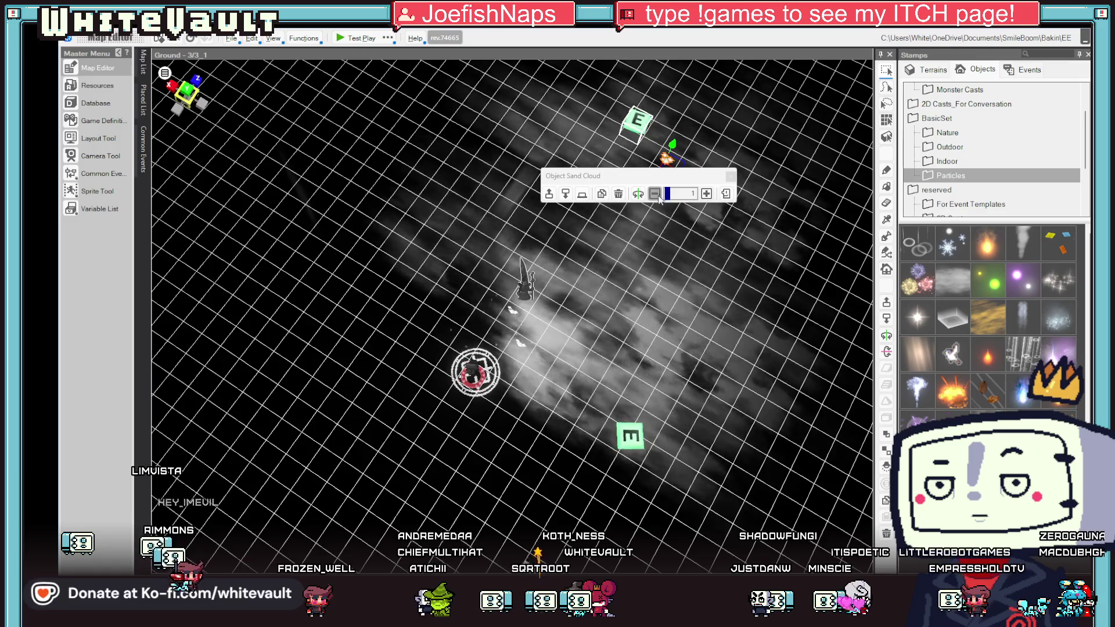
click(742, 252)
mouse_move(685, 178)
mouse_down()
mouse_move(627, 161)
mouse_move(619, 198)
mouse_move(593, 158)
mouse_move(581, 194)
mouse_up()
Step: Test-play the map with the relocated lighting, then close it and switch to Aseprite
click(355, 38)
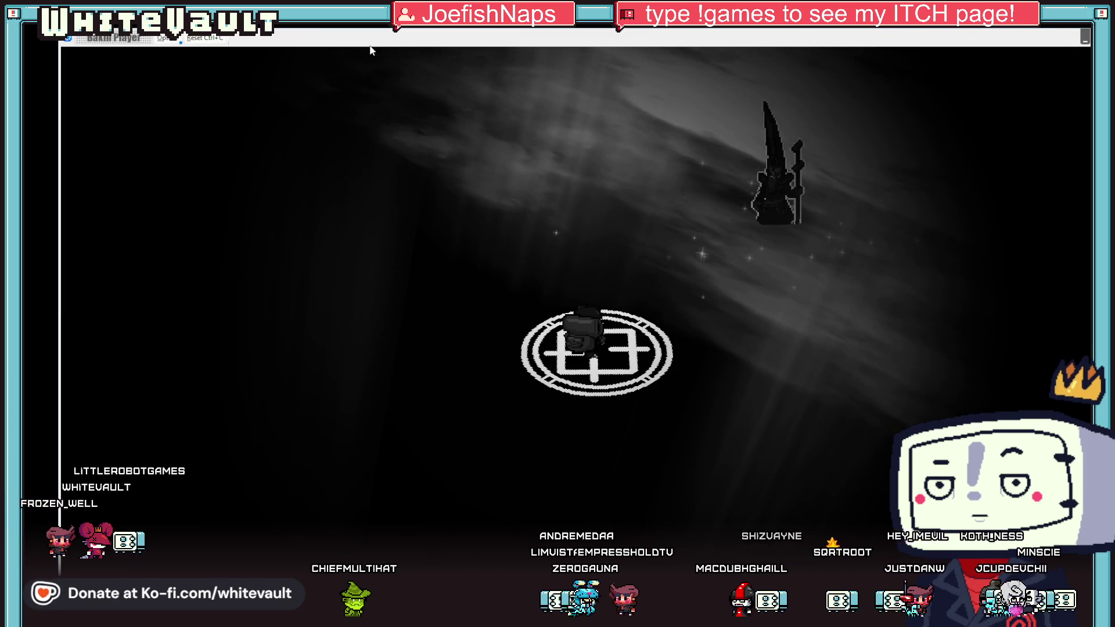
key(Escape)
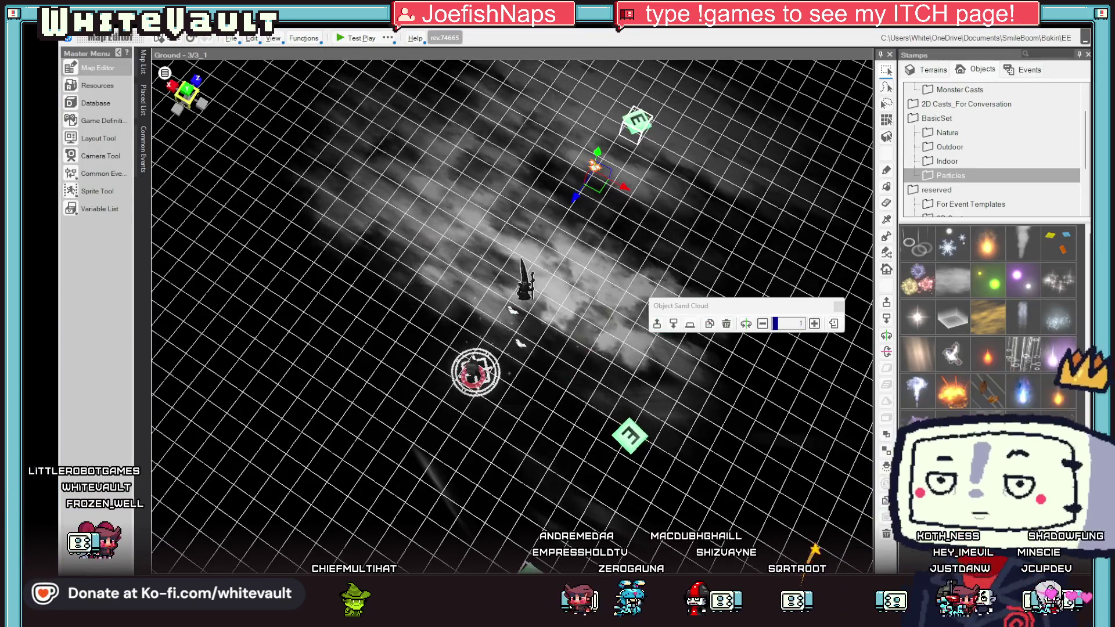
key(alt+Tab)
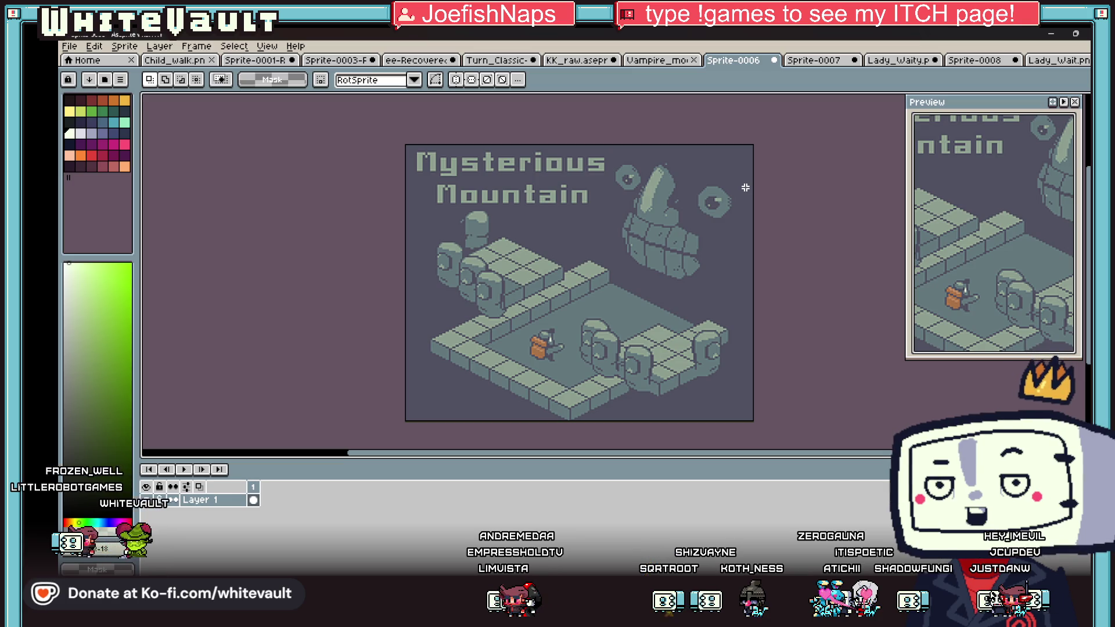
Step: Install Crocotile 3D from the Steam Library to the local drive, then return to Aseprite
scroll(721, 192, up, 2)
scroll(723, 193, down, 2)
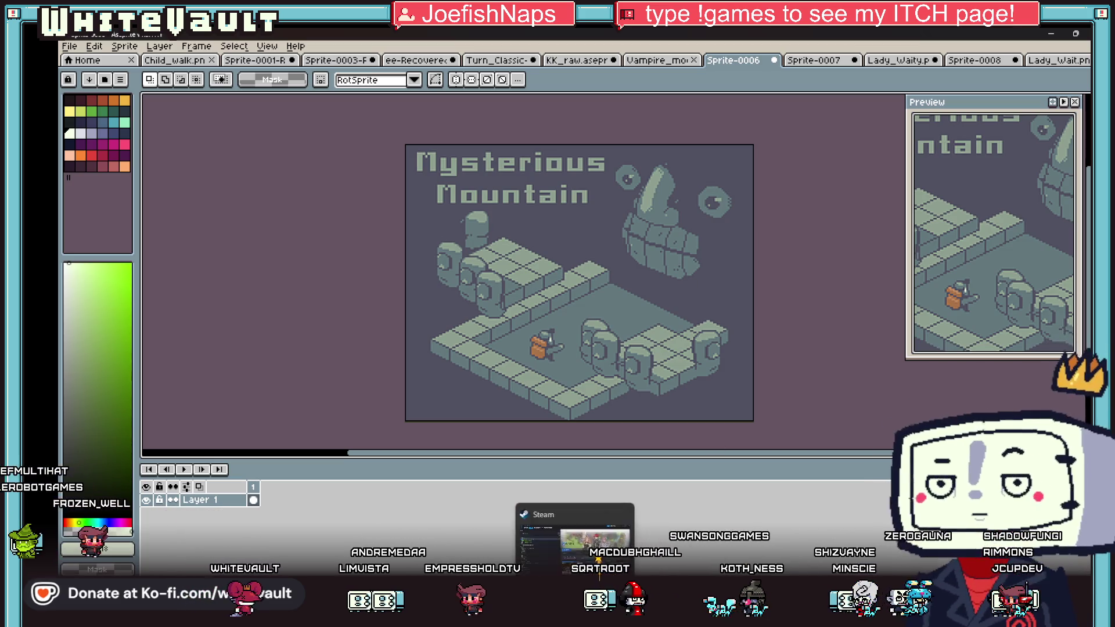
click(557, 525)
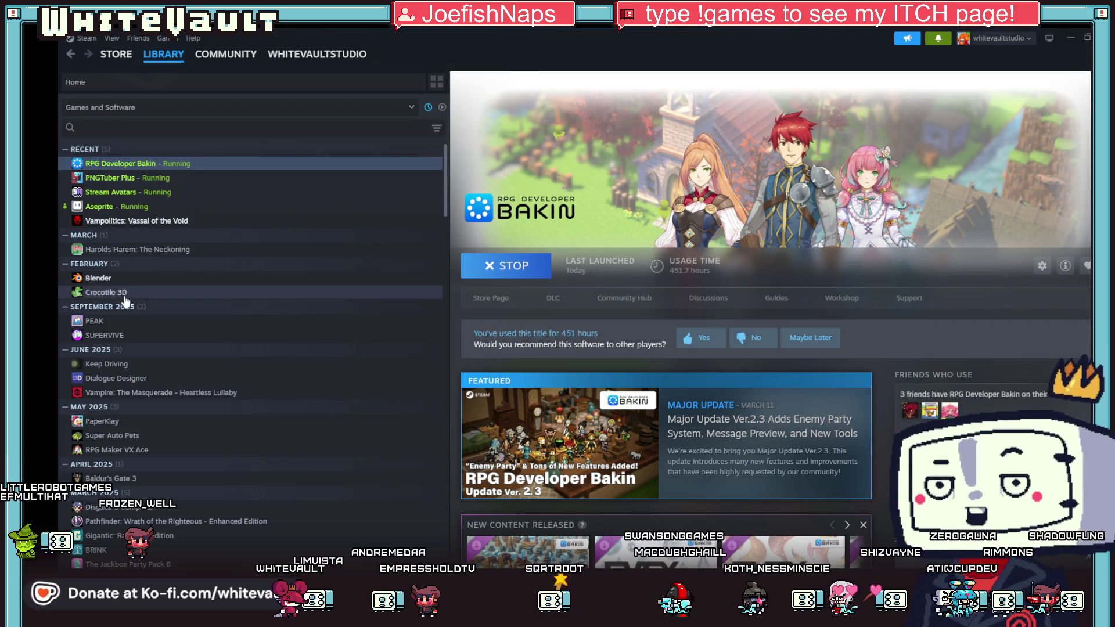
click(110, 292)
click(512, 282)
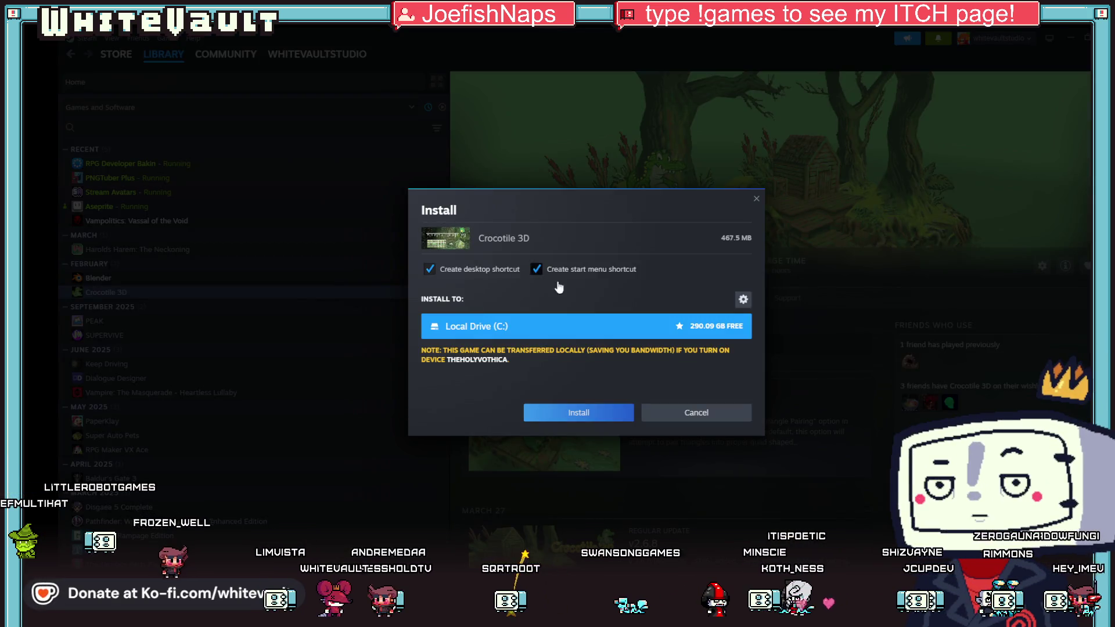
click(617, 423)
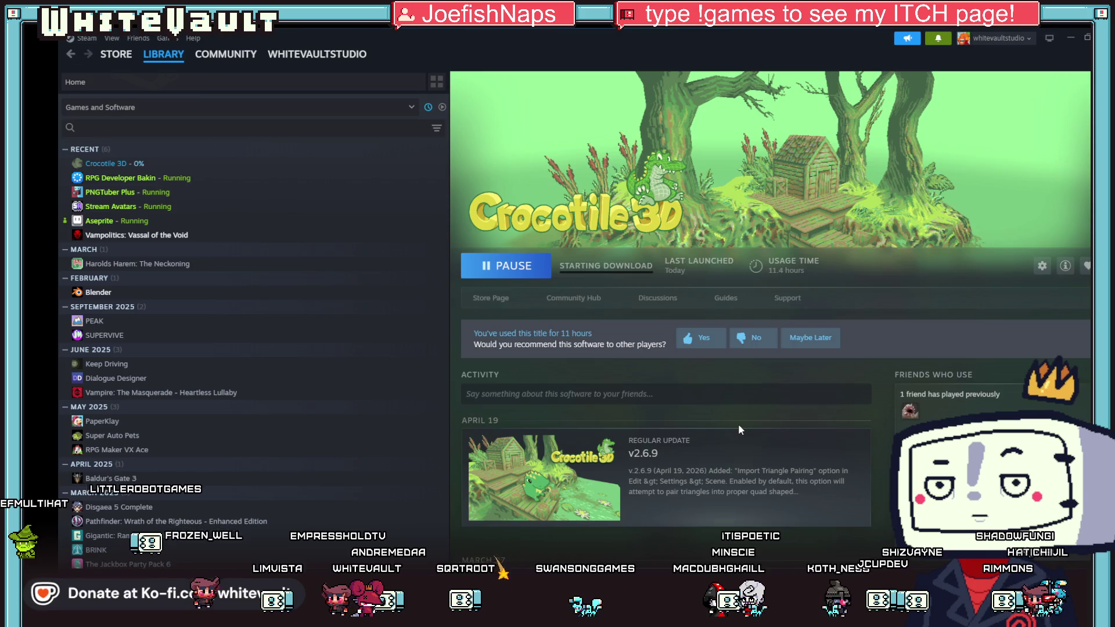
key(alt+Tab)
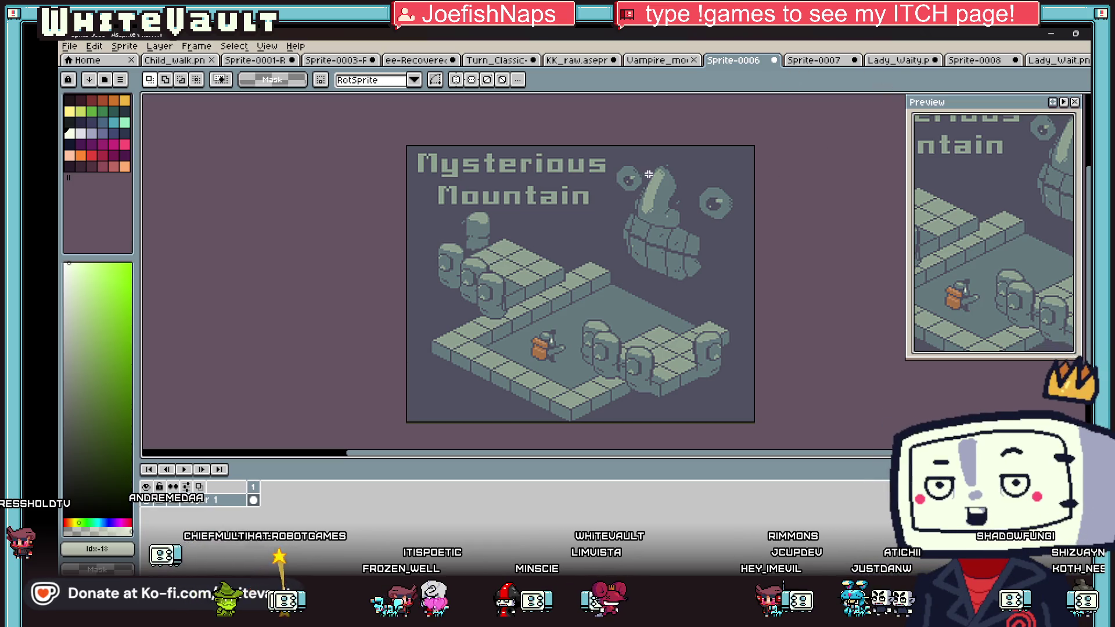
Step: Copy the Mysterious Mountain image and paste it below the pictures in the recovered sprite sheet
key(ctrl+a)
scroll(360, 117, down, 1)
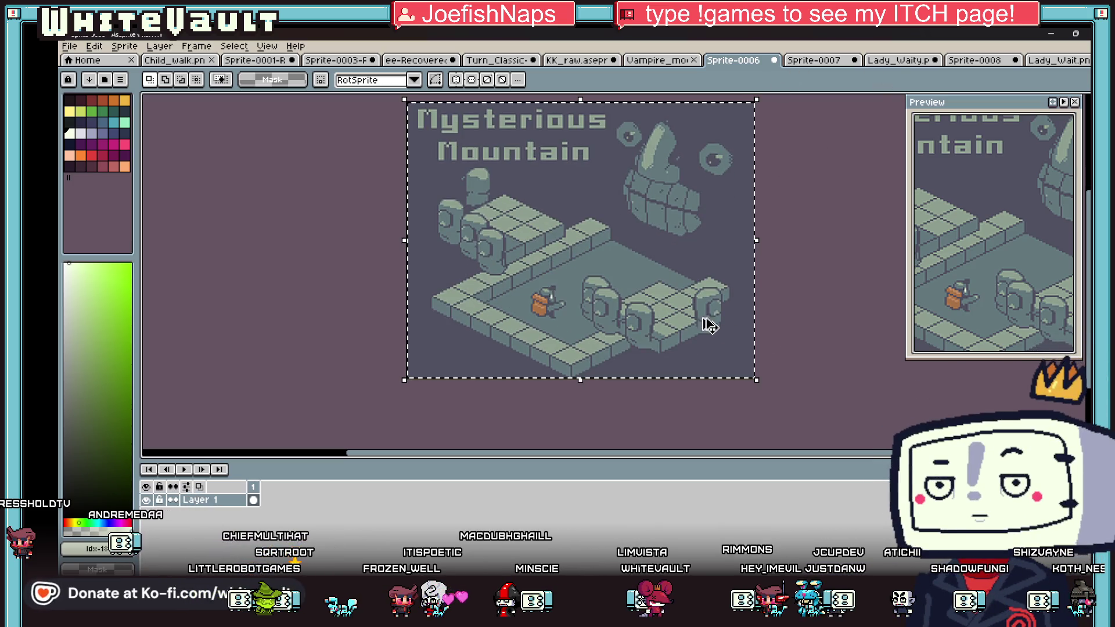
click(186, 61)
click(256, 61)
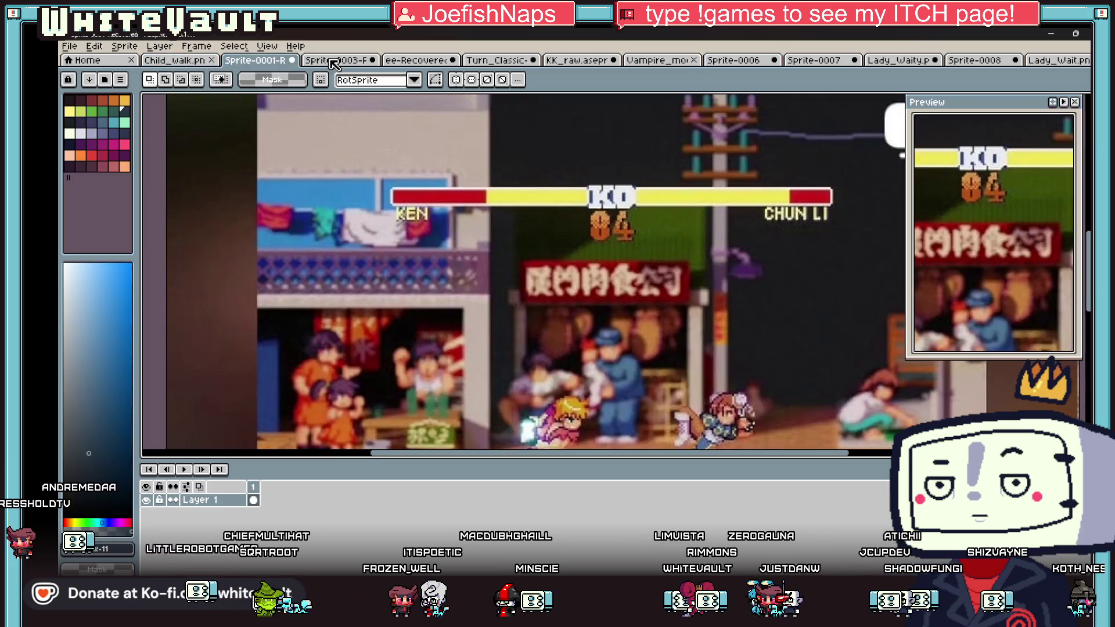
click(441, 60)
scroll(764, 275, down, 2)
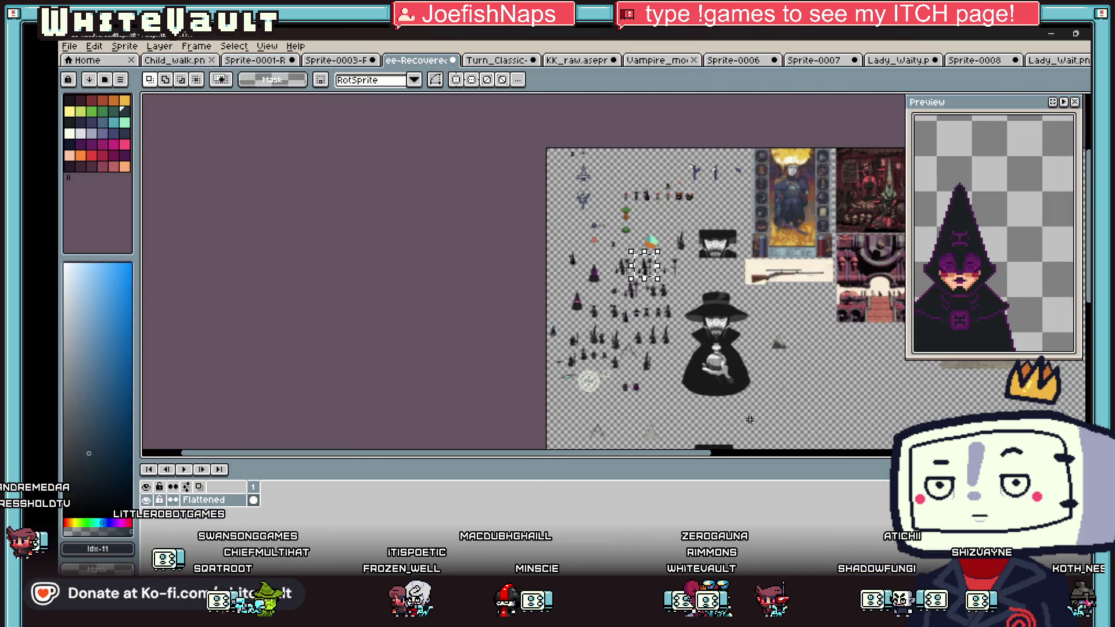
drag(691, 455, 840, 455)
scroll(685, 370, up, 1)
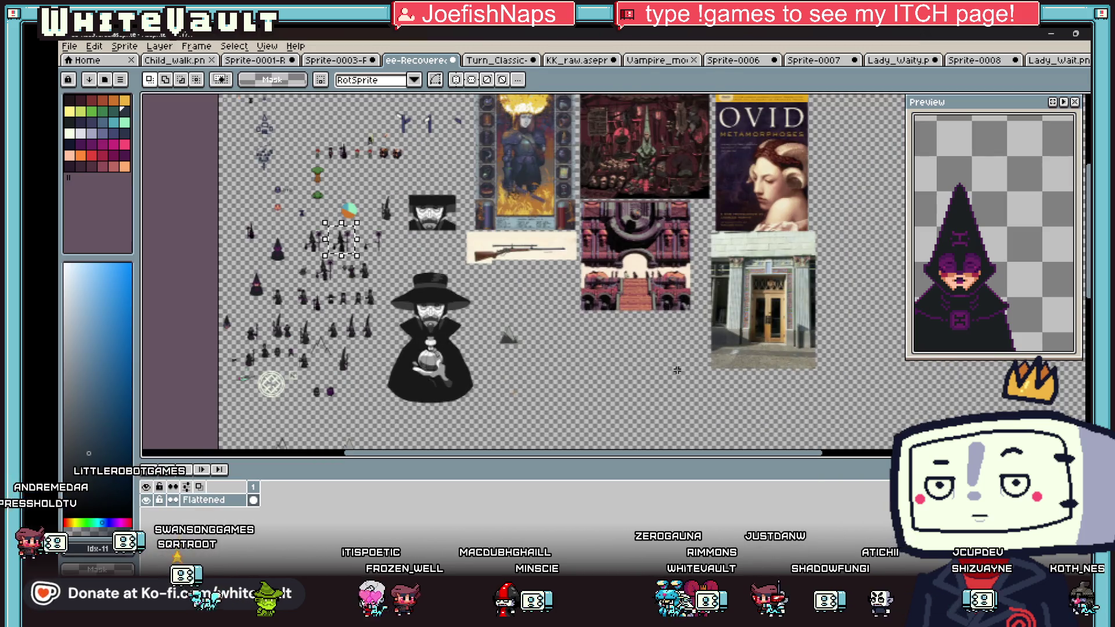
key(ctrl+v)
mouse_move(287, 148)
mouse_down()
mouse_move(666, 415)
mouse_move(647, 364)
mouse_up()
key(Return)
Step: Move the small mountain sprite to a new position and commit it
scroll(648, 365, up, 1)
mouse_move(453, 332)
mouse_down()
mouse_move(572, 409)
mouse_move(746, 344)
mouse_up()
scroll(627, 191, down, 1)
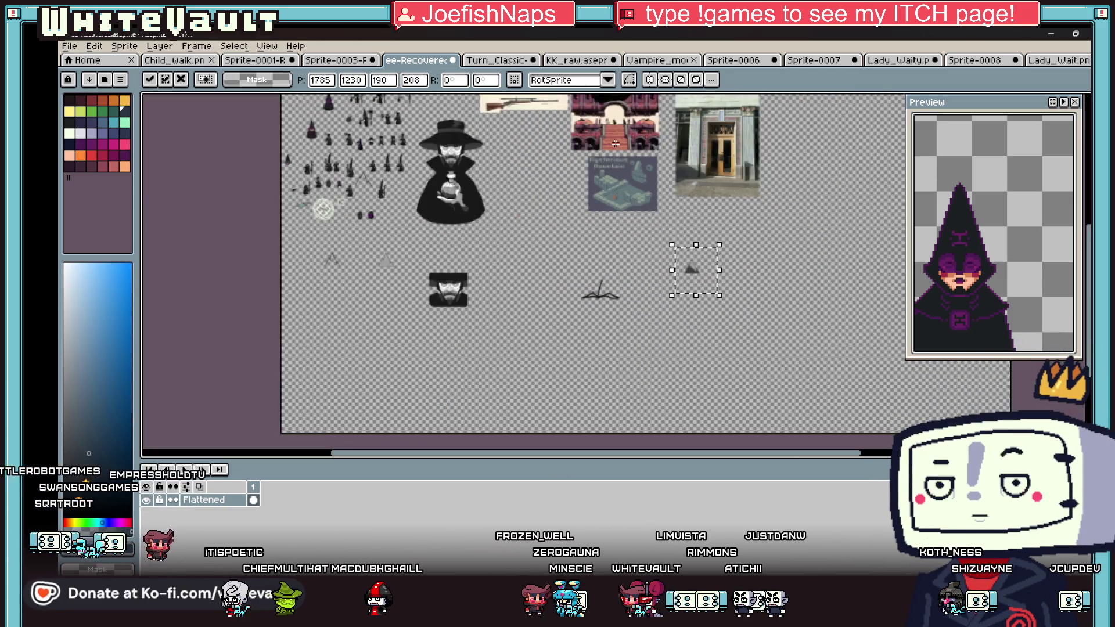
key(Return)
scroll(602, 129, up, 2)
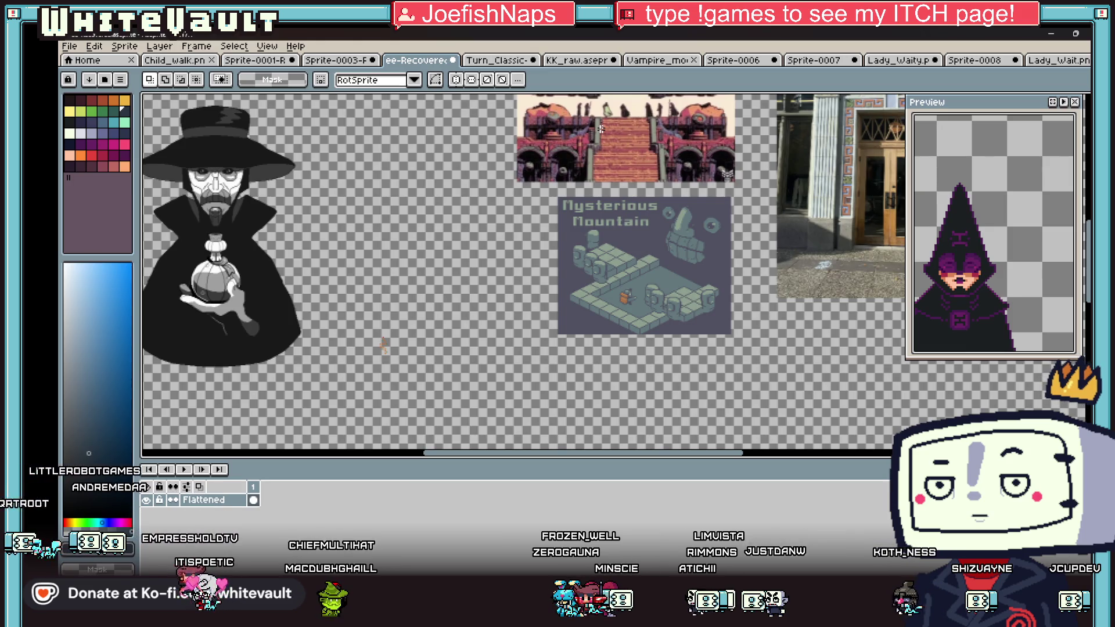
scroll(415, 186, up, 2)
scroll(415, 186, down, 1)
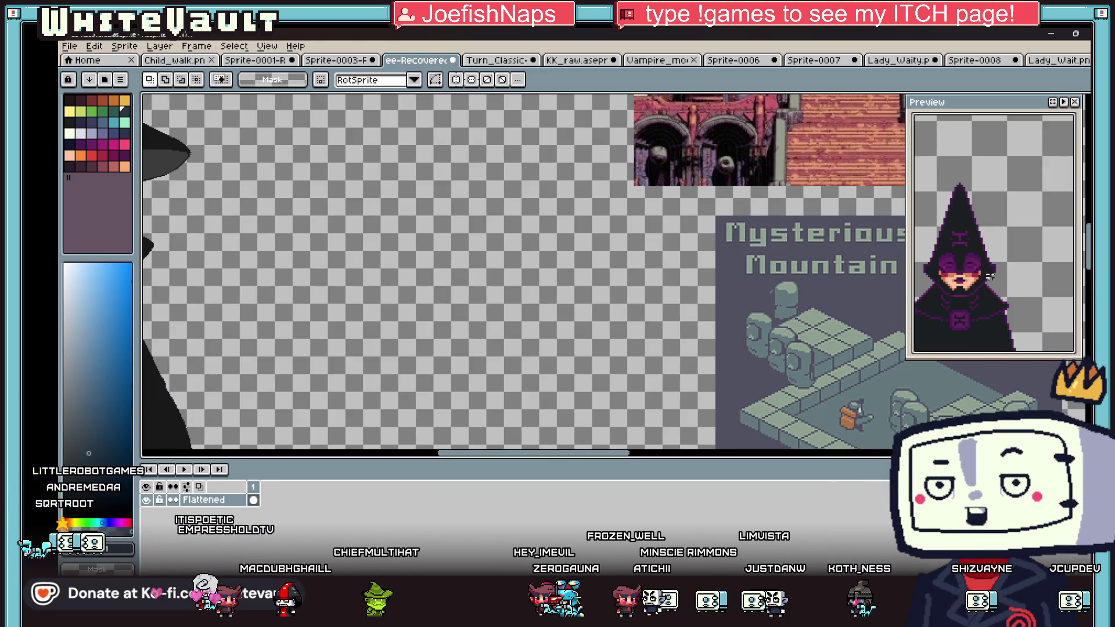
scroll(1006, 268, up, 5)
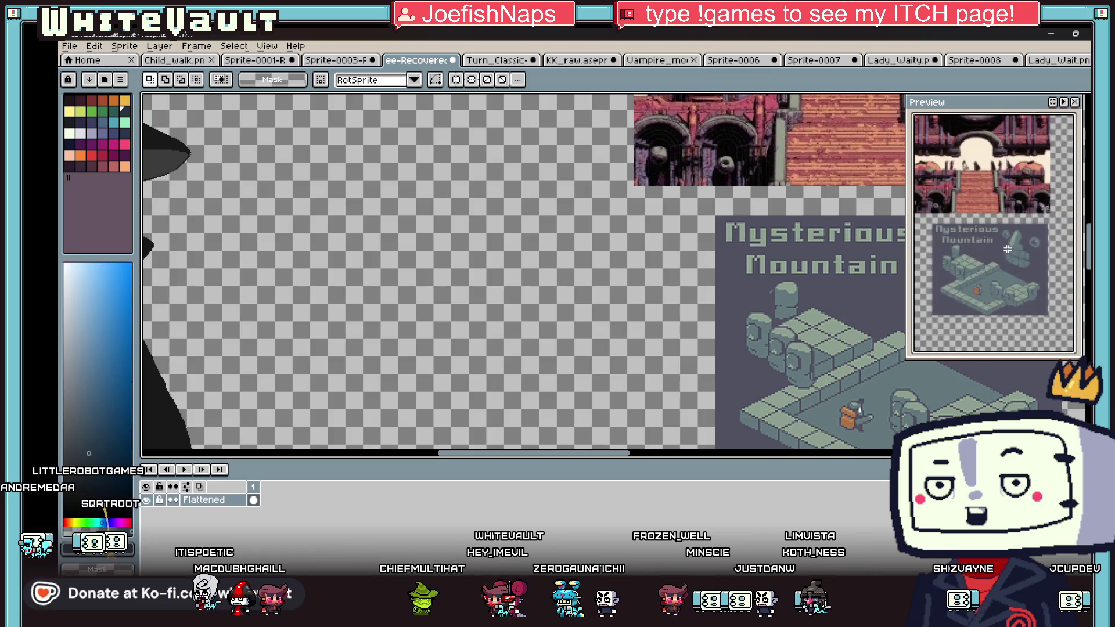
scroll(897, 166, right, 2)
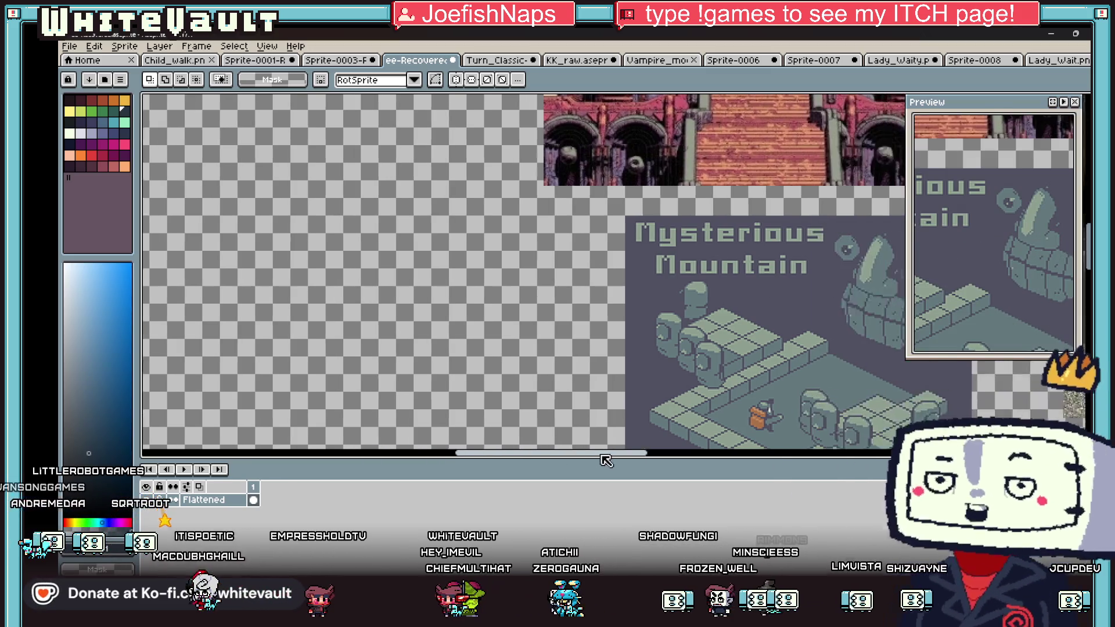
Step: Sample the teal from the mountain art and draw a teal square on the empty canvas
key(i)
click(450, 311)
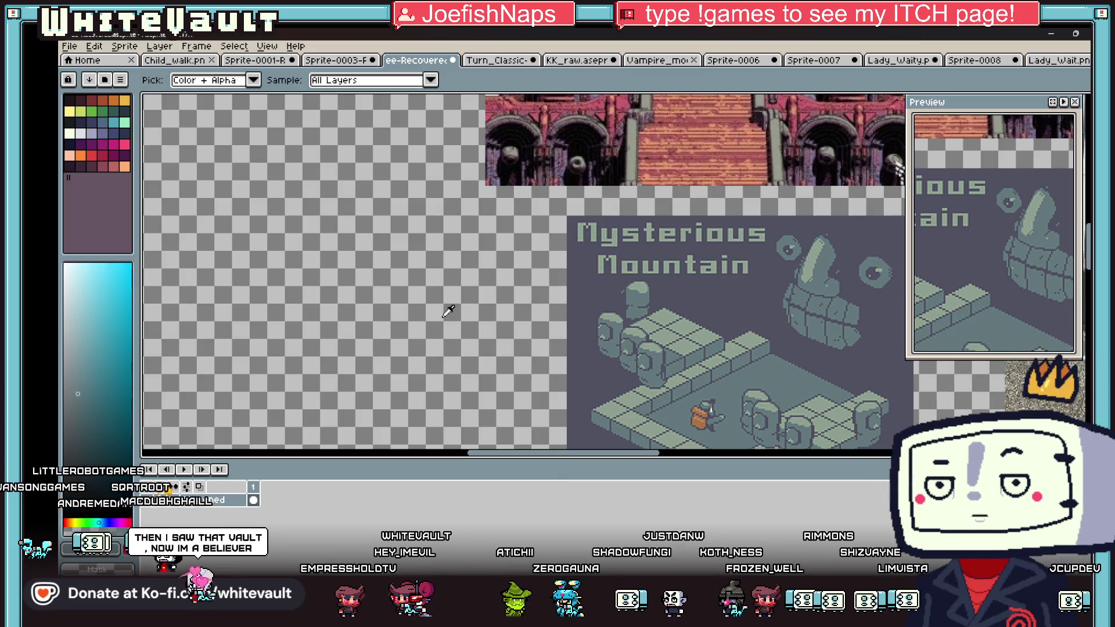
key(b)
scroll(364, 292, up, 3)
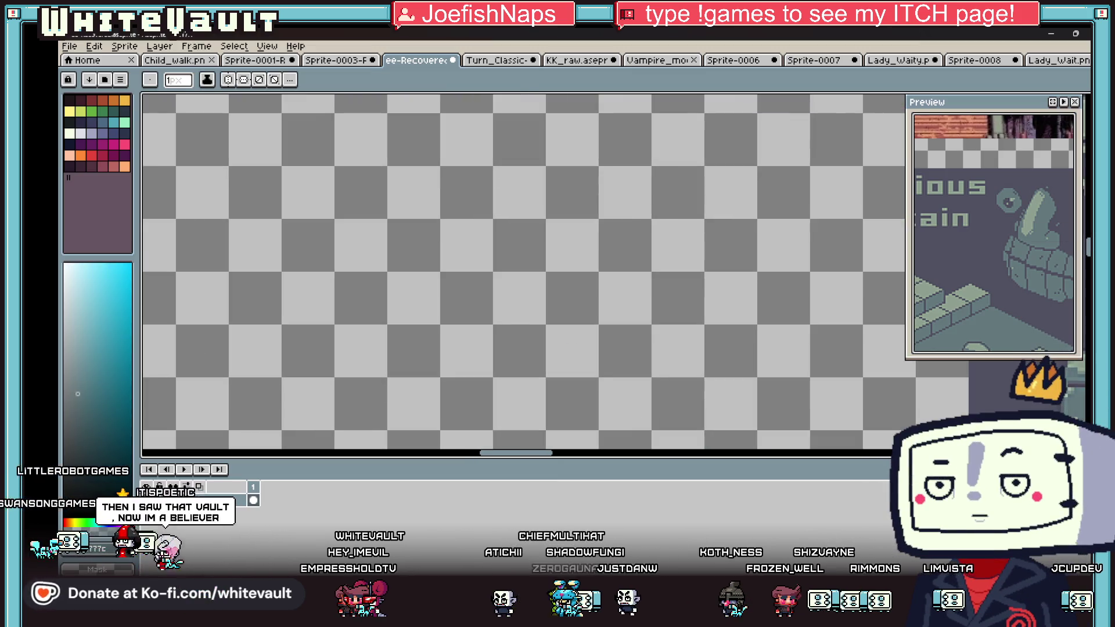
scroll(341, 220, up, 2)
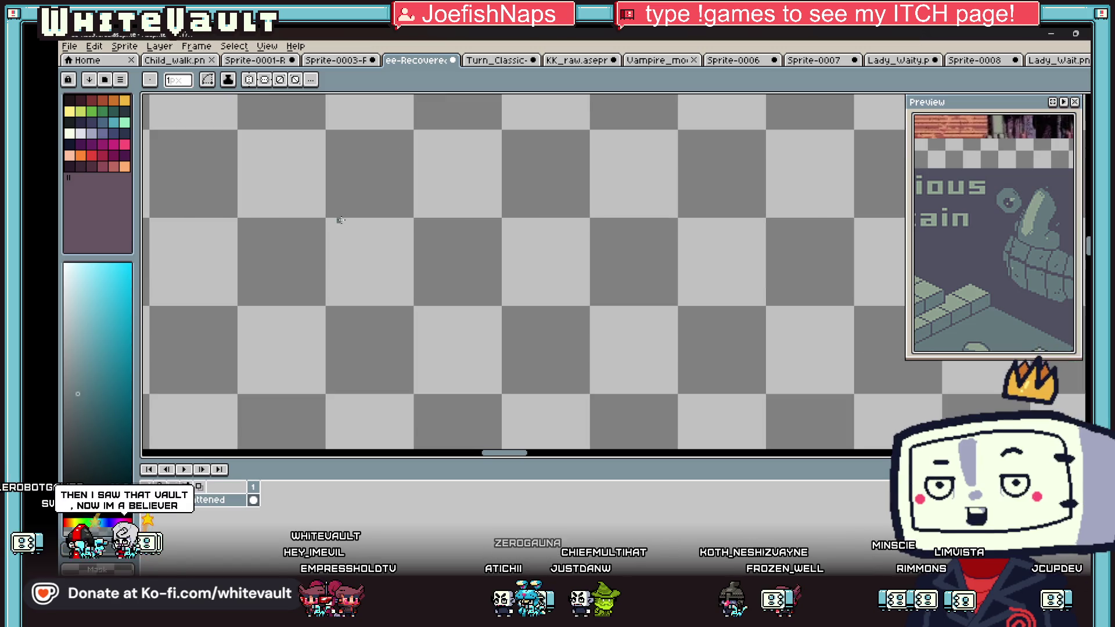
scroll(522, 286, down, 2)
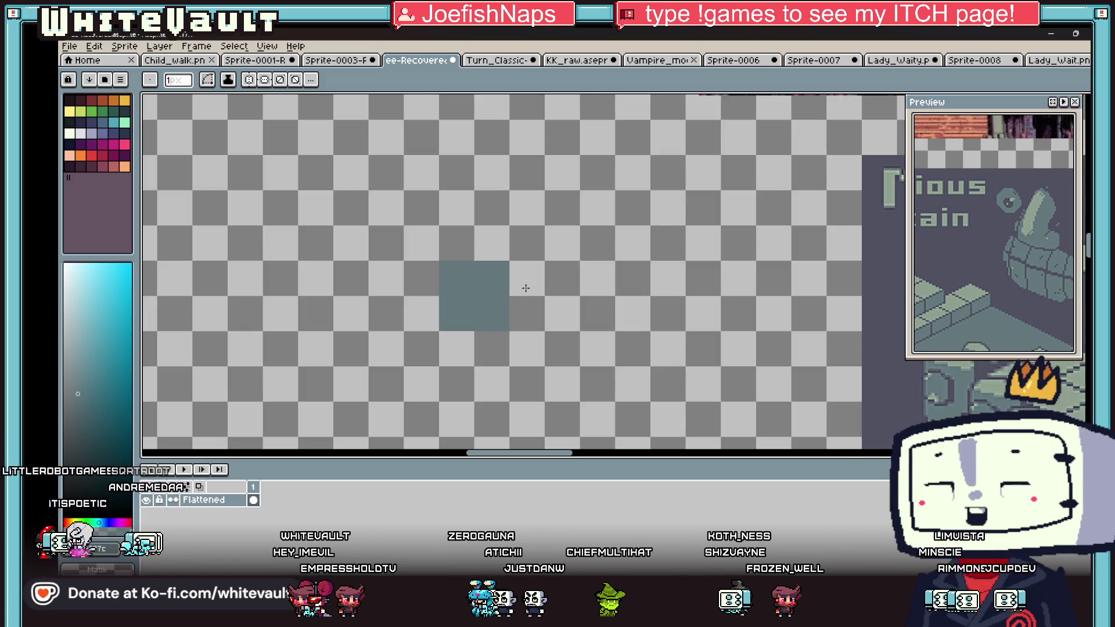
scroll(401, 247, up, 1)
drag(394, 253, 473, 333)
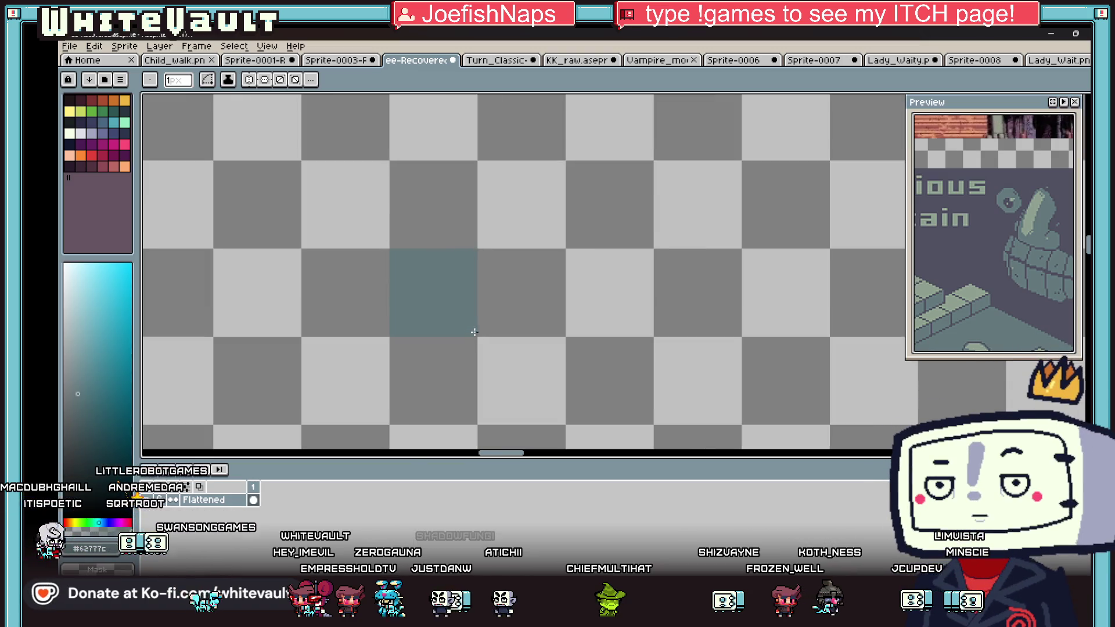
scroll(567, 312, down, 4)
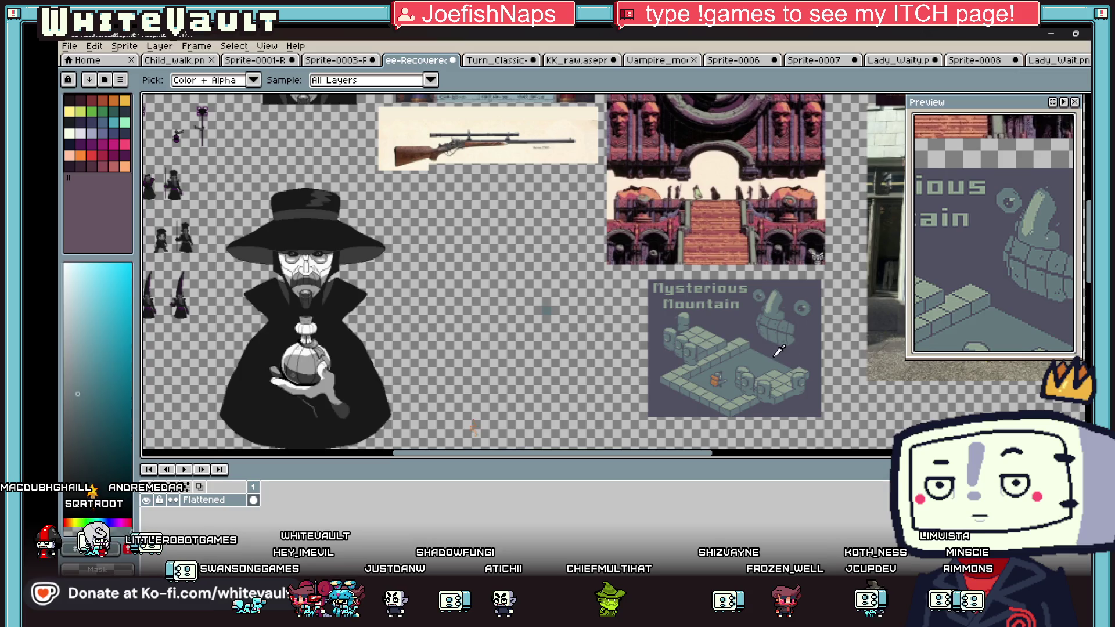
scroll(767, 360, up, 1)
scroll(336, 218, up, 3)
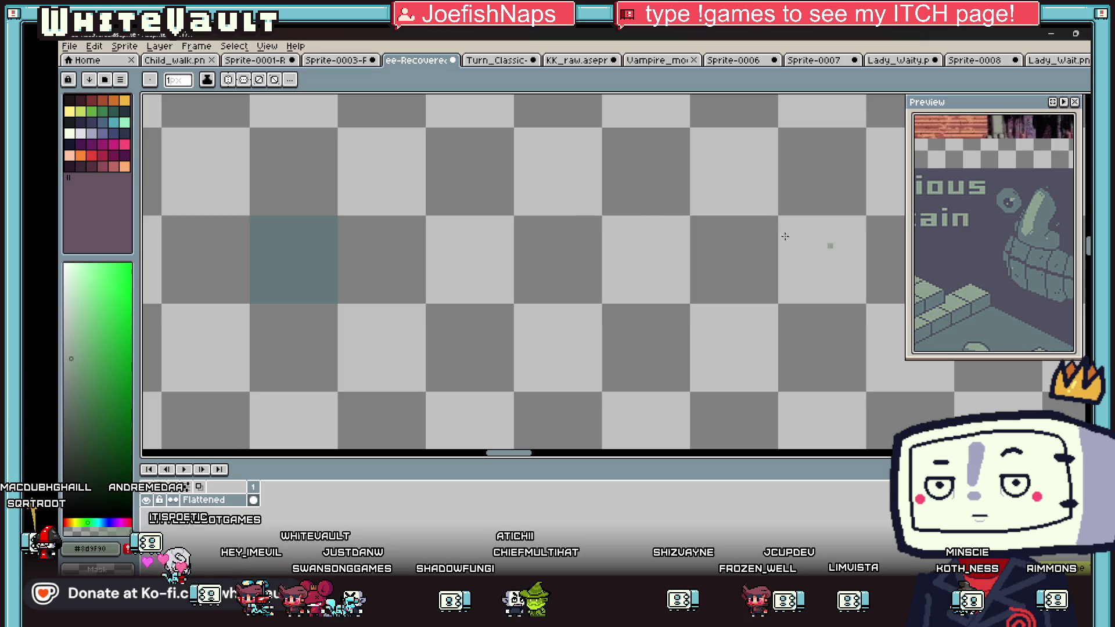
Step: Draw a green square beside the teal one with the Rectangle tool, then sample dark blue-grey
click(1085, 247)
drag(342, 219, 421, 301)
scroll(421, 301, down, 3)
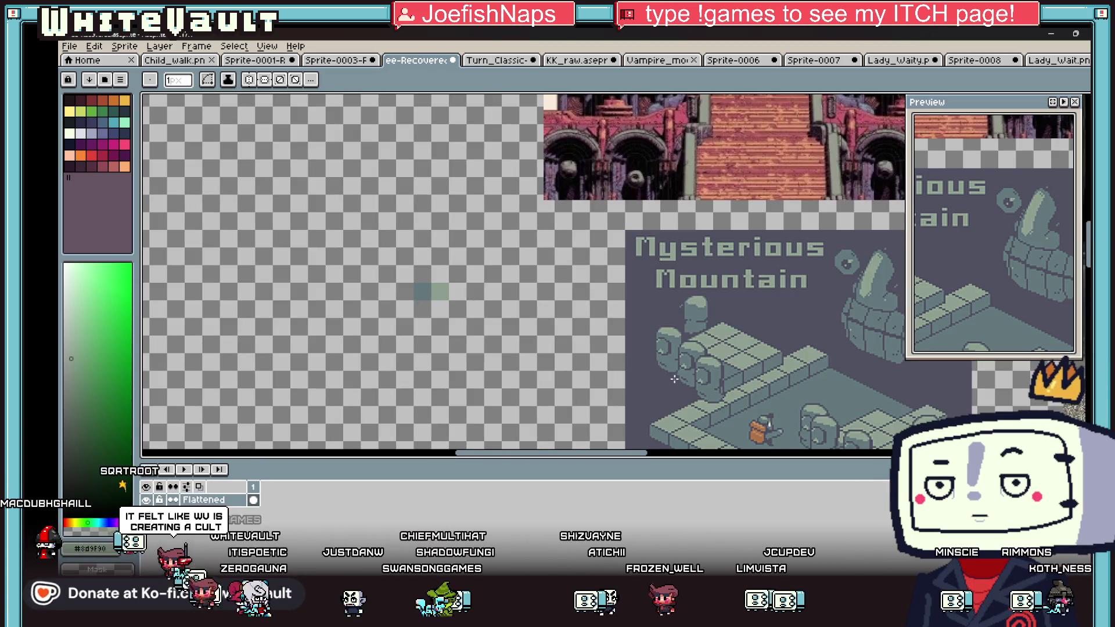
scroll(711, 382, up, 1)
scroll(711, 381, down, 1)
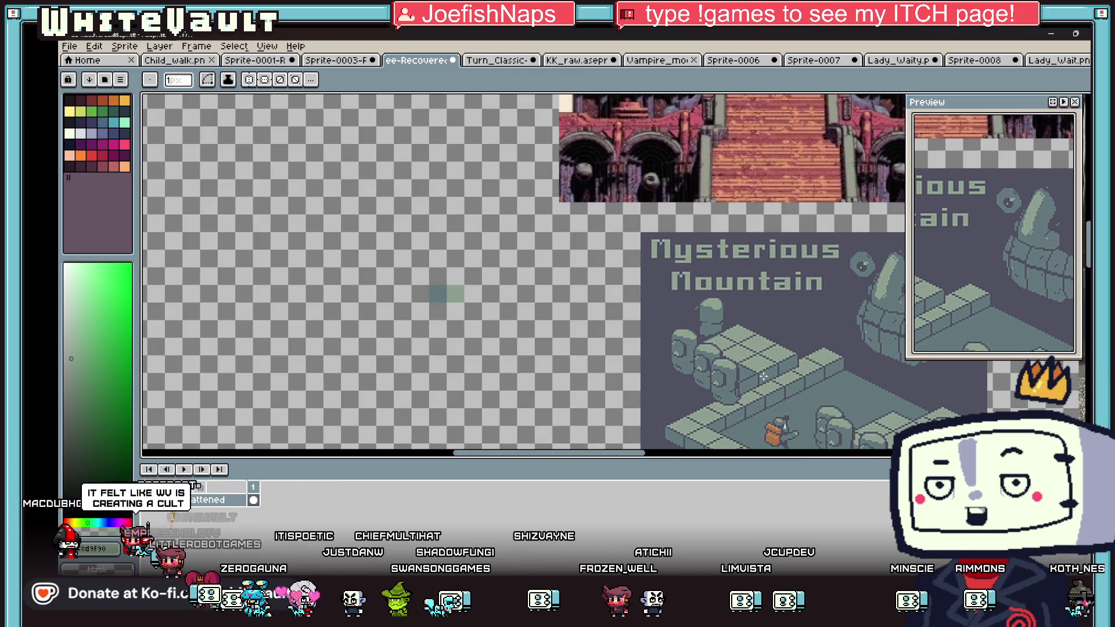
key(i)
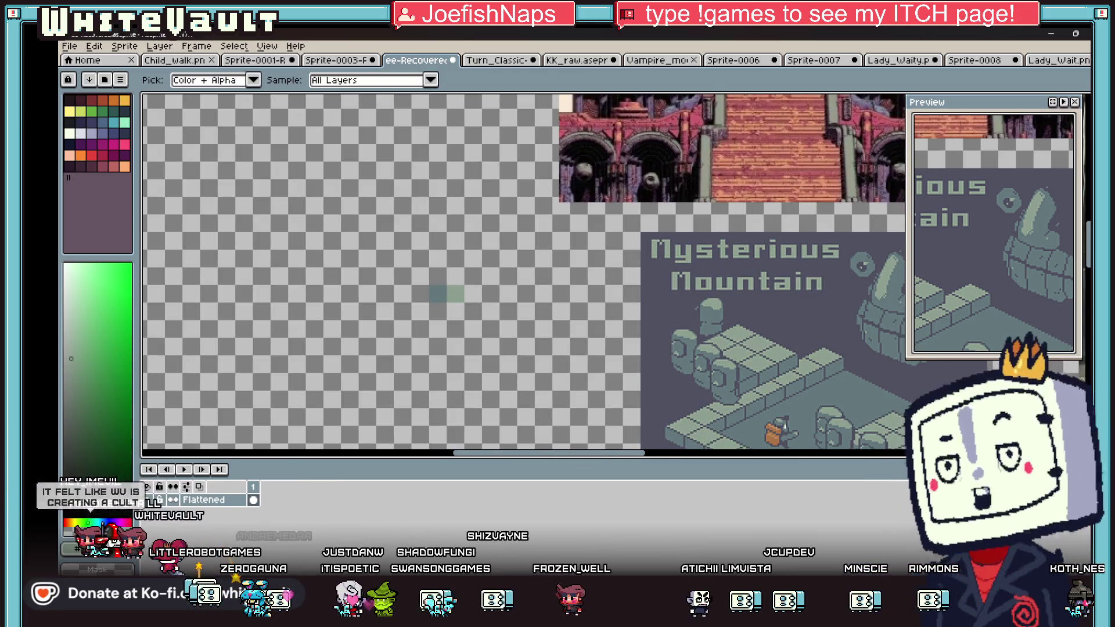
click(775, 312)
key(b)
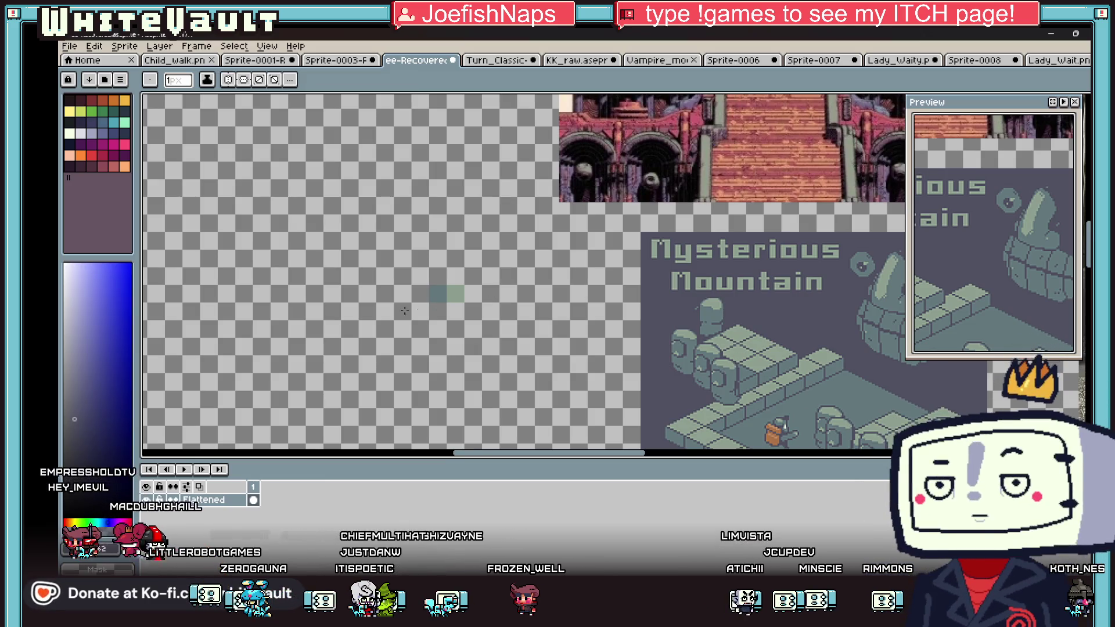
scroll(441, 293, up, 4)
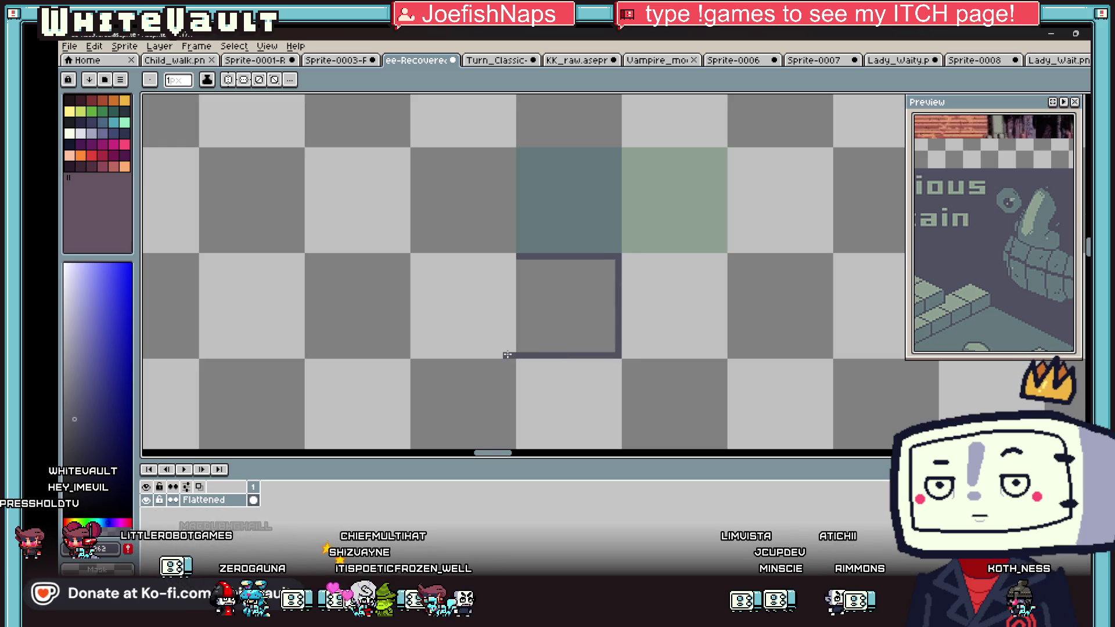
Step: Bucket-fill the square below the teal tile with dark blue-grey
key(g)
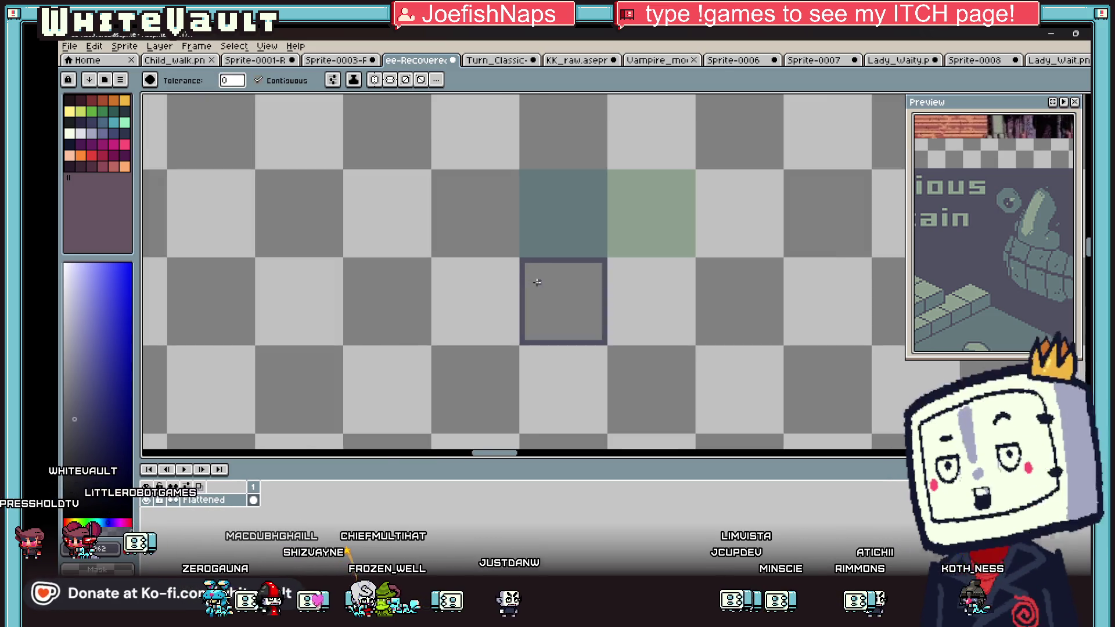
click(534, 278)
scroll(581, 293, down, 3)
scroll(610, 296, up, 1)
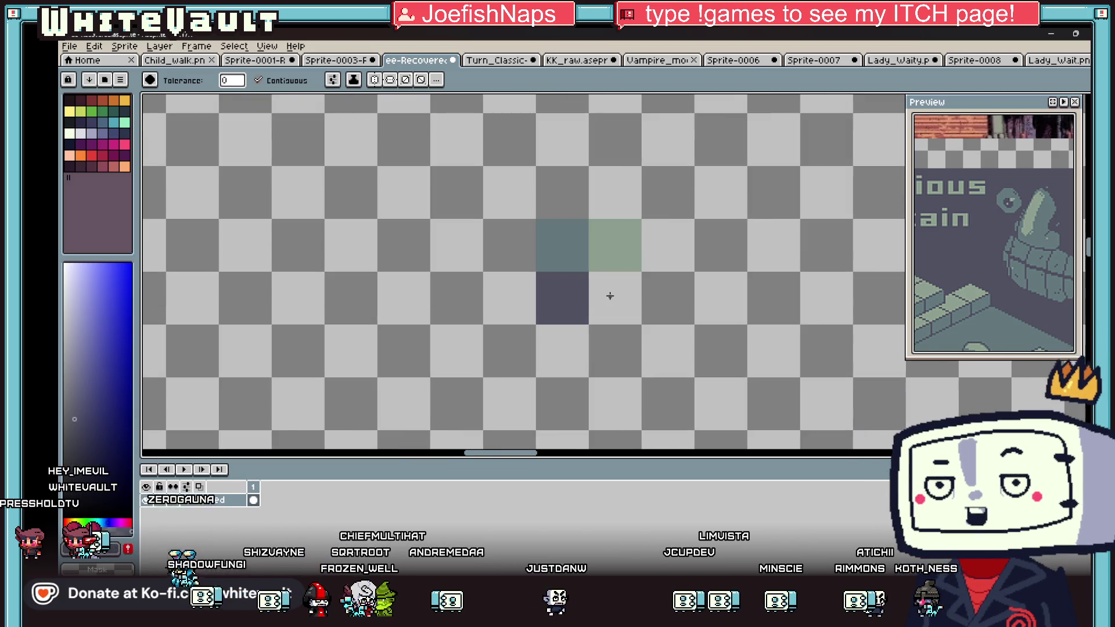
key(b)
Step: Draw a large filled teal square below the tiles, then sample dark purple-grey for the brush
key(i)
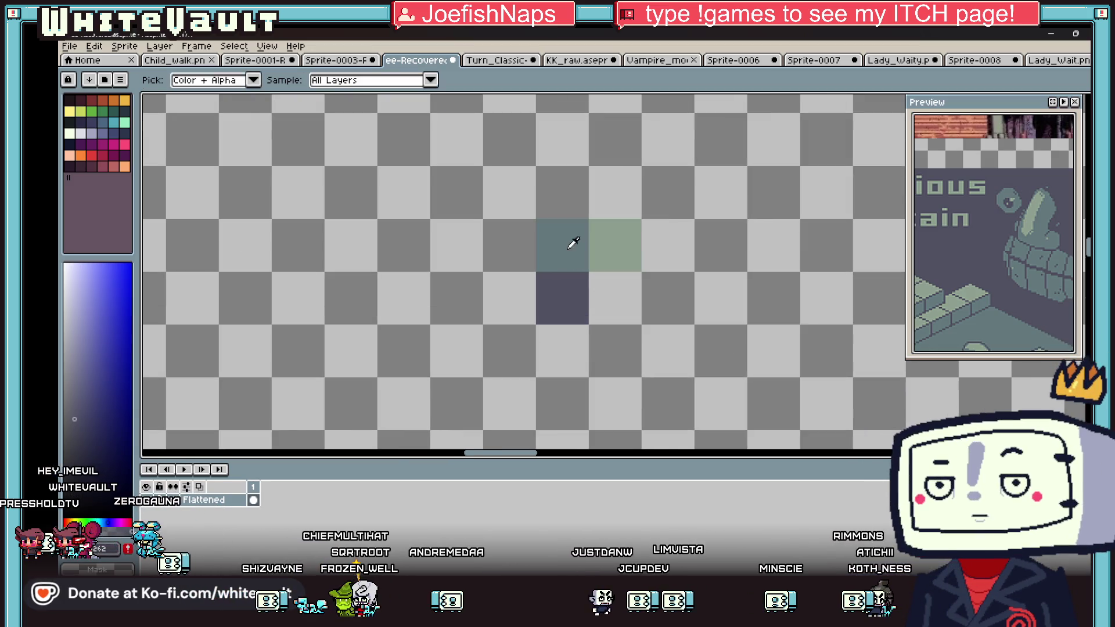
click(1063, 254)
click(1086, 233)
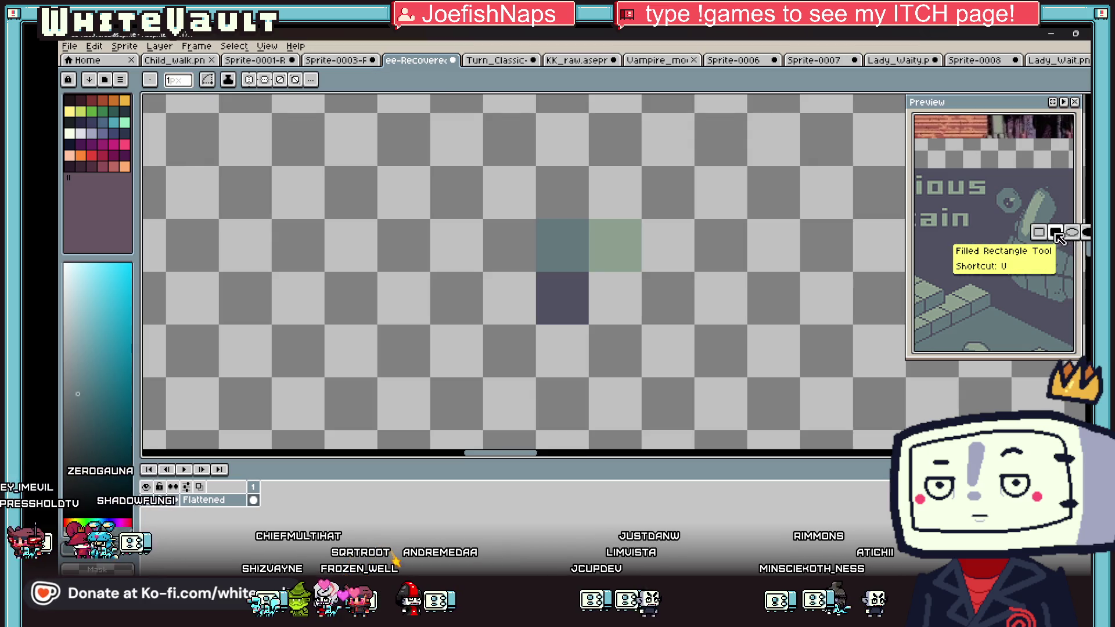
click(1058, 237)
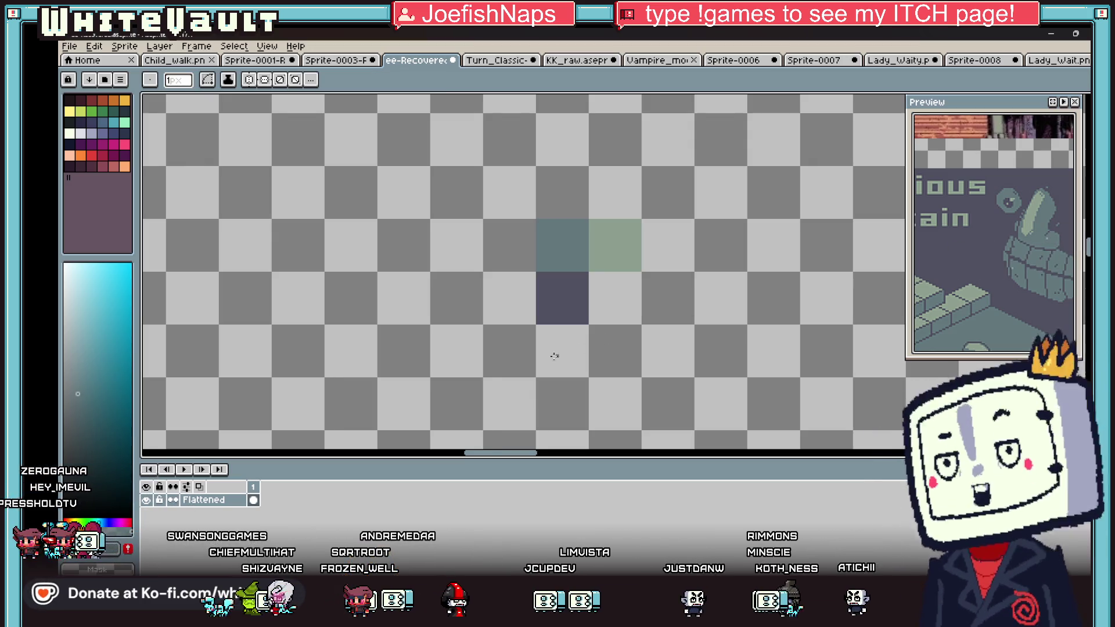
scroll(535, 323, up, 2)
mouse_move(535, 323)
mouse_down()
mouse_move(665, 390)
mouse_move(704, 424)
mouse_up()
key(i)
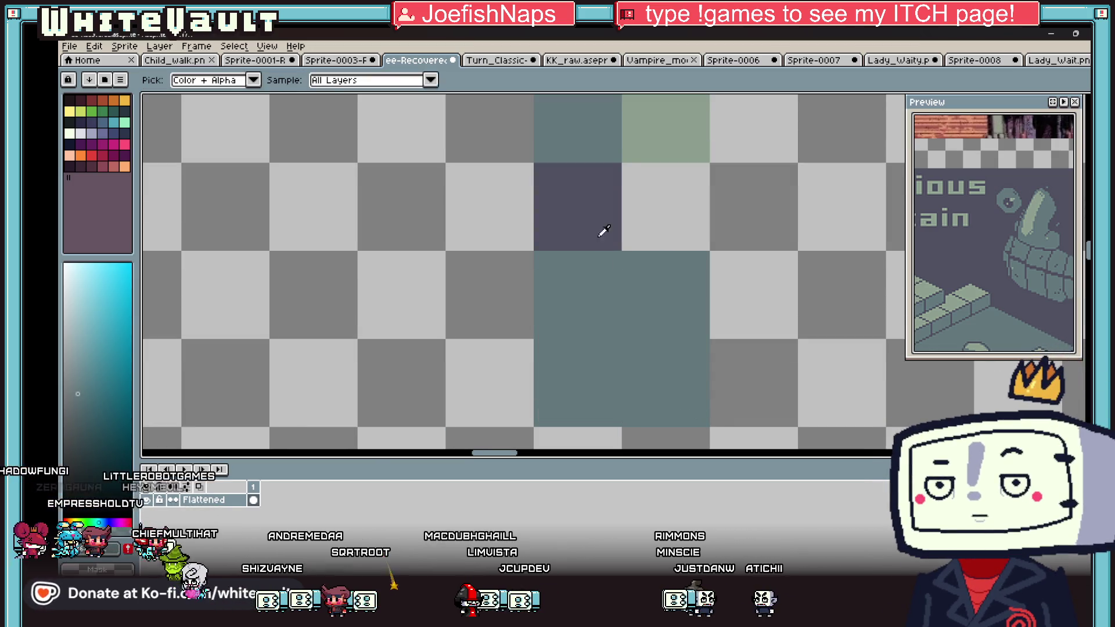
click(600, 231)
scroll(691, 331, up, 1)
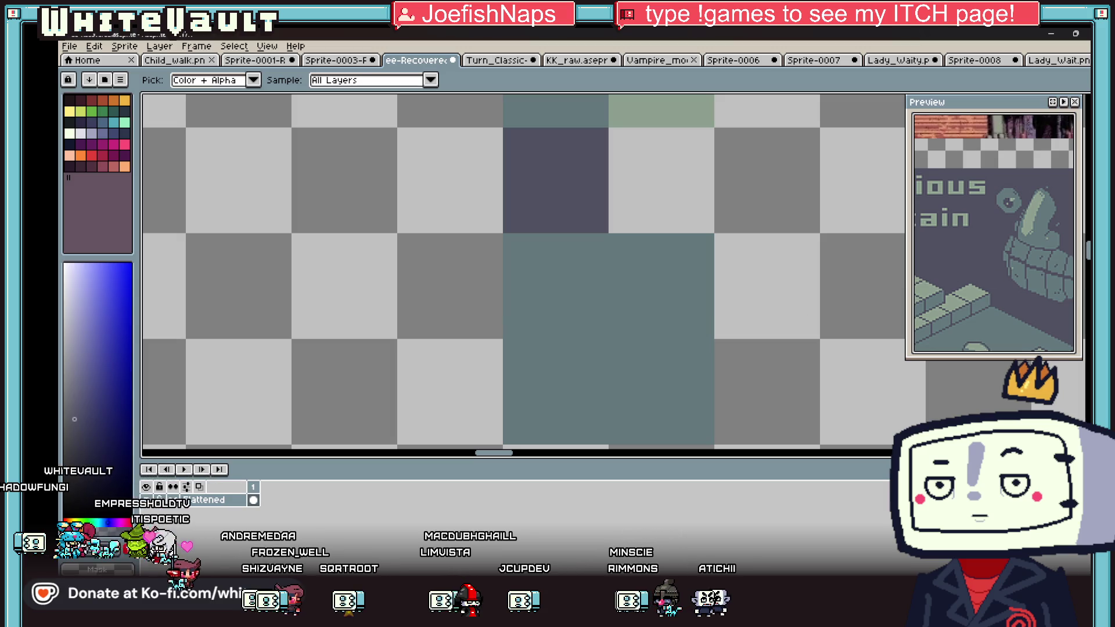
key(b)
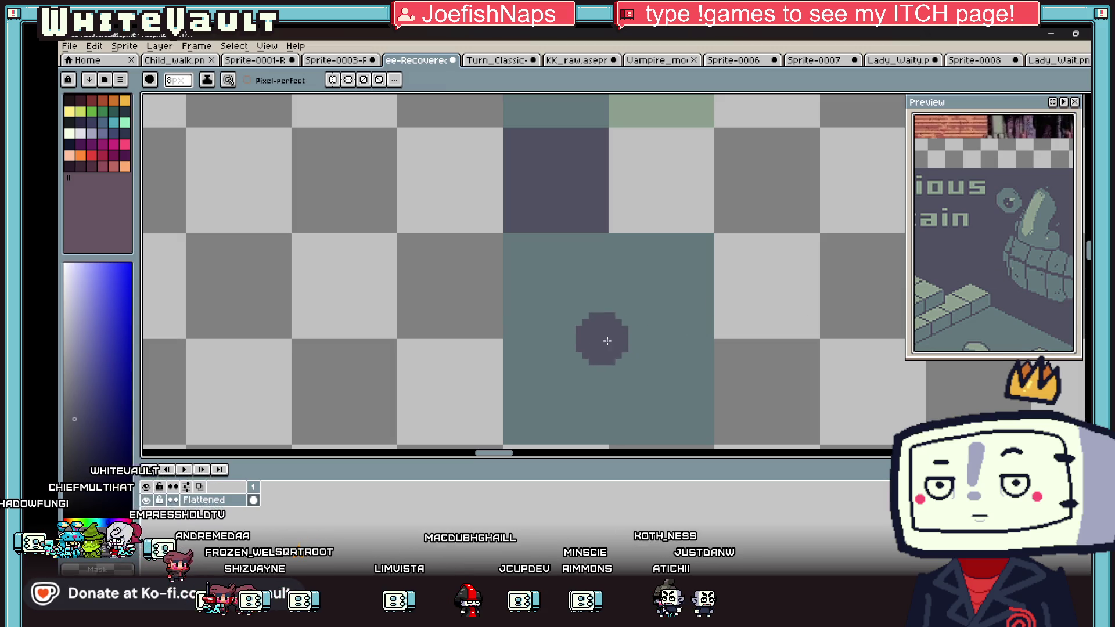
Step: Undo a stray dark purple dab and sample the light green colour
click(755, 349)
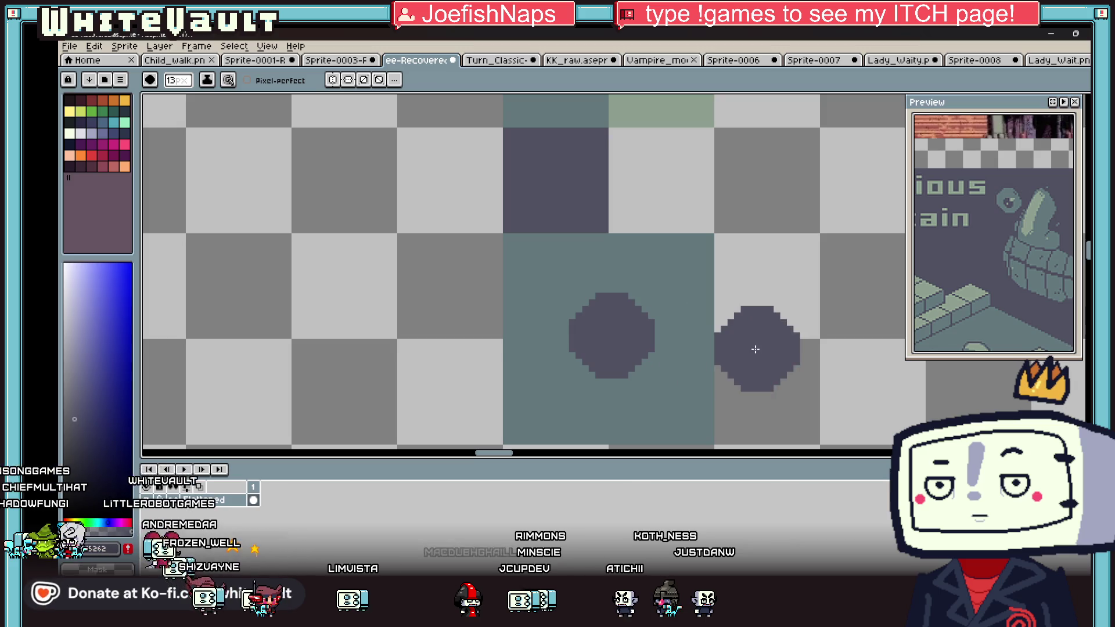
key(ctrl+z)
key(i)
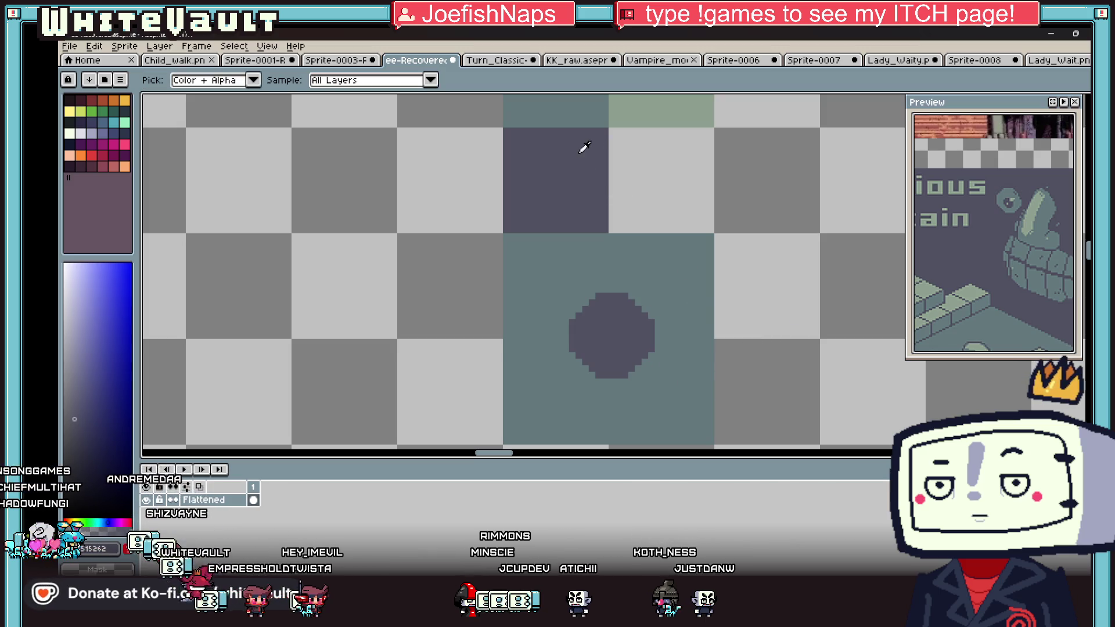
click(662, 107)
key(b)
scroll(638, 312, up, 3)
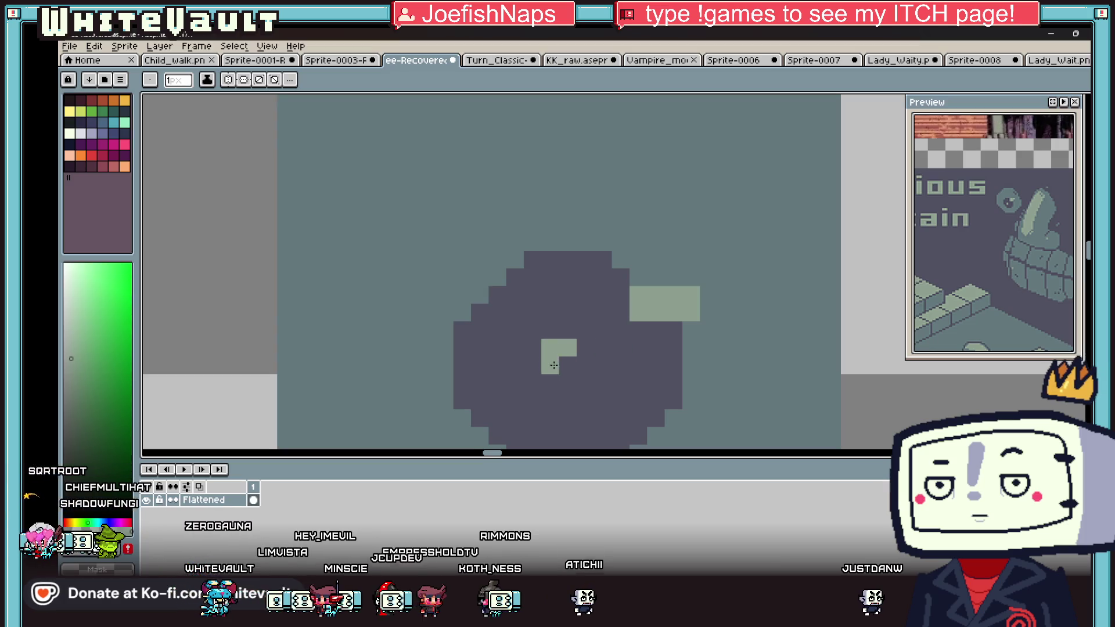
scroll(584, 357, down, 3)
scroll(637, 329, up, 1)
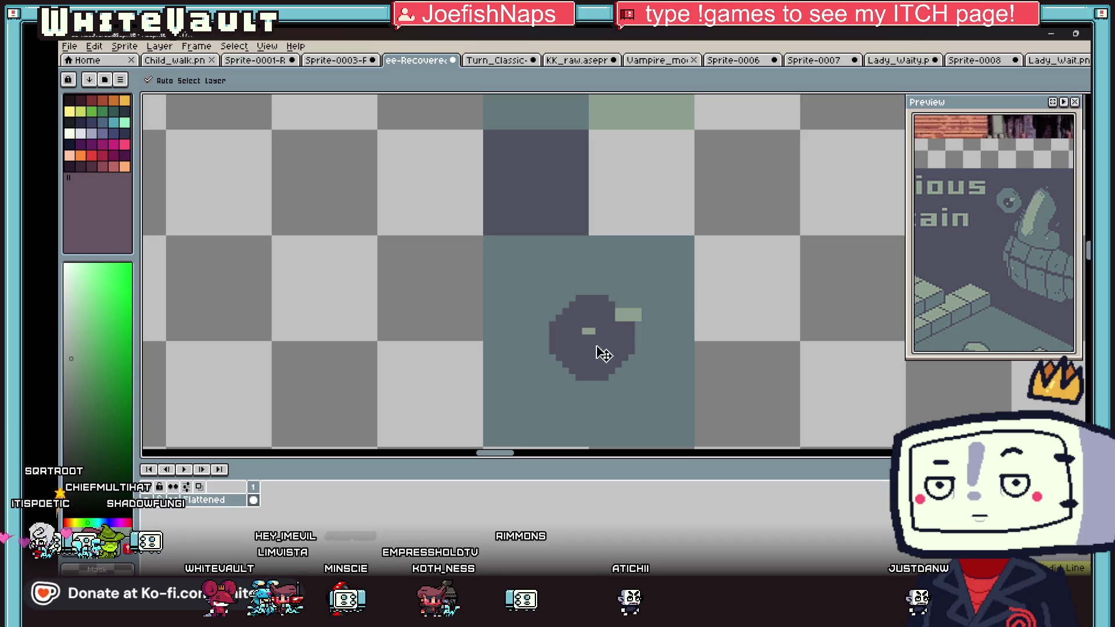
scroll(587, 339, down, 3)
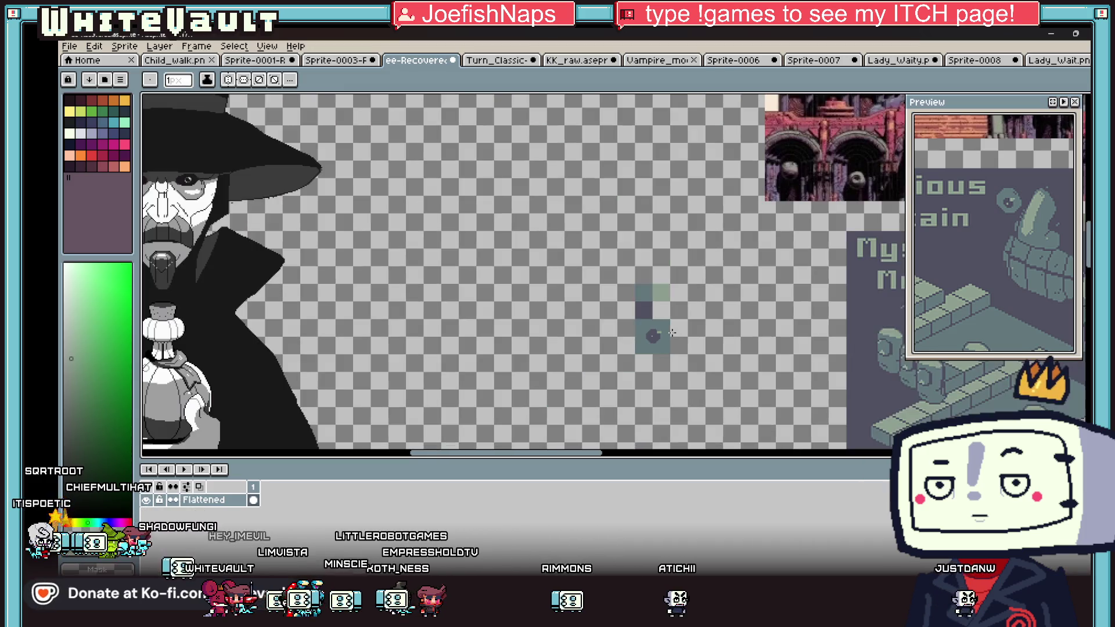
scroll(666, 336, up, 3)
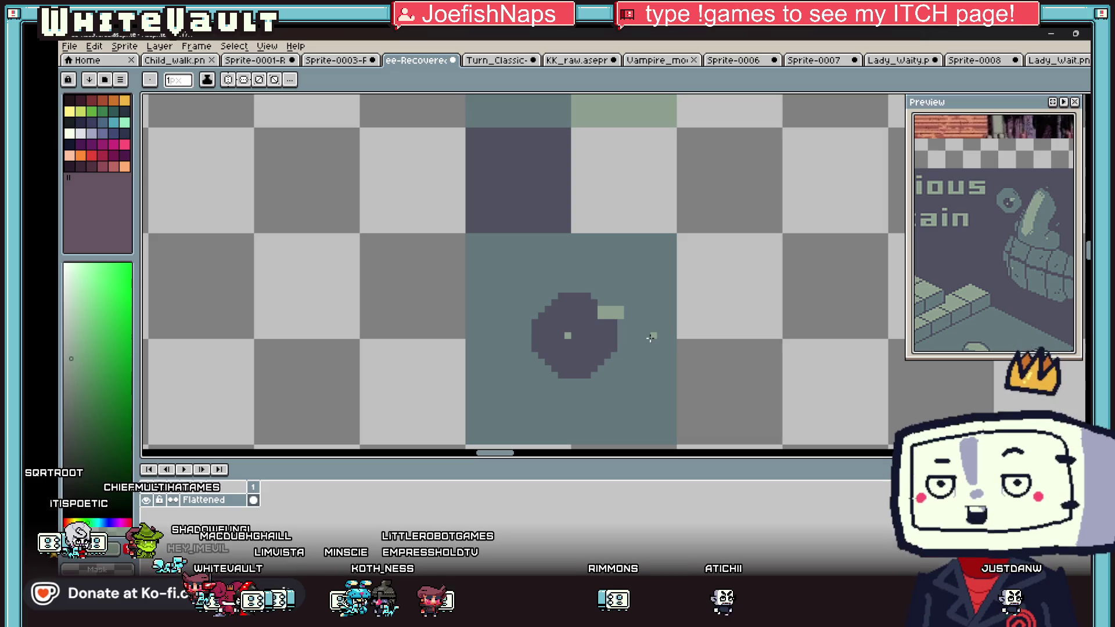
Step: Paint over the stray light-green pixel with the teal background colour
key(i)
click(633, 311)
scroll(581, 312, up, 3)
click(577, 313)
scroll(663, 284, down, 5)
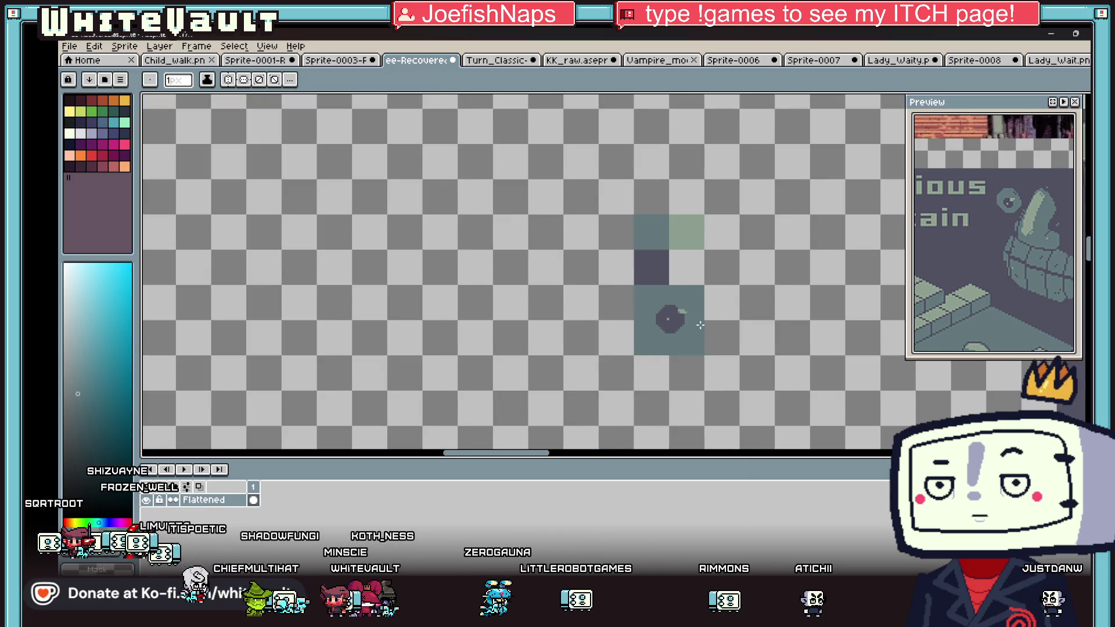
scroll(685, 316, up, 4)
Step: Touch up the circle's edge with dark blue-grey pixels, resampling teal and blue-grey
key(alt)
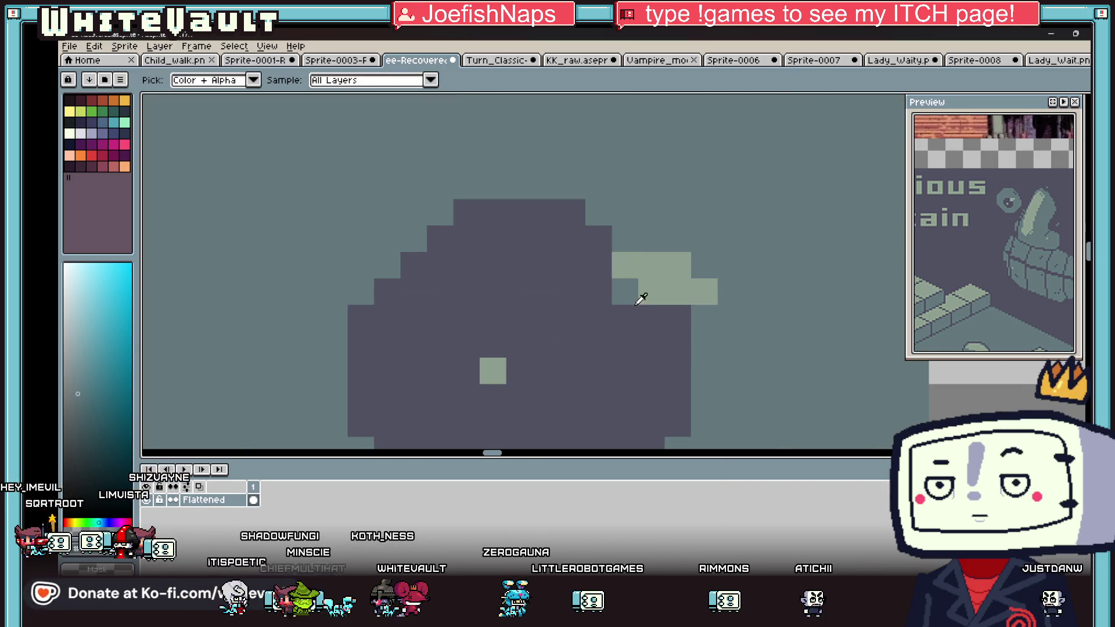
alt+click(607, 256)
click(625, 291)
key(alt)
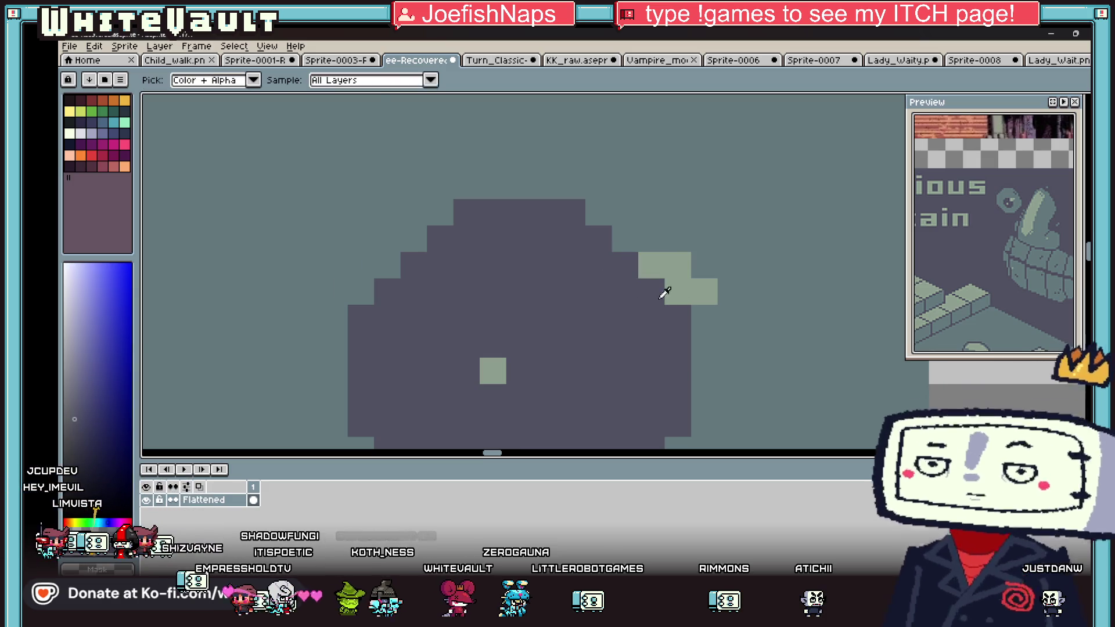
scroll(714, 310, up, 3)
scroll(696, 336, up, 1)
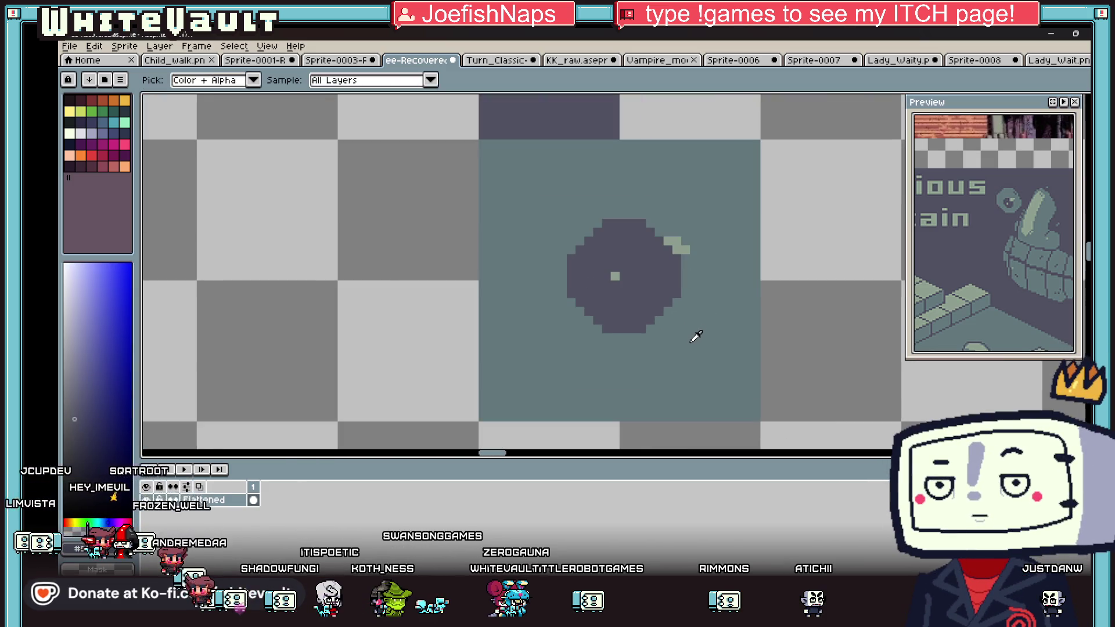
scroll(683, 335, up, 1)
click(523, 356)
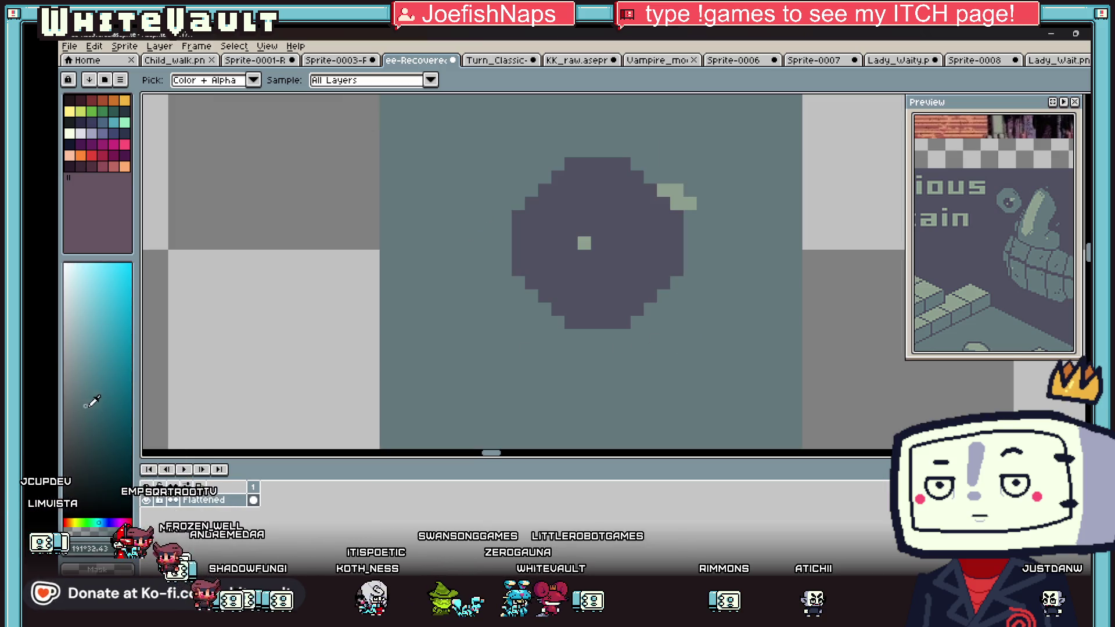
scroll(678, 311, down, 3)
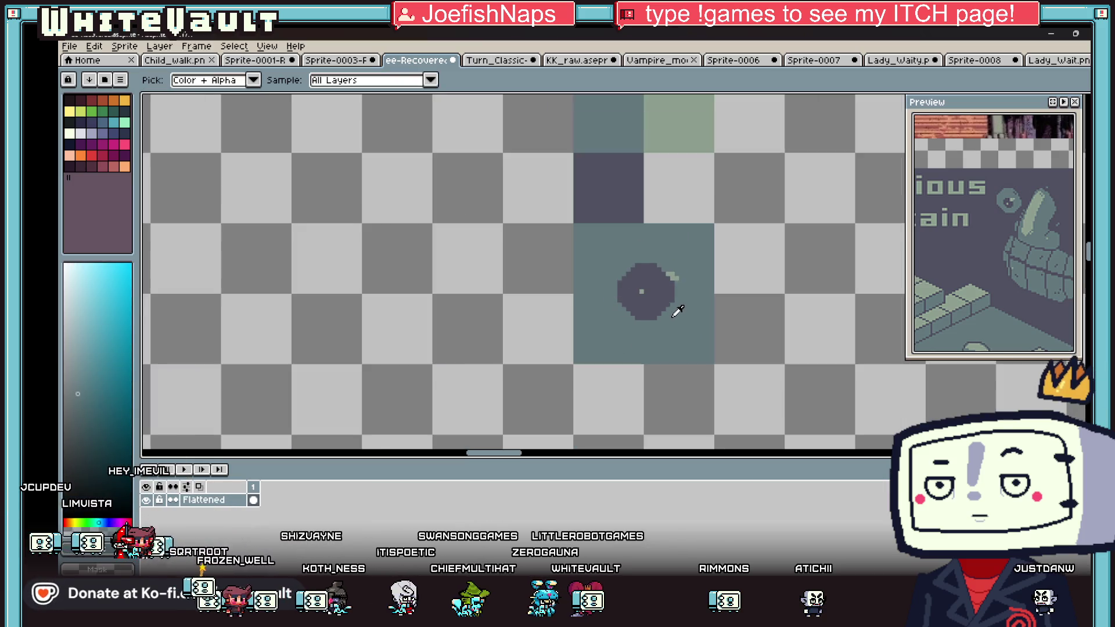
click(632, 164)
scroll(704, 303, down, 3)
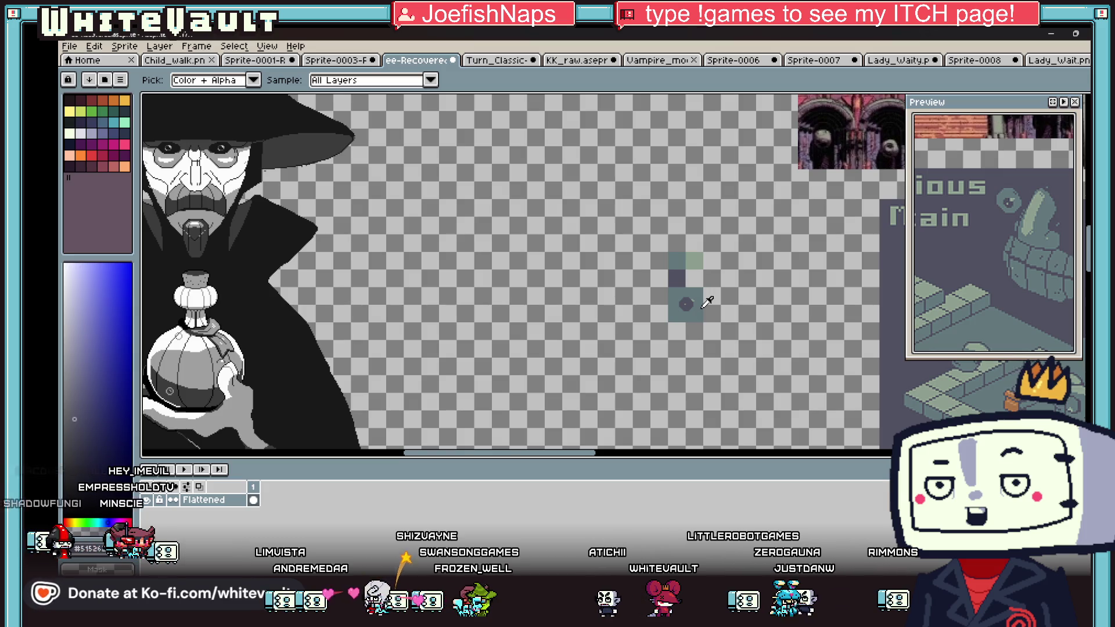
scroll(686, 299, up, 8)
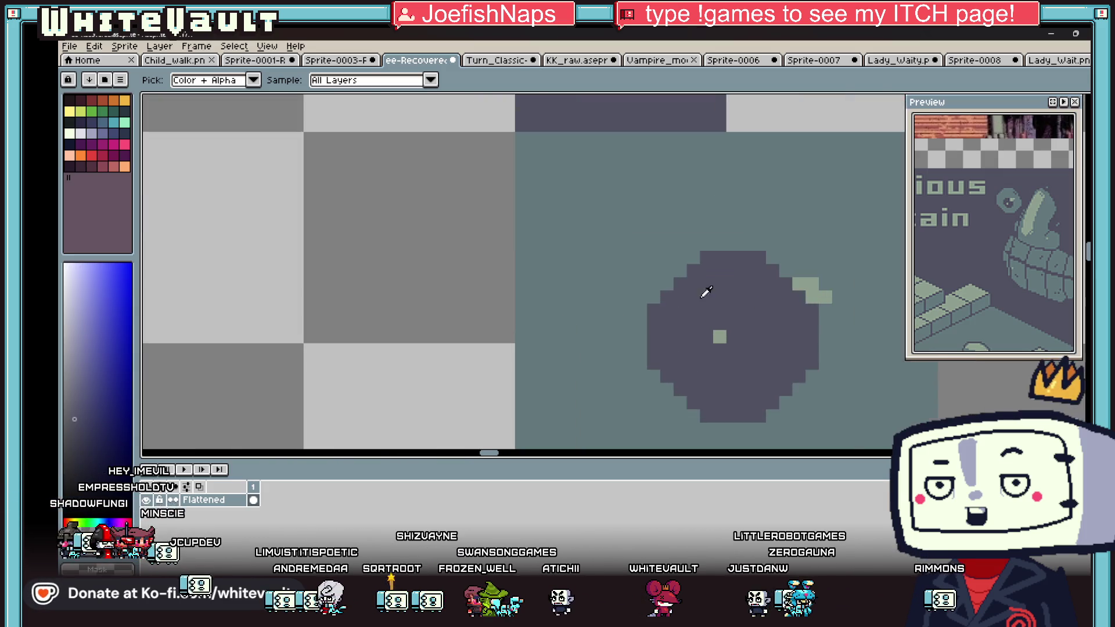
Step: Smooth the dark circle's top-right and lower-left edges with dark pixels
drag(772, 257, 785, 271)
drag(800, 389, 770, 417)
drag(696, 411, 653, 377)
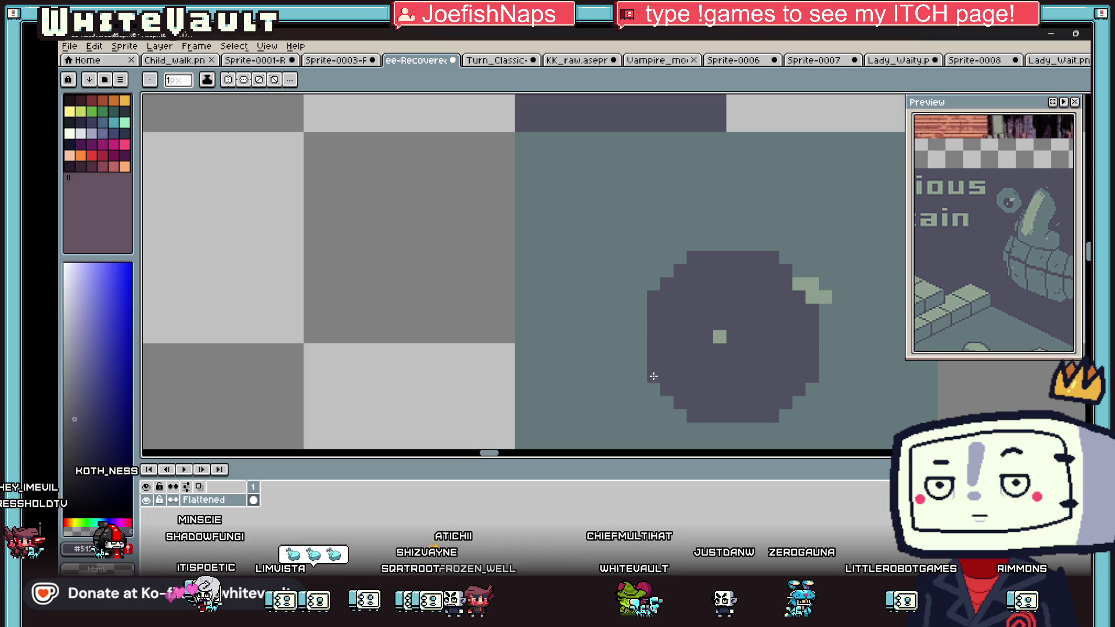
scroll(719, 332, down, 2)
scroll(719, 332, up, 1)
scroll(720, 331, up, 3)
Step: Sample the circle tile's light green, dark blue-grey and teal colours
alt+click(723, 322)
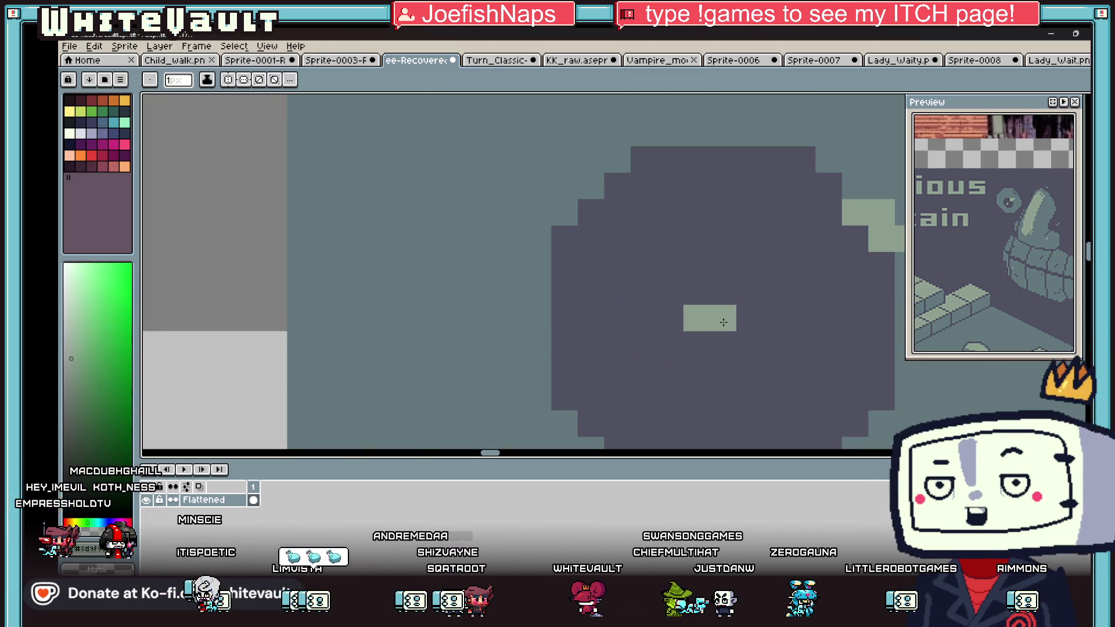
scroll(690, 337, down, 3)
scroll(690, 337, up, 1)
alt+click(741, 324)
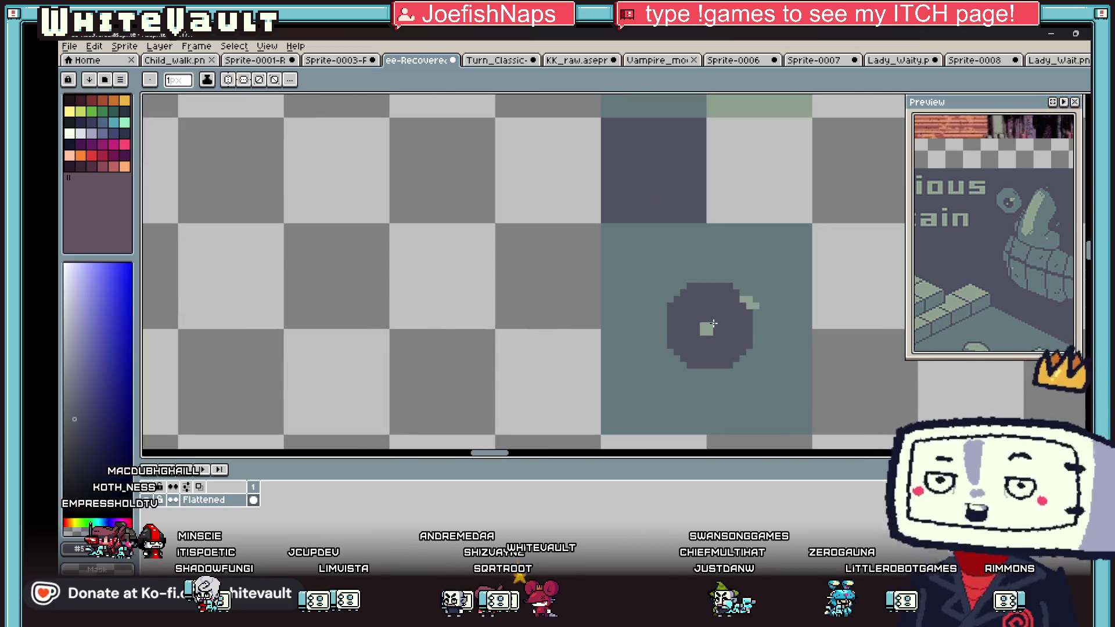
alt+click(758, 325)
scroll(772, 328, up, 3)
scroll(804, 333, down, 5)
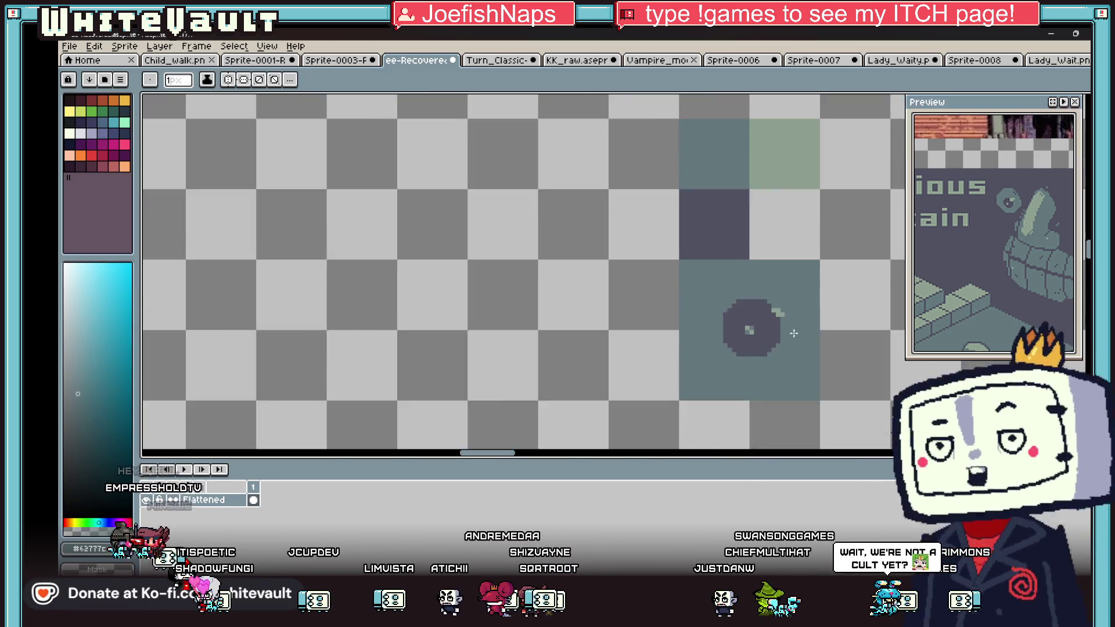
scroll(804, 333, up, 5)
alt+click(718, 359)
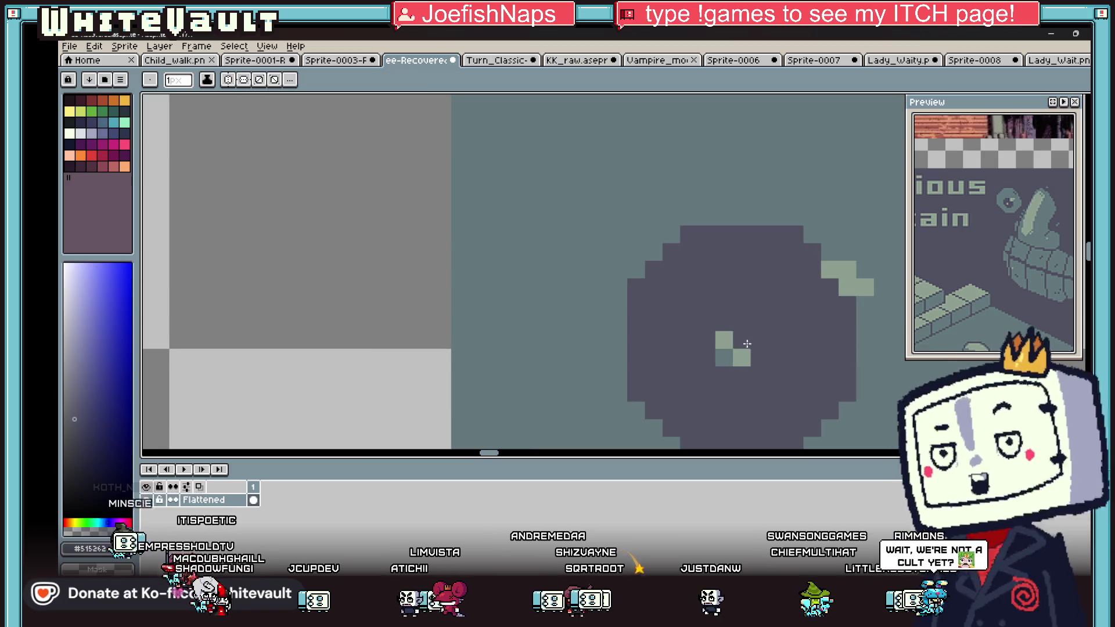
alt+click(741, 357)
scroll(810, 342, down, 5)
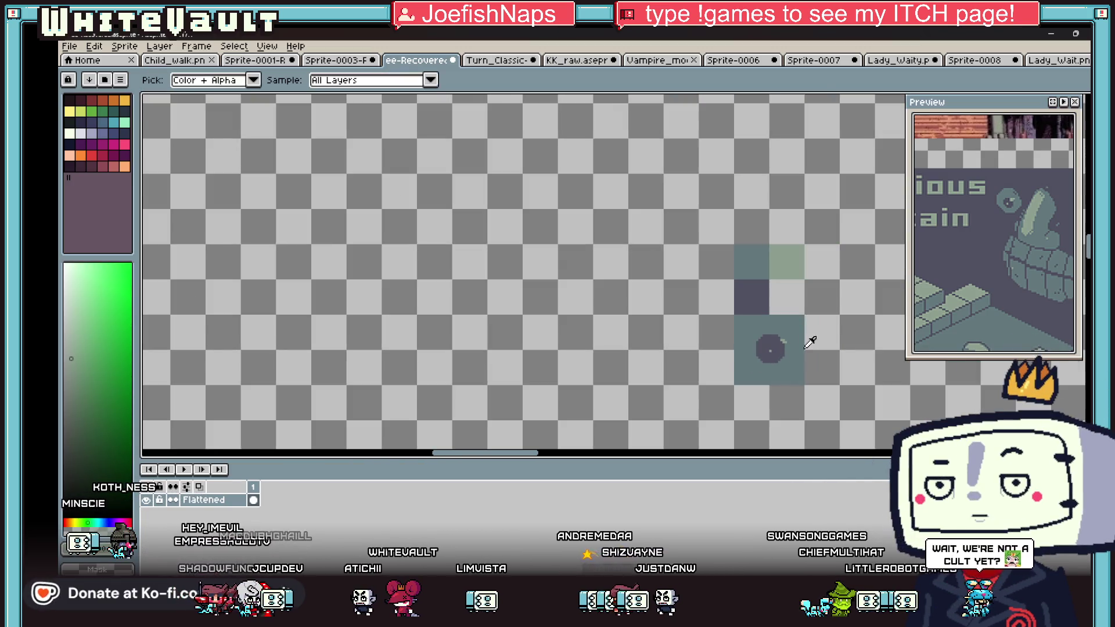
scroll(789, 342, up, 4)
alt+click(772, 348)
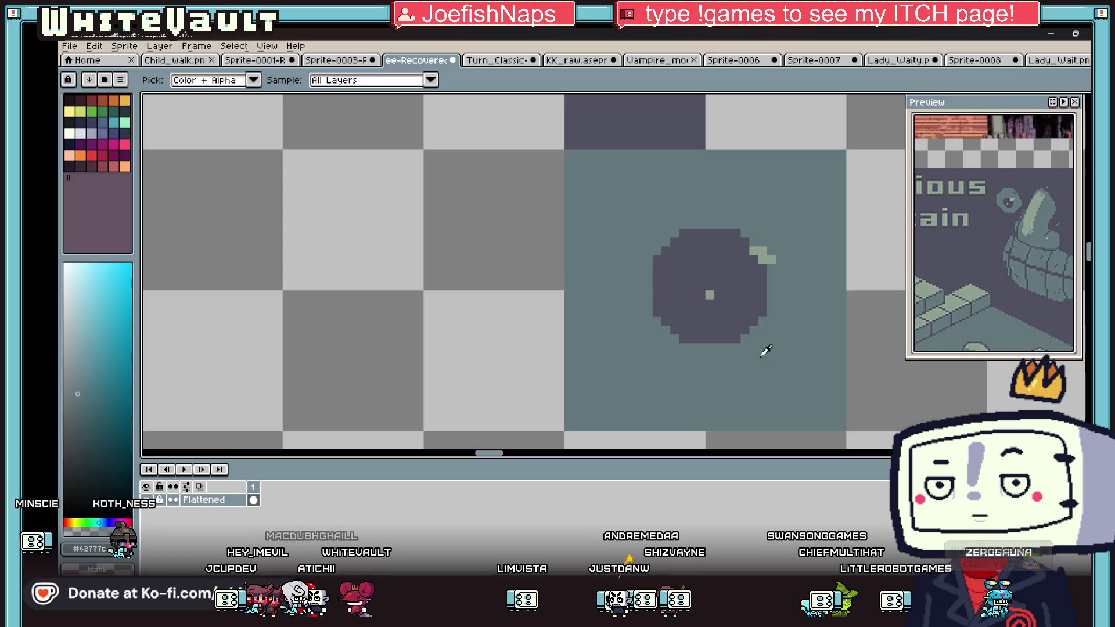
scroll(702, 331, down, 1)
scroll(697, 330, down, 1)
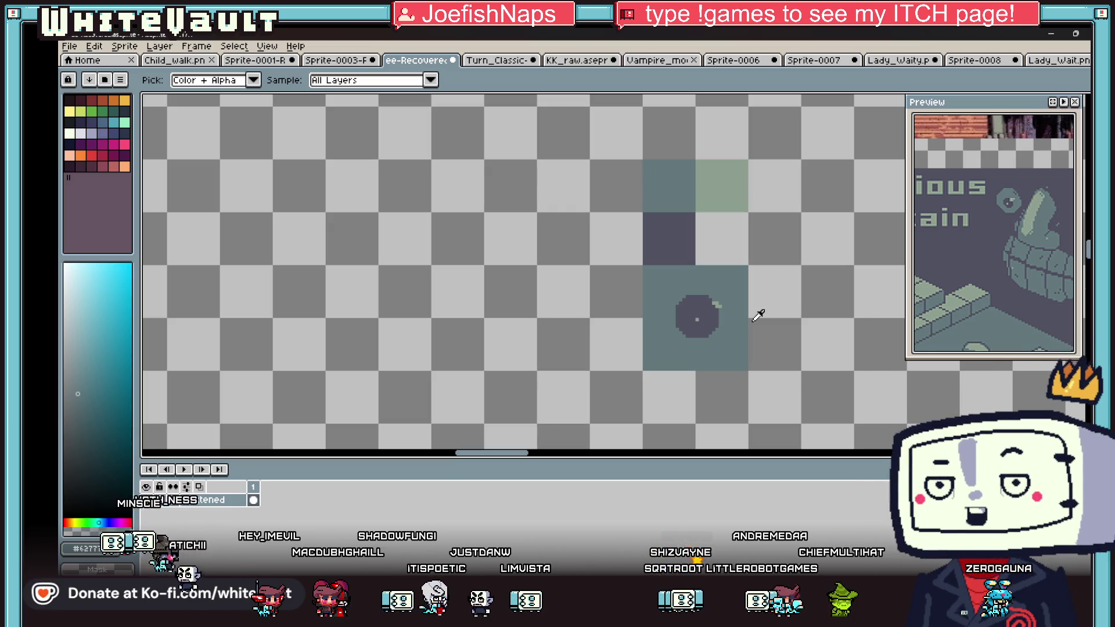
scroll(785, 318, down, 3)
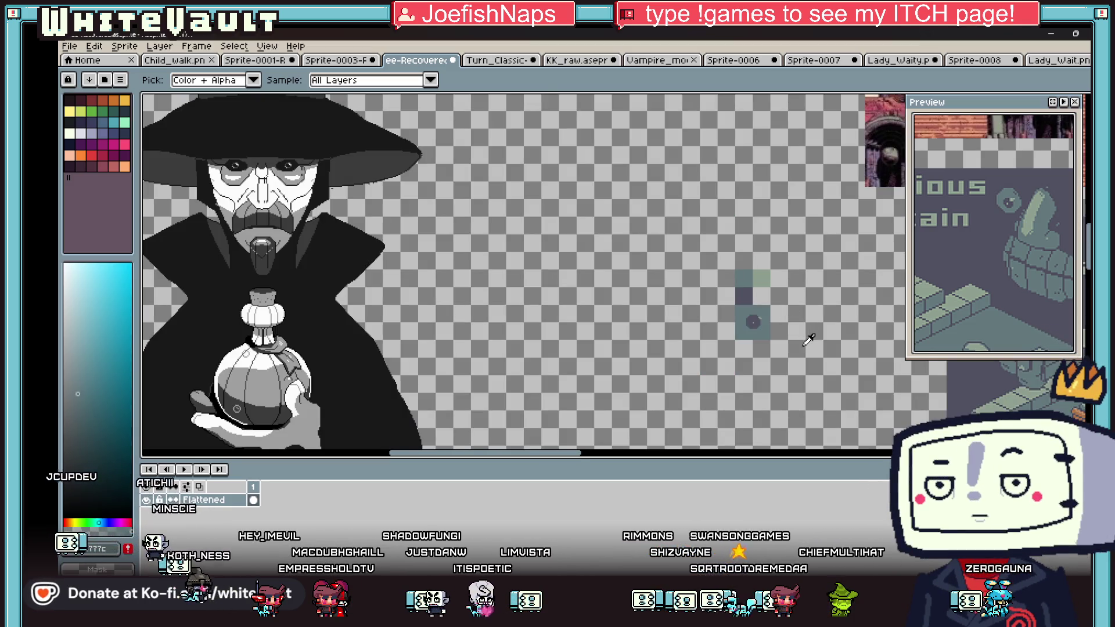
scroll(809, 340, up, 1)
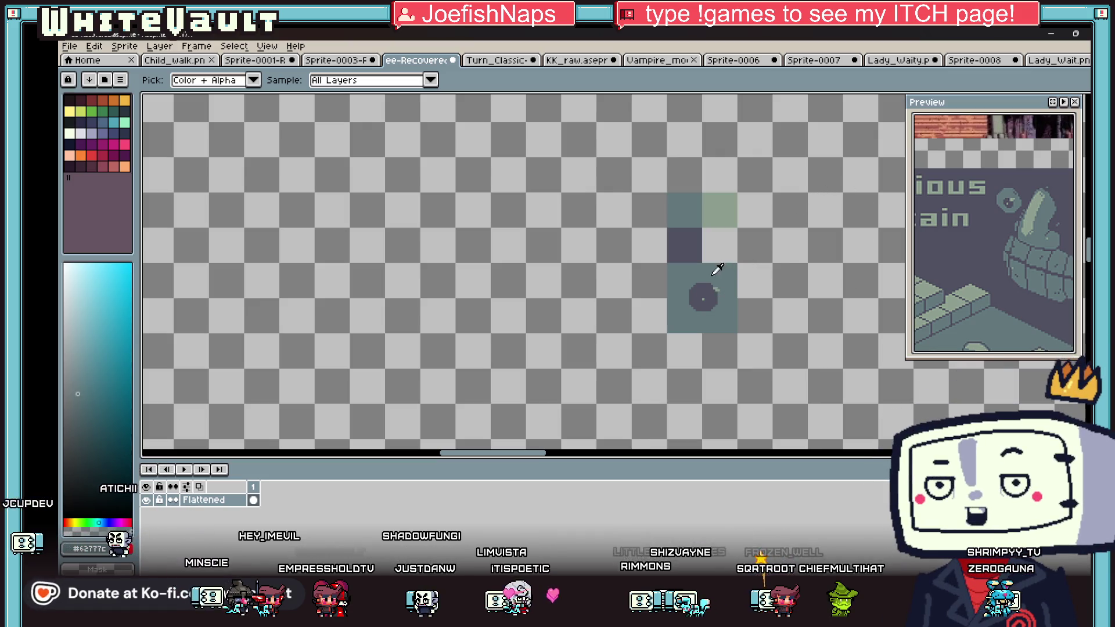
scroll(719, 284, up, 1)
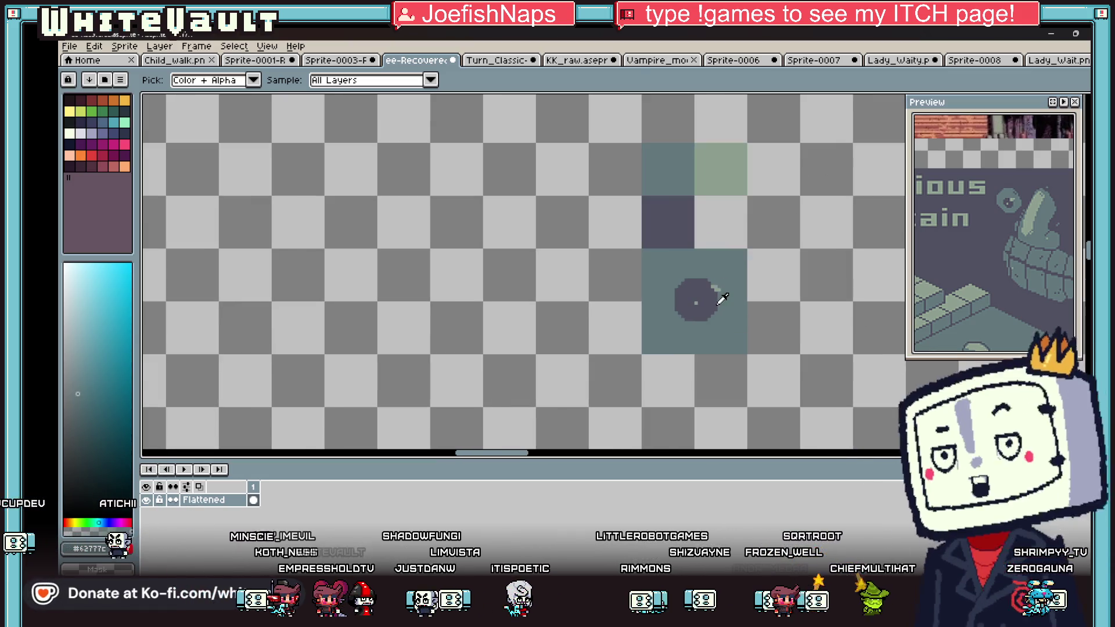
scroll(700, 298, up, 2)
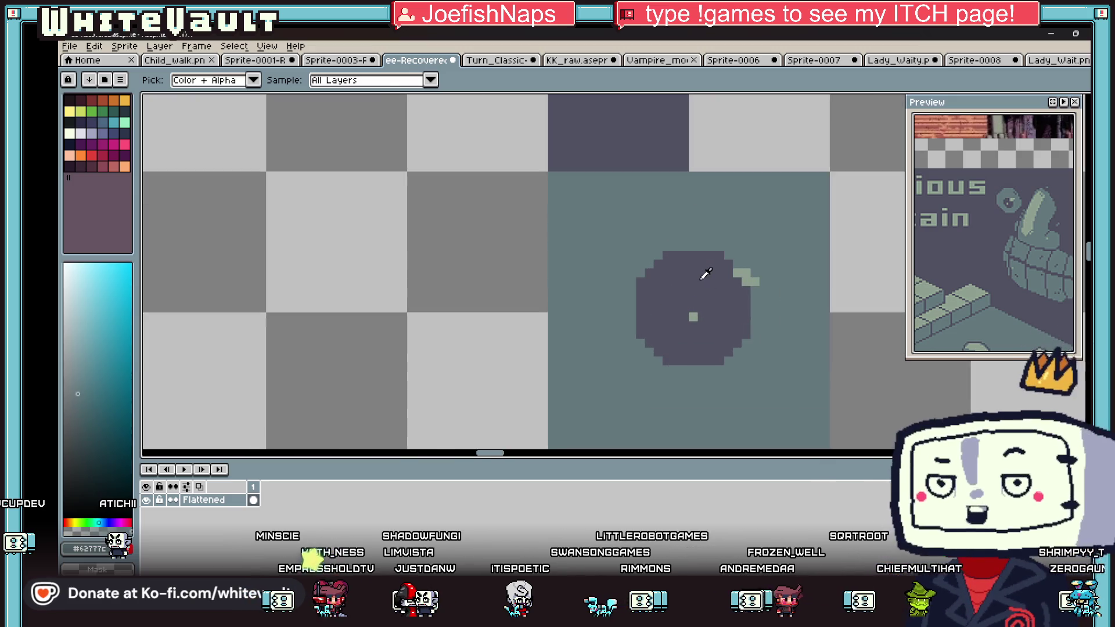
Step: Add a light green pixel beside the circle's centre highlight with the Pencil
key(b)
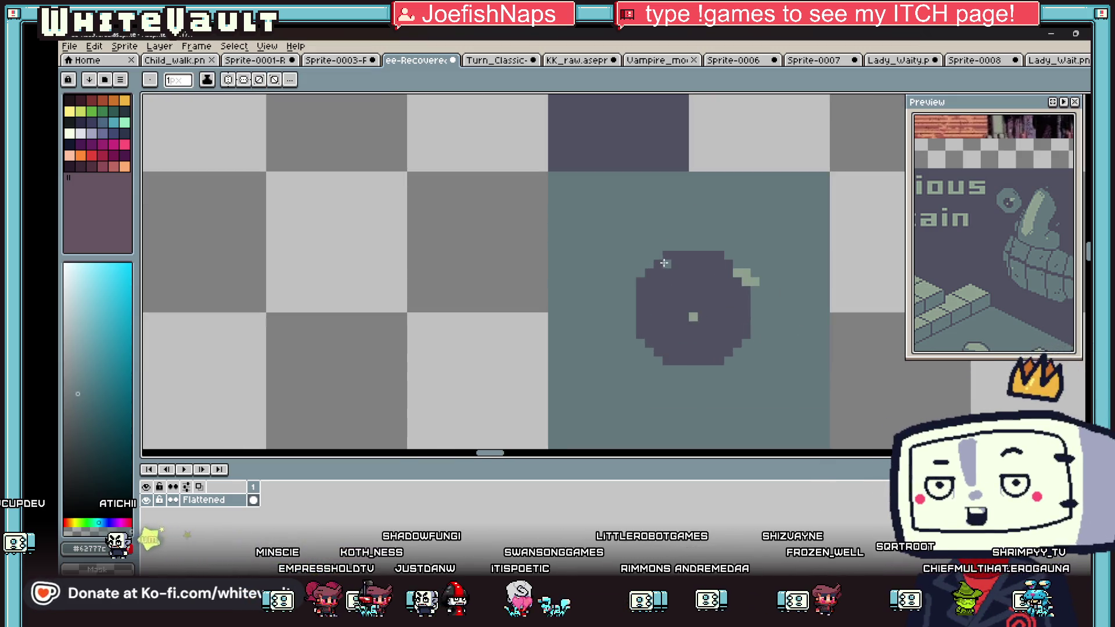
scroll(676, 264, up, 2)
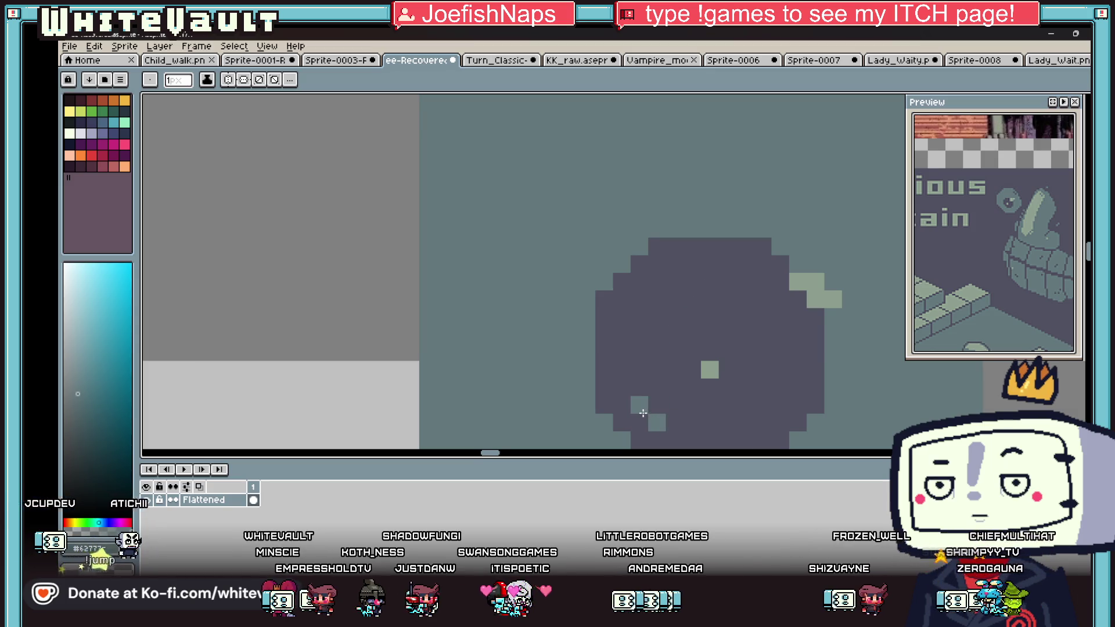
scroll(685, 395, down, 4)
scroll(755, 329, up, 2)
alt+click(723, 317)
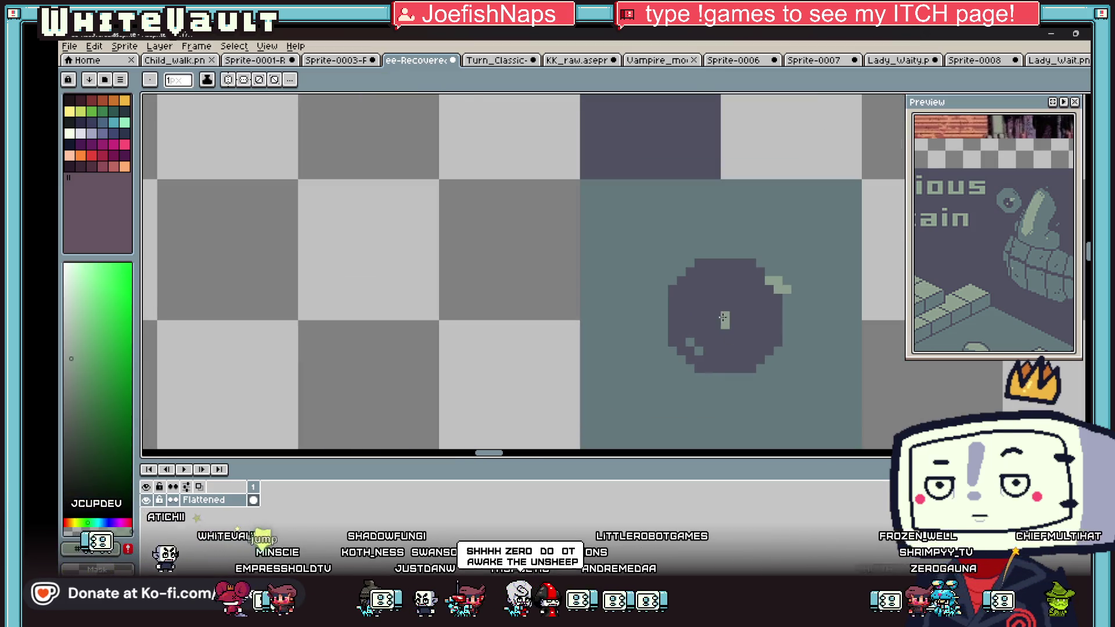
scroll(723, 317, up, 2)
click(703, 328)
alt+click(705, 347)
scroll(751, 333, down, 4)
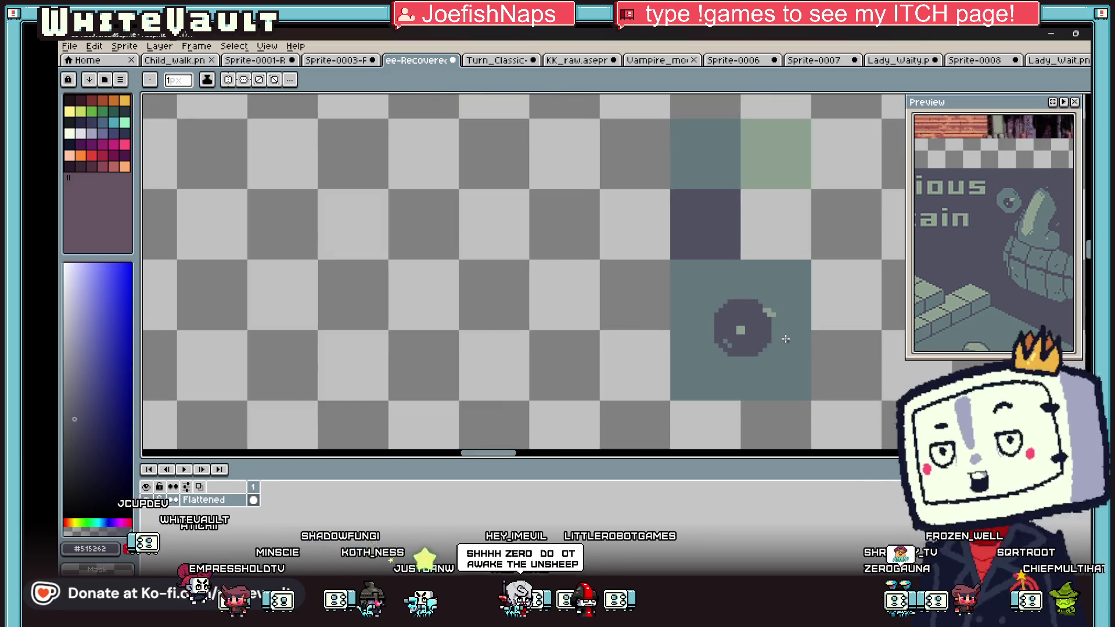
scroll(786, 339, down, 4)
scroll(818, 348, up, 2)
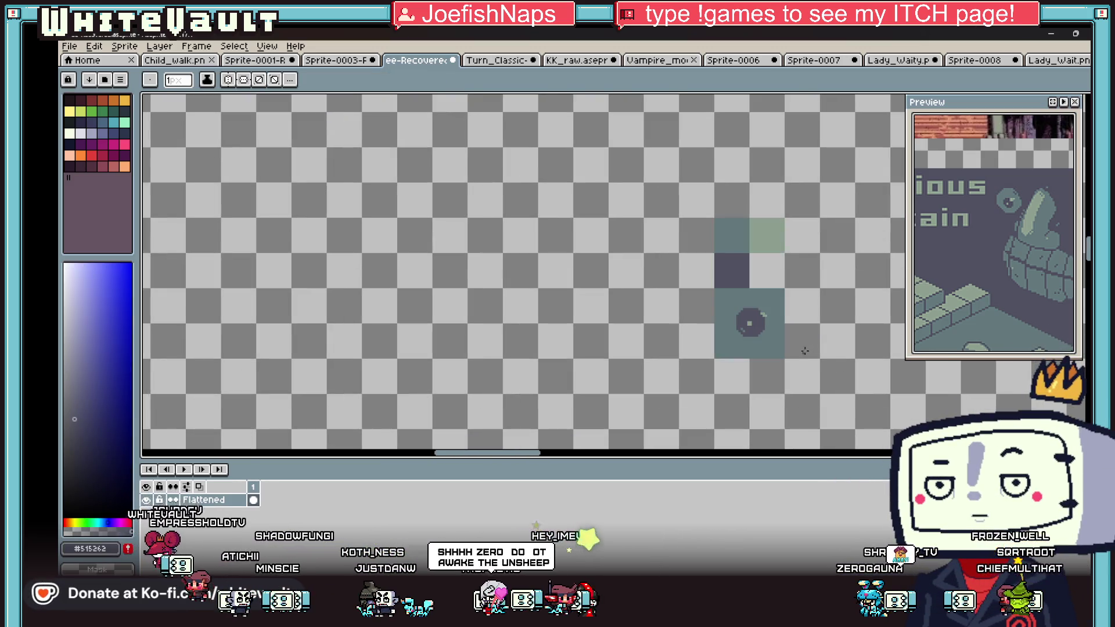
Step: With a 4-pixel brush, outline a tall teal rectangle and flood-fill it solid teal
scroll(525, 457, right, 5)
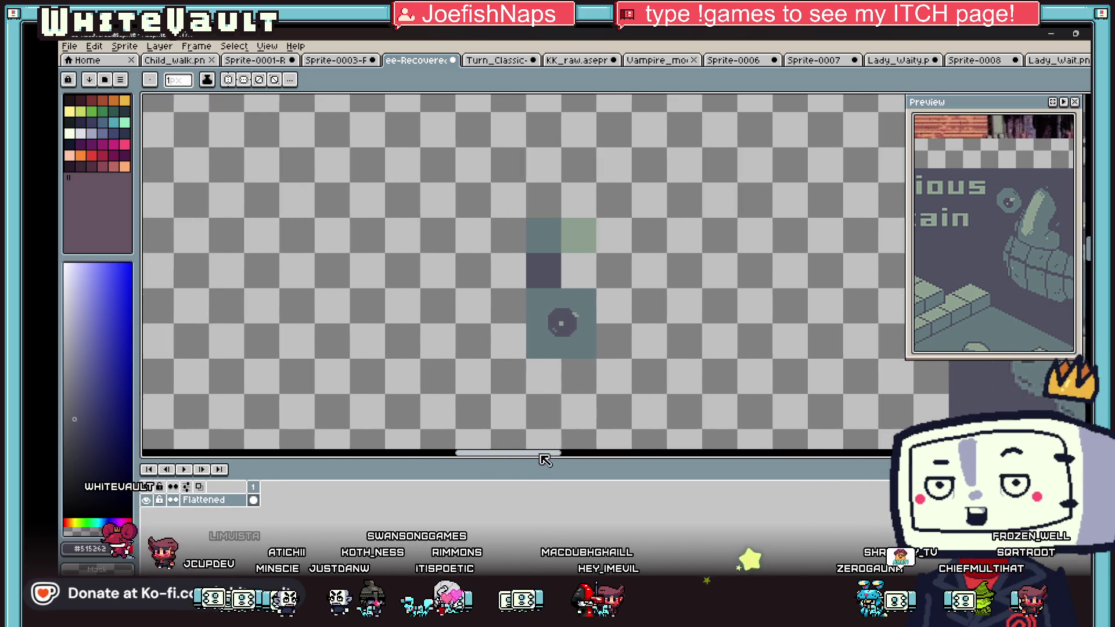
key(plus)
key(plus)
key(plus)
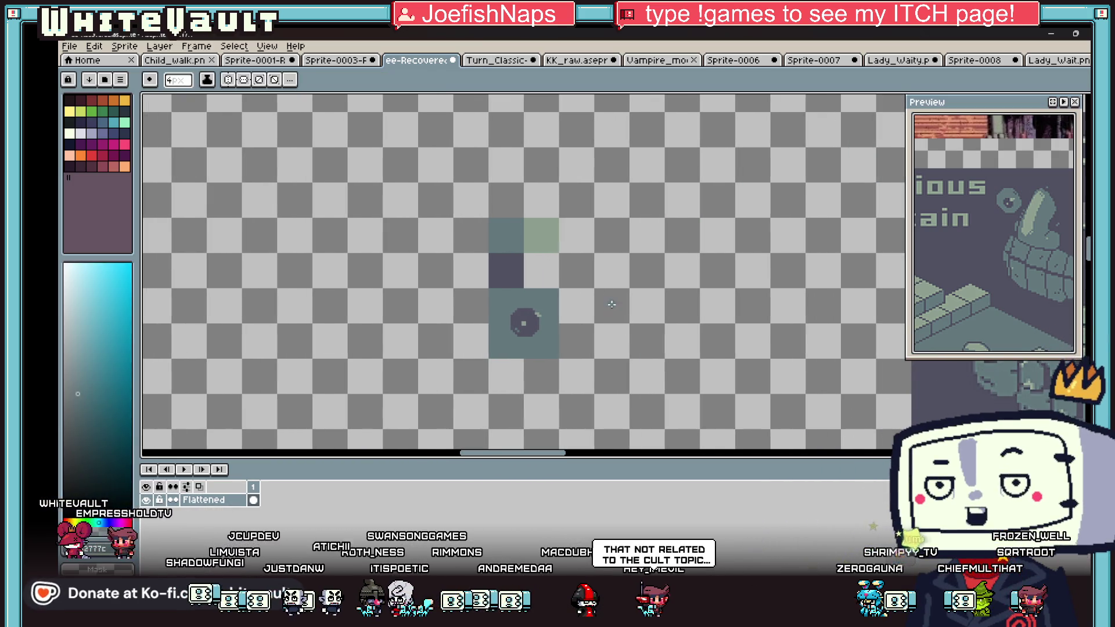
scroll(598, 261, up, 1)
mouse_move(591, 239)
mouse_down()
mouse_move(607, 366)
mouse_move(642, 238)
mouse_move(600, 240)
mouse_up()
key(g)
click(615, 256)
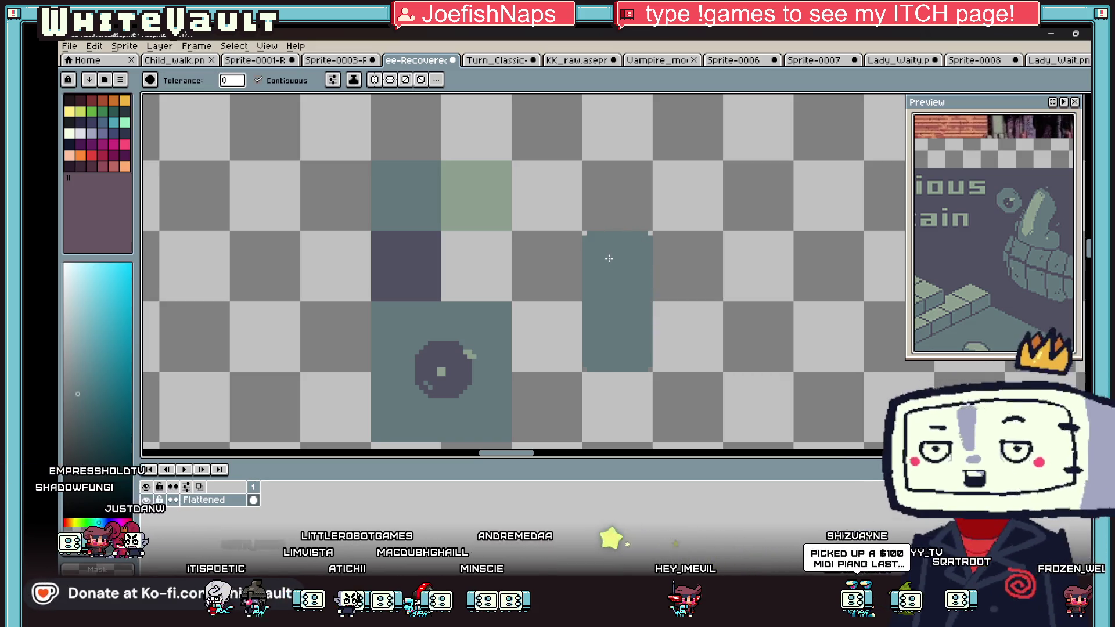
Step: Fill the green U's dark slot with light green so it forms a solid pill
key(i)
click(464, 219)
key(b)
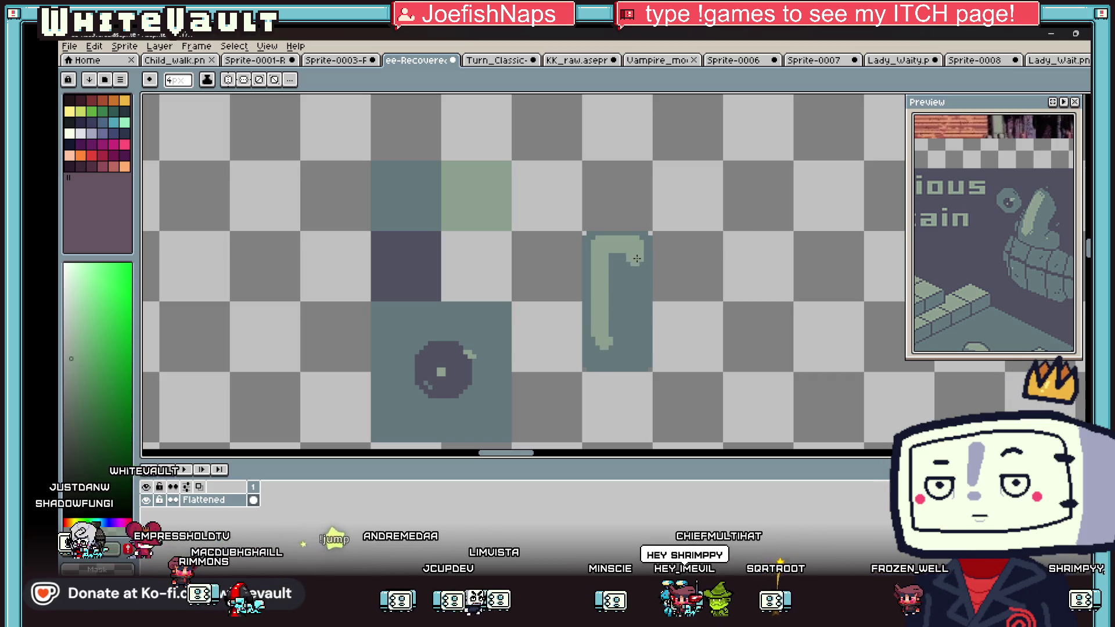
scroll(624, 348, up, 2)
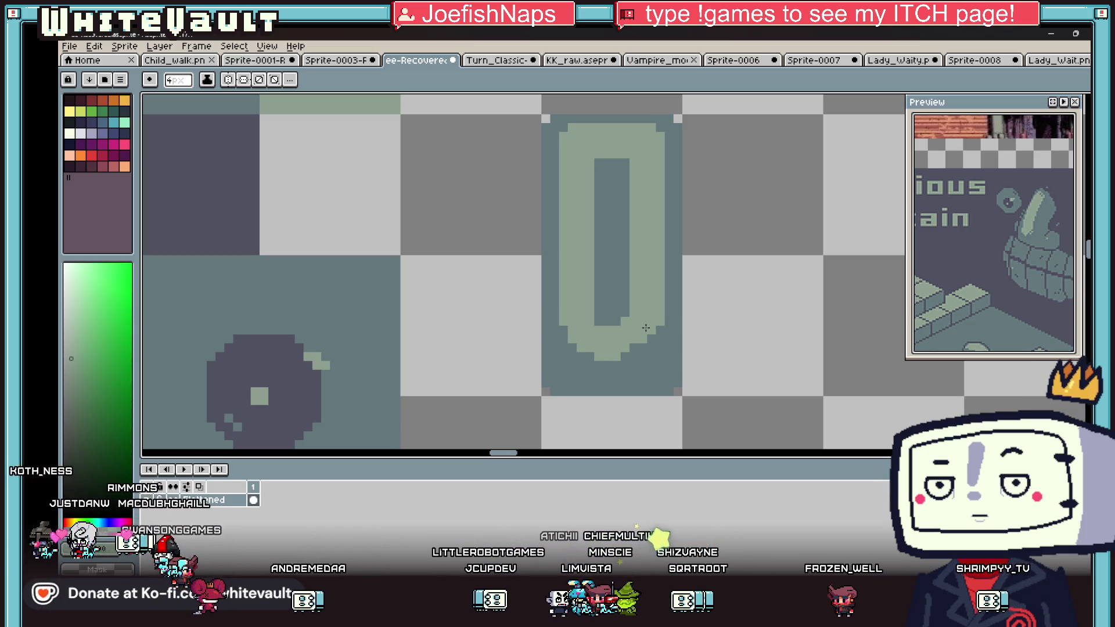
click(613, 297)
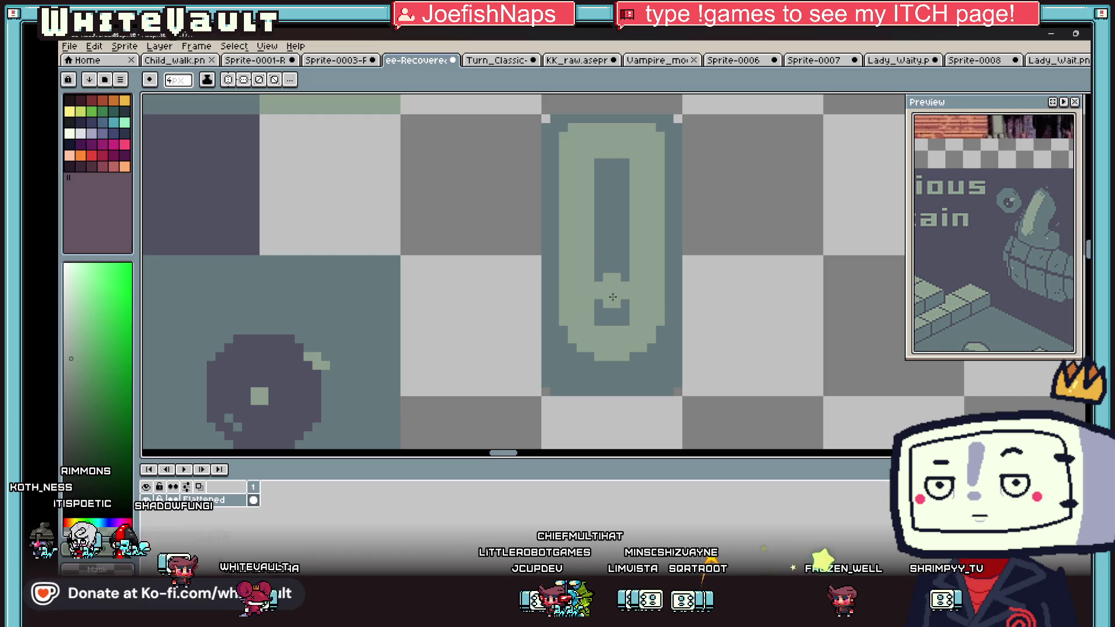
key(g)
click(611, 267)
scroll(616, 296, down, 4)
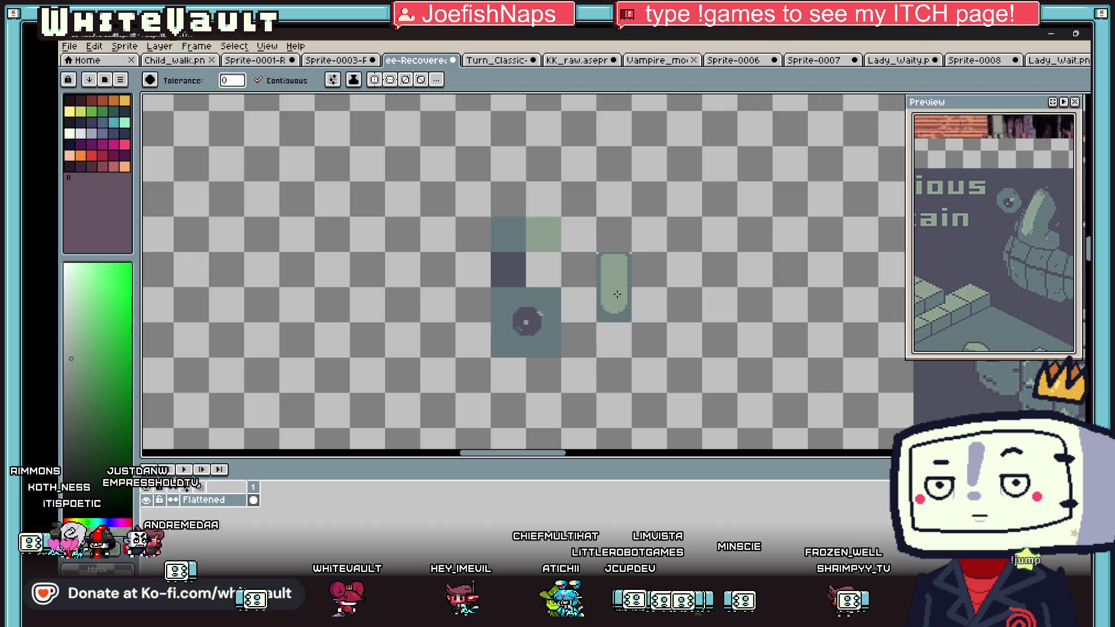
Step: Shrink the Pencil brush back to 1 pixel, then switch to the Turn_Classic character sprite
key(i)
scroll(610, 272, up, 3)
key(b)
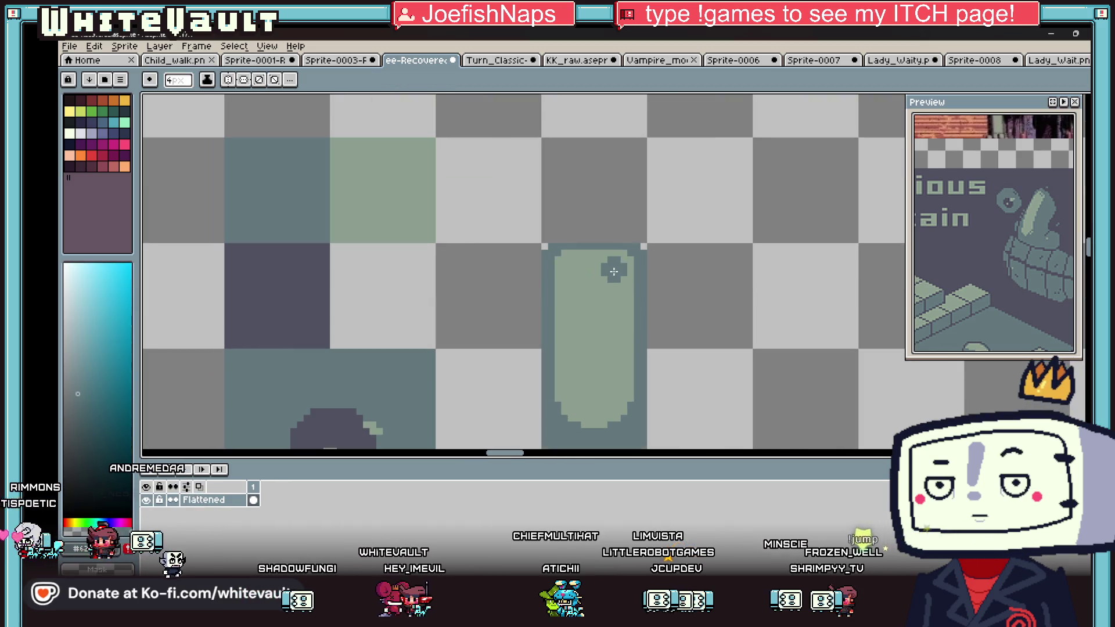
key(minus)
key(minus)
scroll(605, 261, down, 3)
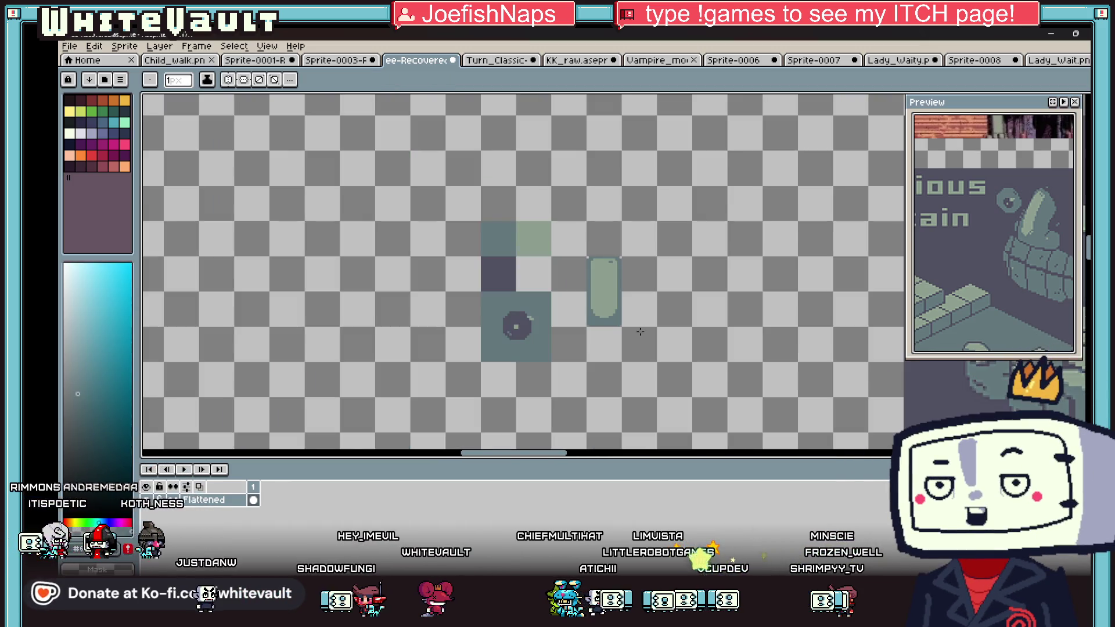
scroll(631, 318, up, 2)
key(i)
scroll(630, 317, down, 3)
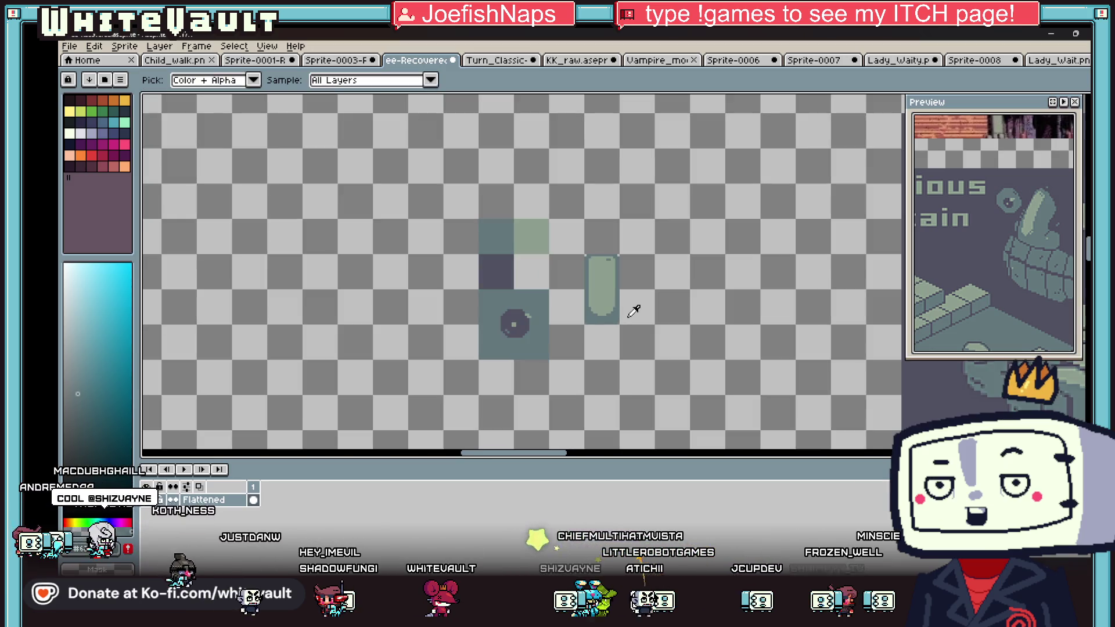
scroll(601, 262, up, 3)
key(b)
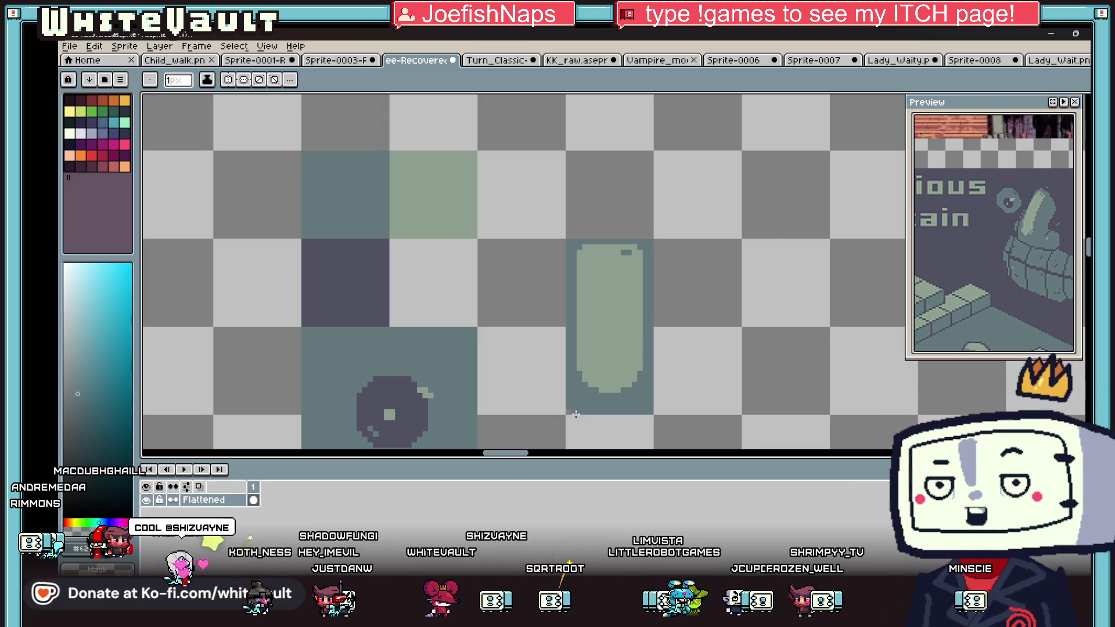
scroll(639, 337, down, 3)
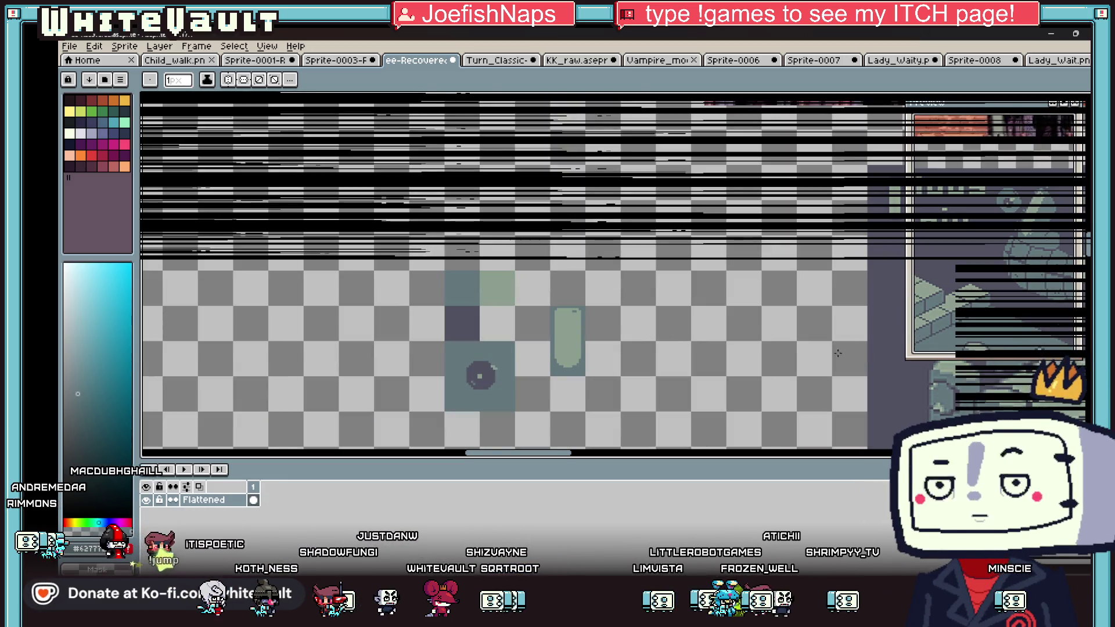
scroll(604, 418, up, 2)
key(i)
key(b)
scroll(568, 343, up, 1)
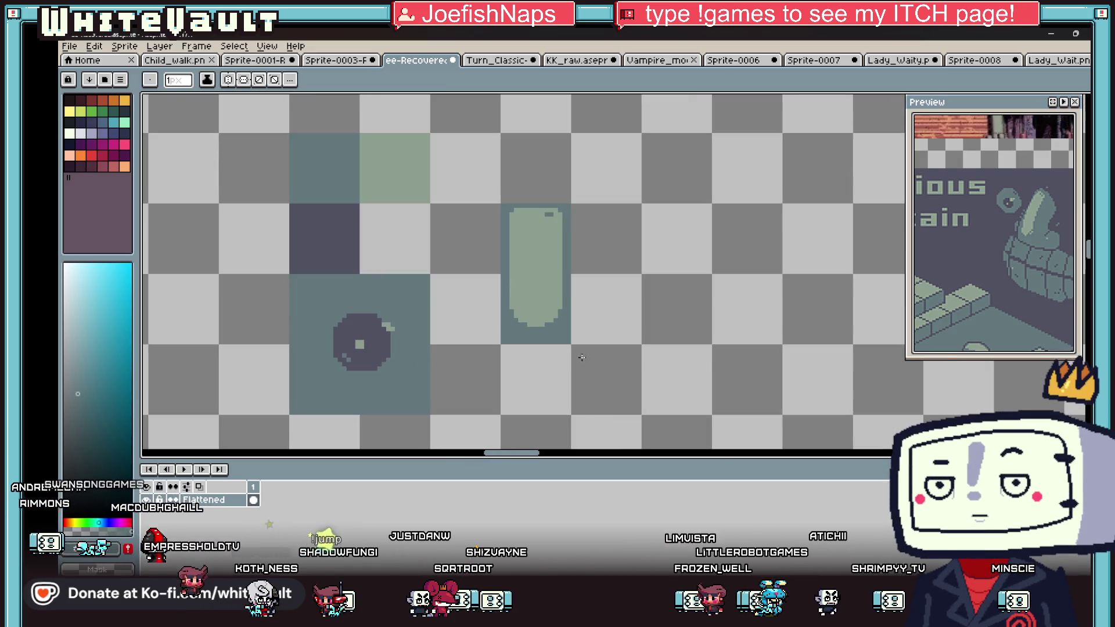
scroll(571, 342, up, 1)
scroll(571, 343, down, 3)
scroll(590, 384, up, 2)
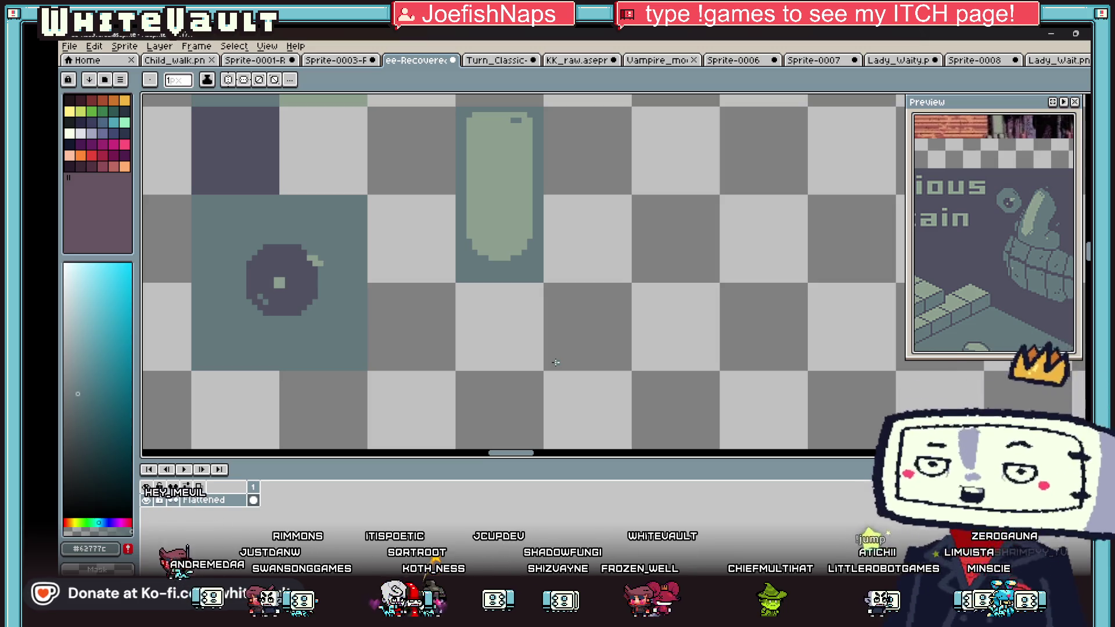
scroll(480, 259, down, 3)
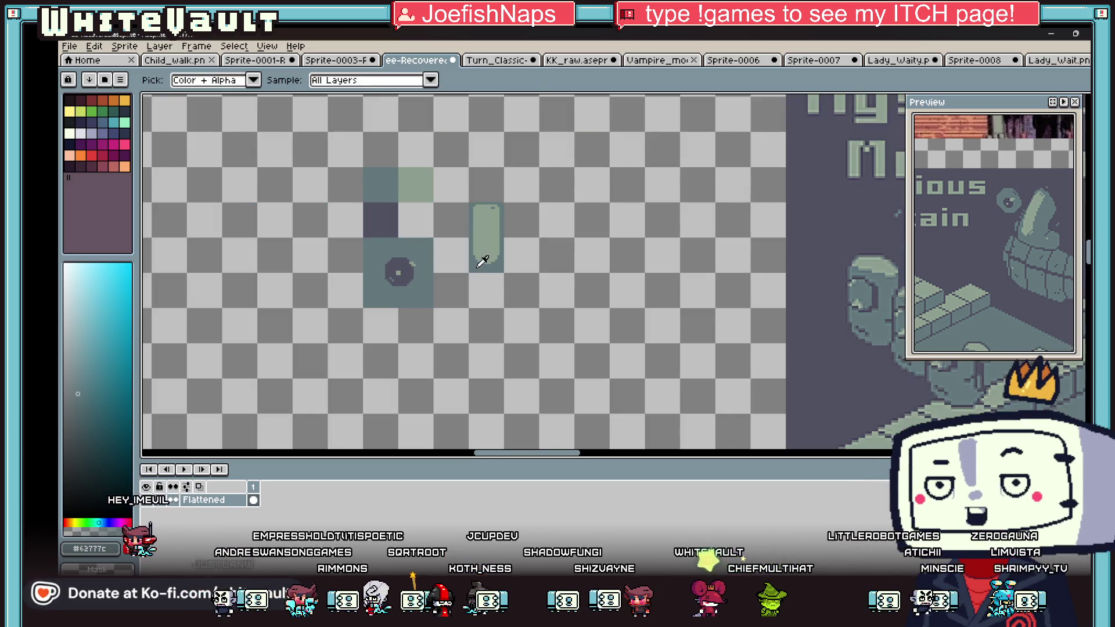
scroll(495, 273, up, 4)
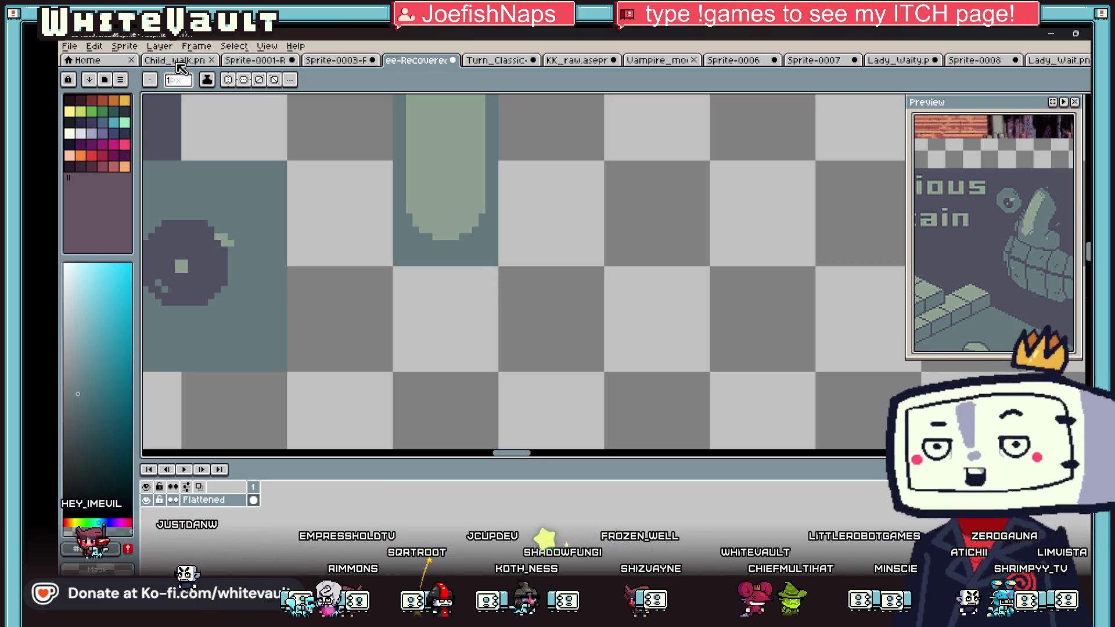
click(503, 62)
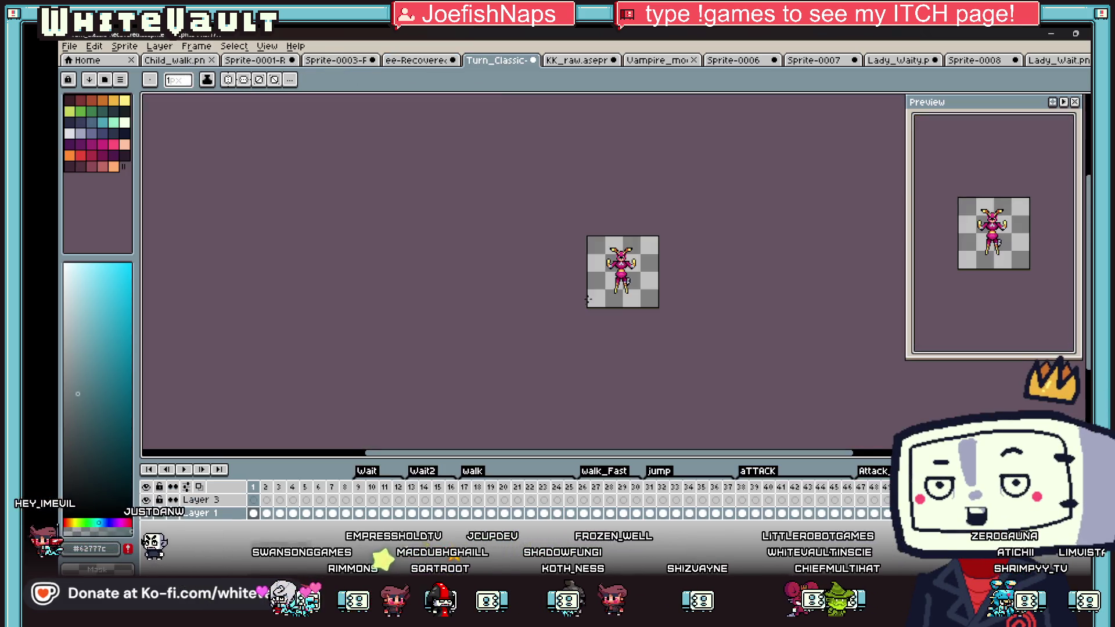
Step: Play the Turn_Classic animation, inspect frame 62, and select frames 11–26 on Layer 1
key(Return)
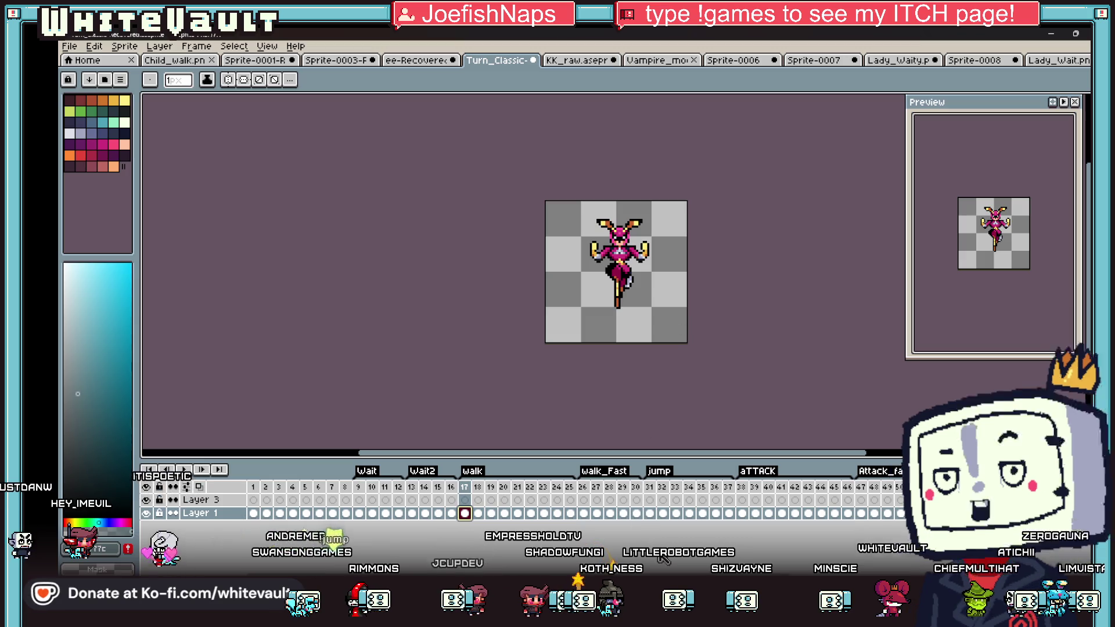
scroll(513, 499, right, 2)
scroll(514, 500, right, 4)
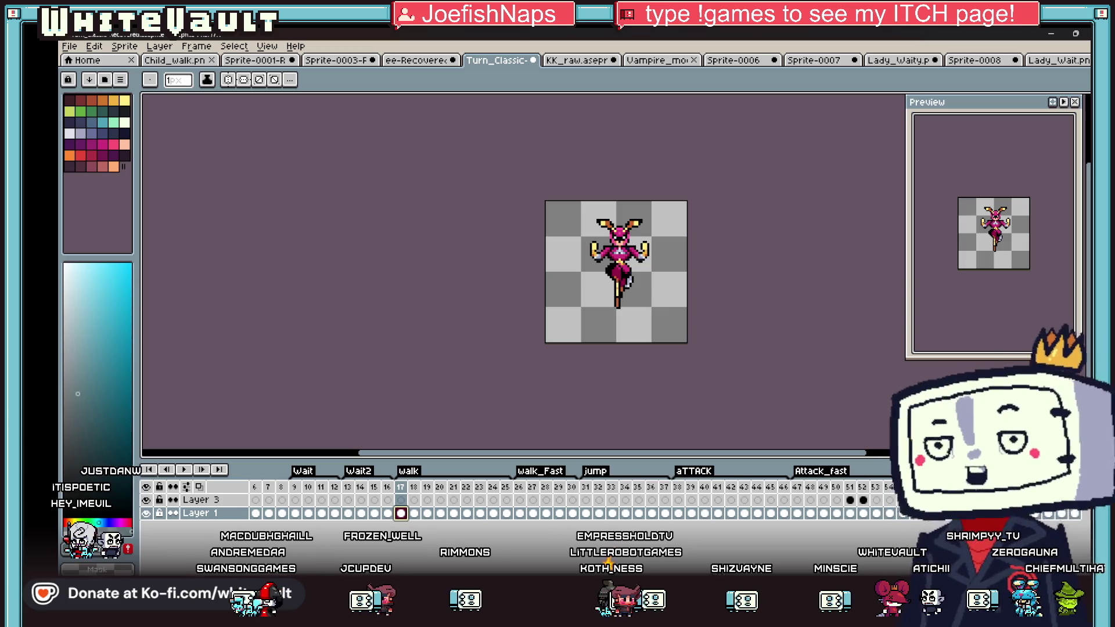
scroll(514, 499, right, 8)
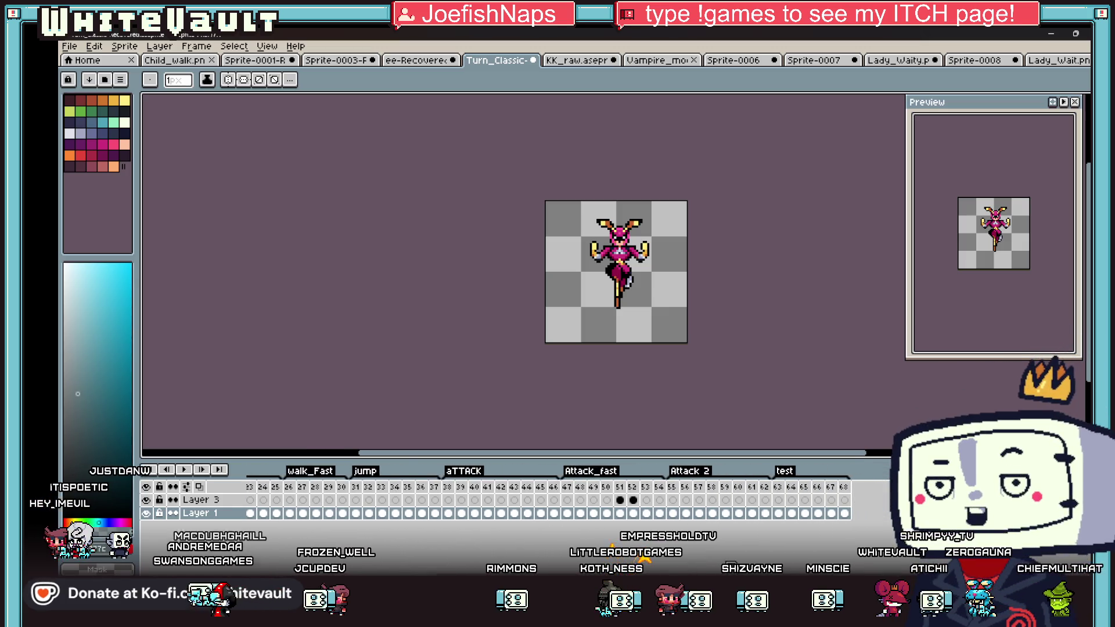
click(765, 513)
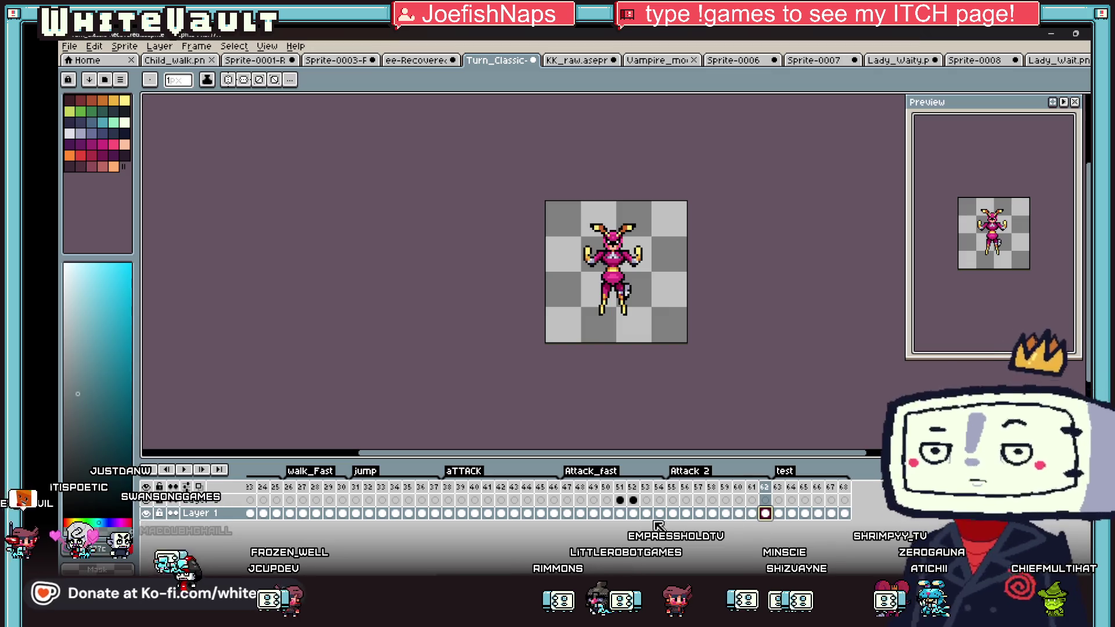
key(Left)
key(Left)
key(Left)
key(Up)
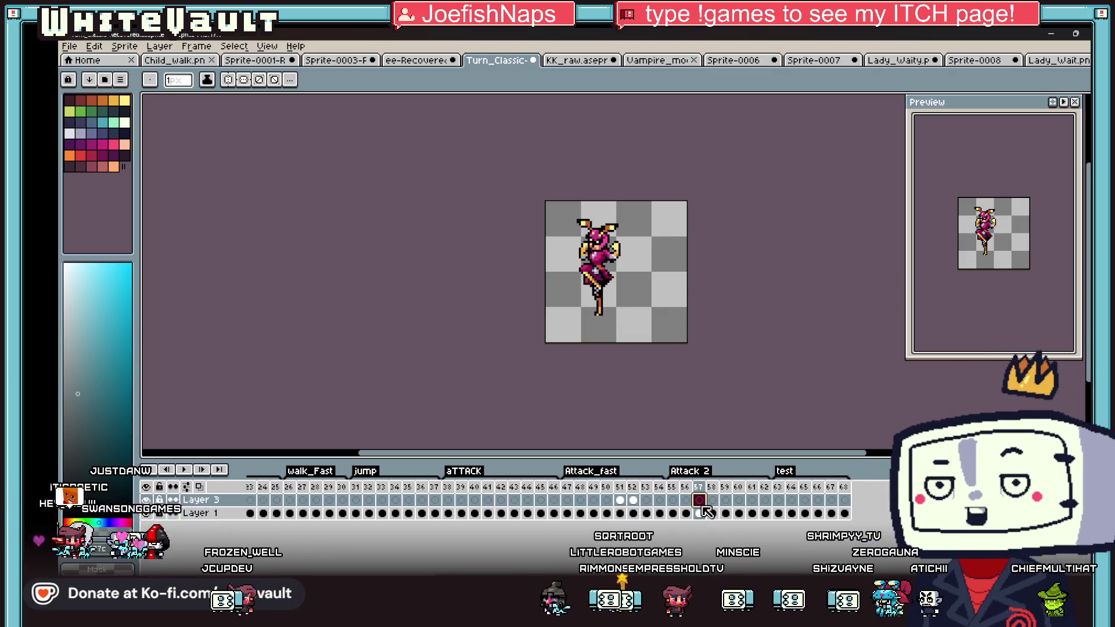
scroll(365, 511, left, 10)
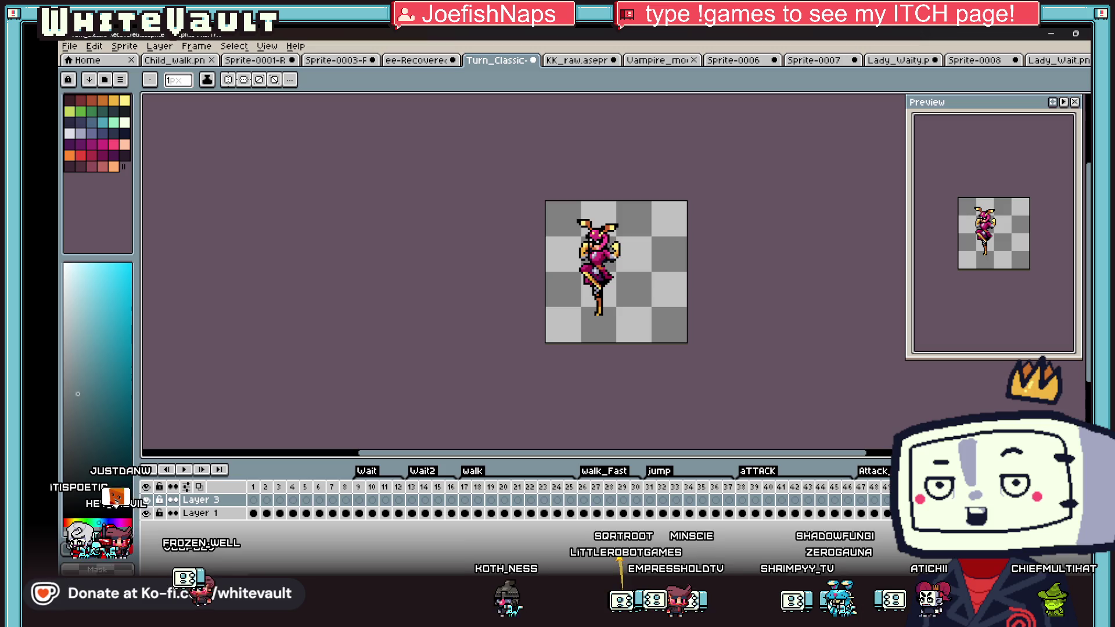
drag(385, 513, 583, 515)
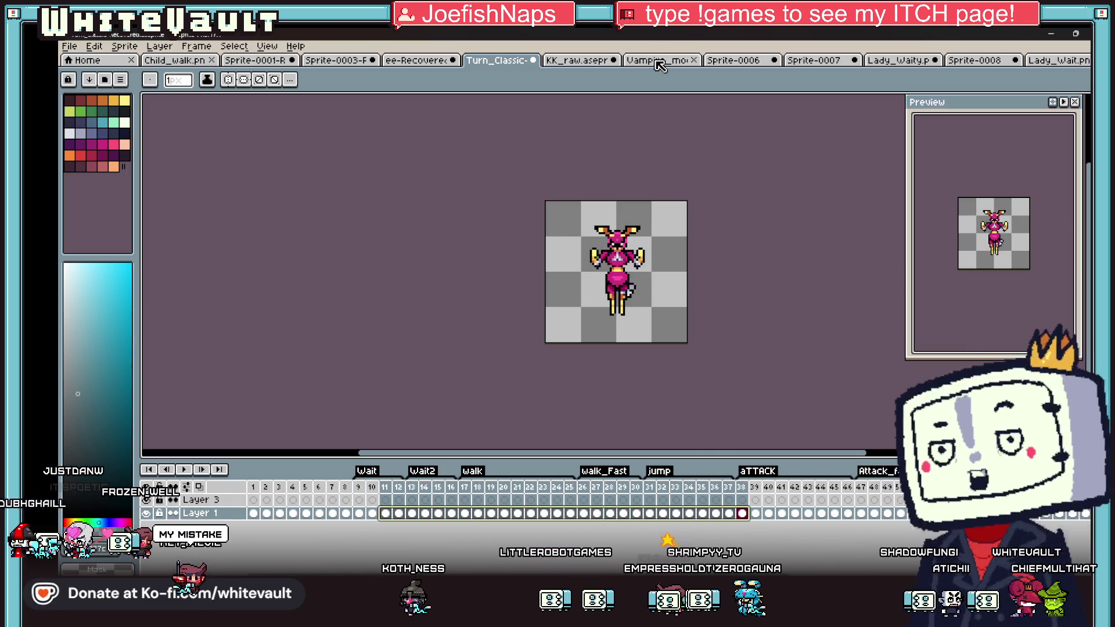
Step: Go through the open sprite tabs back to the ee-Recovered tile sheet
click(660, 60)
click(599, 60)
click(419, 61)
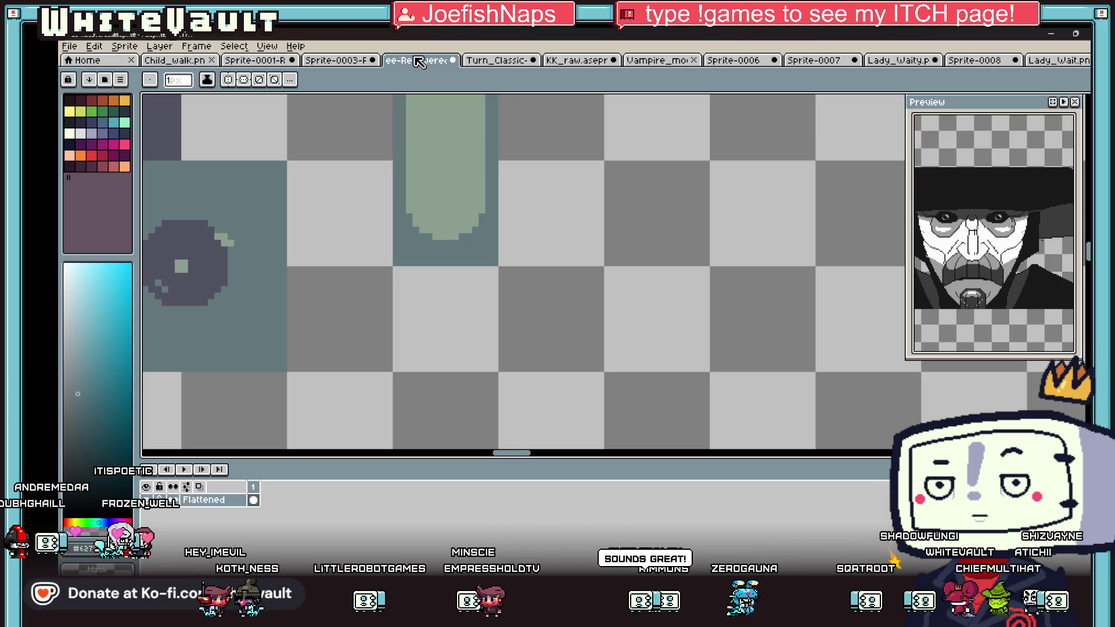
Step: Draw a filled square tile beside the circle tile with the filled rectangle tool
scroll(755, 231, down, 4)
scroll(766, 215, up, 1)
scroll(778, 198, down, 2)
scroll(792, 180, up, 2)
key(i)
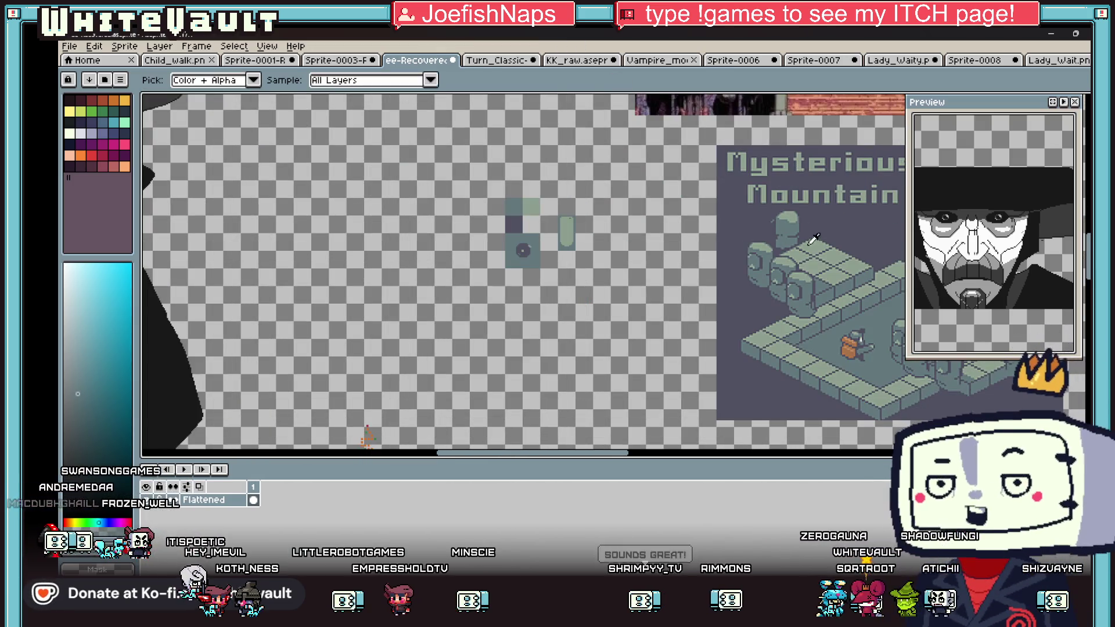
key(b)
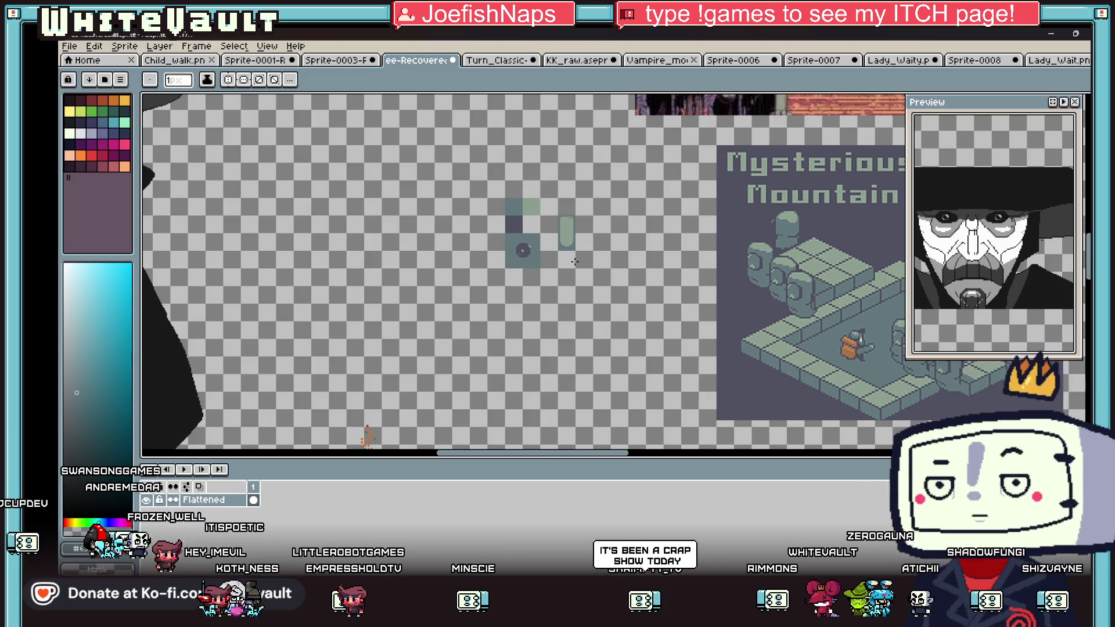
scroll(509, 245, up, 3)
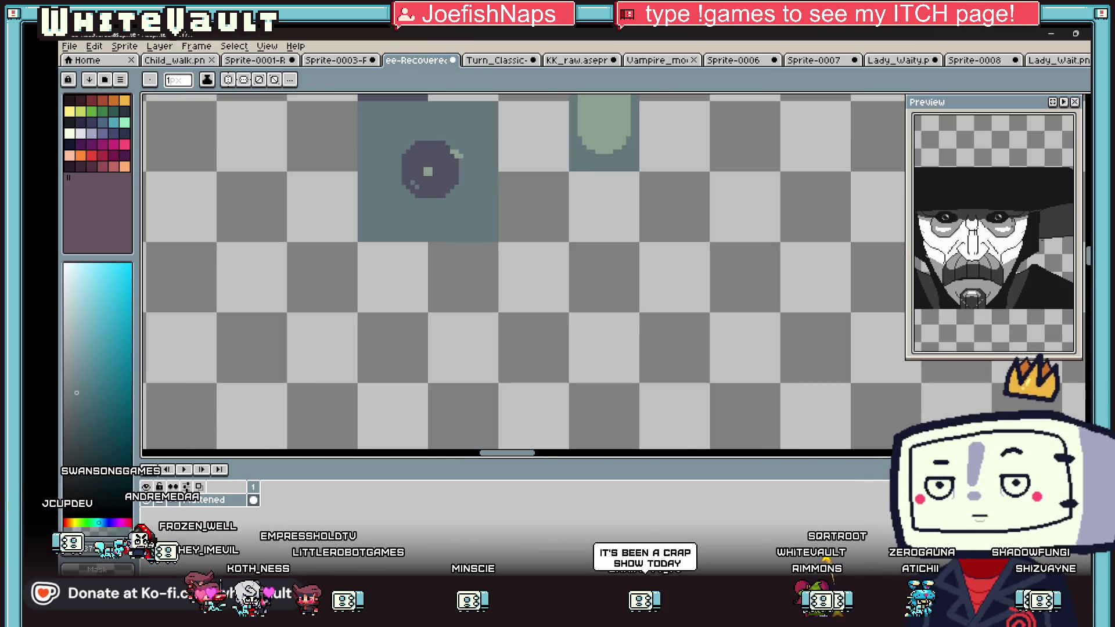
click(1087, 232)
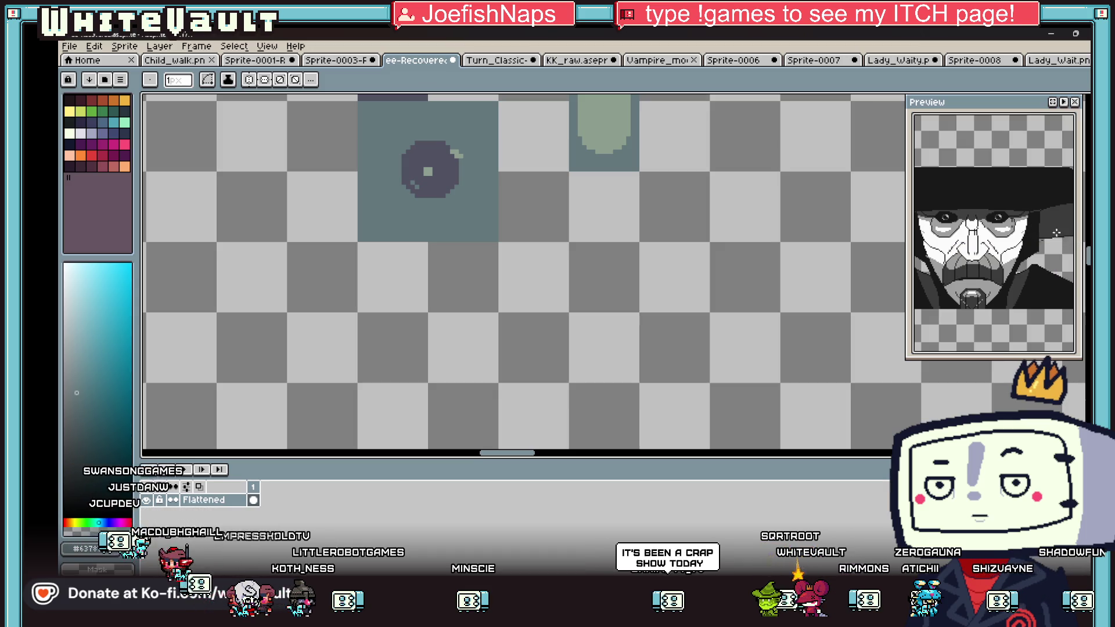
drag(501, 244, 633, 378)
scroll(955, 227, down, 3)
scroll(1031, 281, up, 5)
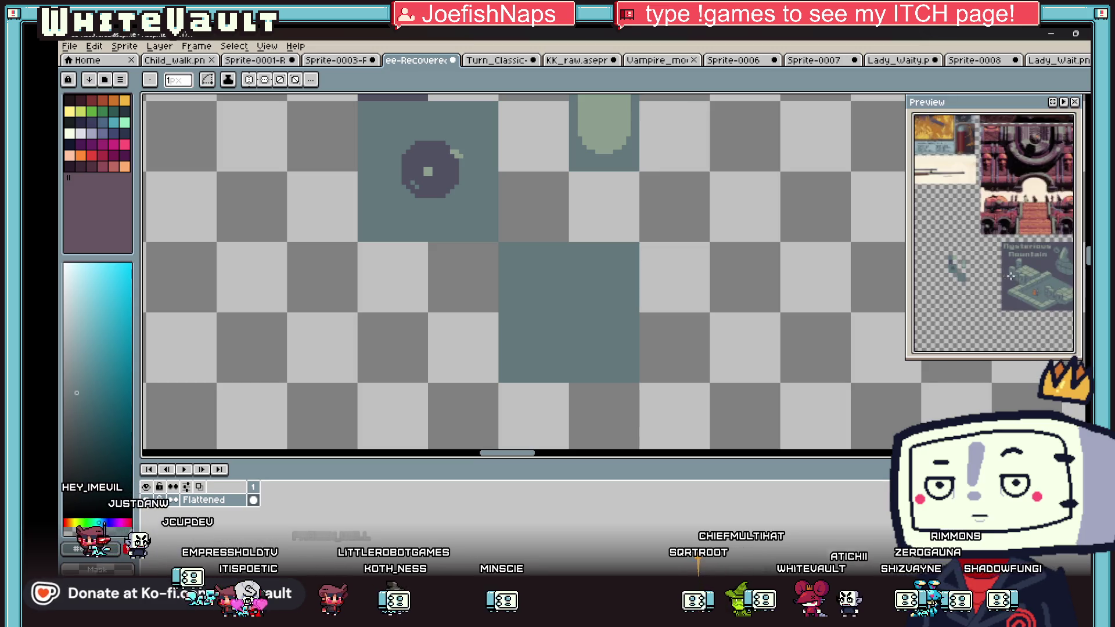
Step: Sample the circle's dark colour and draw the box outline's bottom edge
key(b)
alt+click(458, 182)
scroll(509, 262, up, 1)
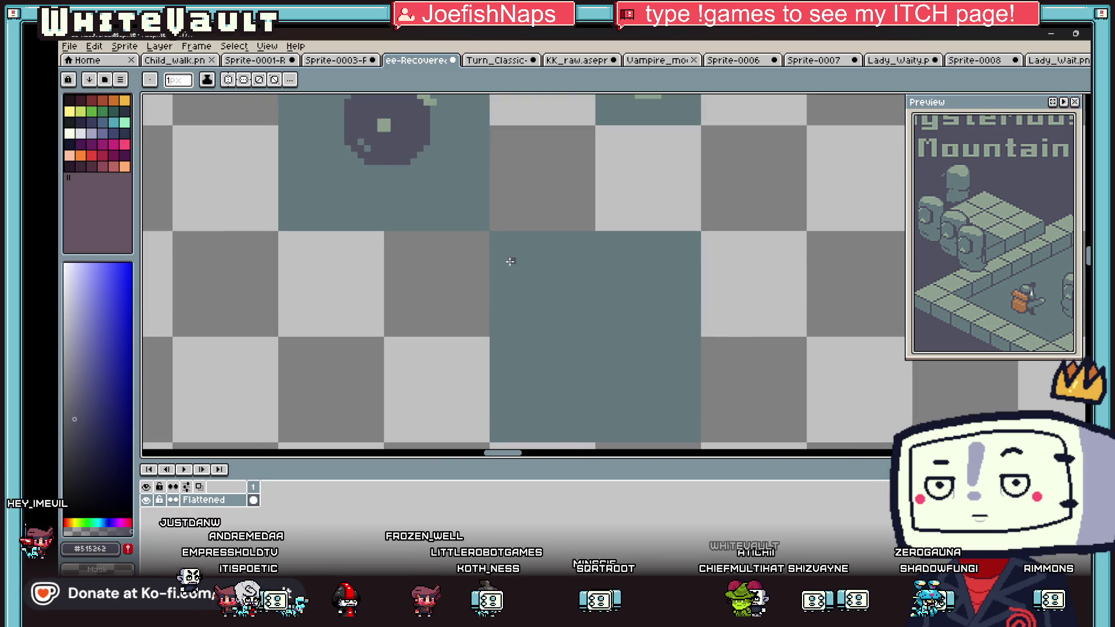
drag(519, 258, 519, 363)
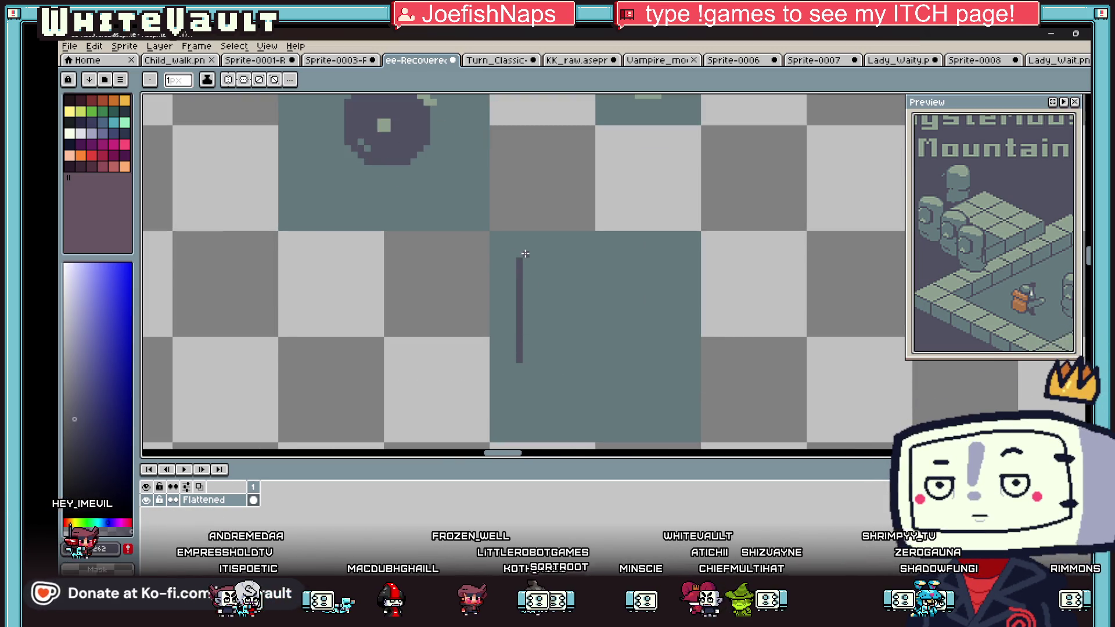
key(ctrl+z)
key(ctrl+z)
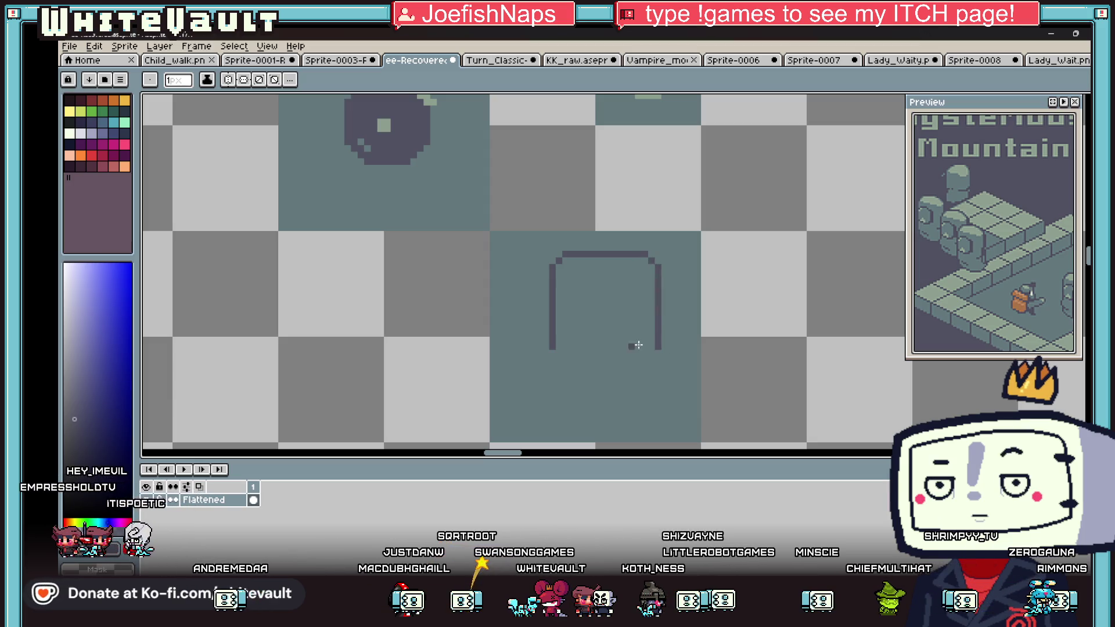
scroll(563, 352, up, 1)
drag(526, 348, 751, 350)
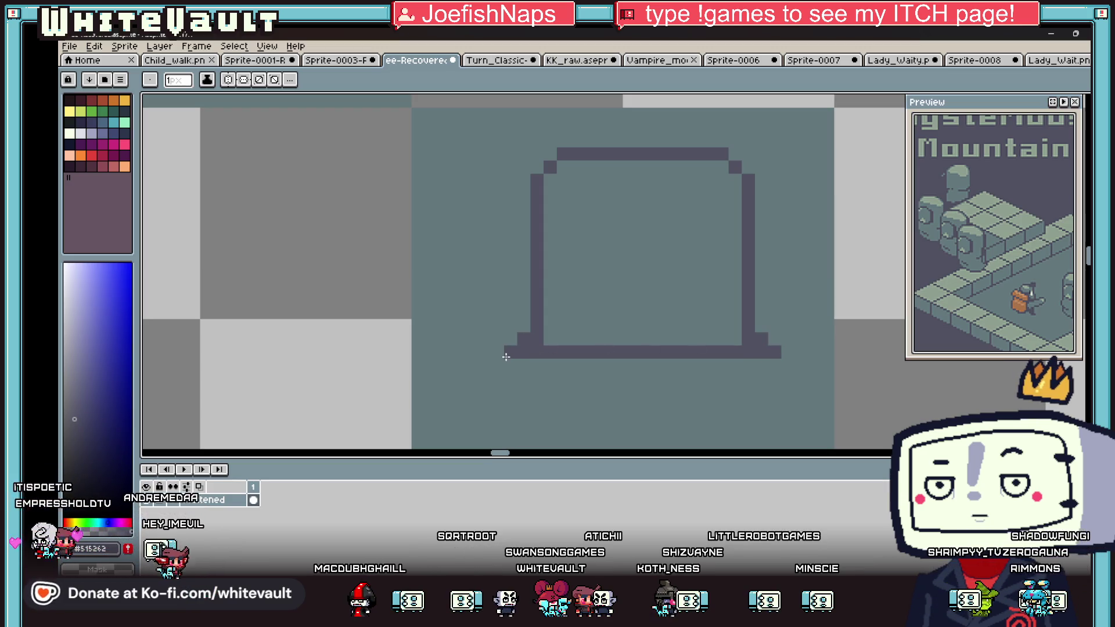
scroll(591, 290, down, 1)
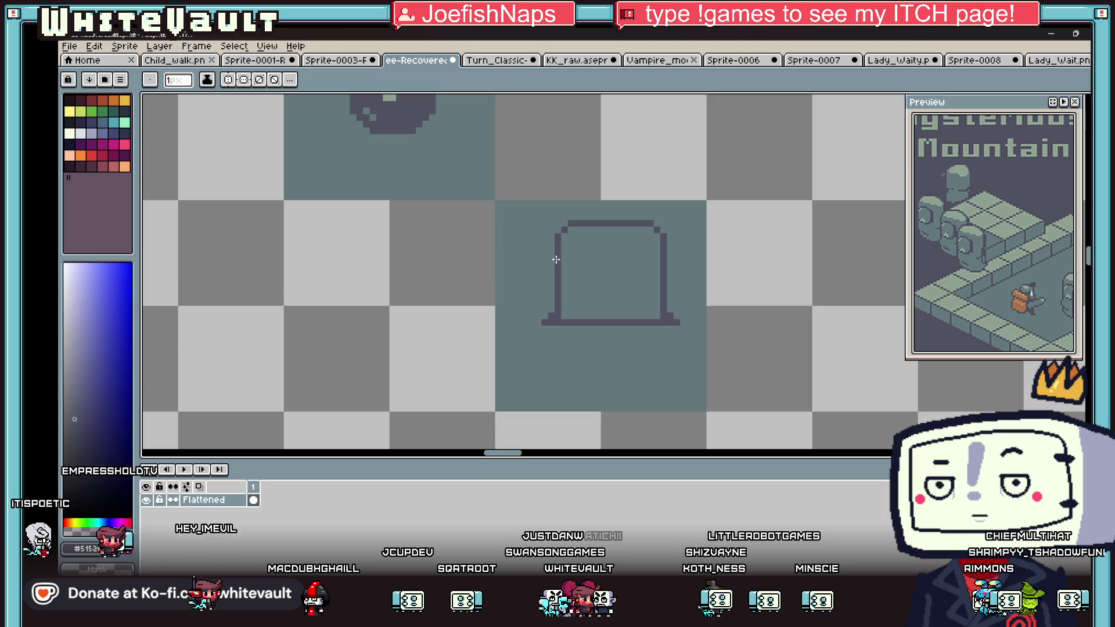
Step: Paint a light green mound along the box's inside base, sampling pale green #8d9f90
alt+click(402, 105)
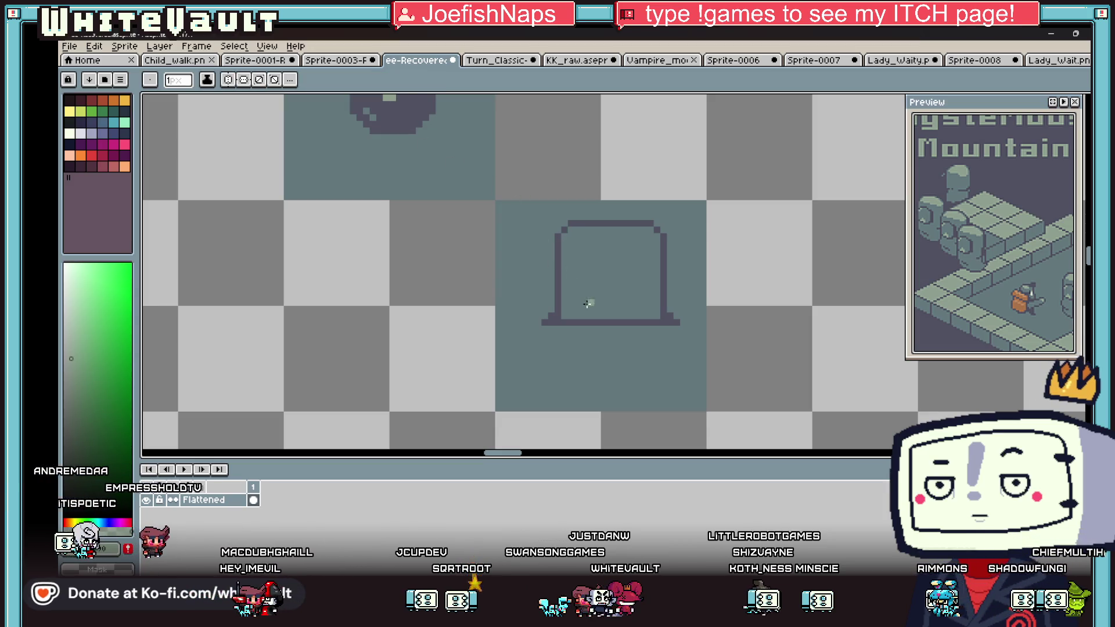
mouse_move(591, 302)
mouse_down()
mouse_move(632, 302)
mouse_move(591, 307)
mouse_up()
key(alt)
alt+click(617, 303)
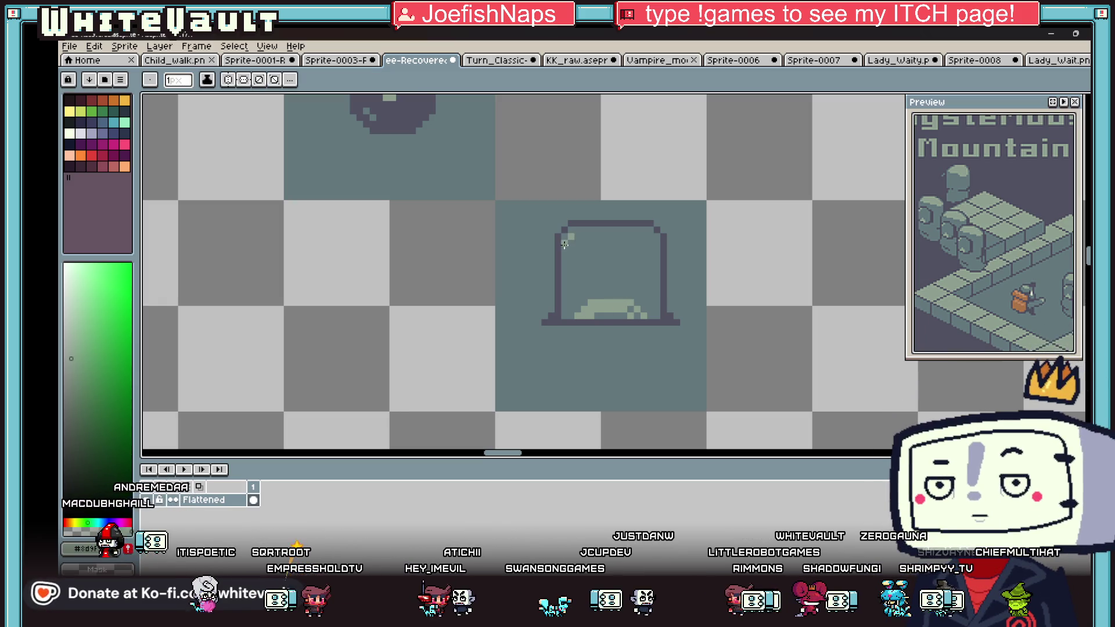
scroll(654, 258, down, 6)
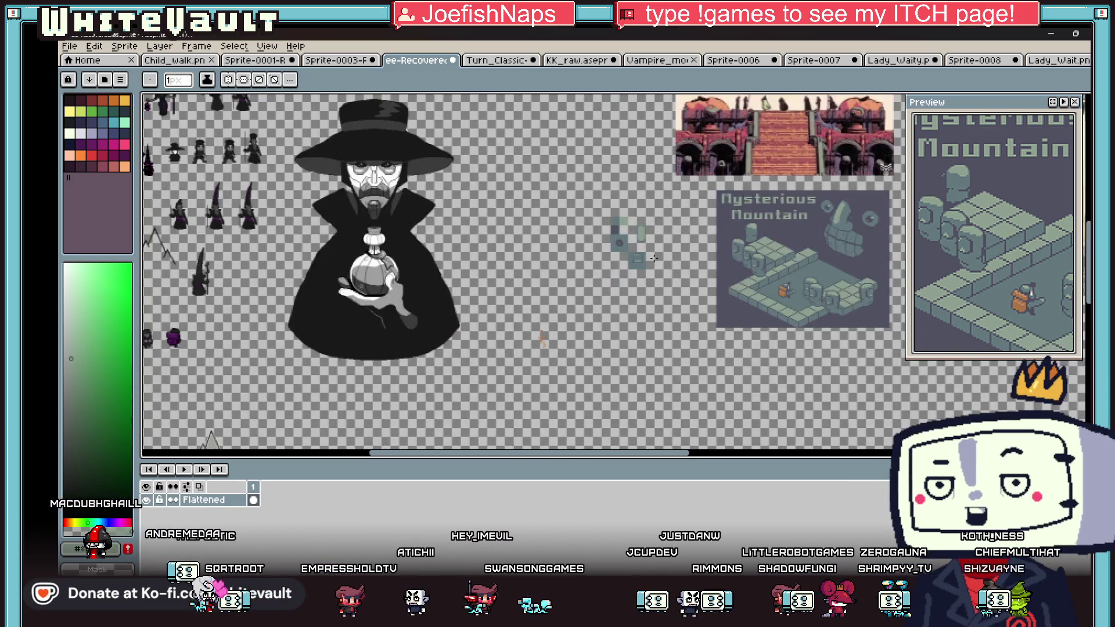
Step: Pencil a closed dark oval ring below the box tile
scroll(655, 259, up, 3)
key(alt)
scroll(614, 257, up, 2)
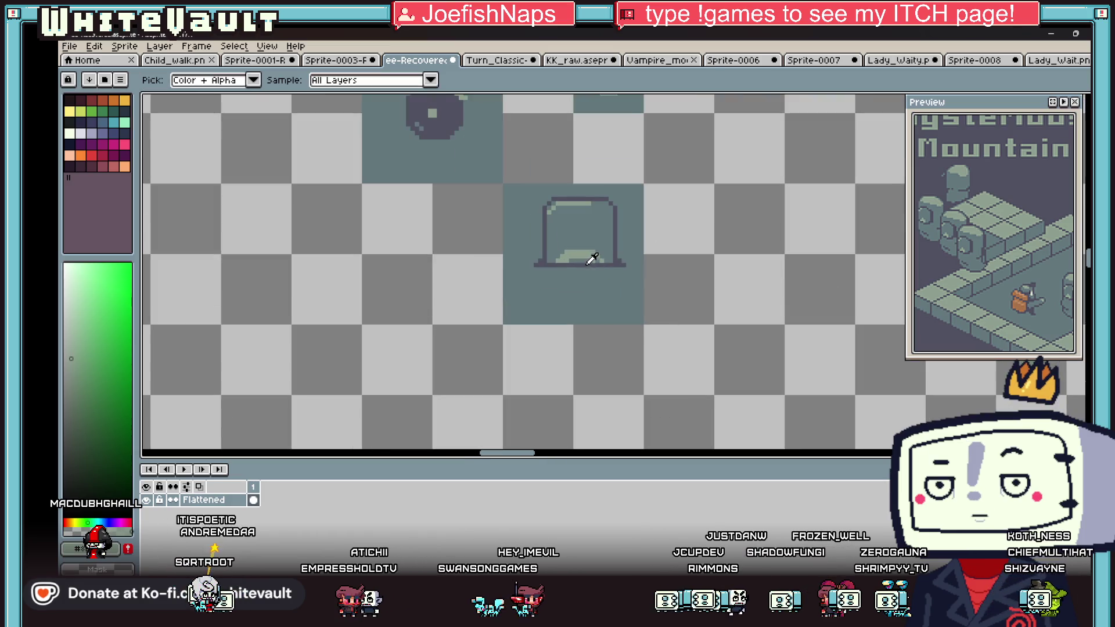
alt+click(587, 264)
scroll(557, 354, up, 1)
drag(547, 336, 620, 336)
drag(544, 339, 543, 350)
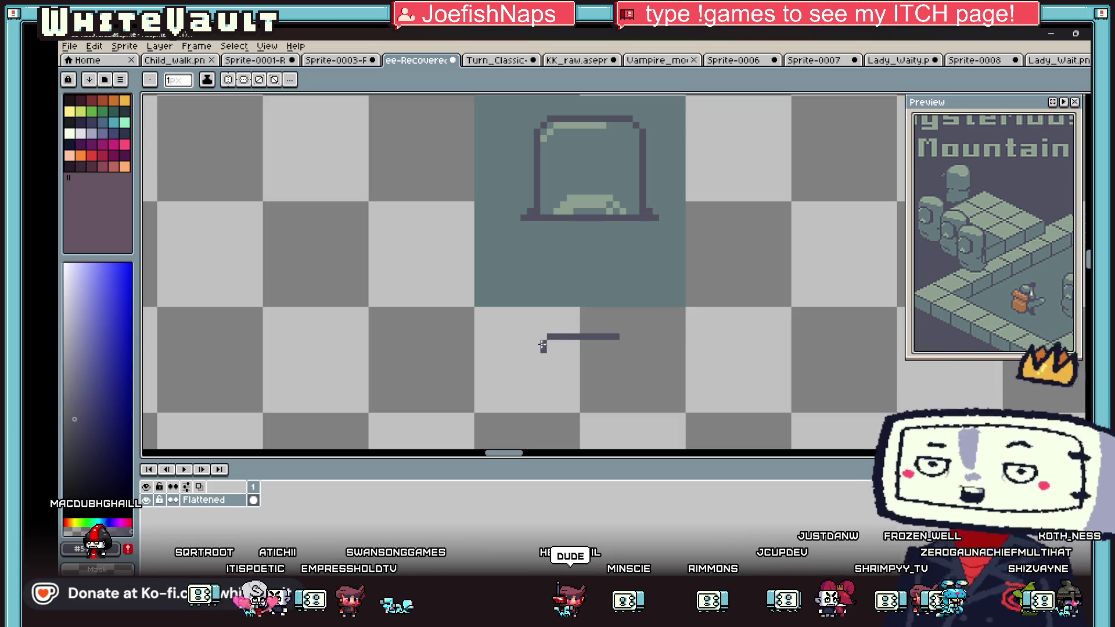
drag(623, 343, 633, 350)
alt+click(635, 349)
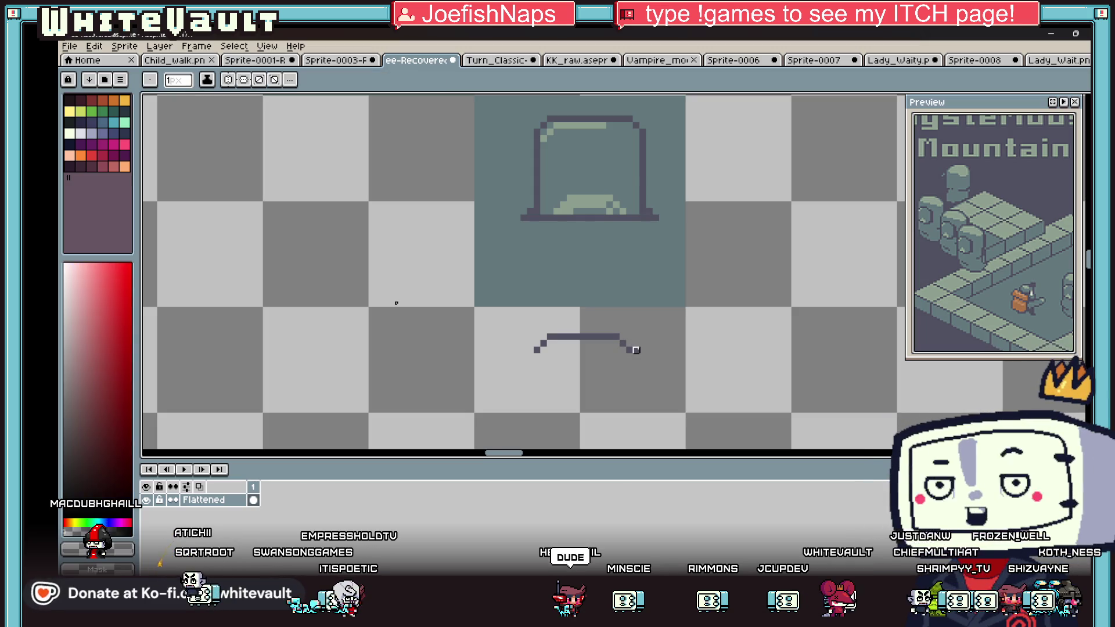
alt+click(537, 349)
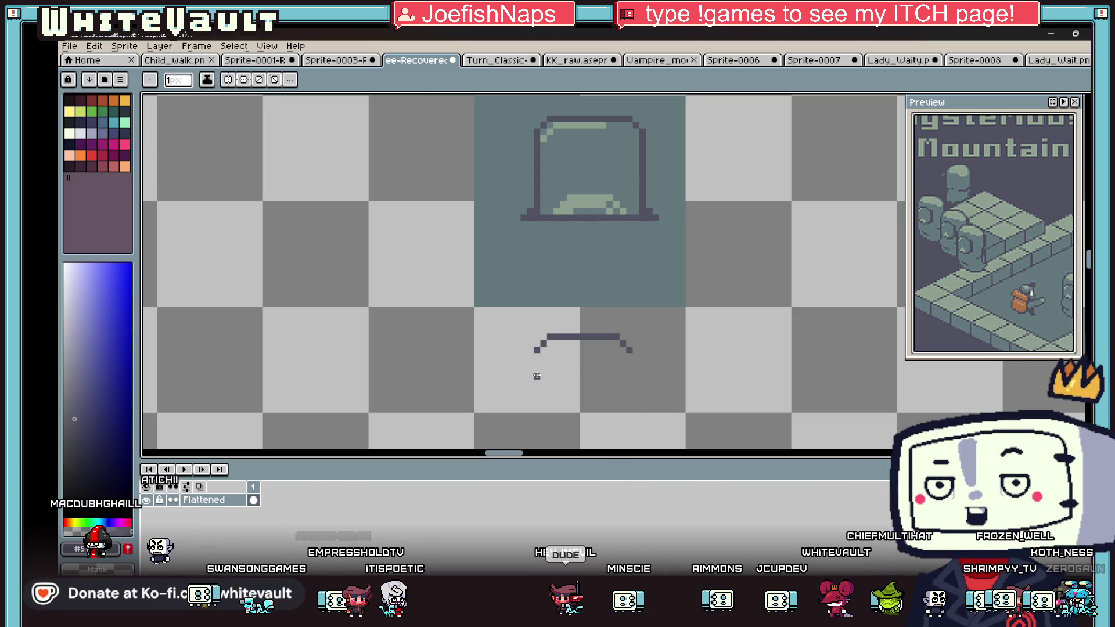
click(544, 389)
drag(629, 376, 629, 382)
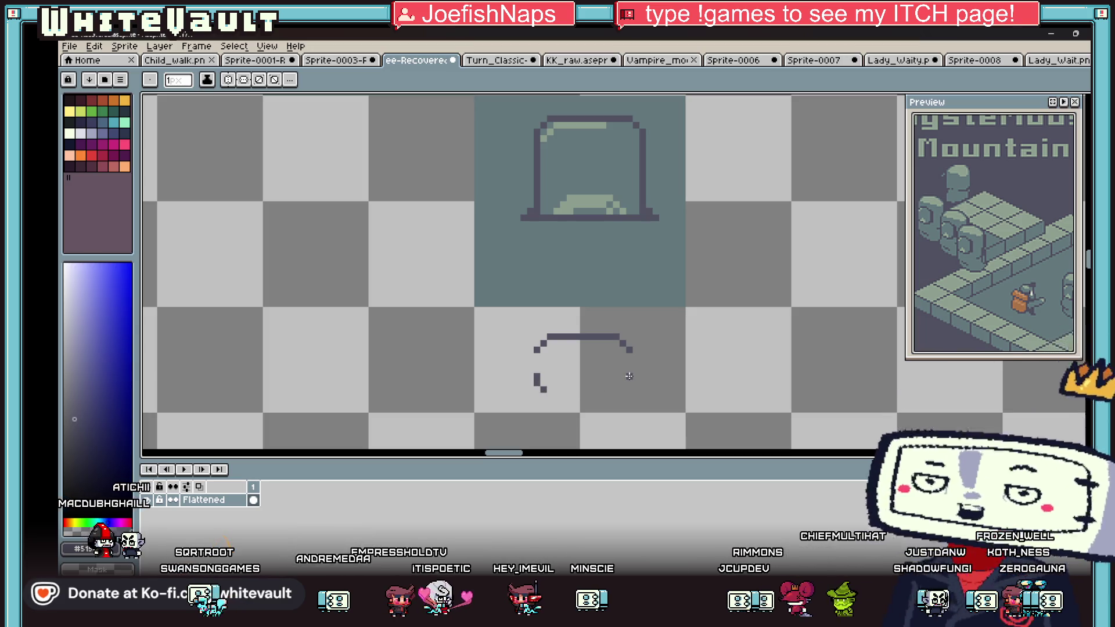
click(626, 389)
drag(566, 396, 606, 396)
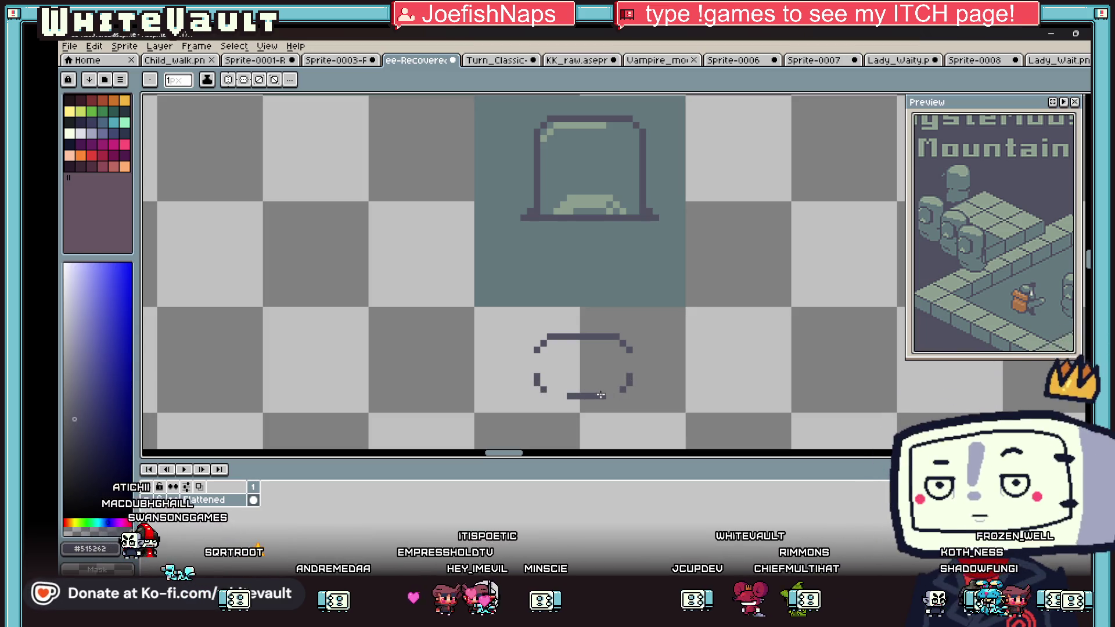
Step: Outline a tile around the oval in blue-grey #63787d and flood-fill it
alt+click(485, 303)
drag(477, 311, 478, 408)
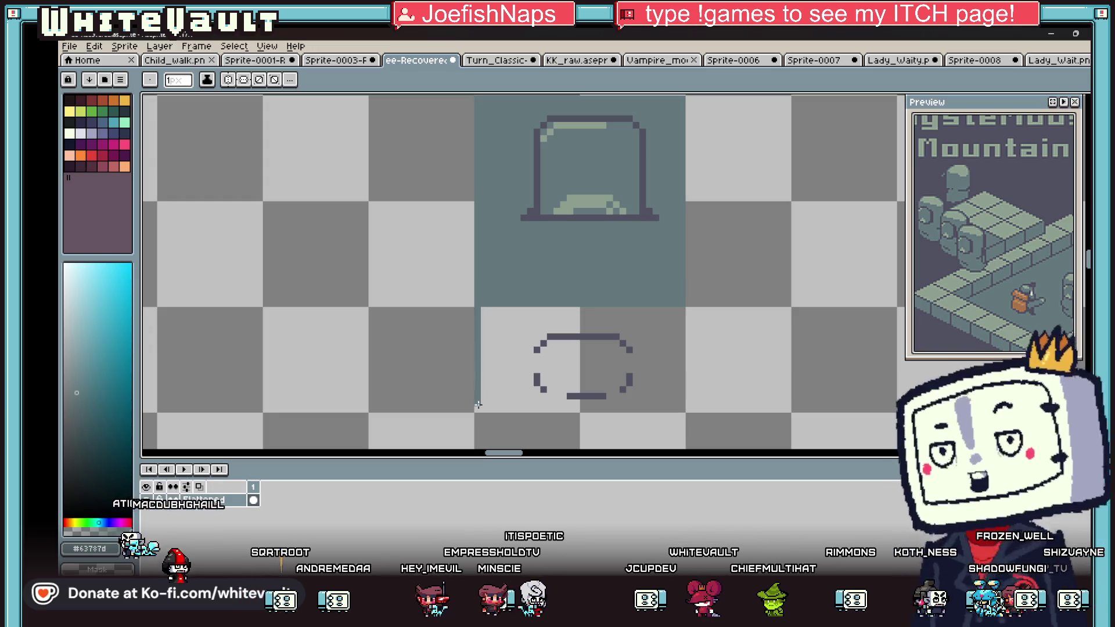
shift+click(659, 405)
shift+click(680, 409)
shift+click(676, 311)
key(g)
click(668, 322)
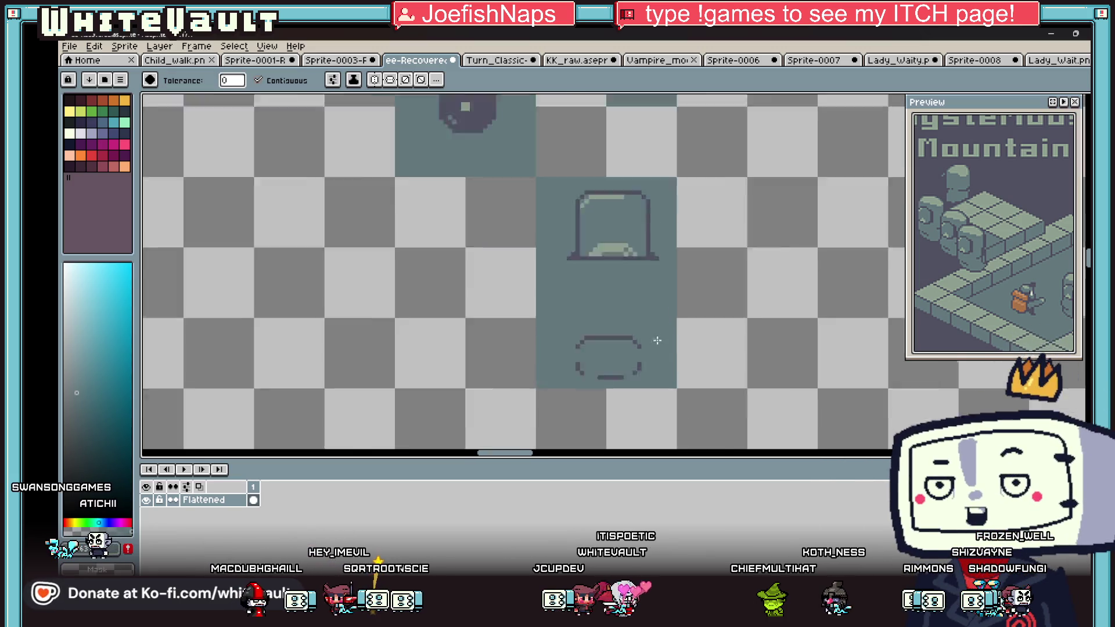
scroll(662, 342, down, 3)
scroll(661, 343, up, 1)
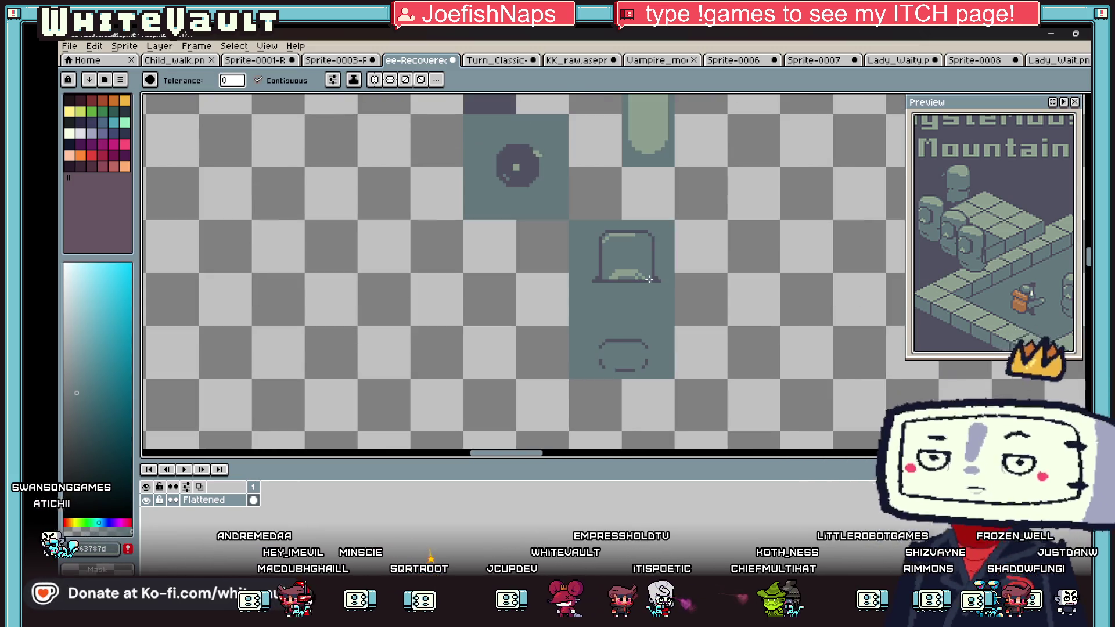
Step: Sample the dark outline colour #515262 and switch to the selection tool
key(i)
click(657, 259)
key(b)
scroll(614, 356, up, 3)
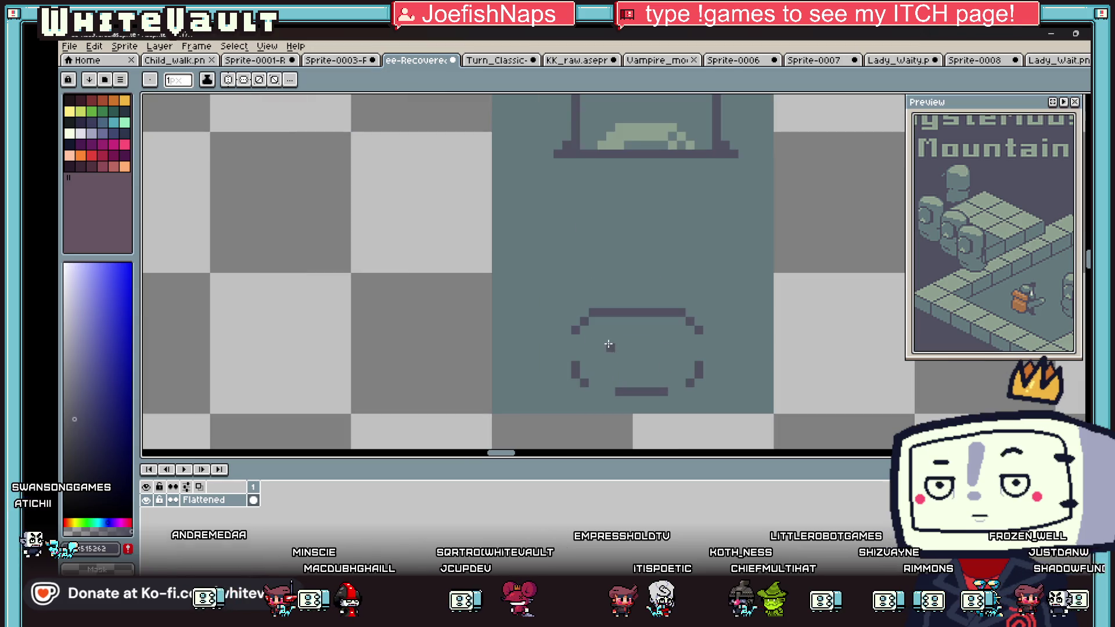
scroll(667, 349, down, 5)
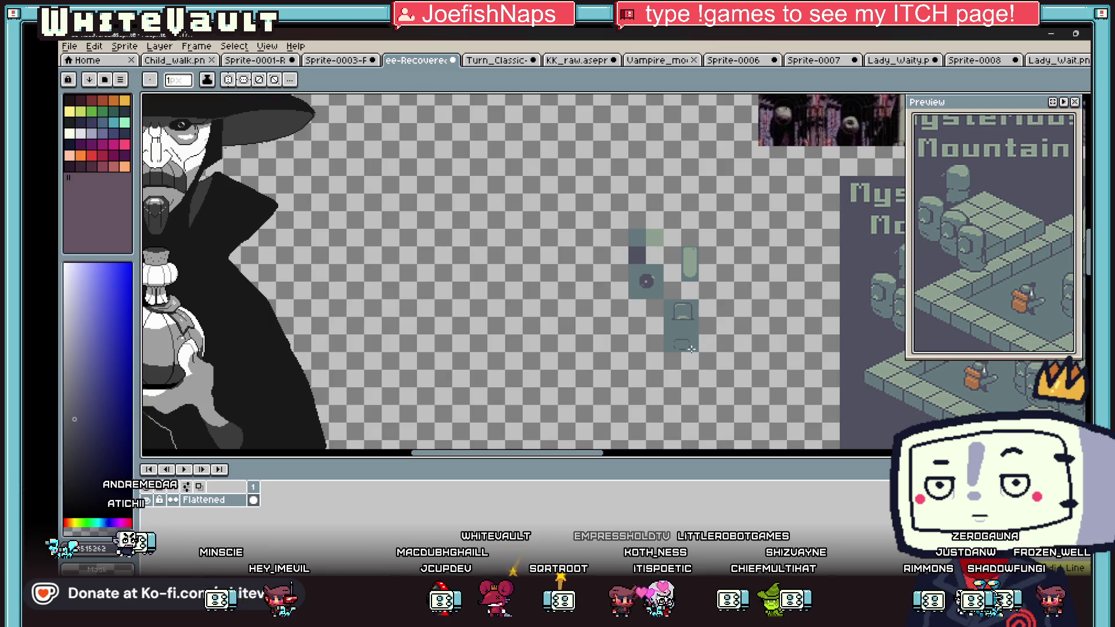
key(shift+q)
scroll(665, 236, up, 2)
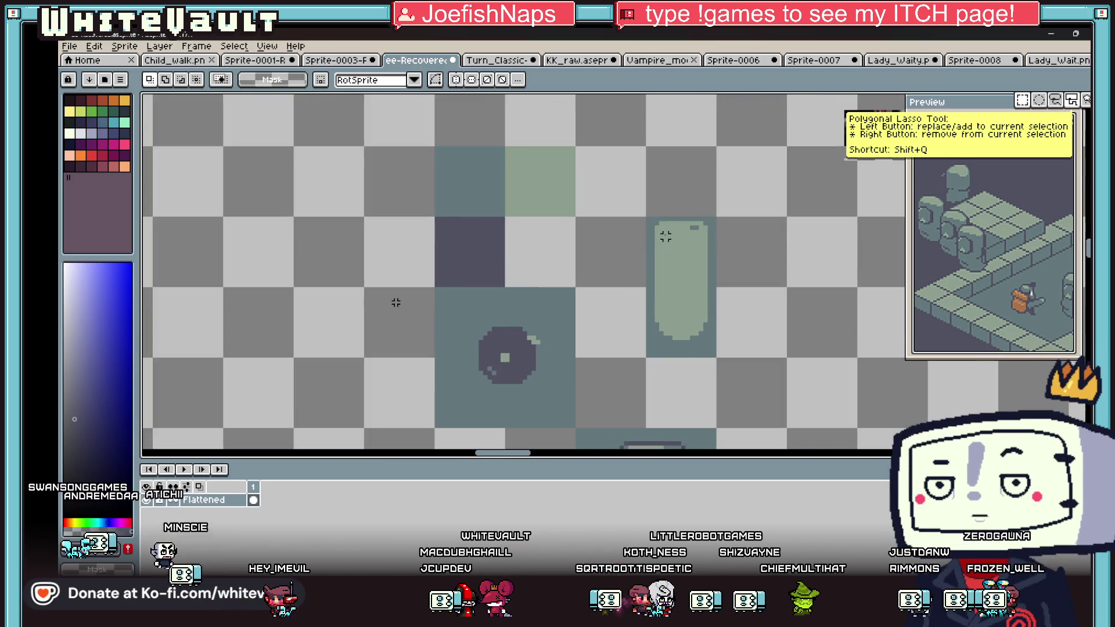
Step: Move the pillar tile into its new spot in the block
mouse_move(644, 219)
mouse_down()
mouse_move(709, 343)
mouse_move(651, 311)
mouse_up()
scroll(715, 360, down, 1)
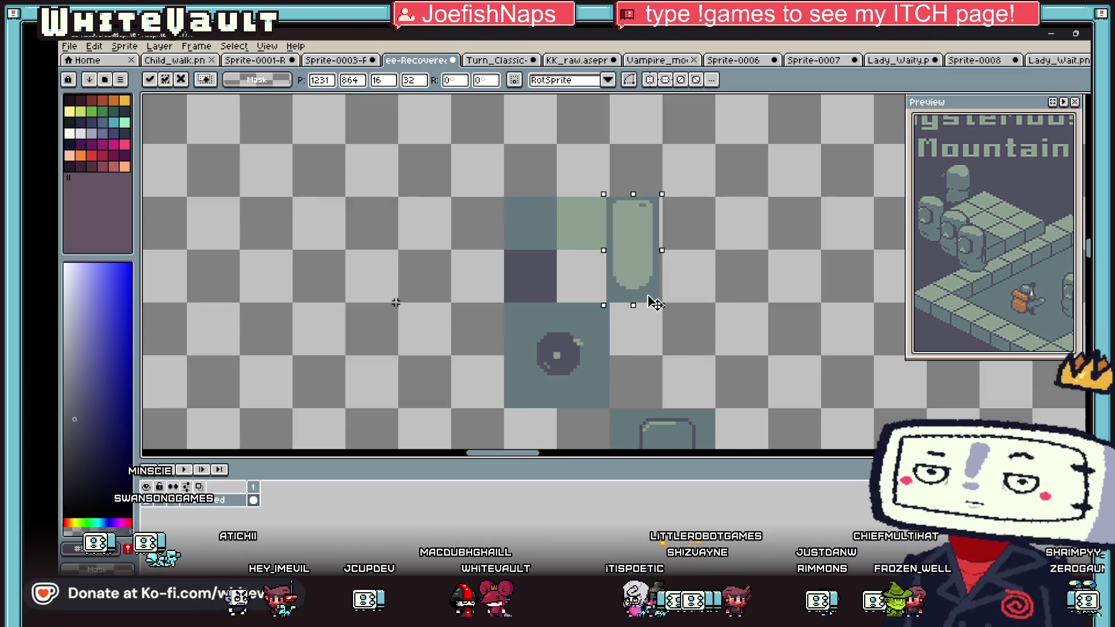
scroll(656, 302, down, 3)
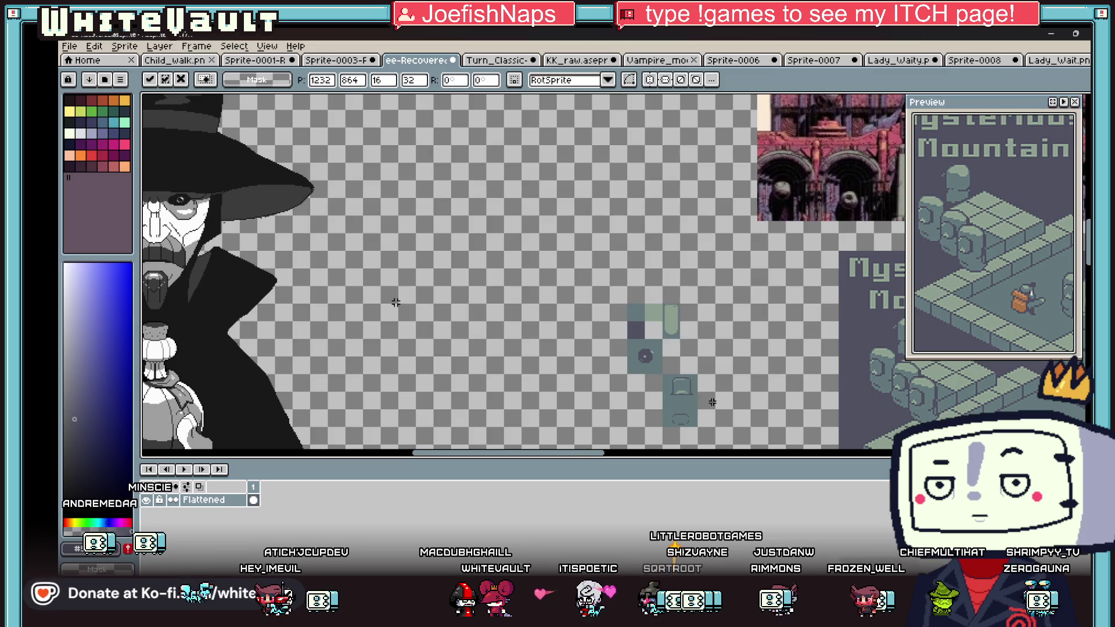
key(Return)
scroll(671, 390, up, 3)
Step: Shift the box and ring tiles one tile left and drop them in place
drag(649, 344, 745, 392)
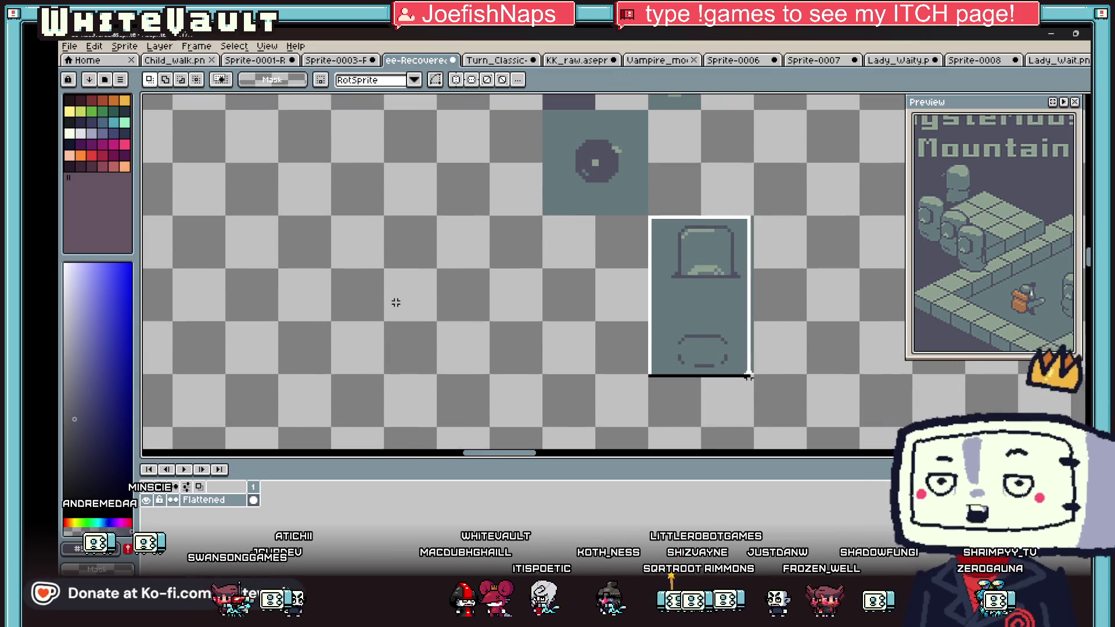
mouse_move(730, 339)
mouse_down()
mouse_move(639, 311)
mouse_move(634, 348)
mouse_move(623, 318)
mouse_up()
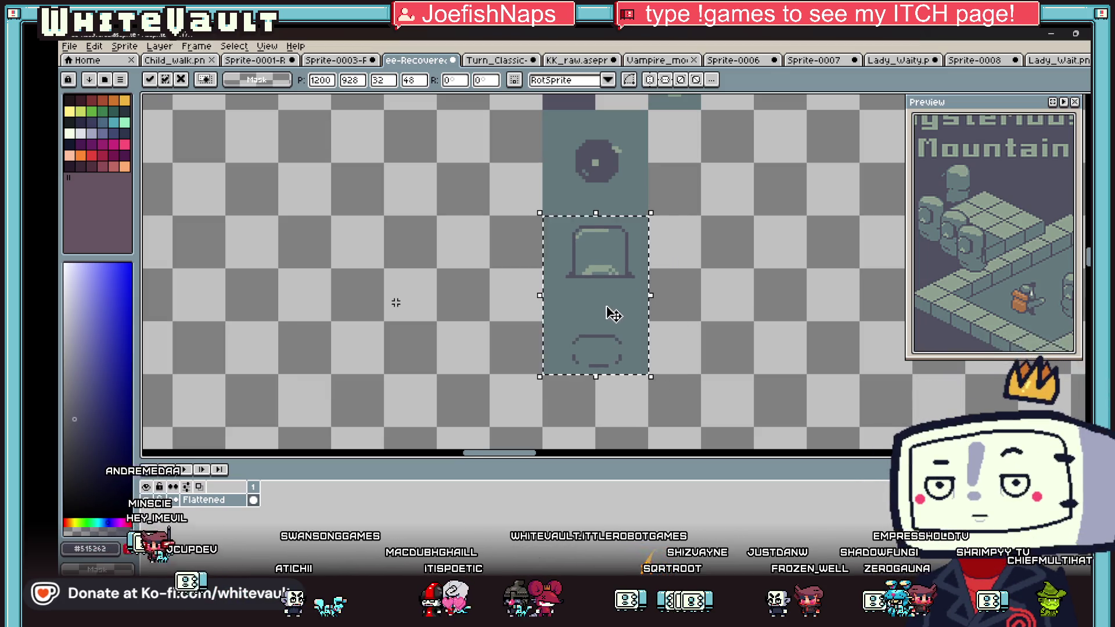
scroll(613, 314, down, 3)
scroll(695, 281, up, 2)
click(695, 282)
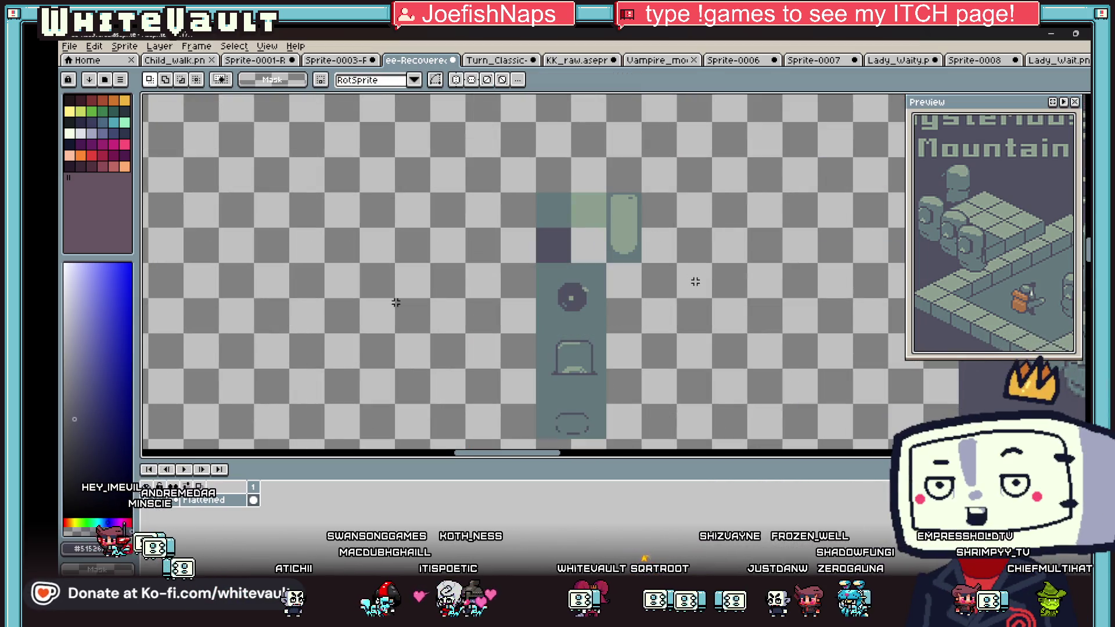
scroll(617, 317, up, 1)
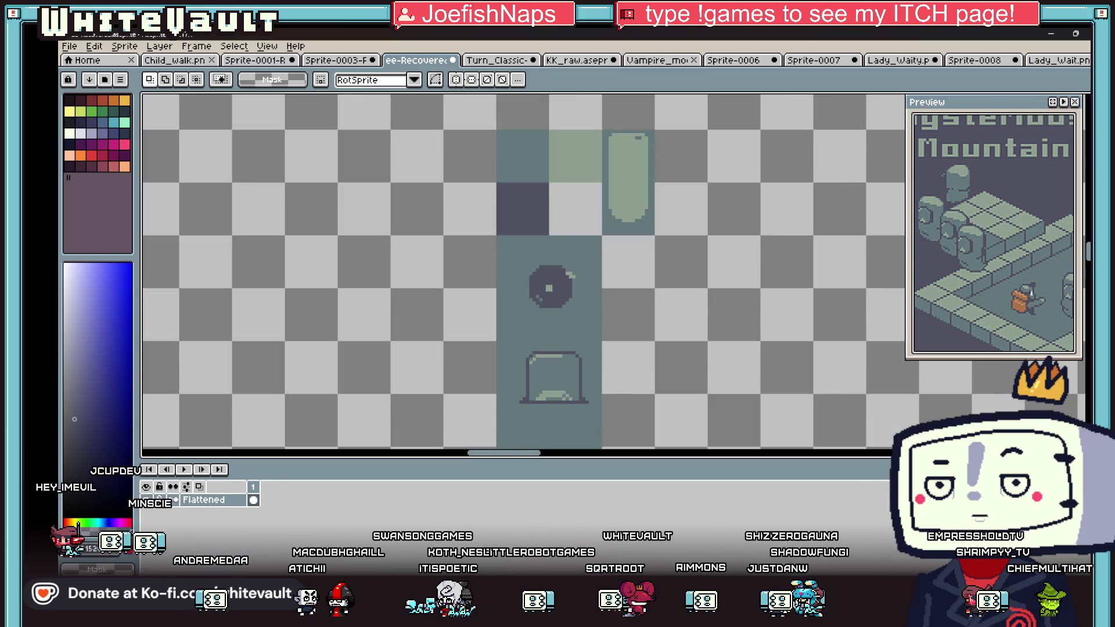
Step: Flood-fill the empty tile beside the dark square with white
key(b)
click(70, 133)
key(g)
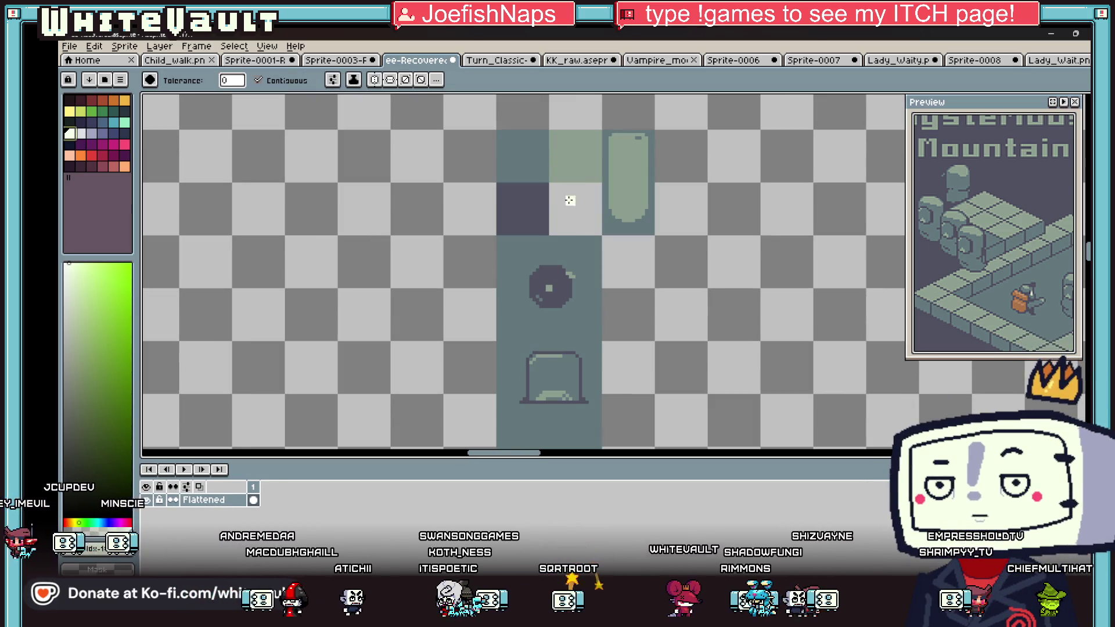
scroll(616, 216, down, 1)
scroll(693, 274, down, 1)
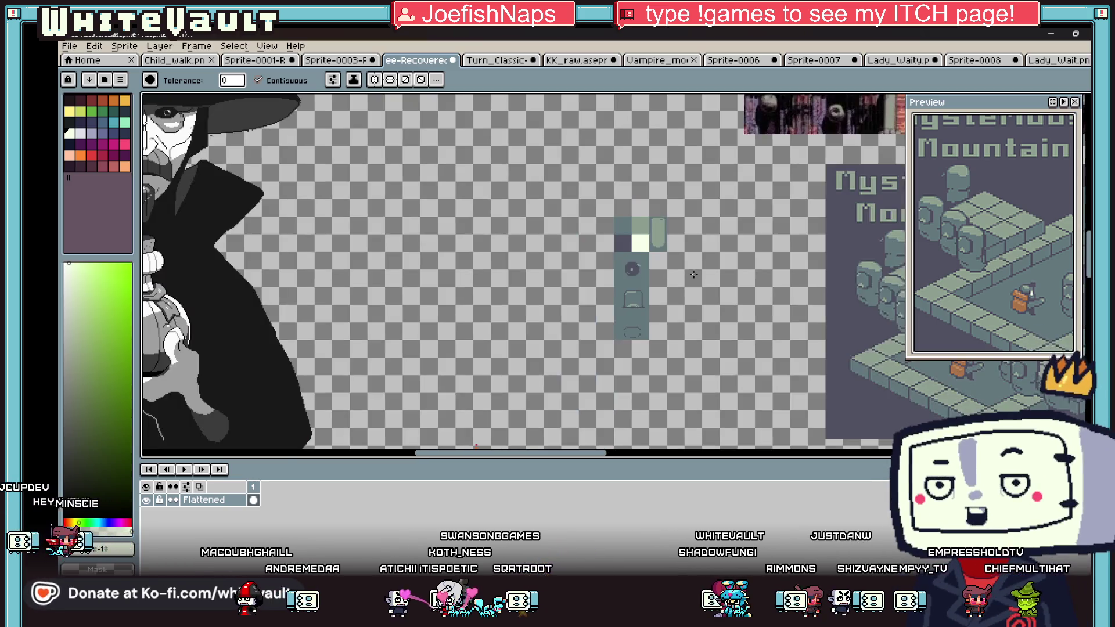
scroll(679, 251, up, 1)
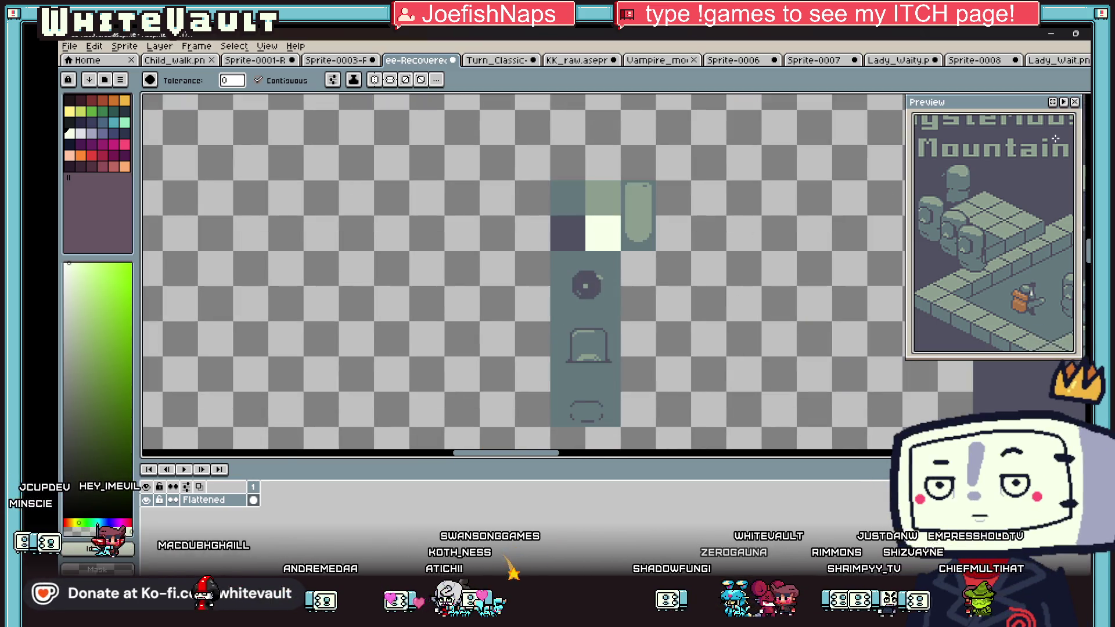
Step: Marquee-select the packed tile block
key(m)
scroll(564, 182, up, 1)
mouse_move(535, 179)
mouse_down()
mouse_move(683, 390)
mouse_move(740, 420)
mouse_move(745, 336)
mouse_up()
click(69, 46)
Step: Create a new 48x112 sprite and paste the copied tiles into it
click(82, 59)
click(563, 417)
key(ctrl+v)
scroll(664, 244, up, 1)
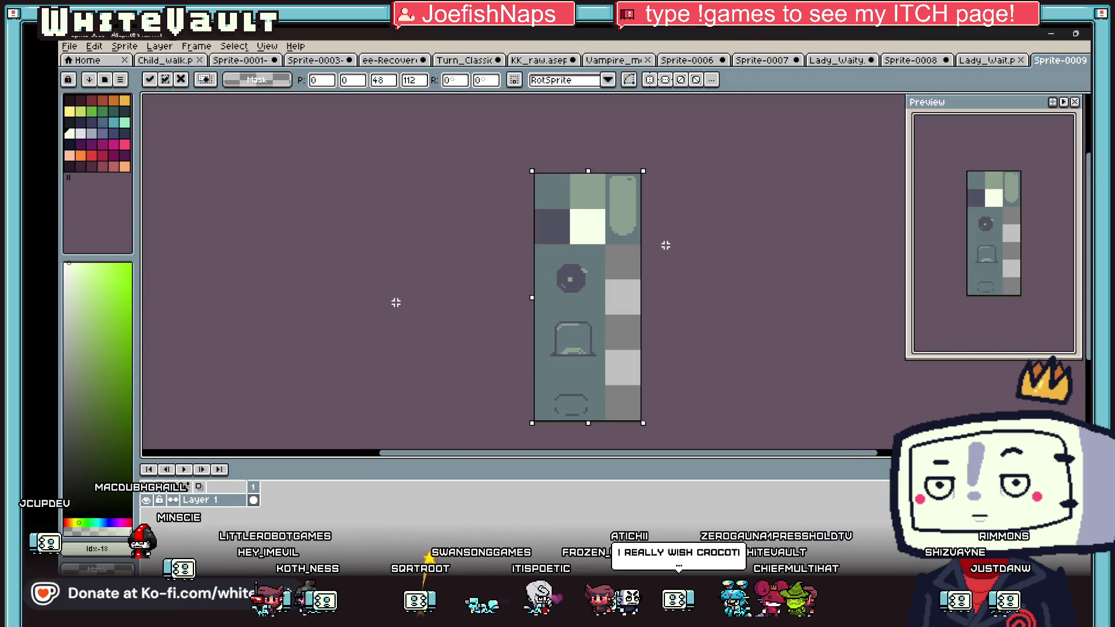
key(ctrl+d)
Step: Save the sprite as 3dHand.png in EE Sprites, then launch Crocotile 3D
click(71, 47)
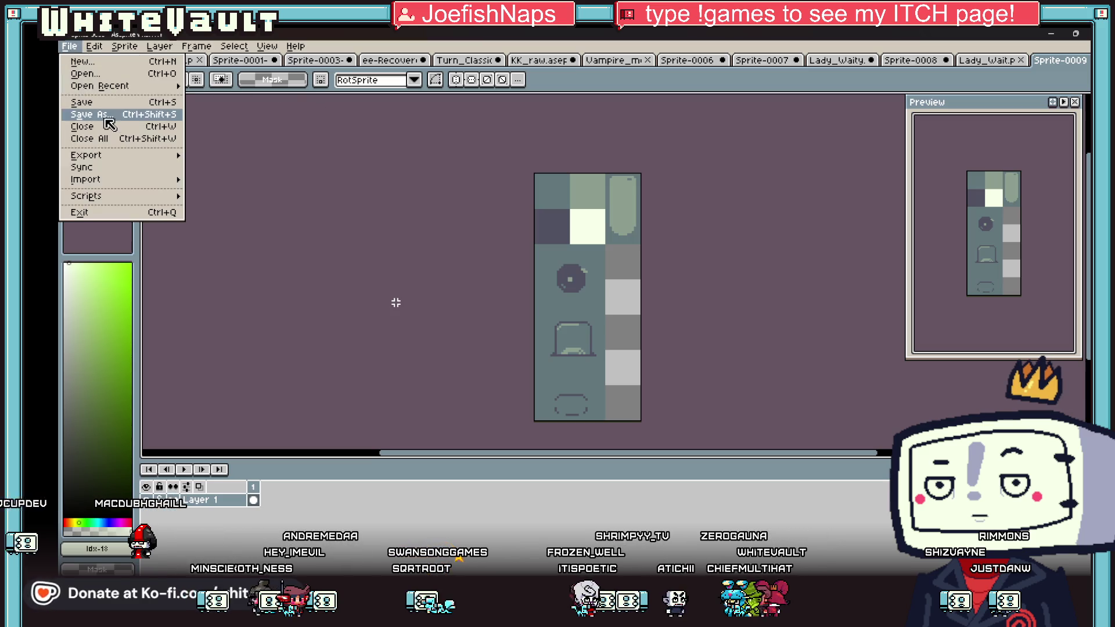
click(105, 120)
text(3dHand)
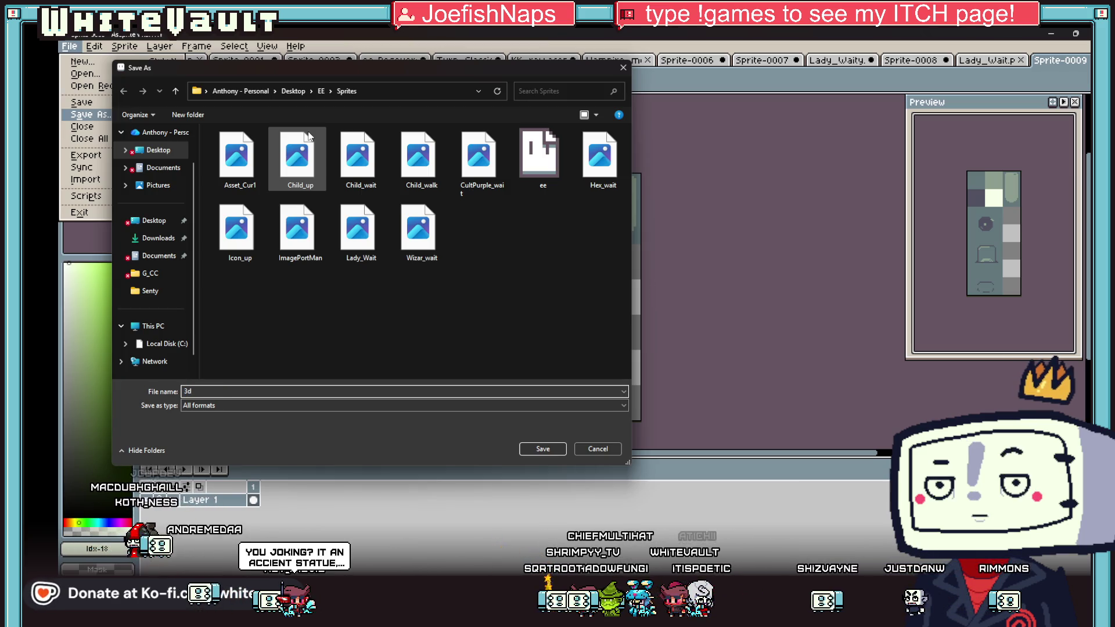
click(278, 405)
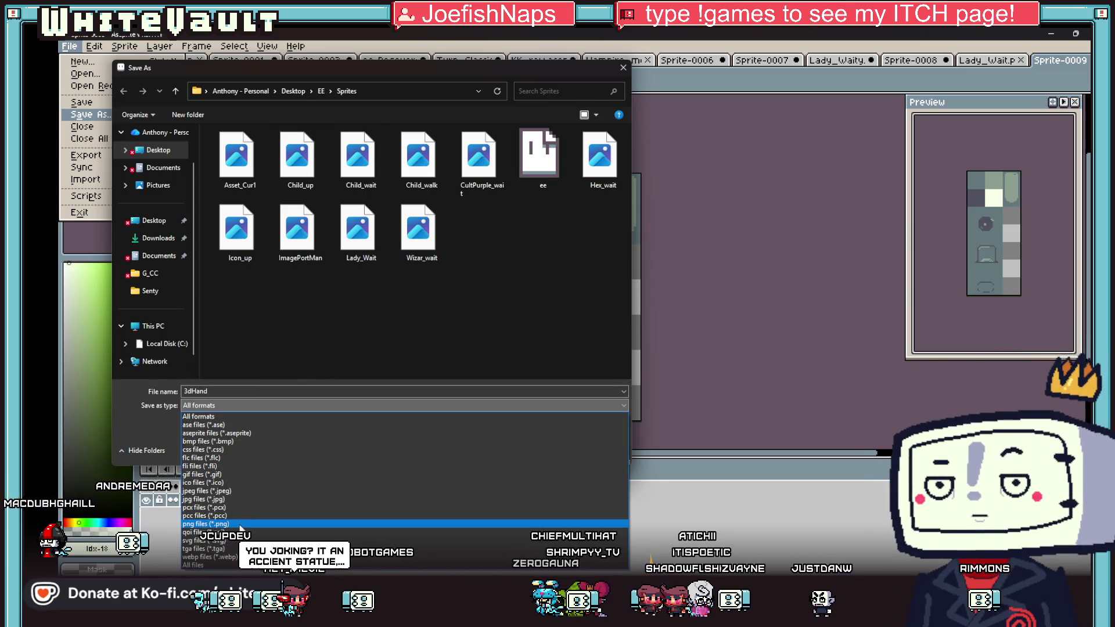
click(250, 524)
click(542, 450)
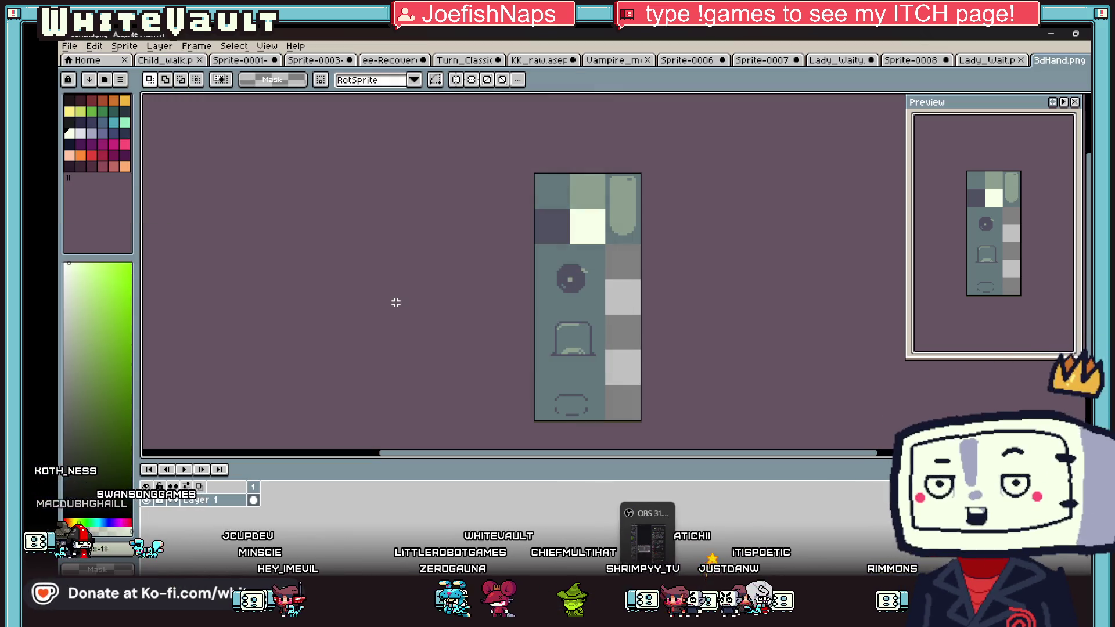
key(alt+Tab)
click(523, 269)
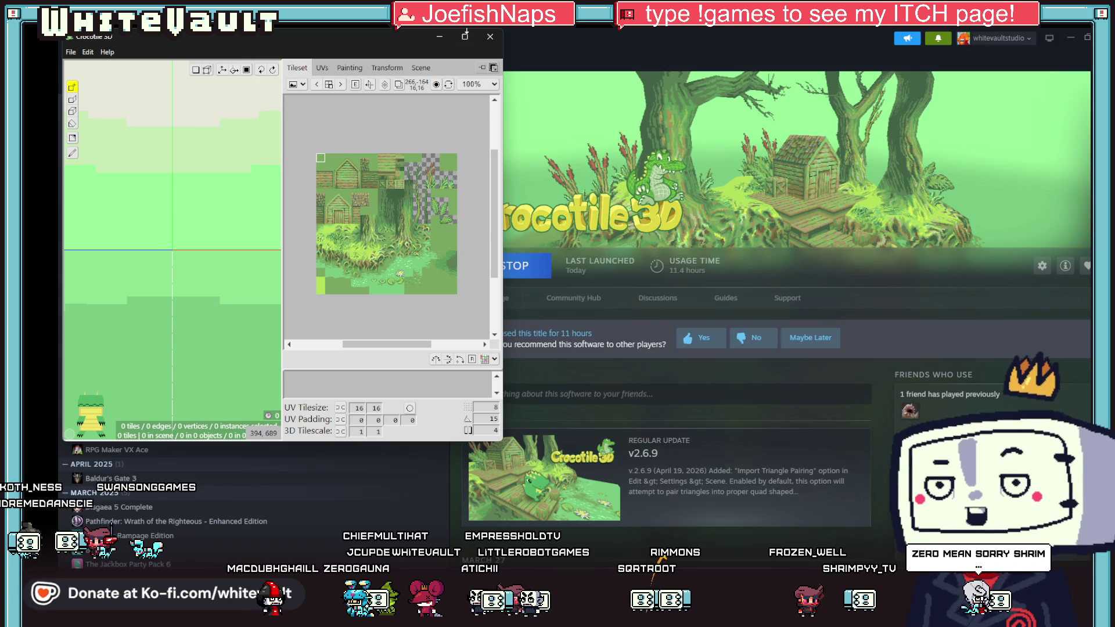
Step: Maximize Crocotile 3D, widen the viewport, and choose Add Tileset from the tileset menu
click(465, 37)
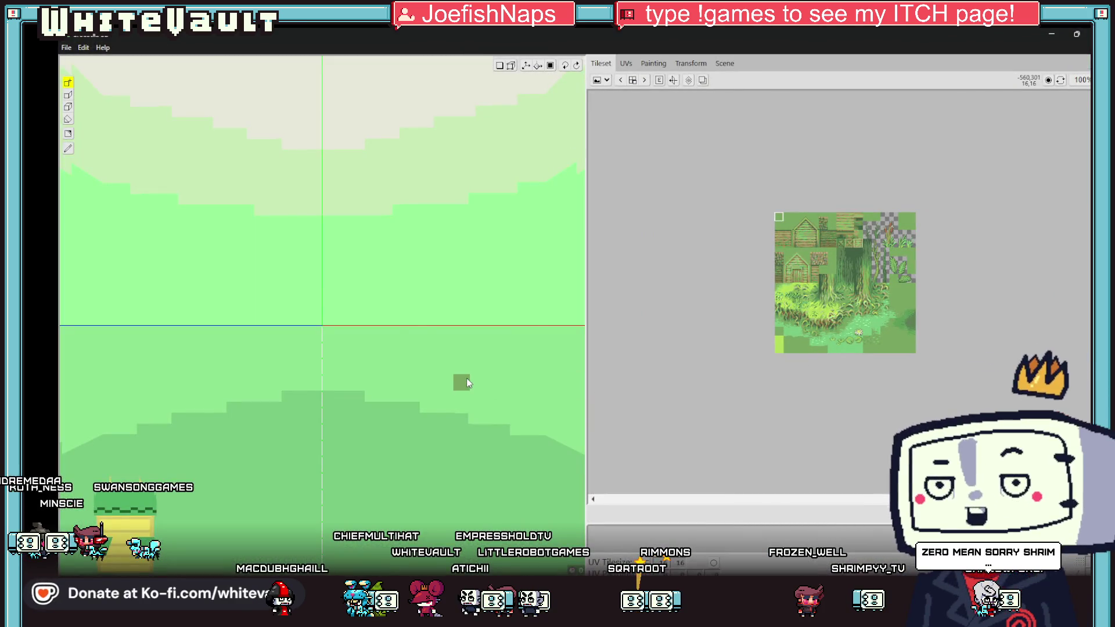
drag(360, 273, 394, 331)
drag(586, 277, 942, 312)
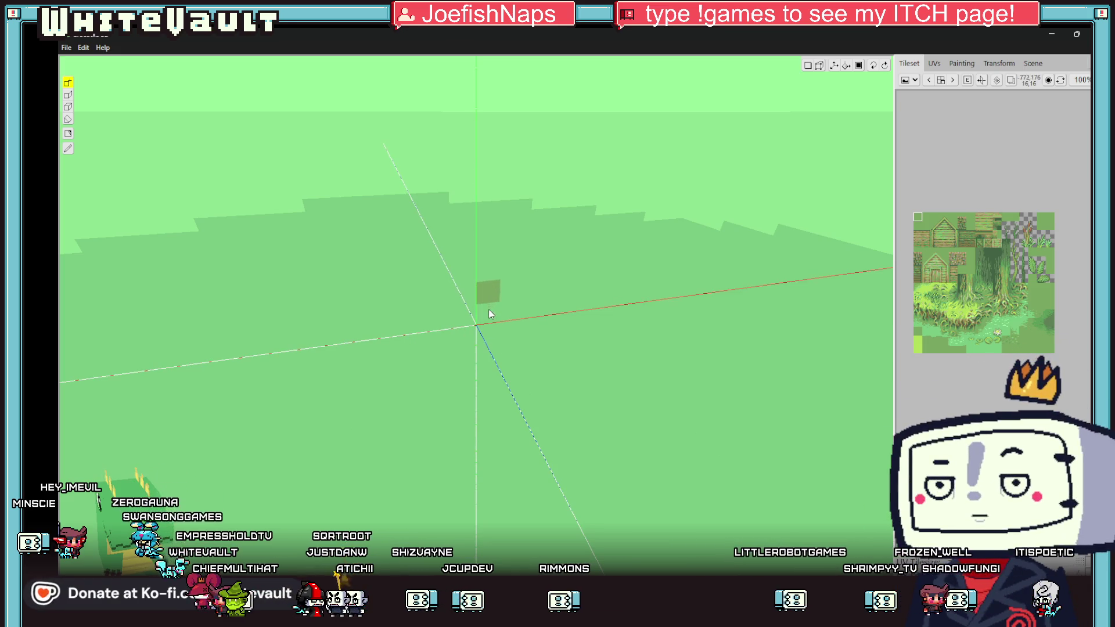
click(906, 80)
click(923, 94)
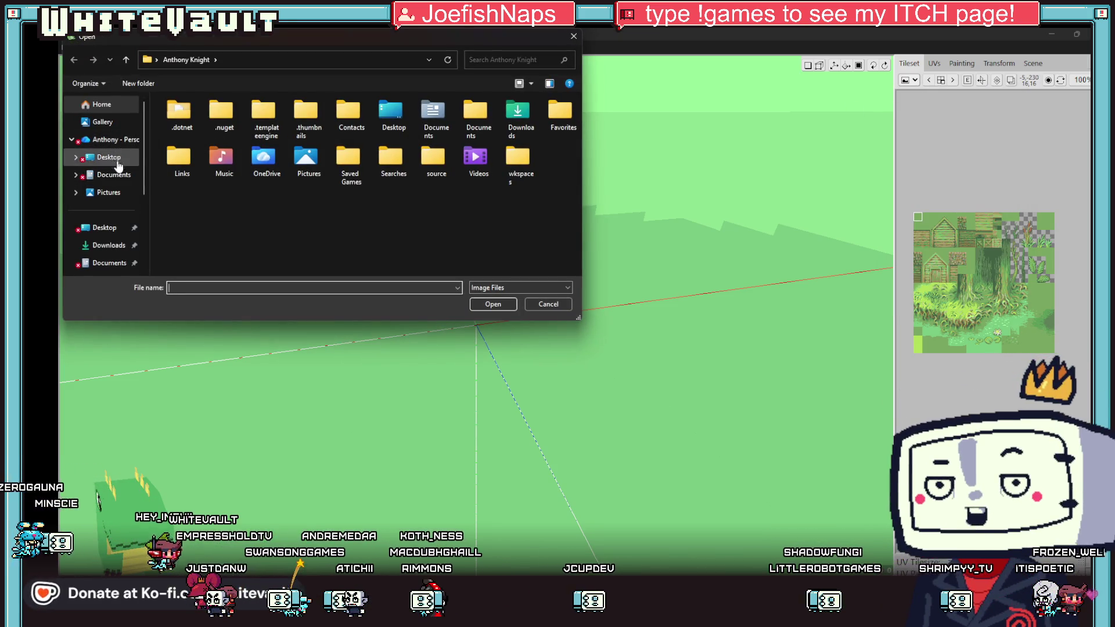
Step: Browse to Desktop > EE > Sprites and load 3dHand as the tileset
click(101, 231)
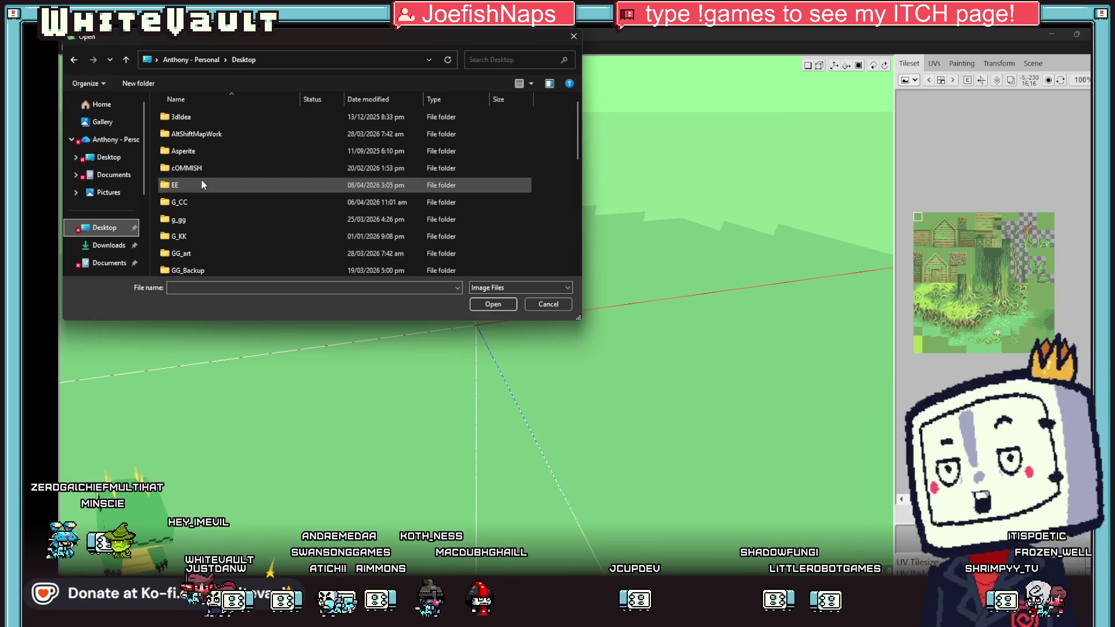
double_click(201, 181)
click(190, 119)
double_click(186, 141)
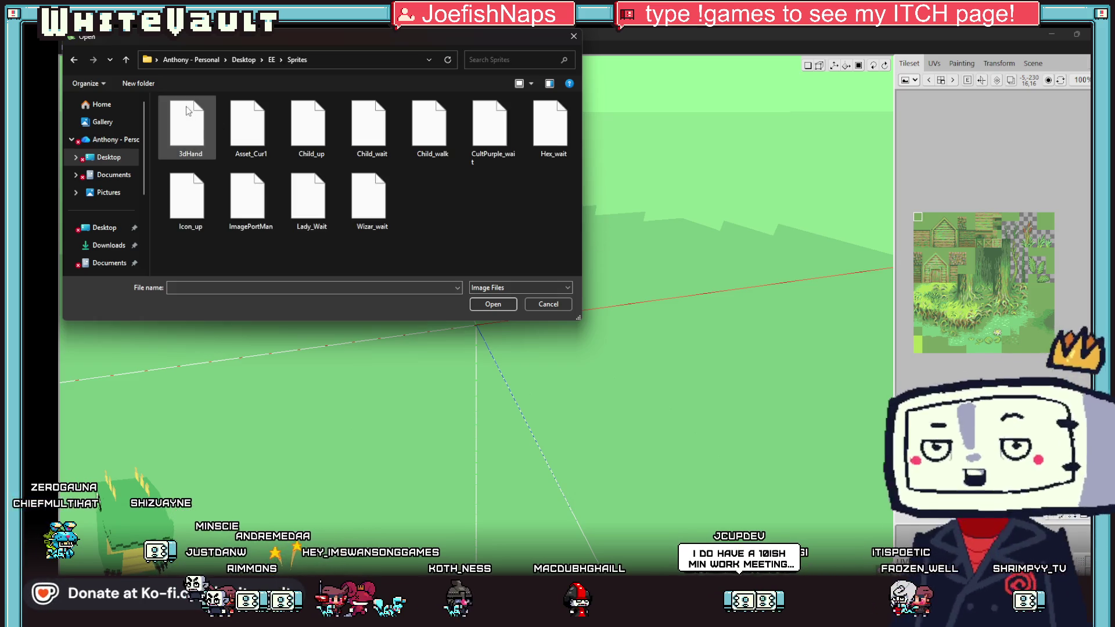
double_click(182, 111)
scroll(938, 237, up, 5)
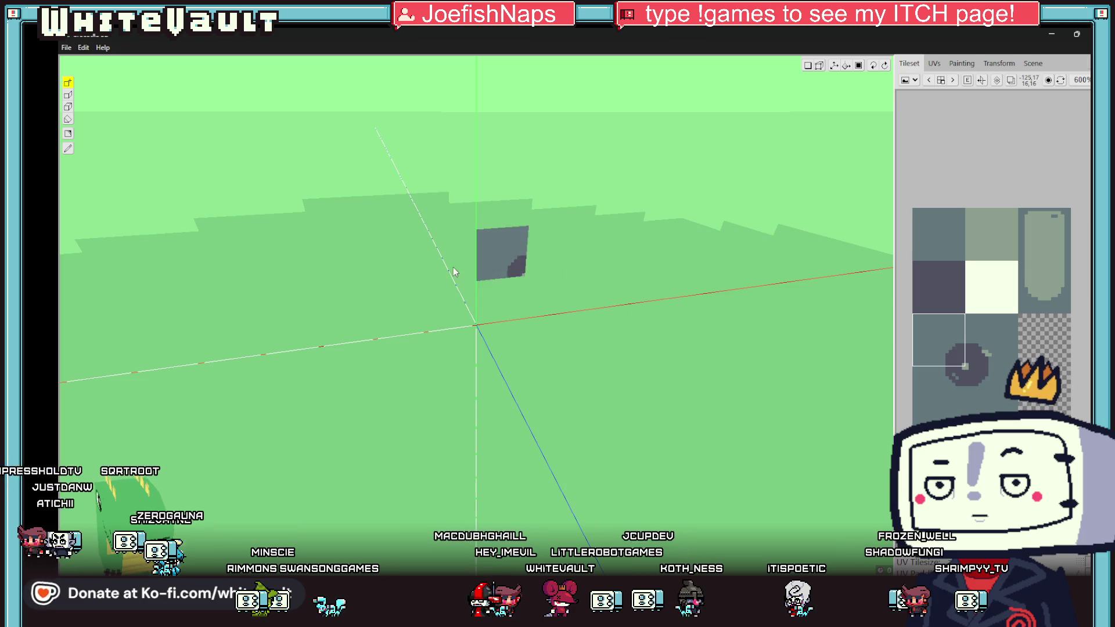
Step: Place the dark ring tile in the scene, show Transform settings, and enable vertex mode
click(482, 251)
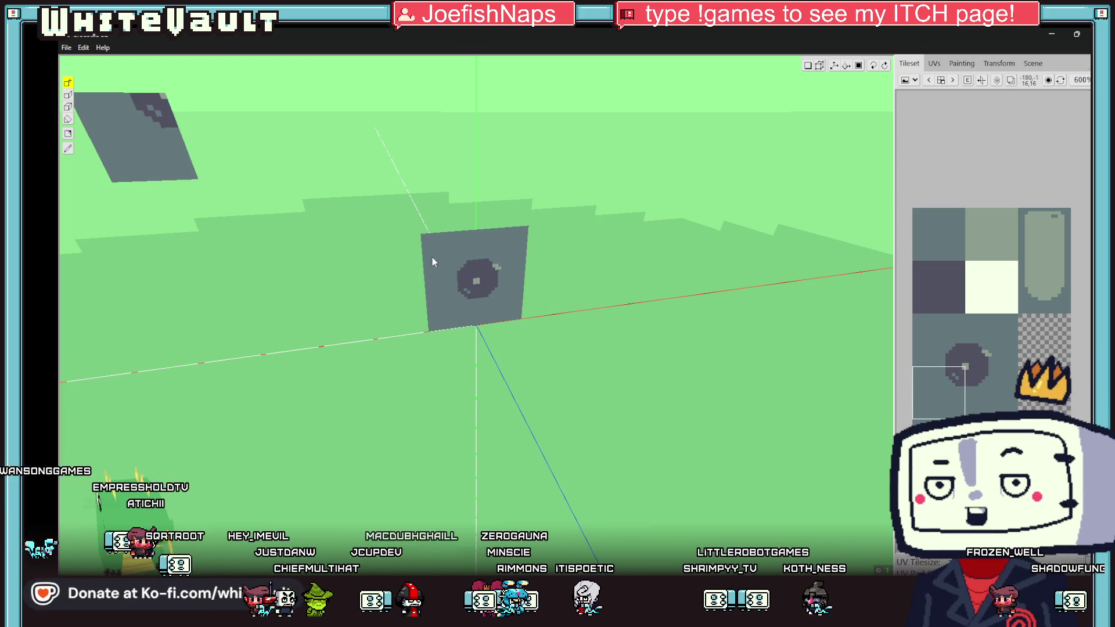
mouse_move(432, 263)
mouse_down()
mouse_move(302, 261)
mouse_move(132, 526)
mouse_up()
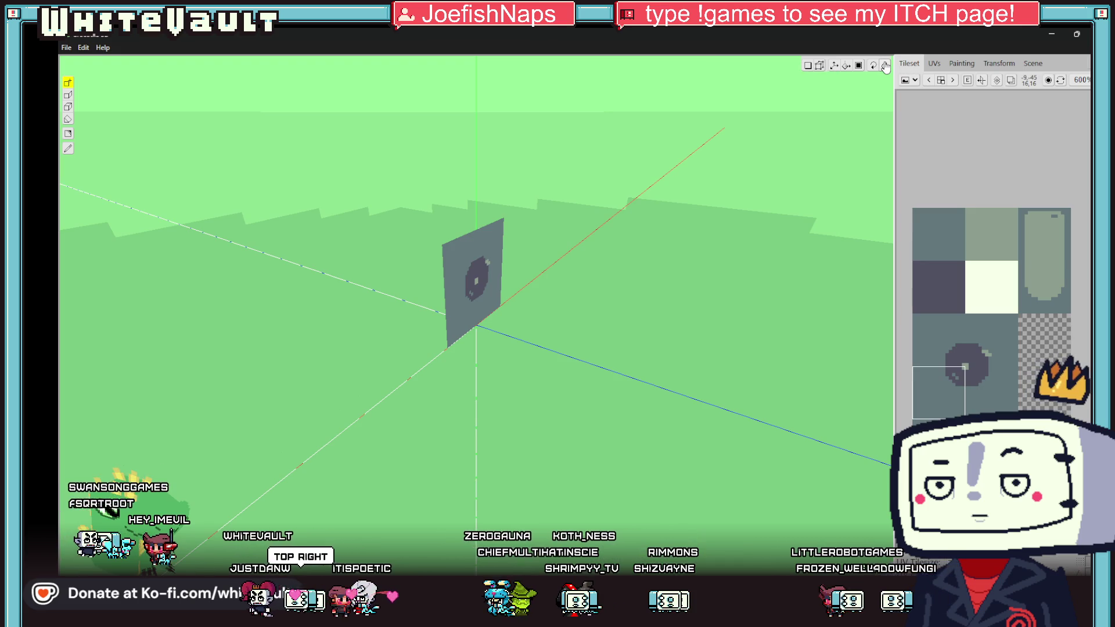
click(927, 65)
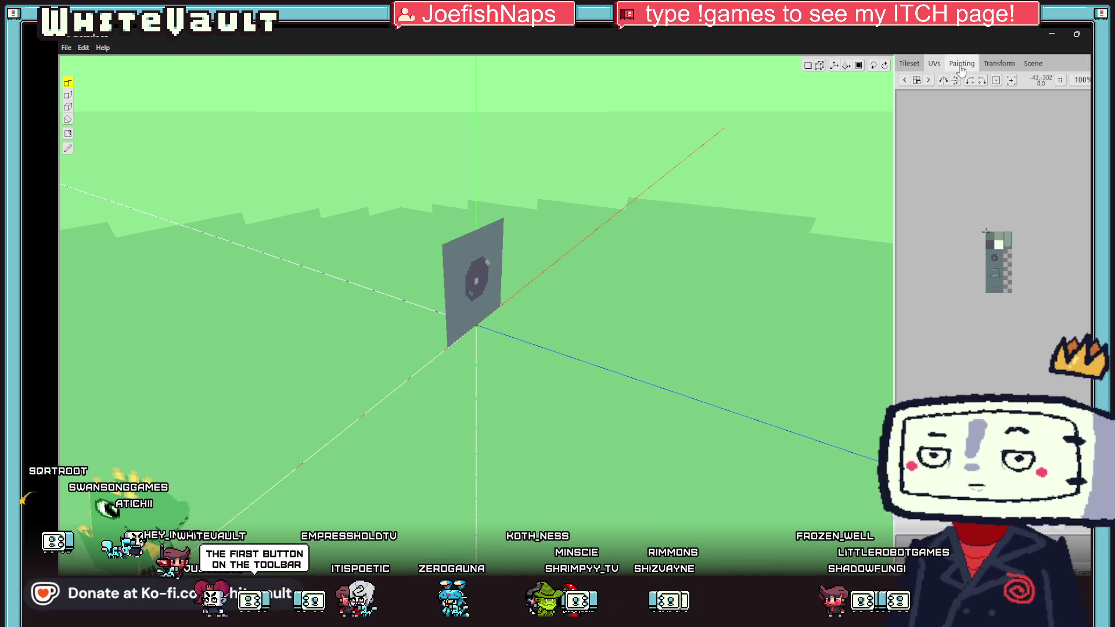
click(984, 64)
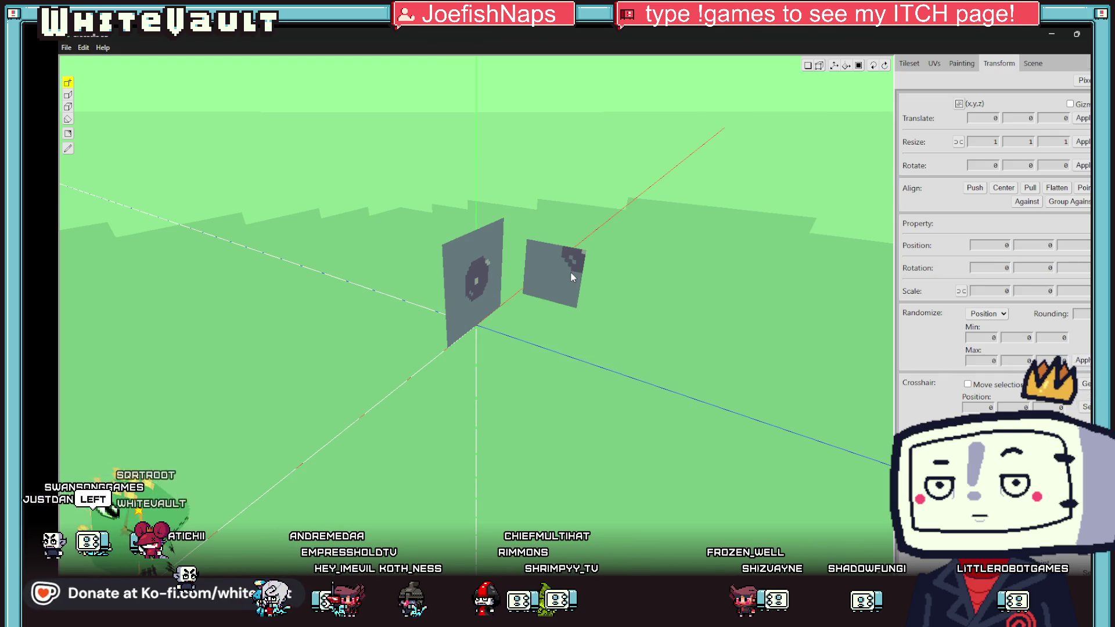
click(807, 66)
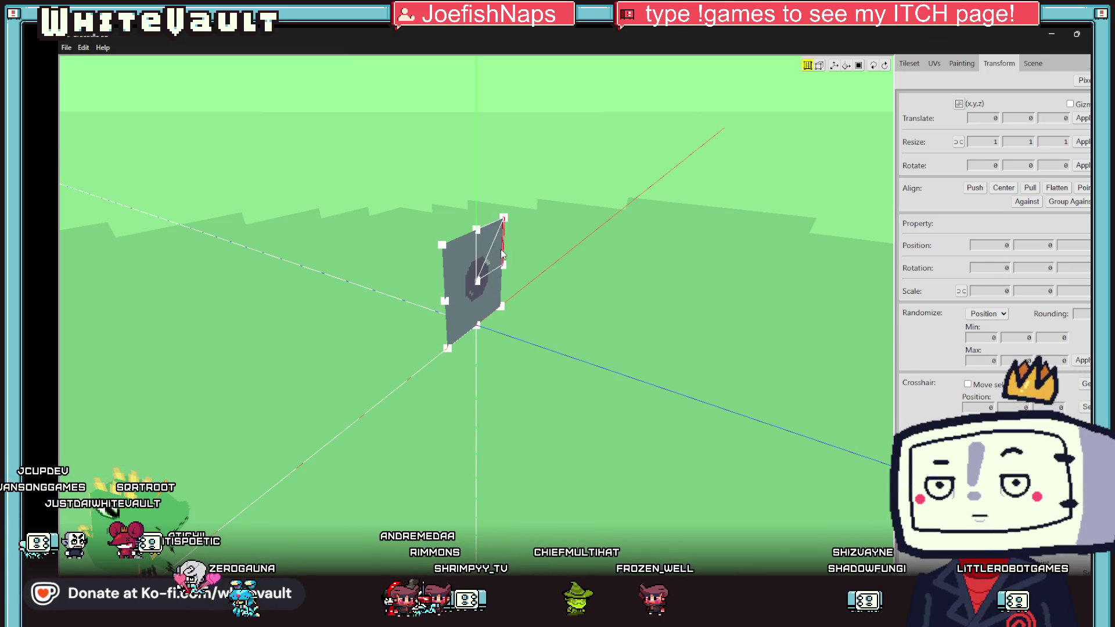
Step: Add geometry to the ring quad via the Vertices menu and stretch the selected vertices outward
click(439, 248)
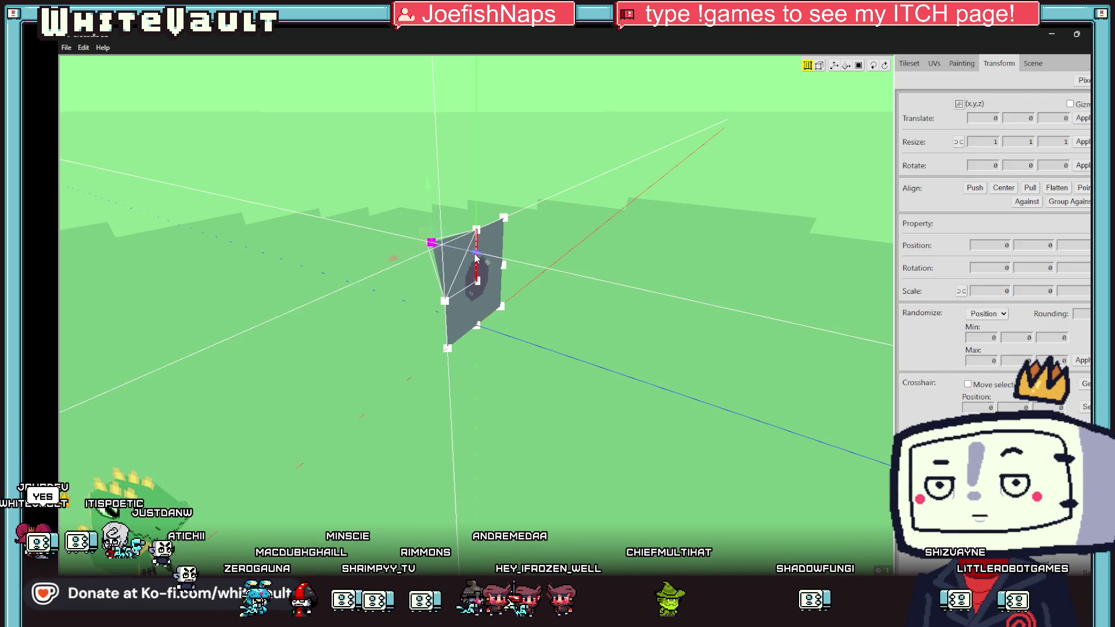
right_click(566, 376)
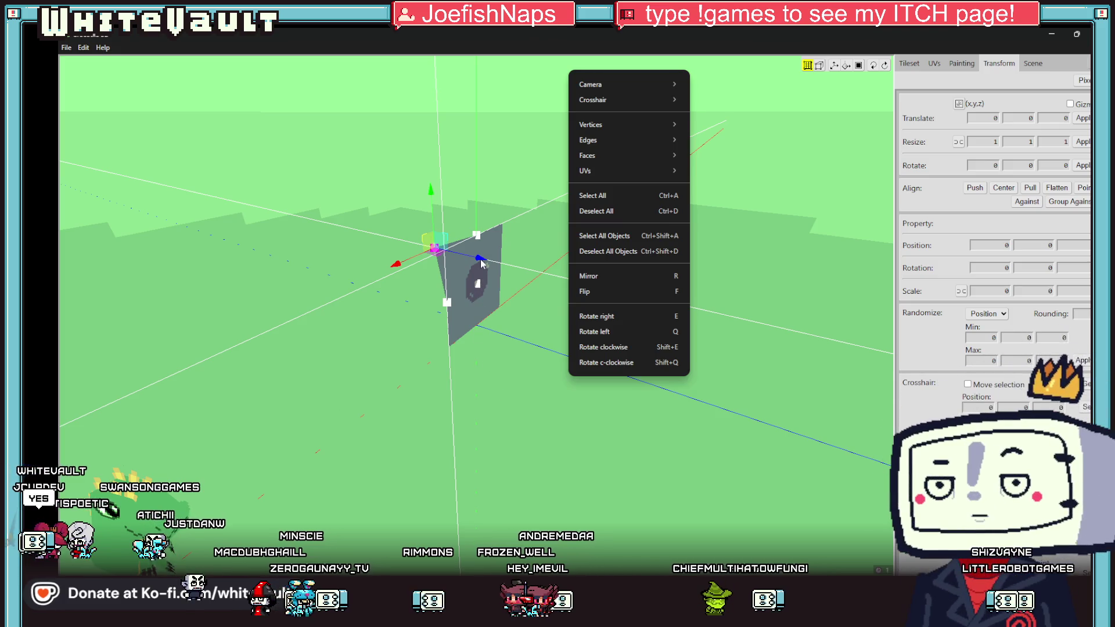
click(481, 263)
drag(490, 396, 575, 399)
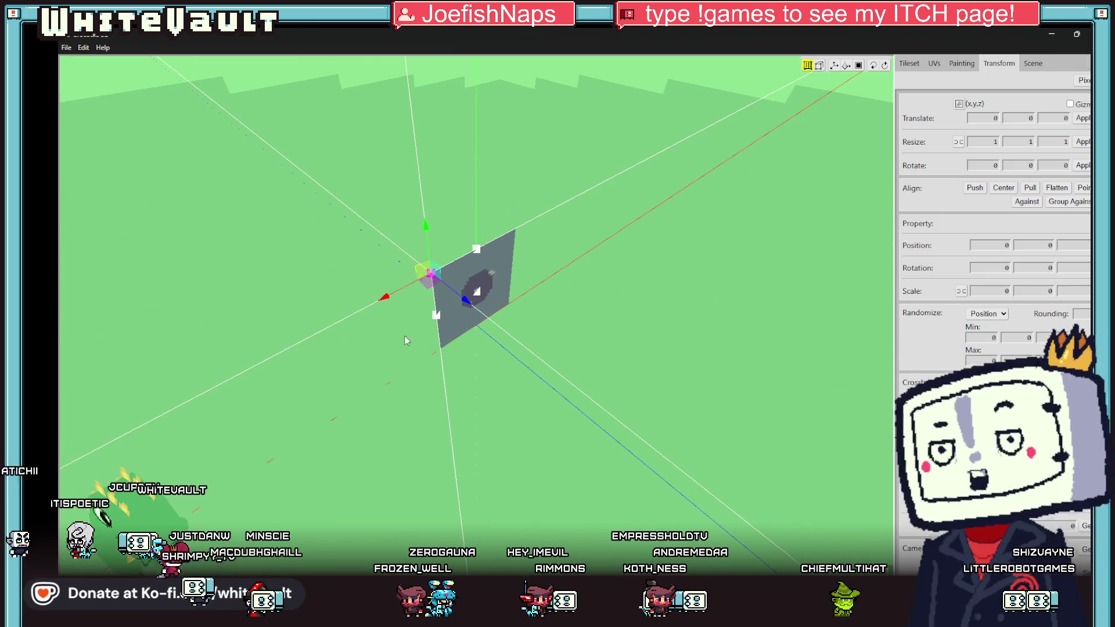
drag(443, 331, 418, 345)
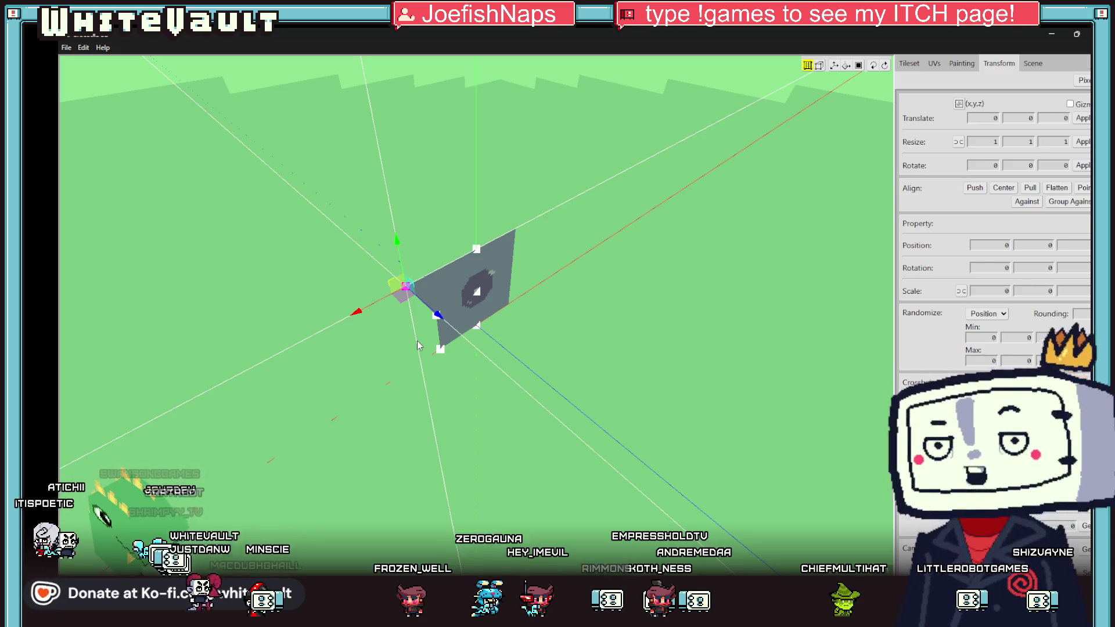
click(438, 342)
click(447, 336)
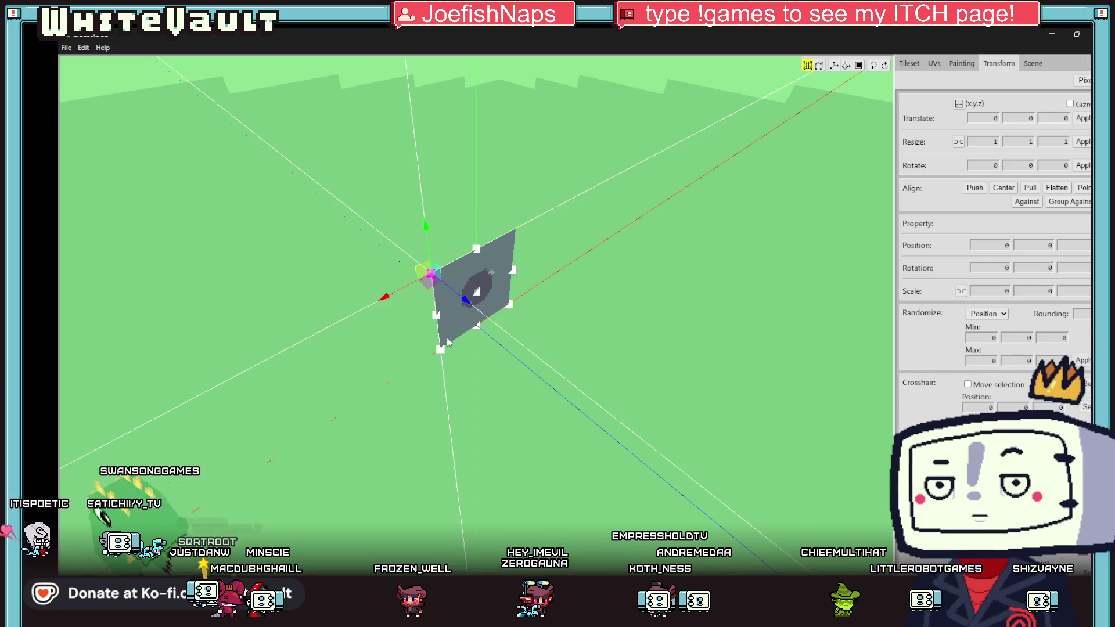
Step: Nudge the bottom vertex to a new position and move the crosshair lower on the quad
mouse_move(518, 416)
mouse_down()
mouse_move(592, 418)
mouse_move(564, 395)
mouse_move(575, 383)
mouse_move(598, 401)
mouse_move(639, 384)
mouse_move(606, 347)
mouse_move(581, 366)
mouse_up()
drag(348, 395, 344, 396)
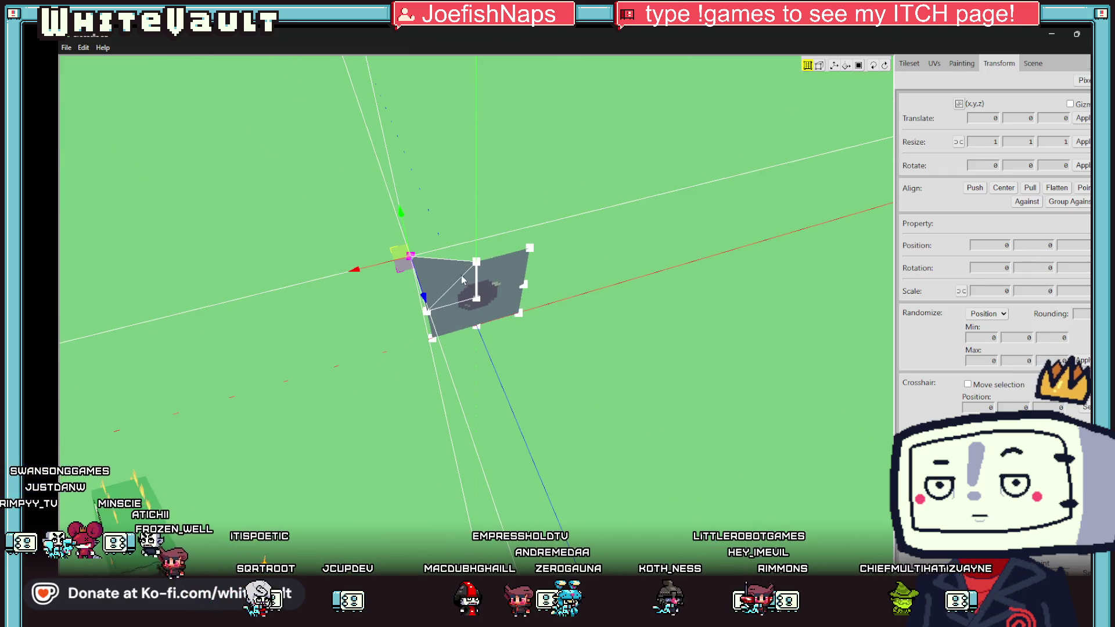
mouse_move(477, 264)
mouse_down()
mouse_move(485, 291)
mouse_move(471, 355)
mouse_up()
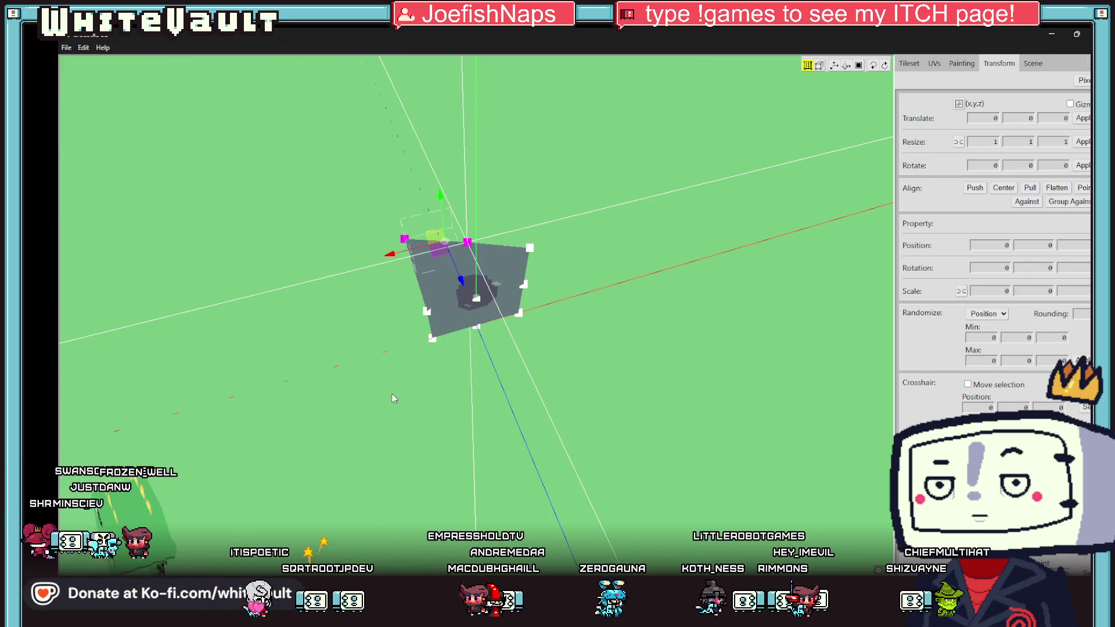
key(c)
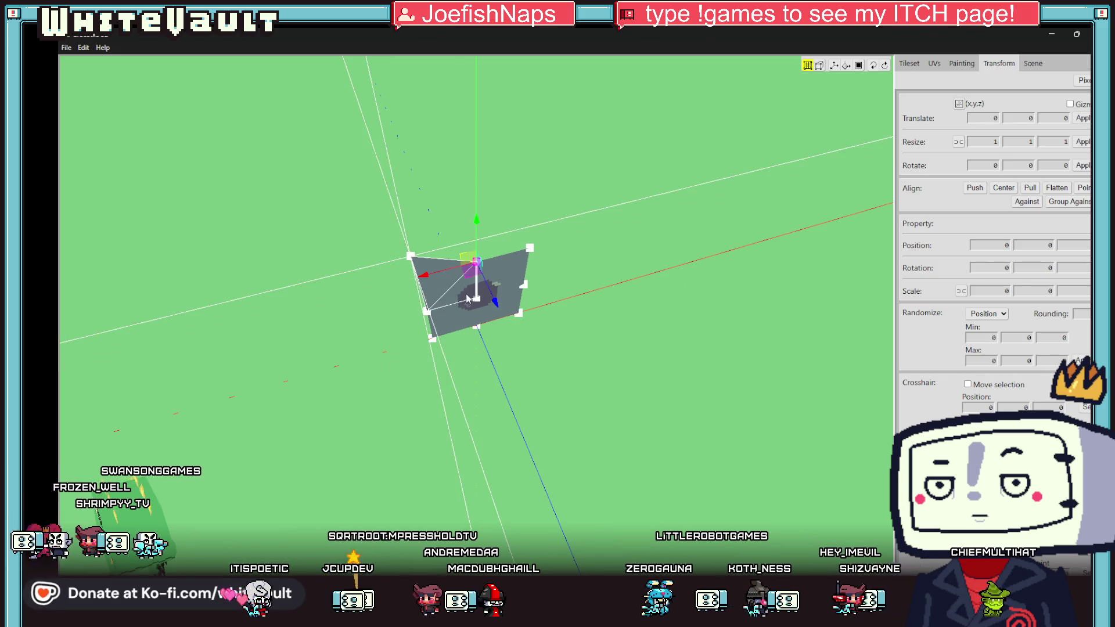
click(470, 297)
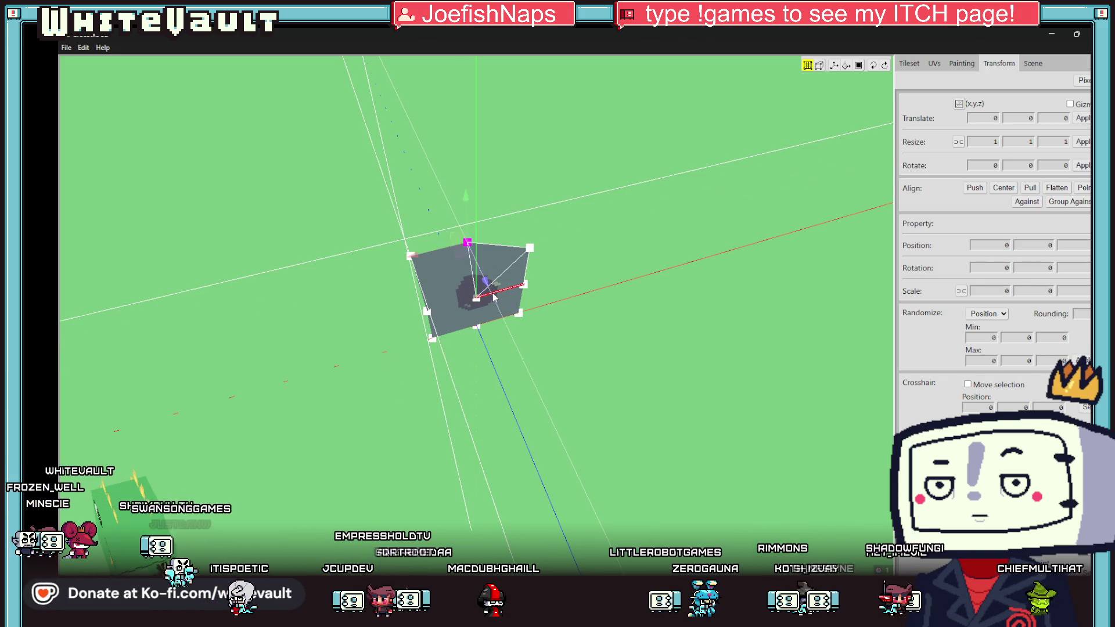
Step: Pull another vertex right to widen the quad into an irregular, angled polygon
mouse_move(494, 297)
mouse_down()
mouse_move(535, 327)
mouse_move(526, 351)
mouse_up()
drag(483, 410, 482, 371)
drag(503, 326, 504, 304)
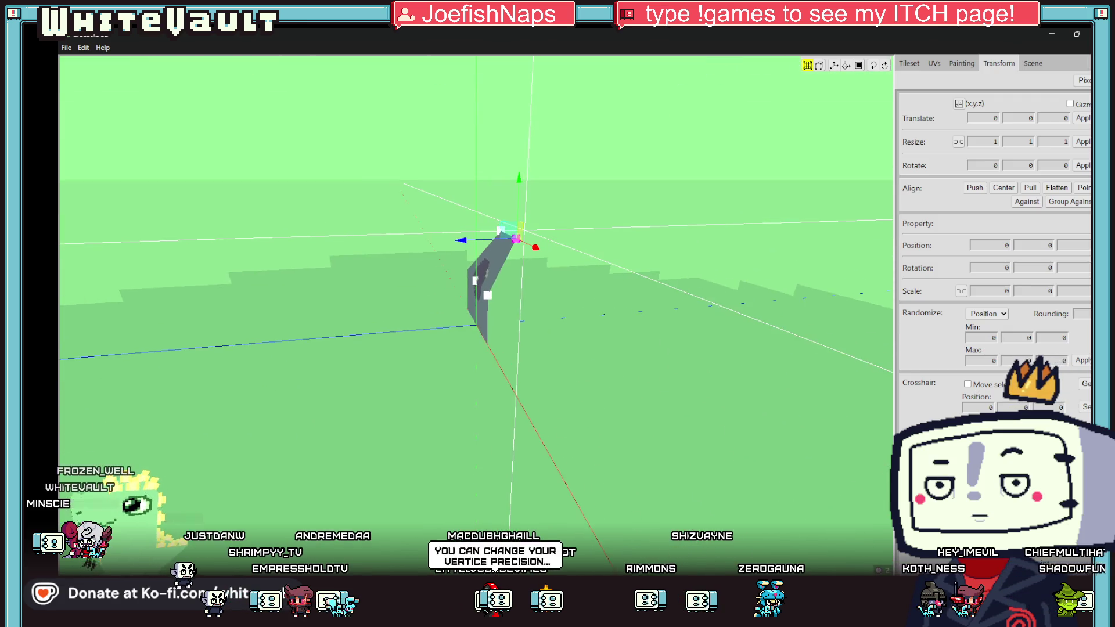
shift+click(489, 296)
drag(518, 241, 561, 316)
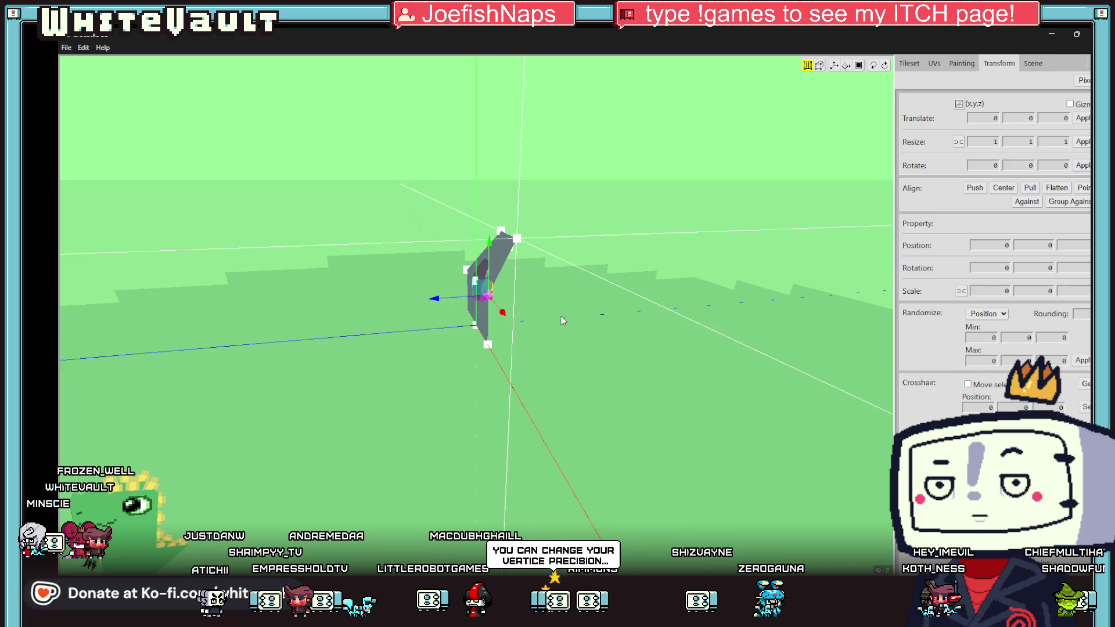
drag(407, 372, 392, 379)
shift+click(488, 336)
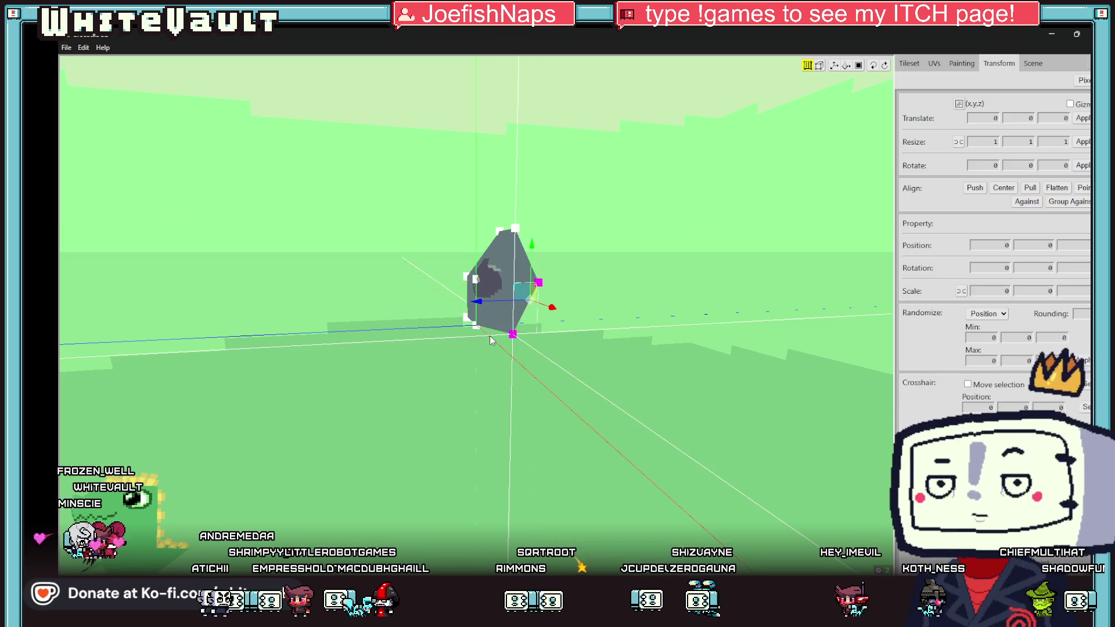
drag(557, 261, 511, 235)
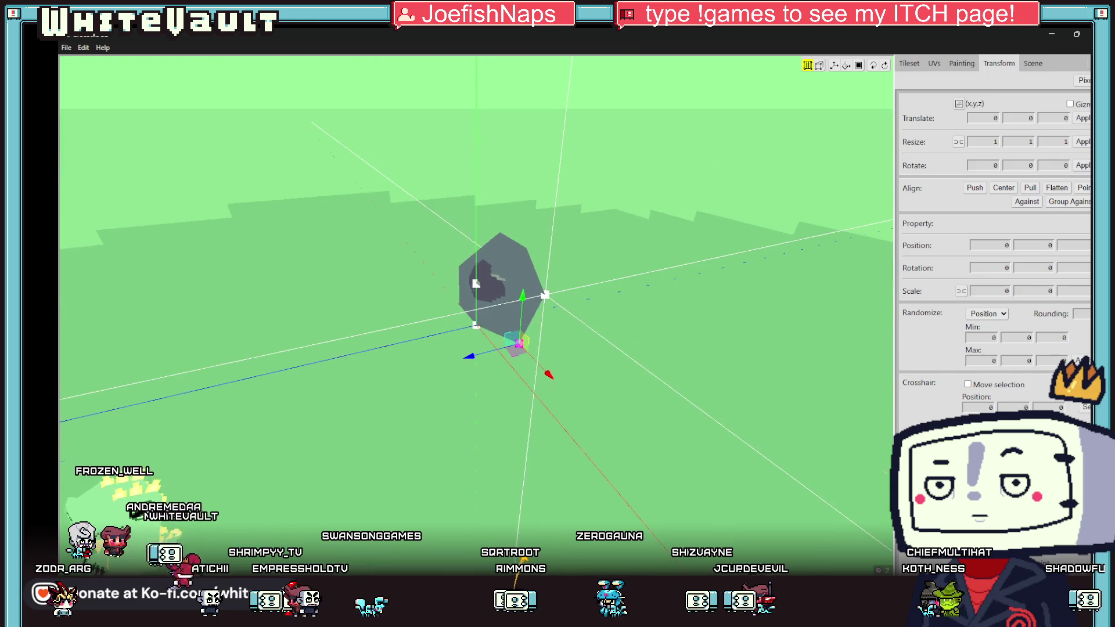